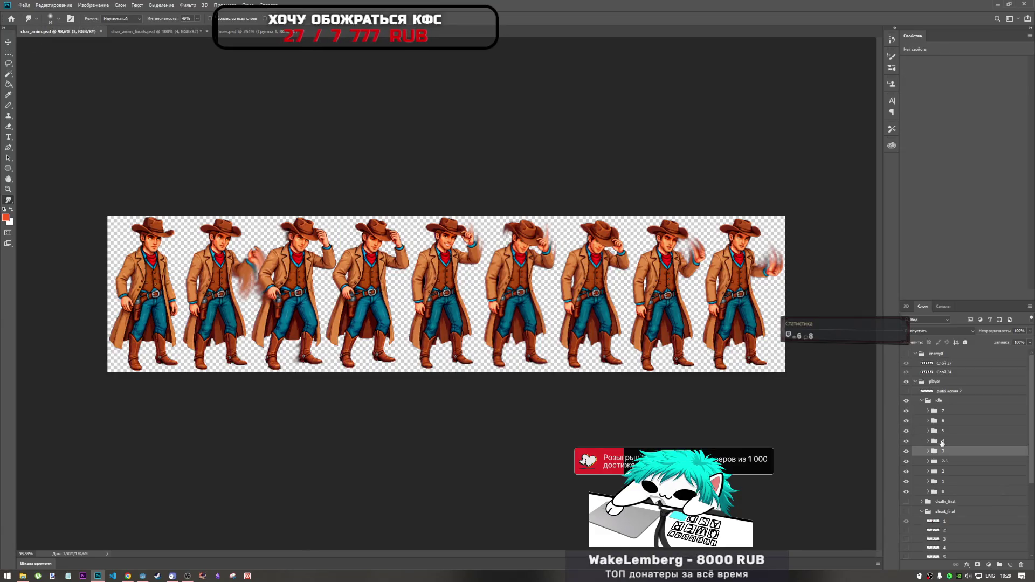
- Toggle idle frames 4 and 5 in char_anim.psd to identify their sprites, then switch to char_anim_finals.psd
click(947, 443)
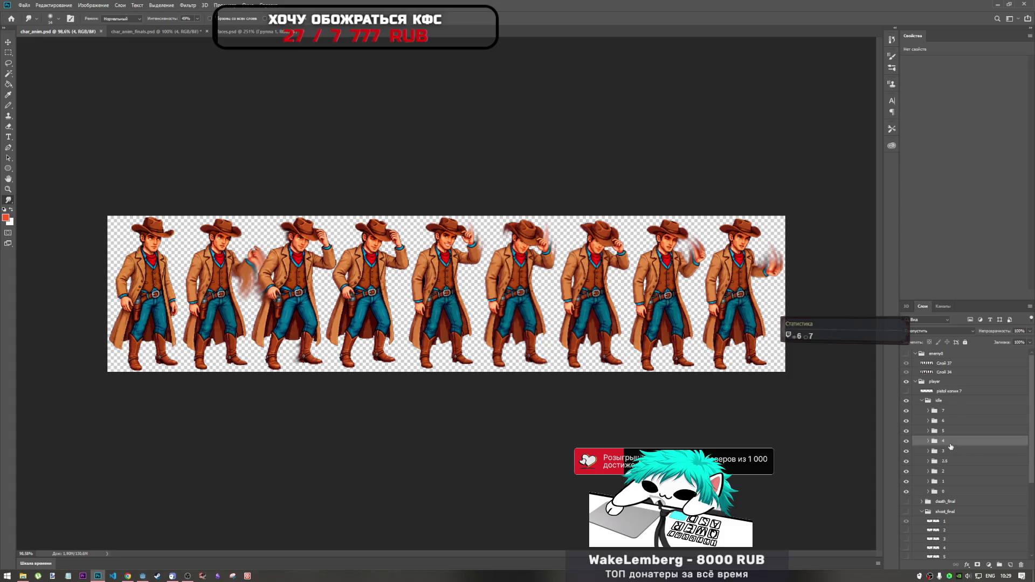
click(906, 442)
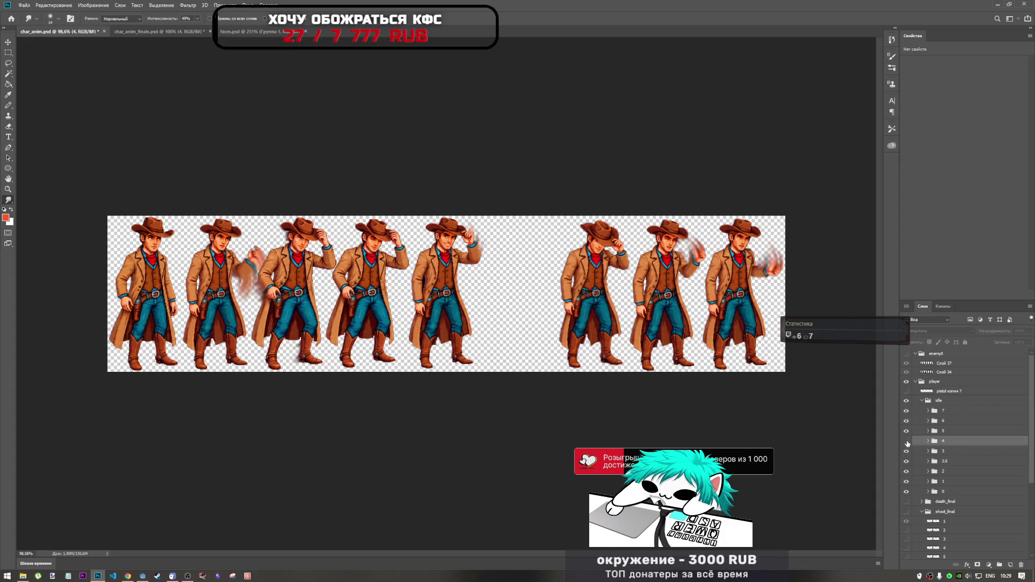
click(906, 442)
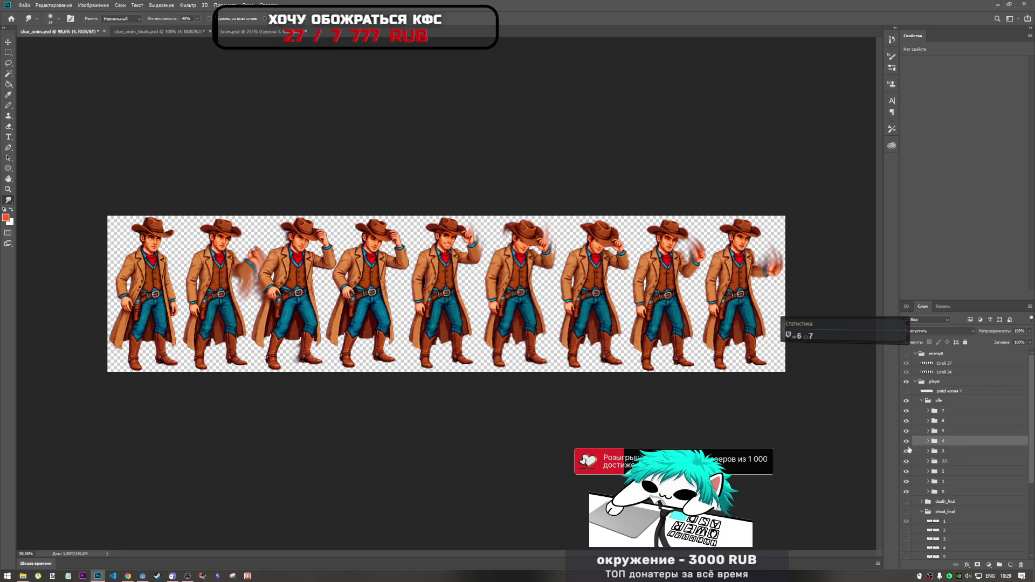
click(906, 452)
click(906, 452)
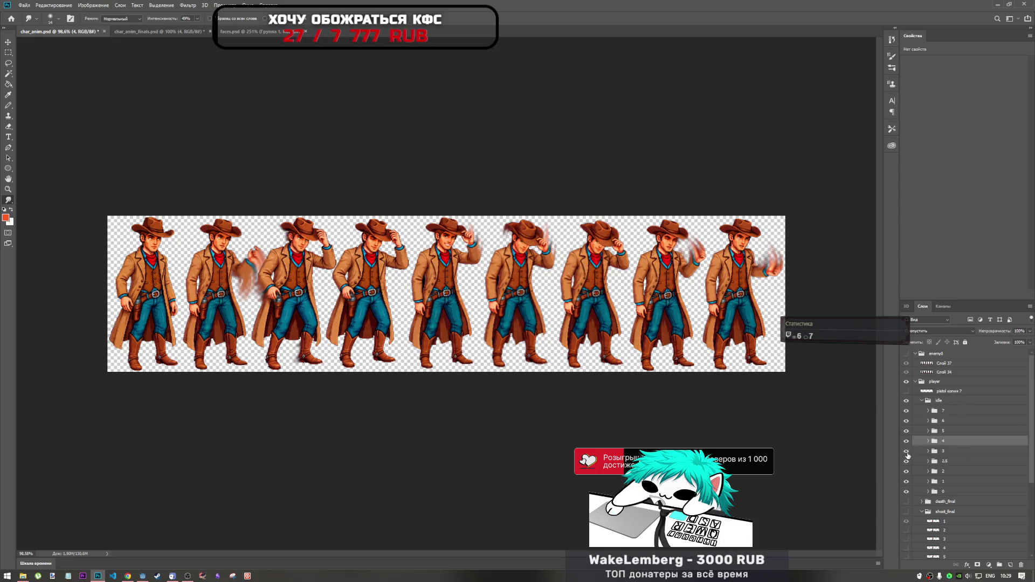
click(938, 452)
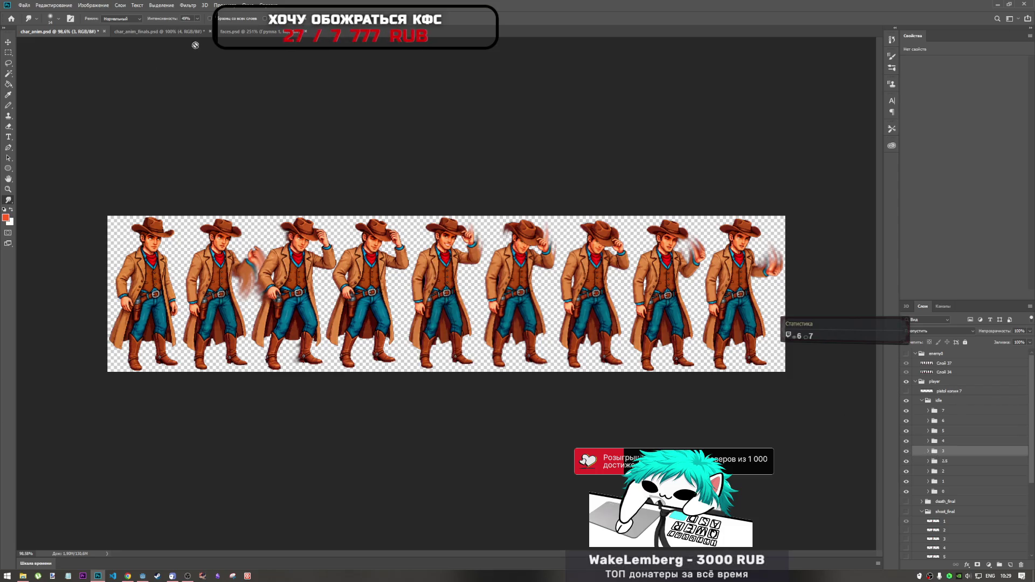
click(171, 34)
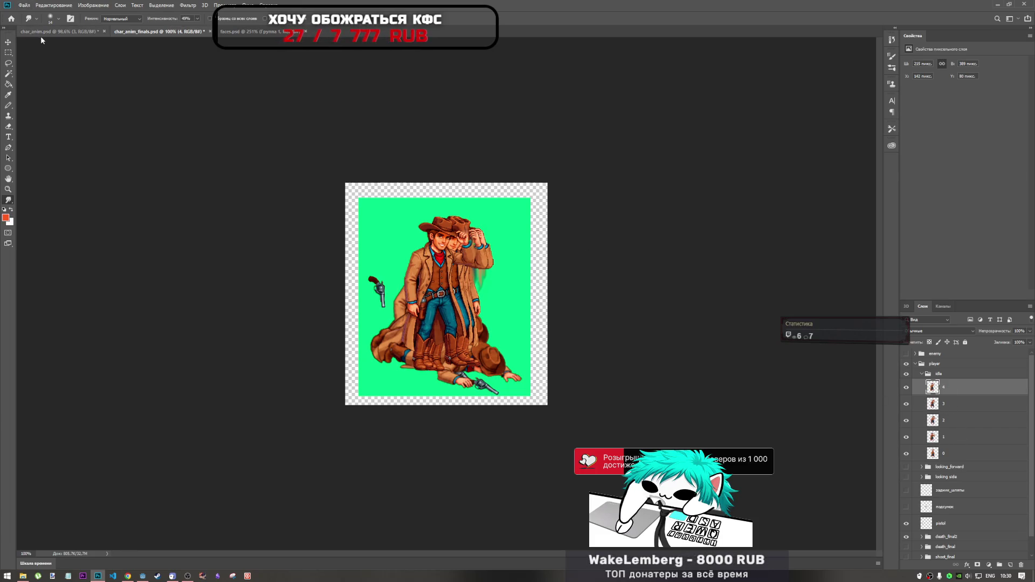
- Bring the frame 4 group into char_anim_finals.psd, rename it 5 and merge it into one layer
click(59, 31)
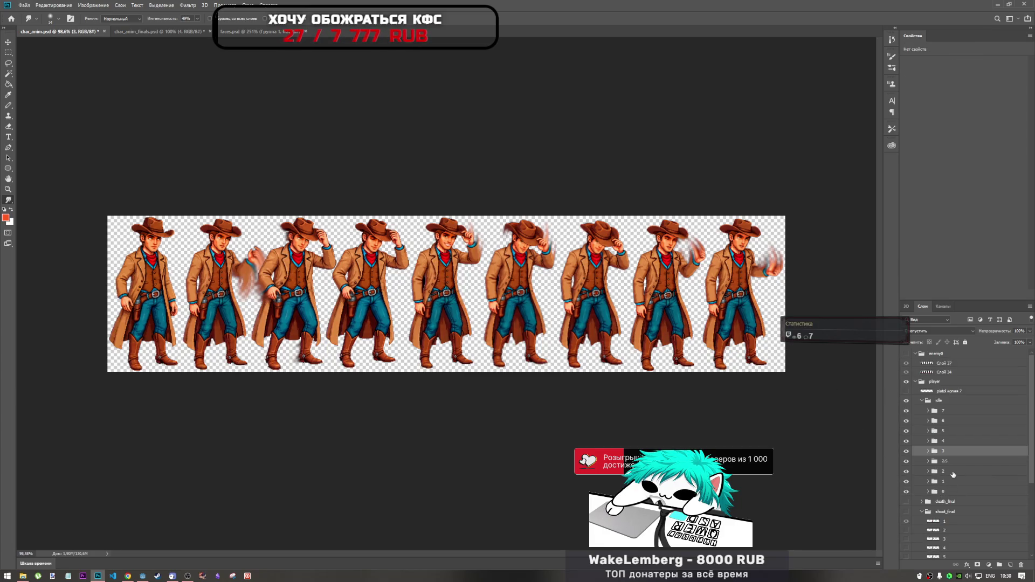
click(942, 441)
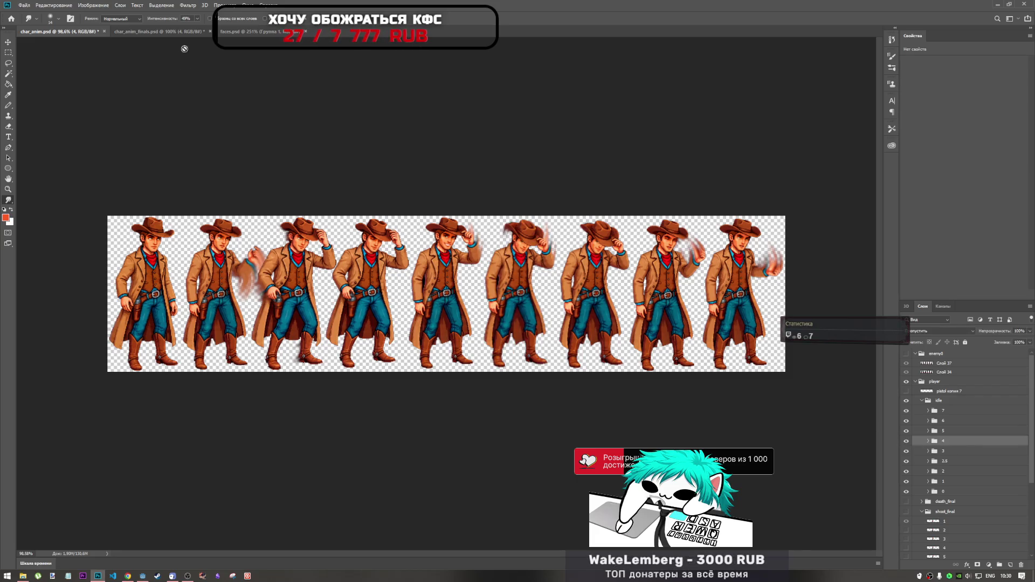
click(156, 31)
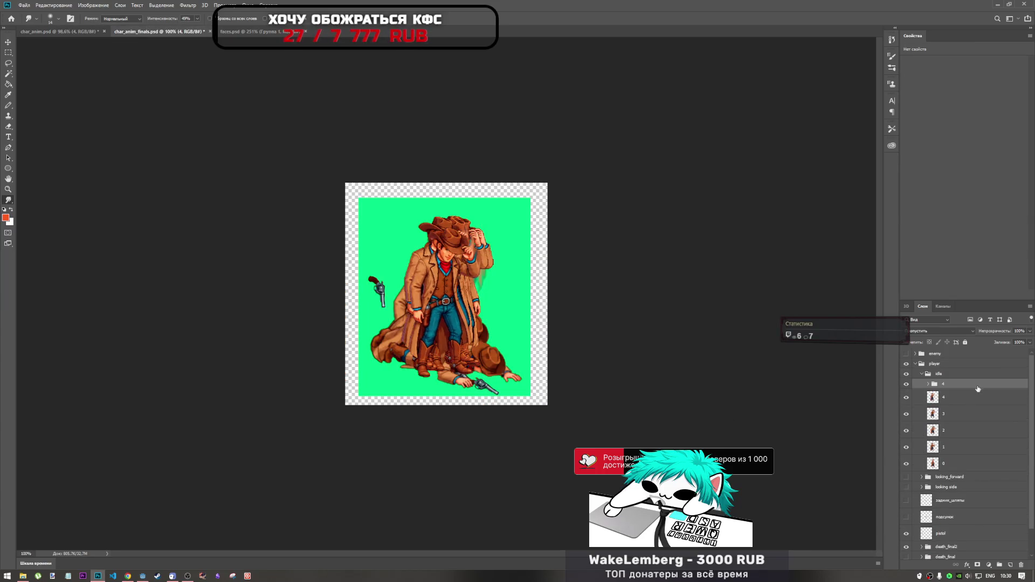
double_click(943, 384)
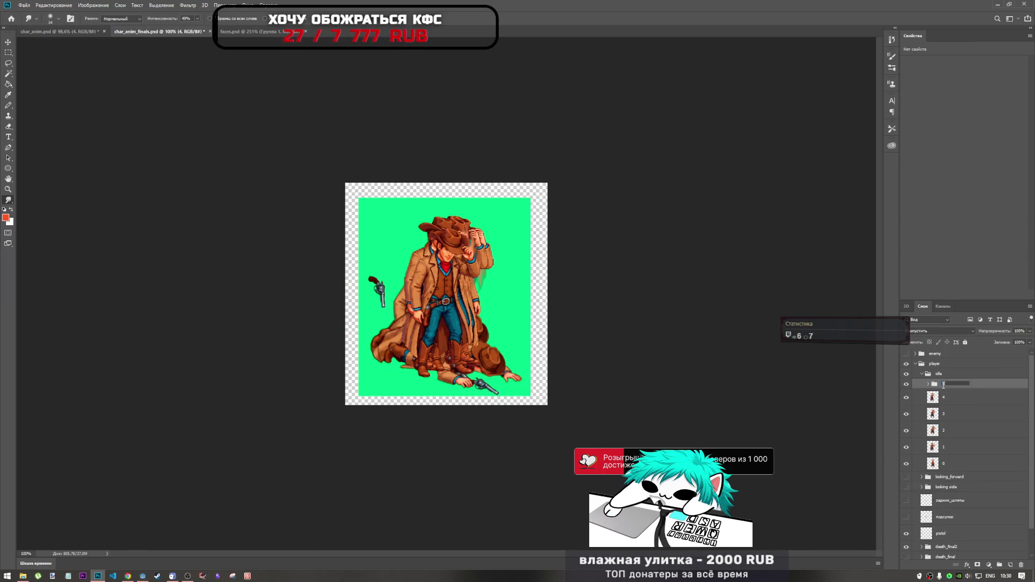
text(5)
right_click(934, 387)
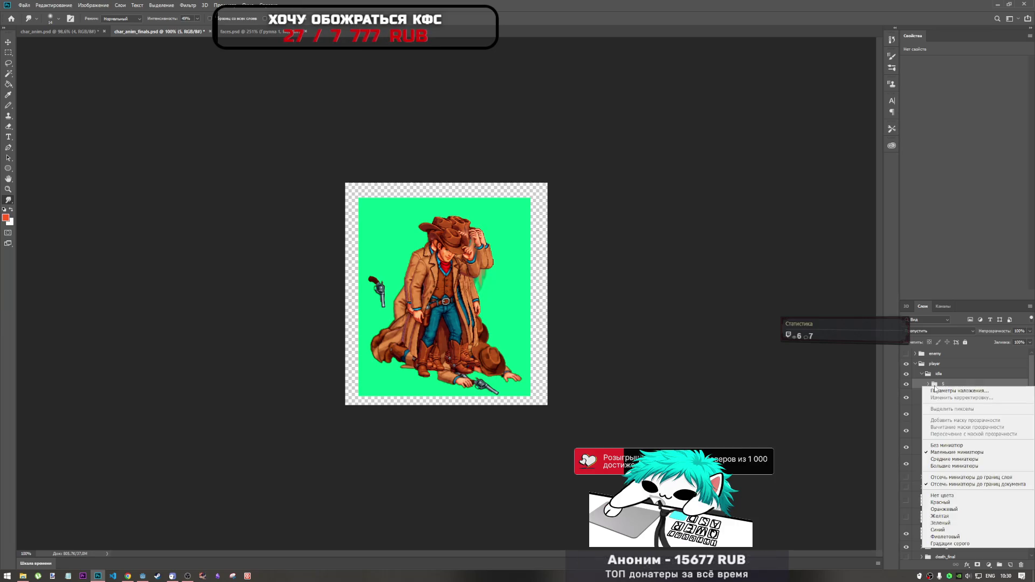
click(939, 386)
right_click(938, 386)
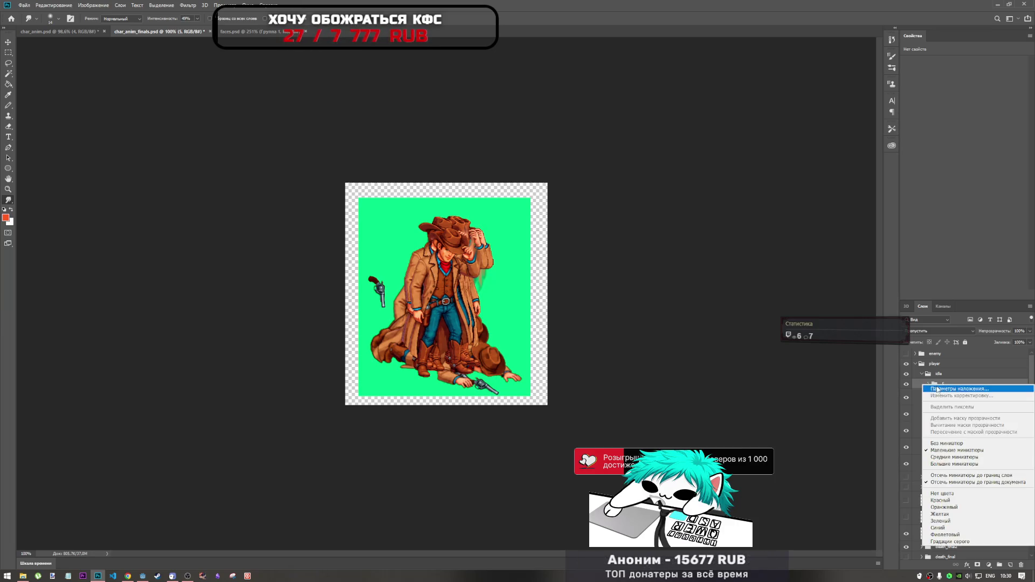
key(Escape)
right_click(951, 386)
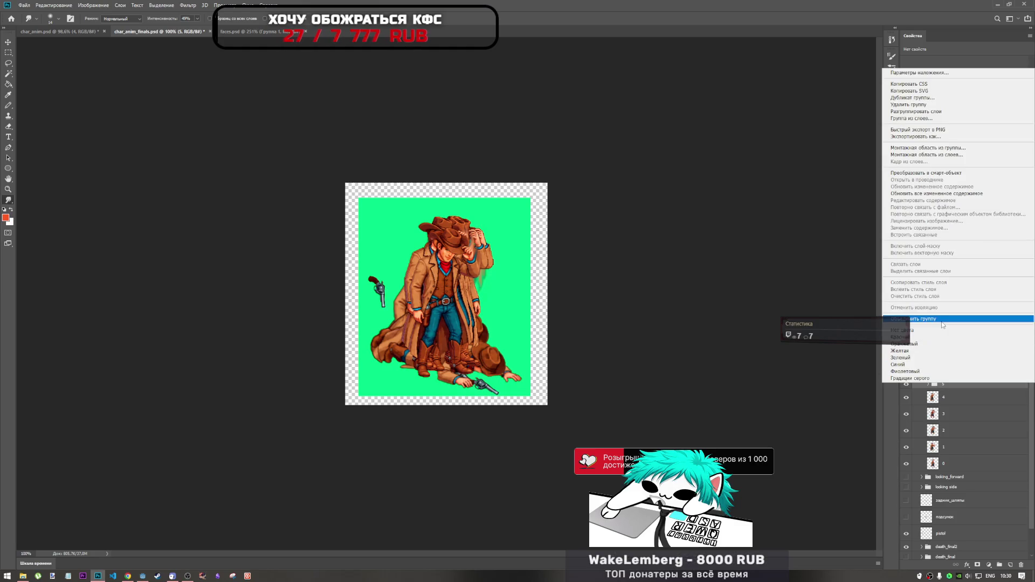
click(927, 319)
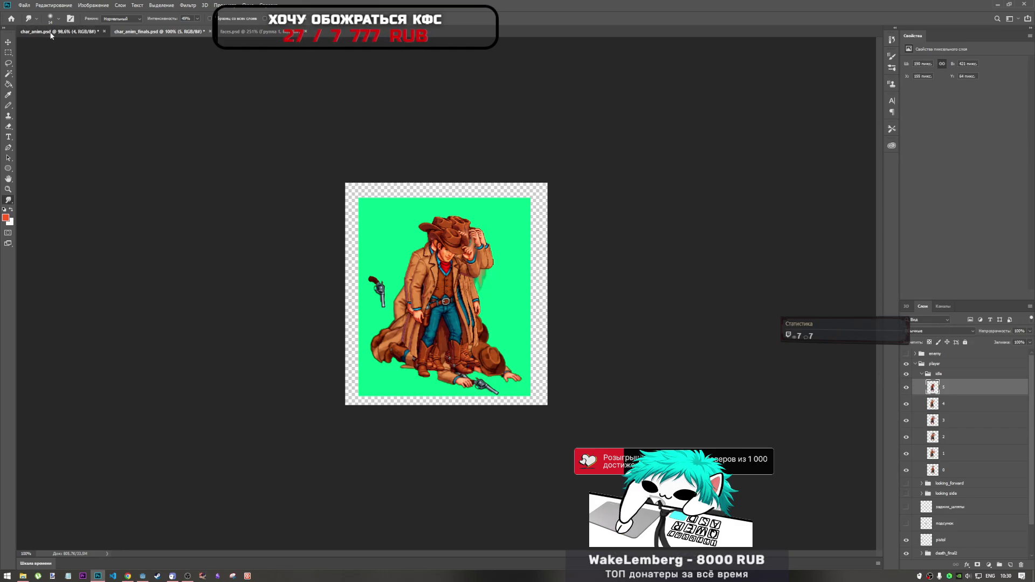
- In char_anim.psd, check frame 6's sprite and copy frame 5
click(54, 32)
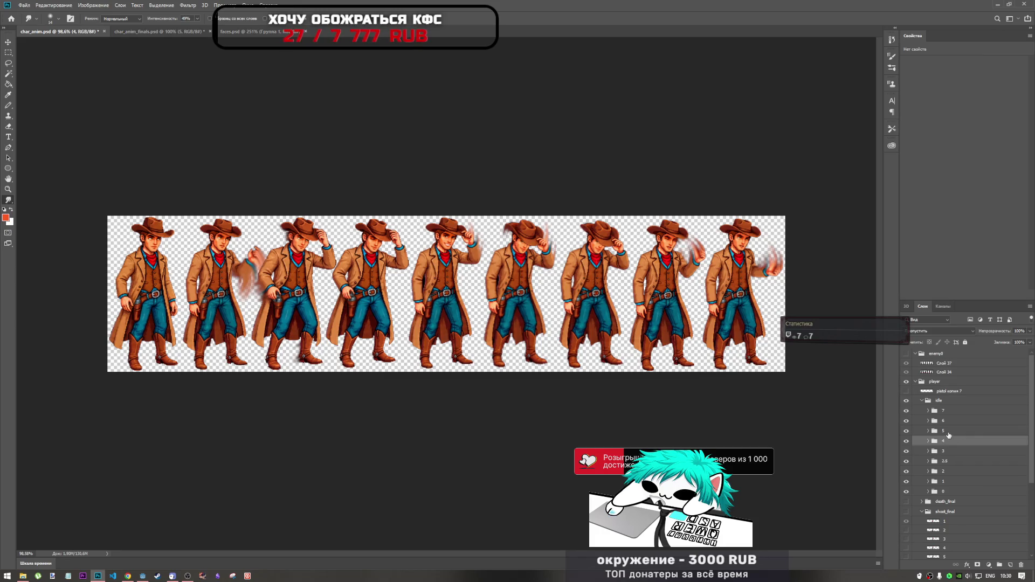
click(944, 421)
click(906, 420)
click(906, 421)
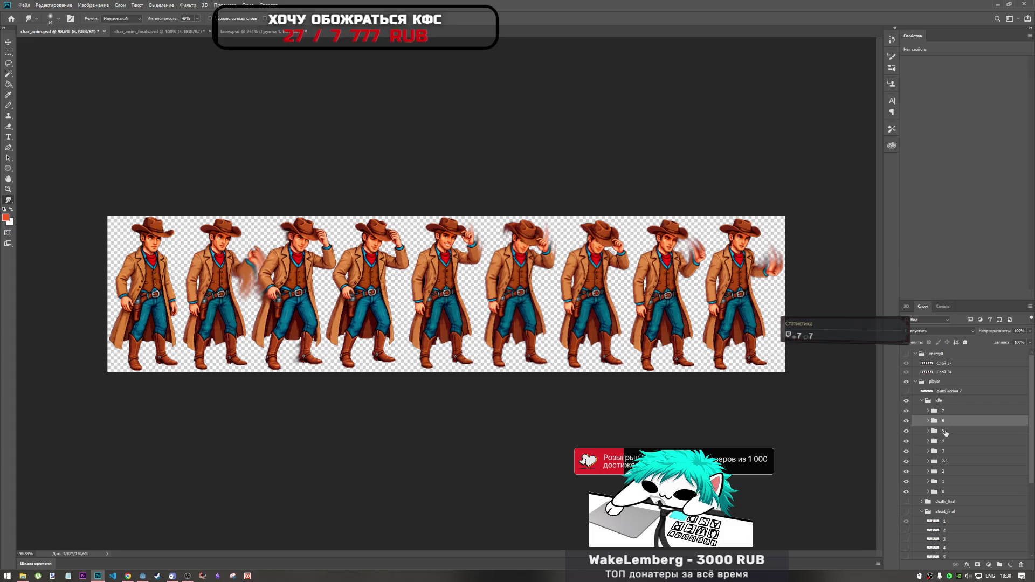
click(943, 430)
key(ctrl+comma)
key(ctrl+comma)
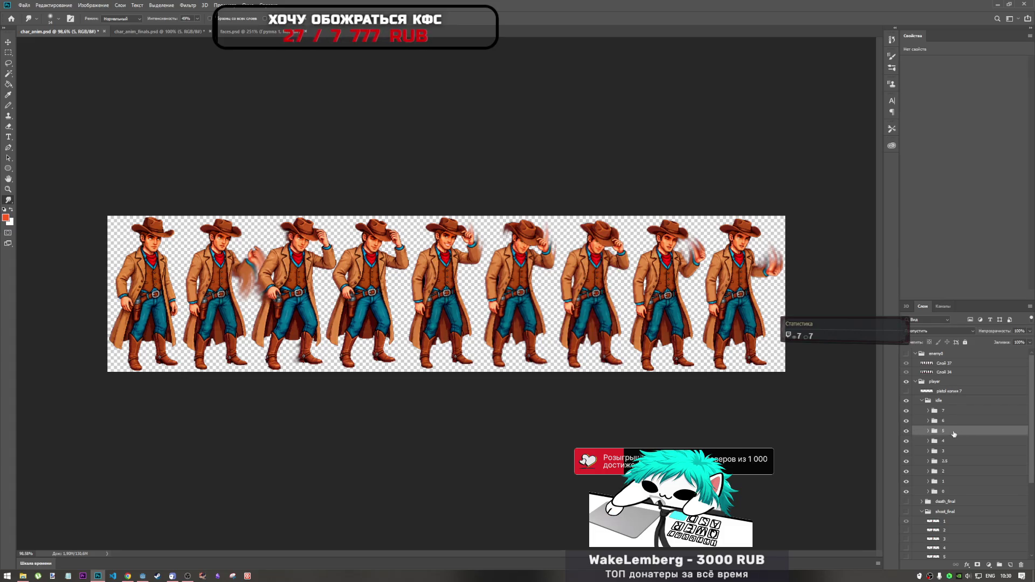
- Paste the copied frame into the finals idle folder, merge it and name the layer 6
click(162, 31)
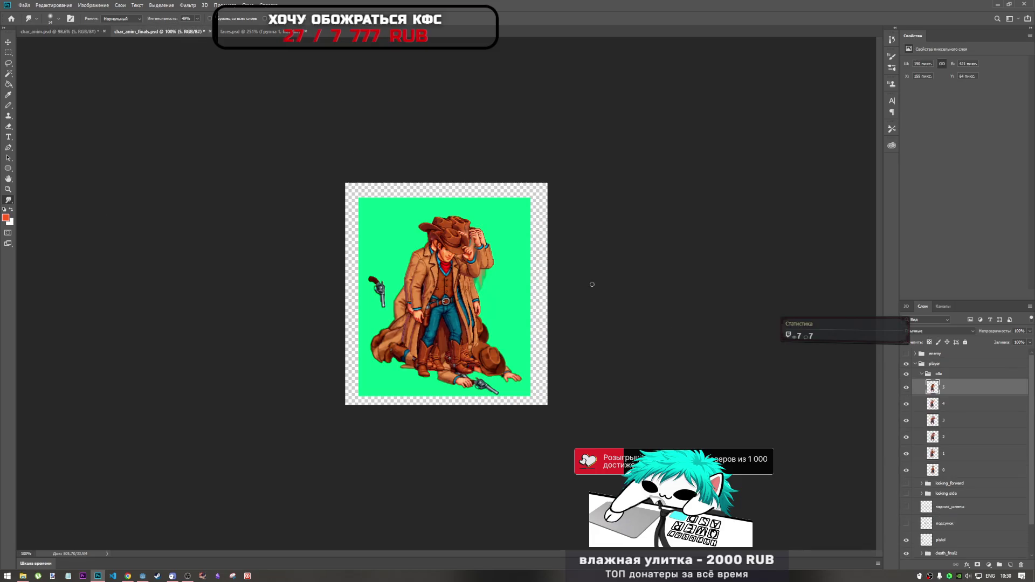
key(ctrl+g)
right_click(941, 384)
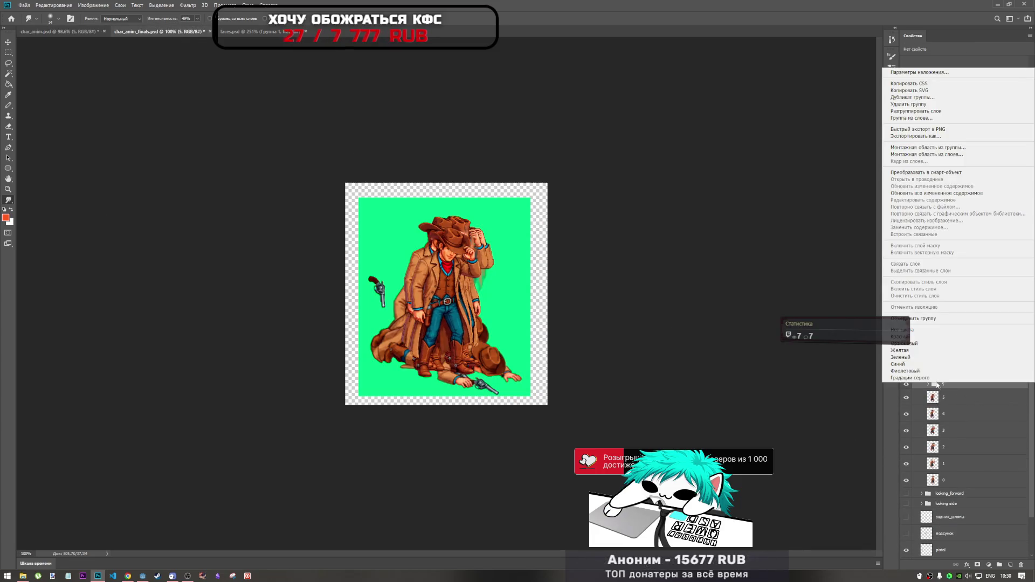
click(948, 326)
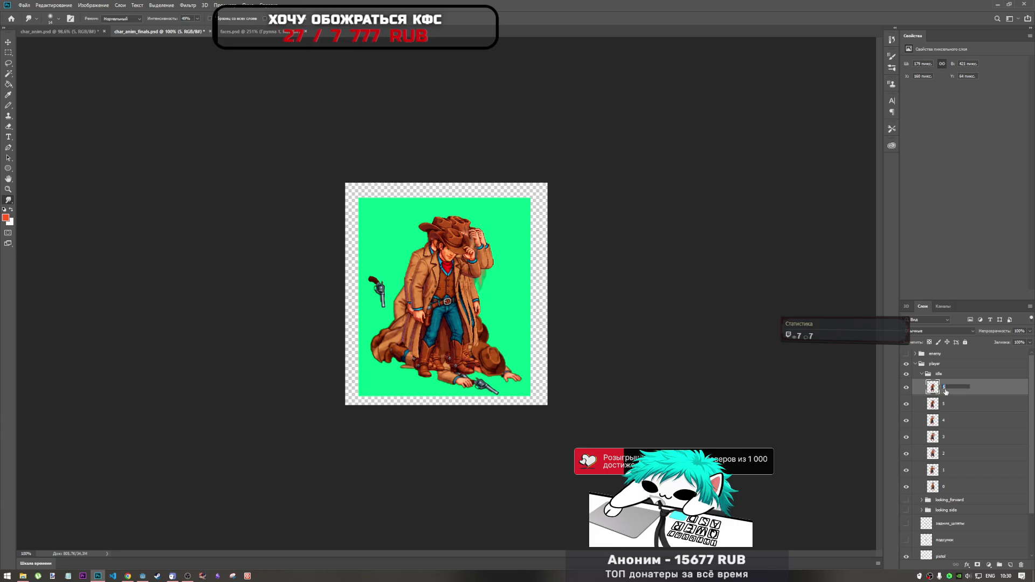
text(6)
key(Return)
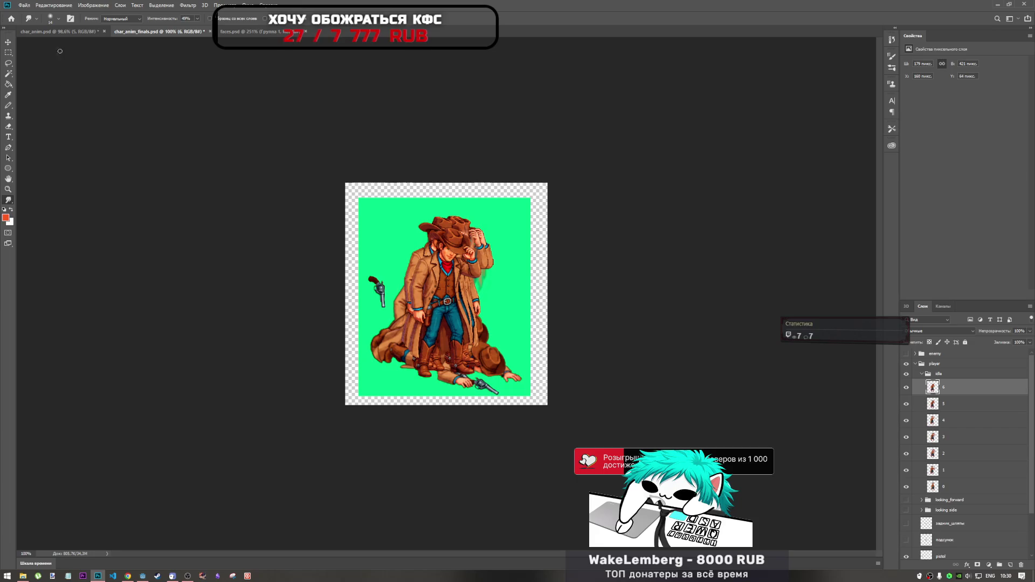
click(57, 32)
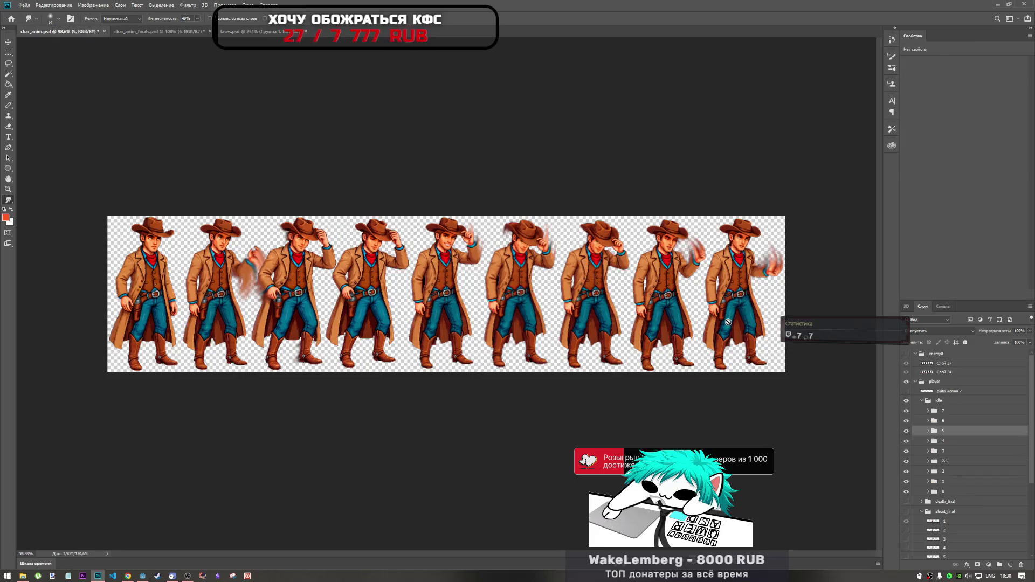
- Bring the frame 6 group into char_anim_finals.psd, rename it 7 and merge it into one layer
click(957, 422)
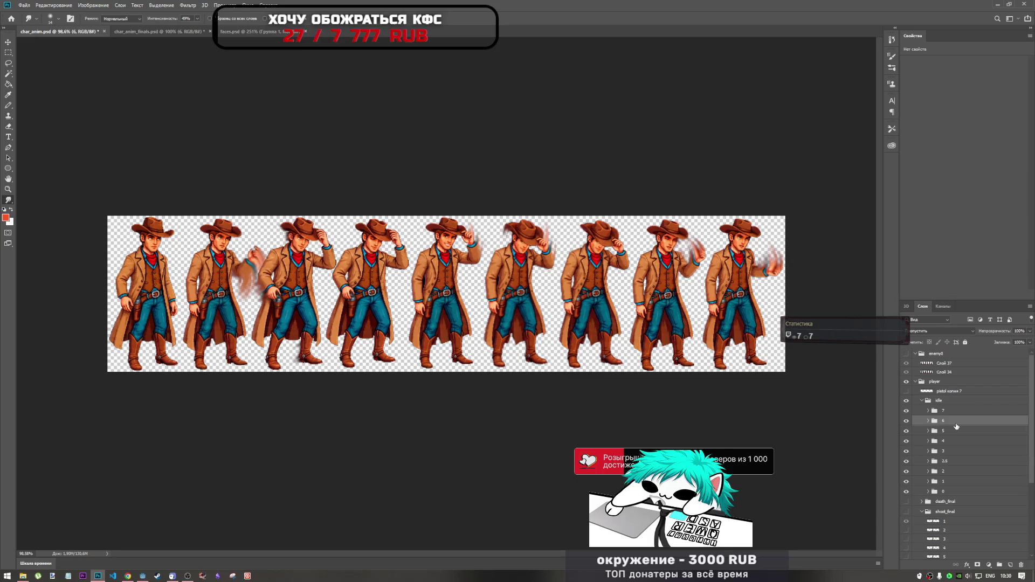
click(161, 31)
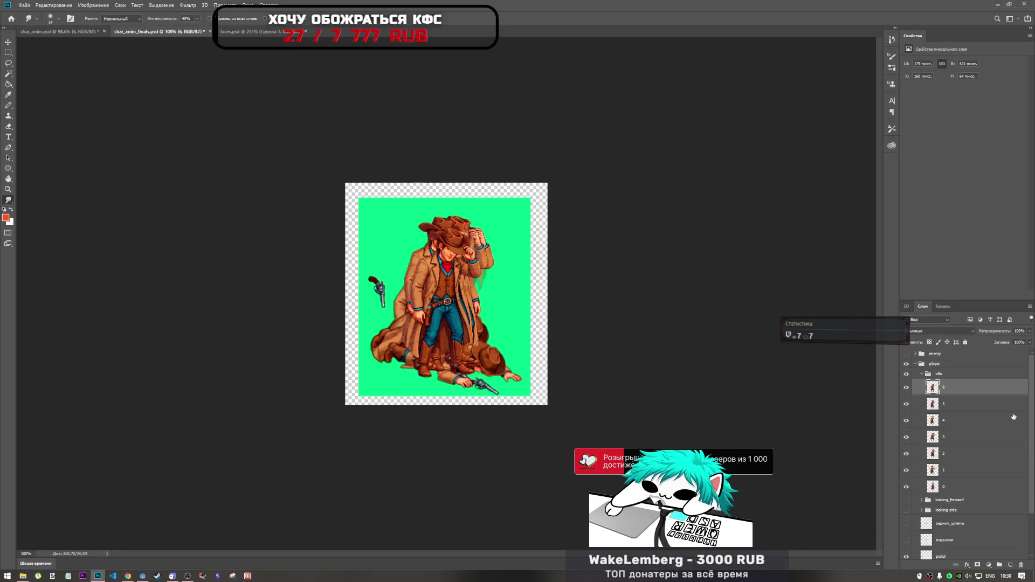
double_click(944, 384)
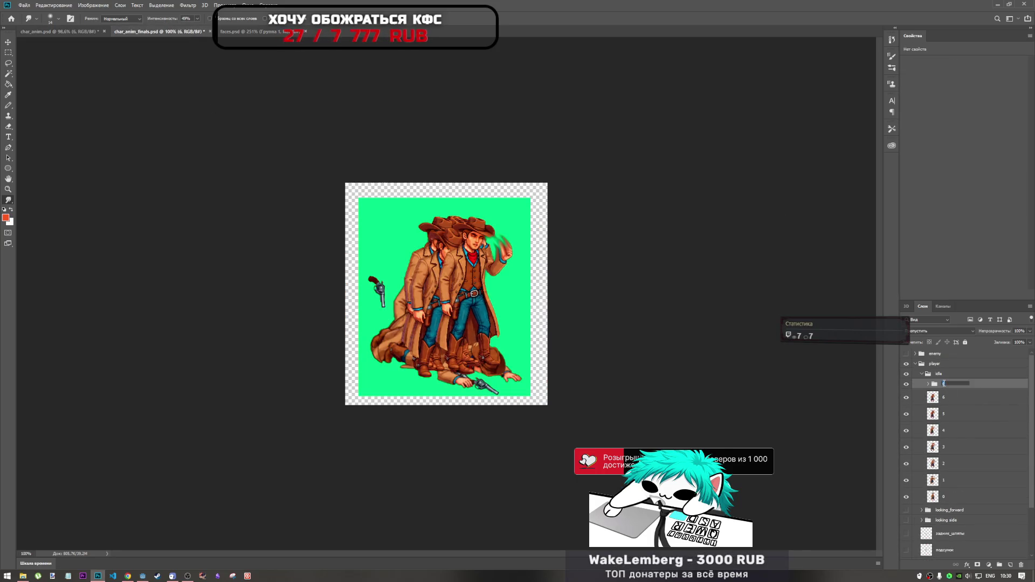
text(7)
key(Return)
right_click(942, 384)
key(Escape)
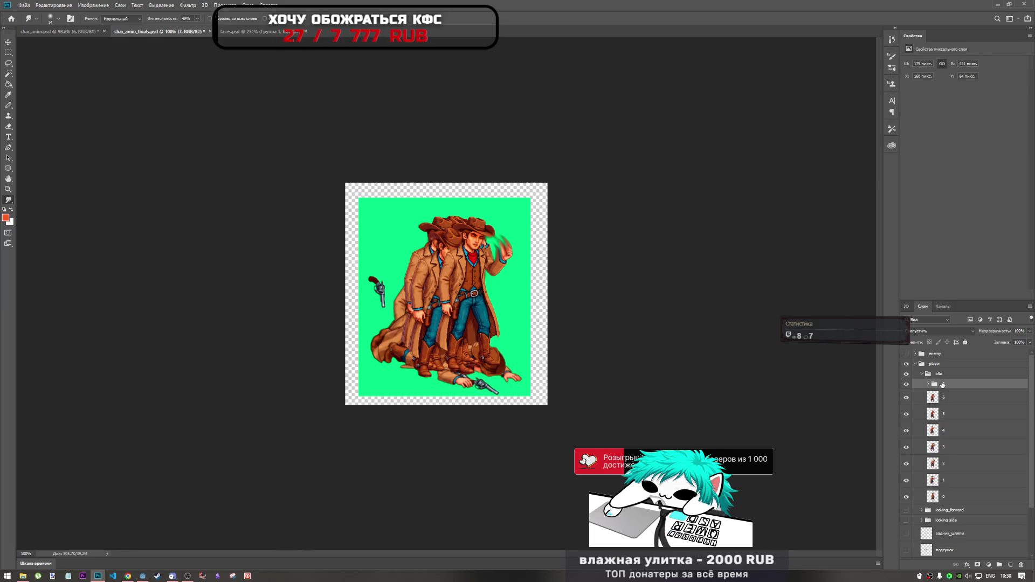
right_click(942, 384)
click(933, 321)
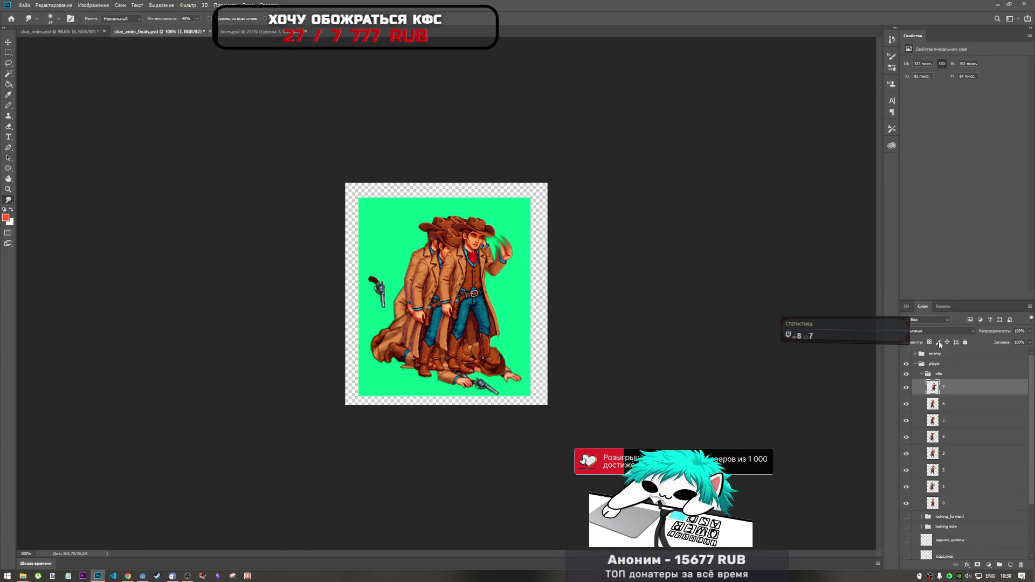
- Bring the frame 7 group into the idle folder, name it 8 and merge it into one layer
key(ctrl+shift+Tab)
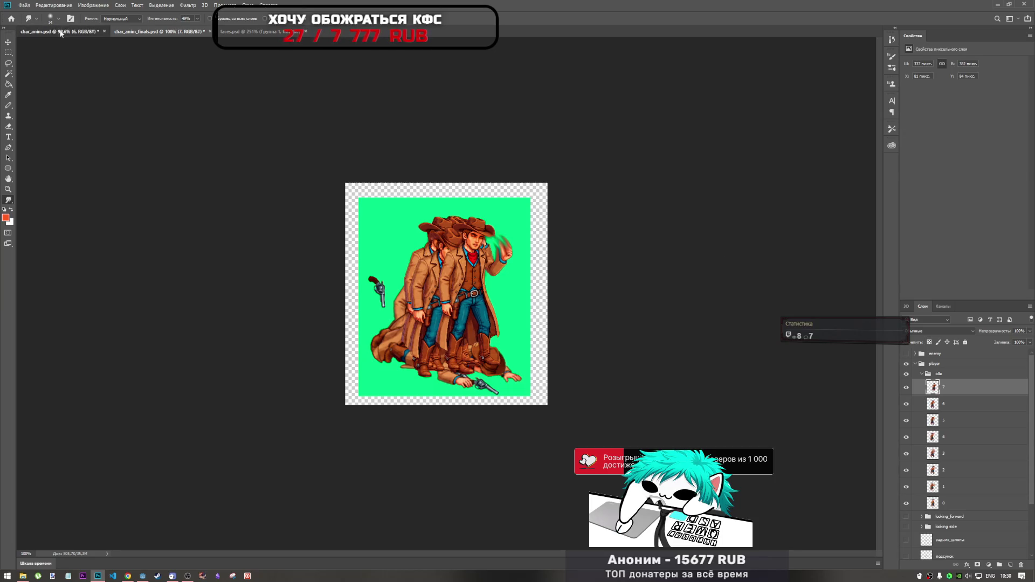
click(959, 412)
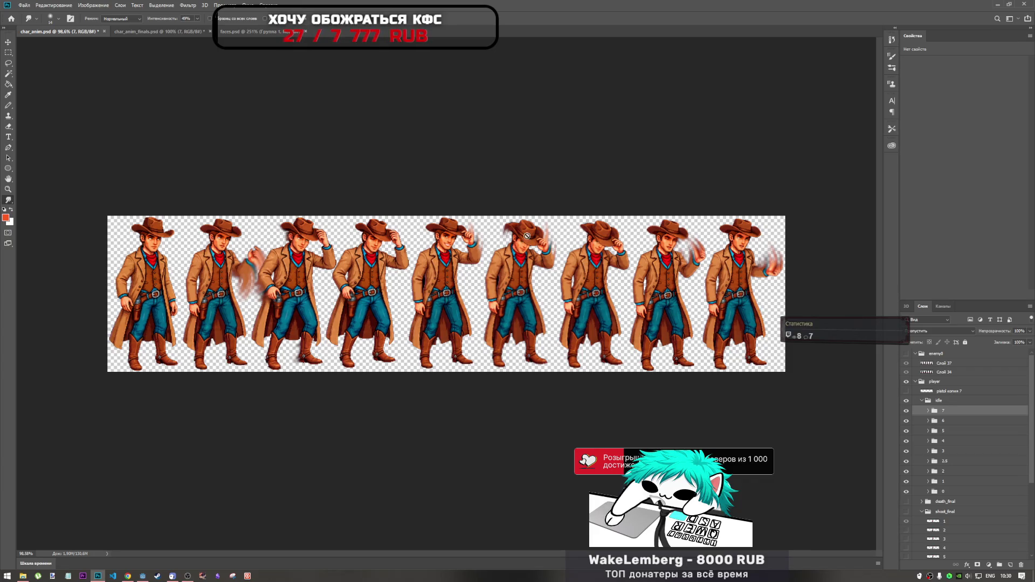
click(158, 31)
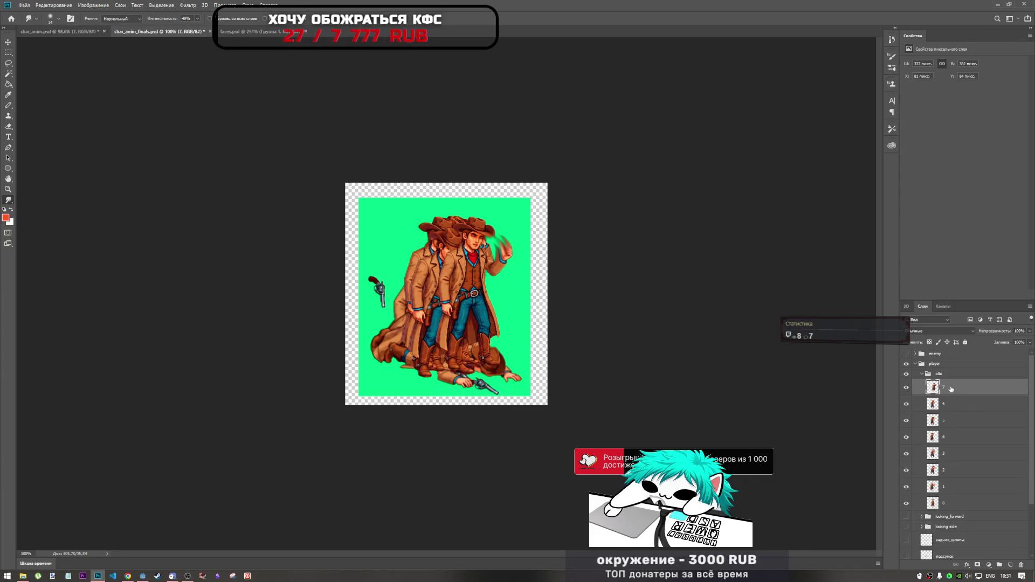
drag(951, 389, 957, 393)
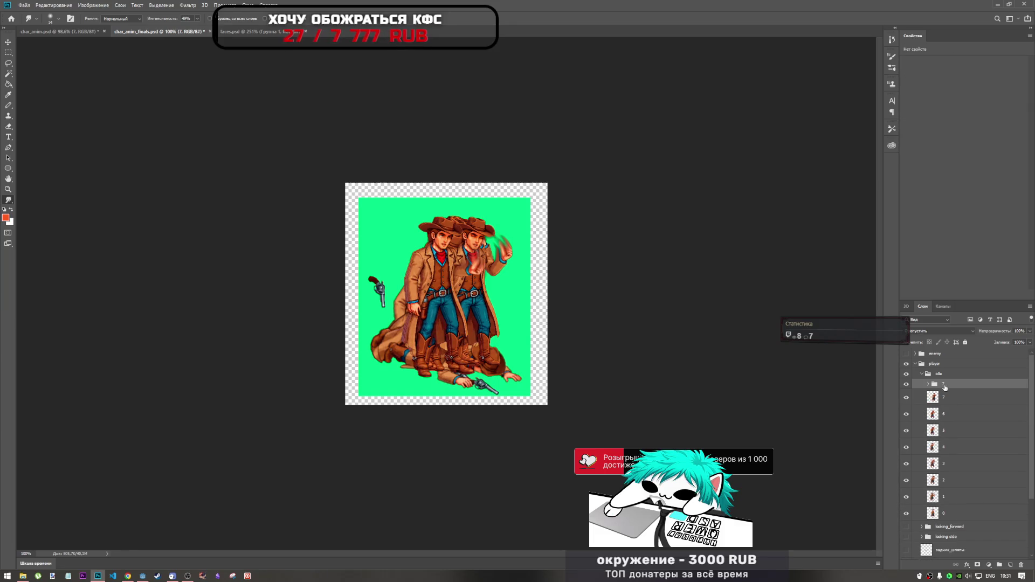
double_click(944, 386)
text(8)
key(Return)
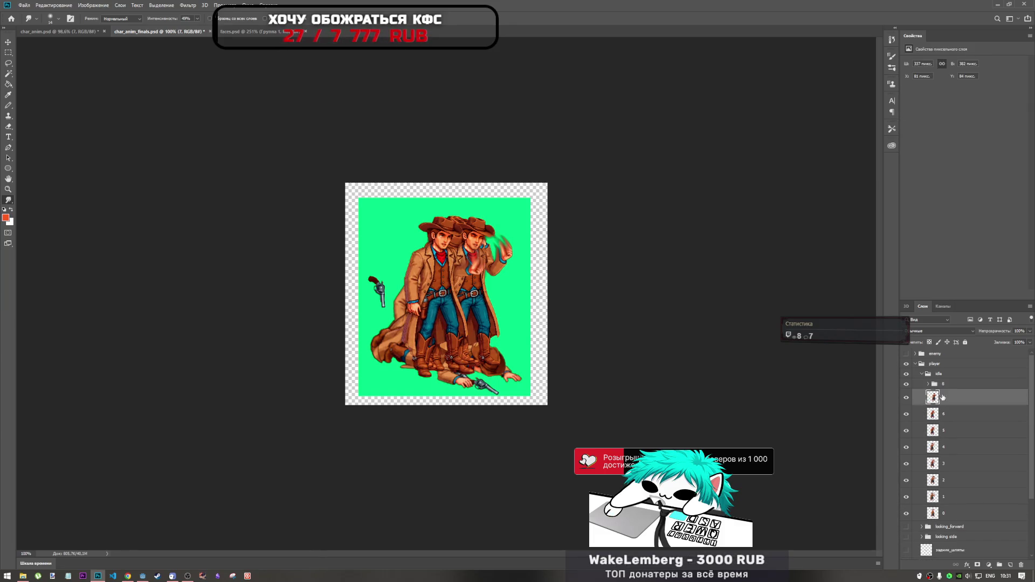
right_click(935, 388)
right_click(950, 383)
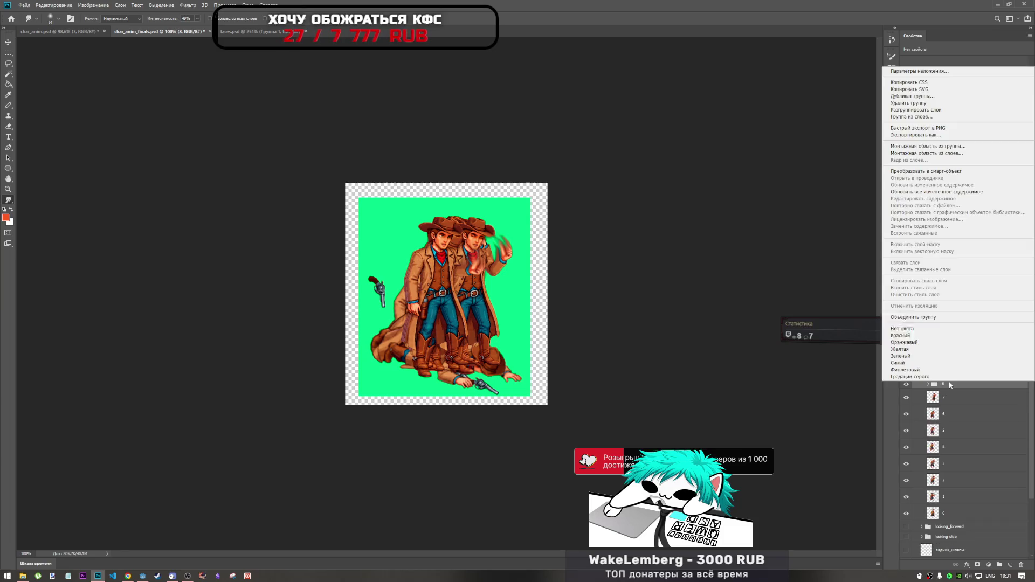
click(930, 317)
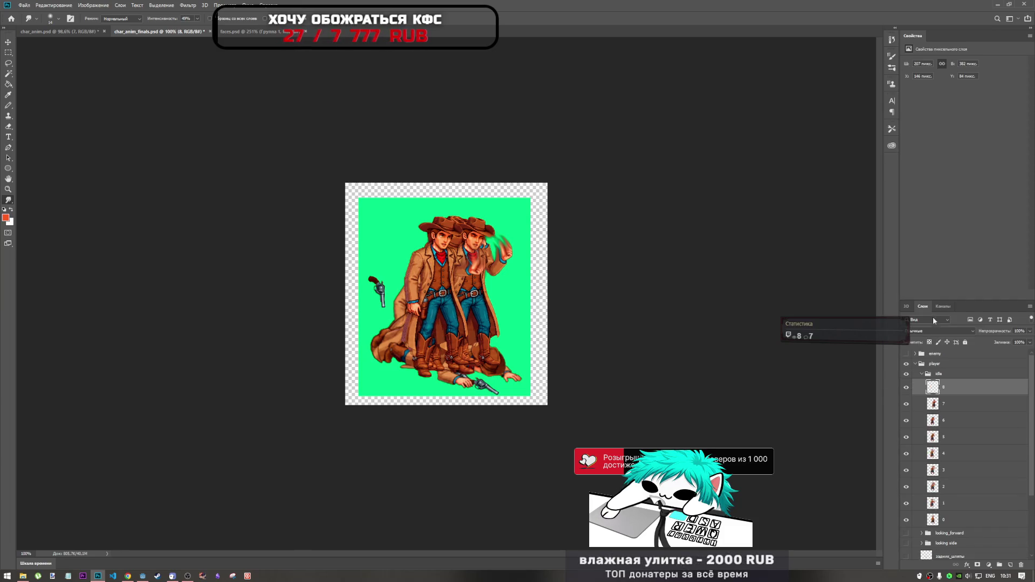
- Select frame layer 0, hide the death_final2 lying pose and show the shoot_final gun-drawing cowboy
click(946, 405)
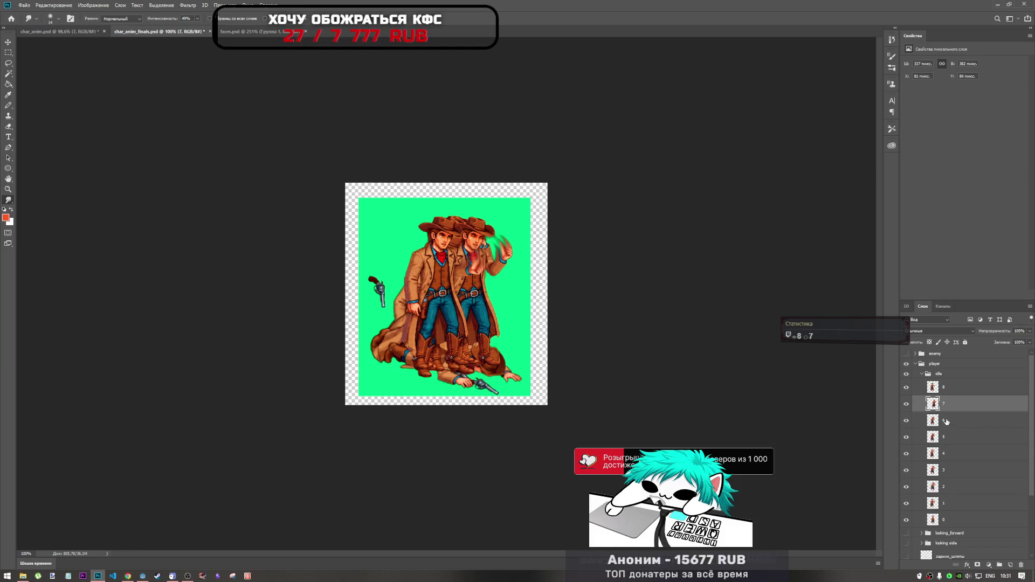
click(950, 523)
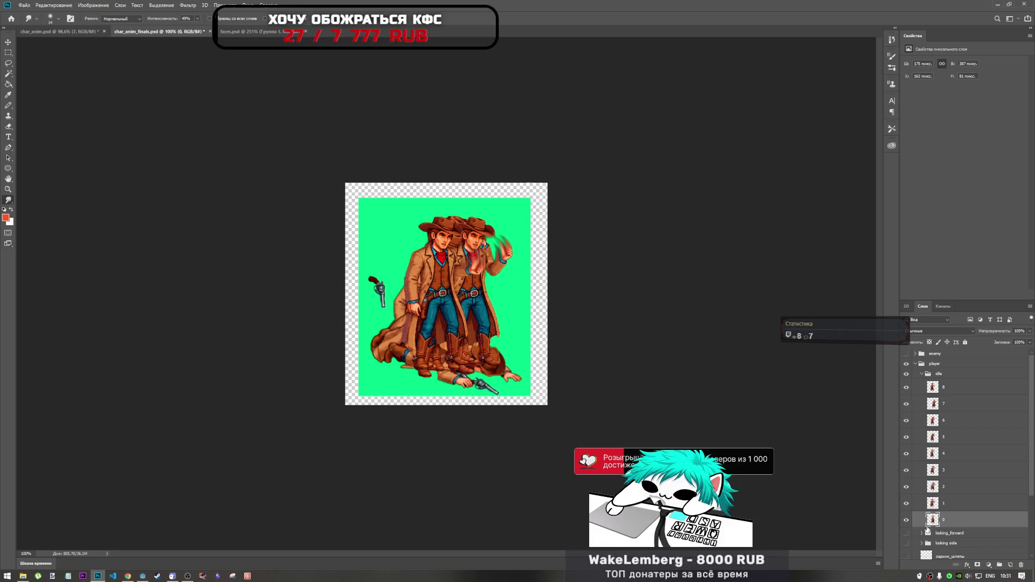
scroll(915, 490, down, 3)
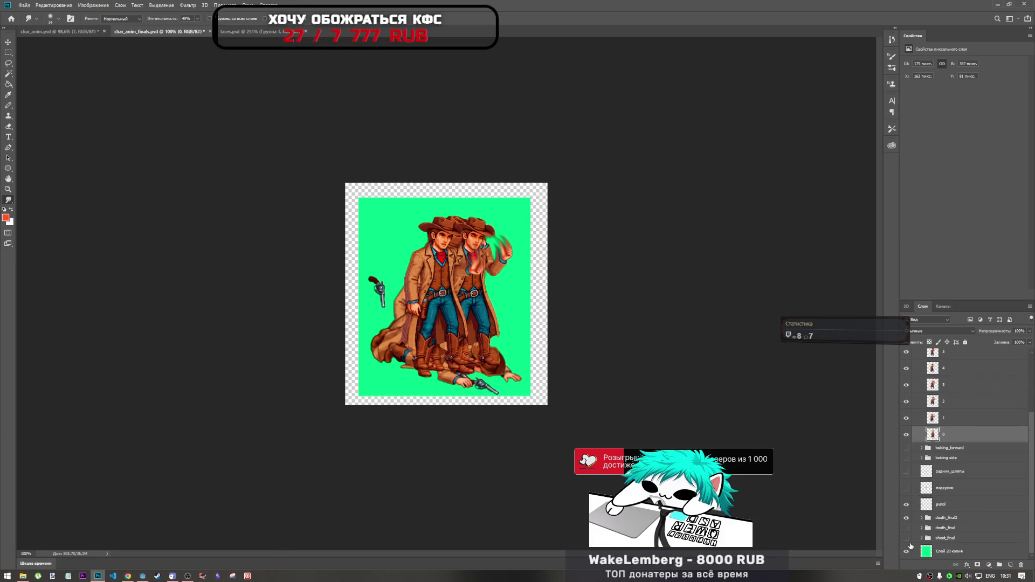
click(906, 518)
click(905, 518)
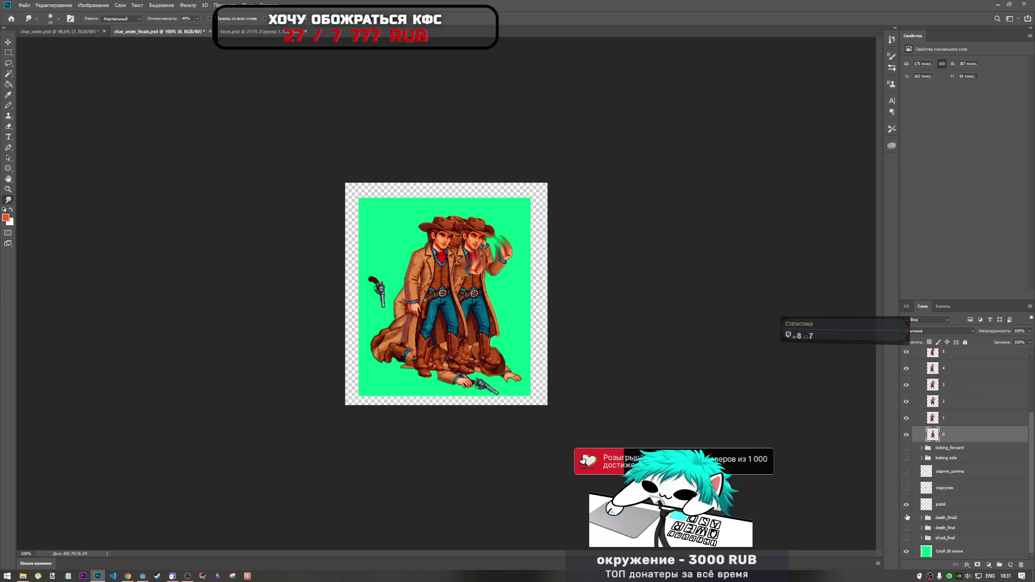
click(906, 518)
click(906, 538)
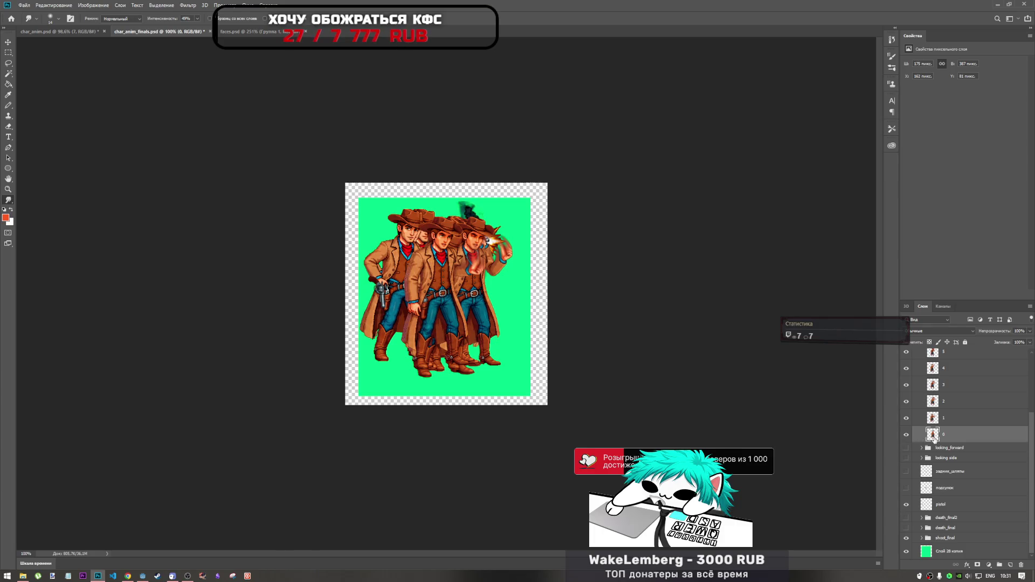
- Move frame 0 into alignment with drags and one-pixel nudges, then apply the transform
key(ctrl+t)
mouse_move(470, 301)
mouse_down()
mouse_move(382, 312)
mouse_move(410, 317)
mouse_move(396, 316)
mouse_up()
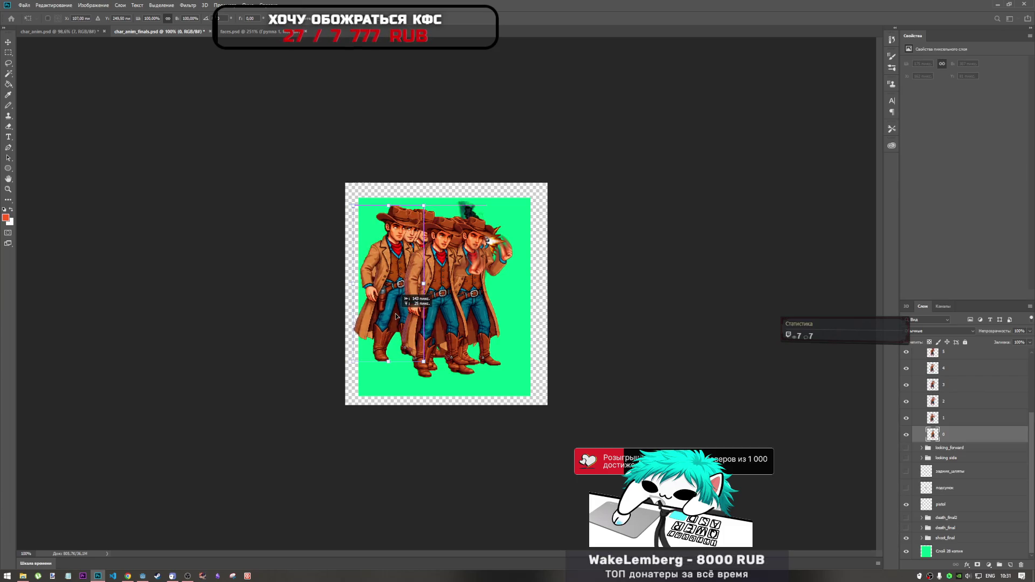
mouse_move(396, 316)
mouse_down()
mouse_move(341, 316)
mouse_move(417, 315)
mouse_move(392, 316)
mouse_up()
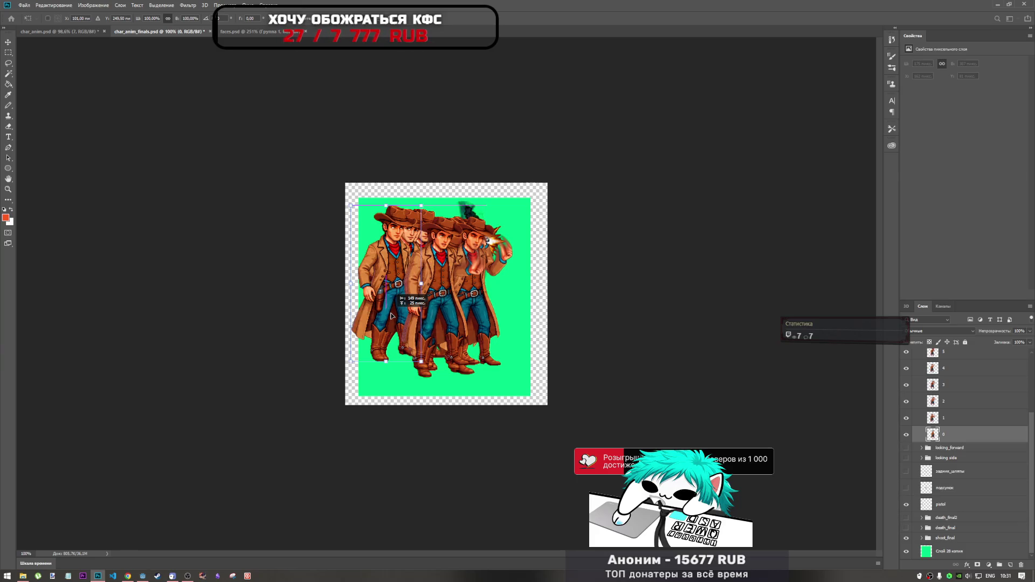
drag(392, 316, 396, 315)
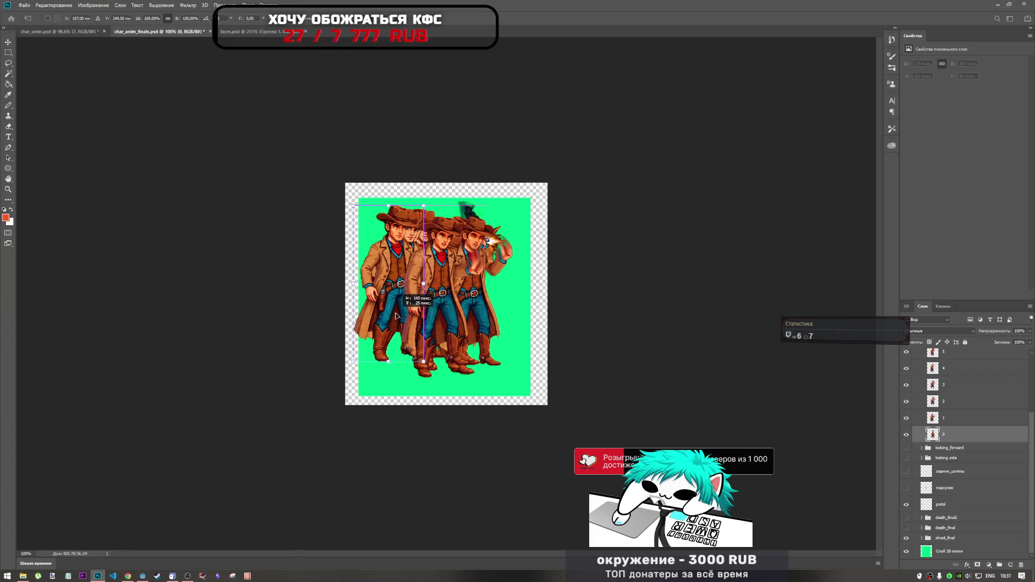
scroll(380, 354, up, 5)
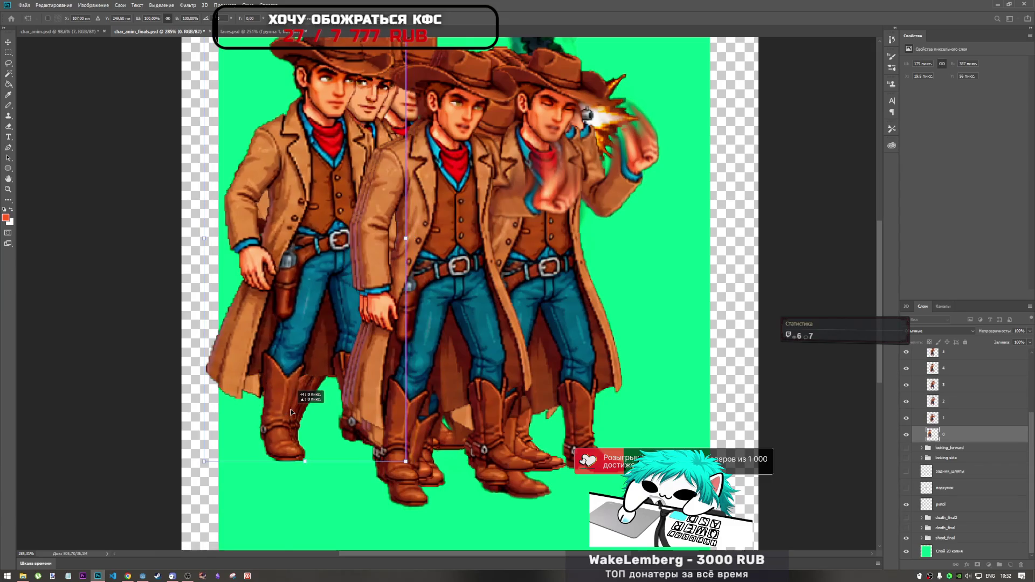
drag(291, 411, 291, 412)
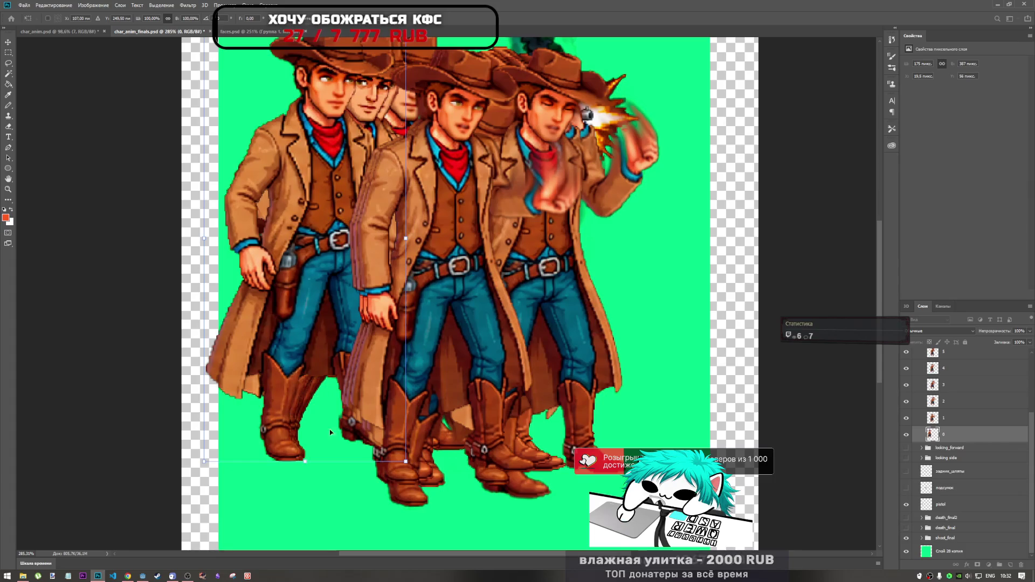
key(Right)
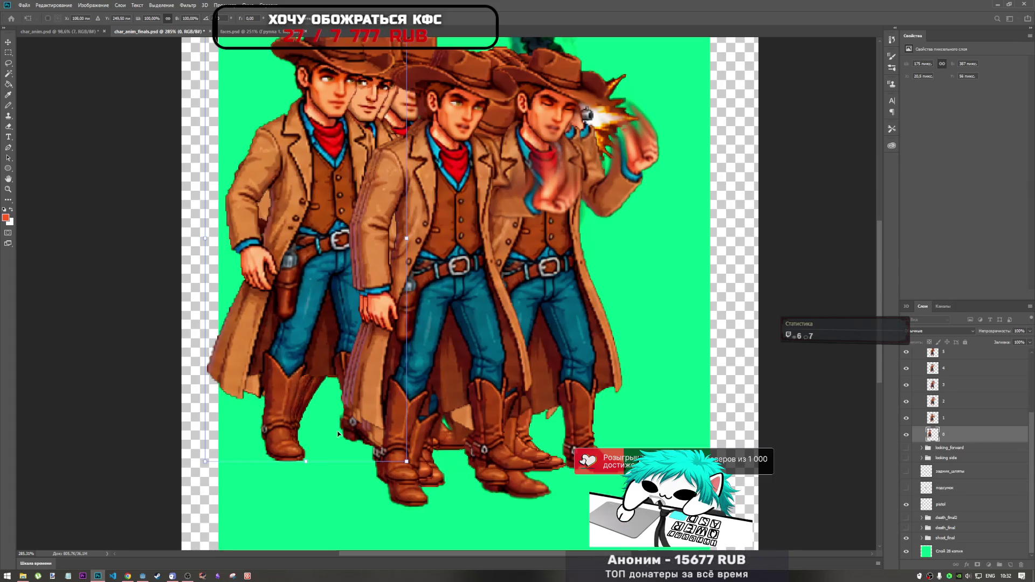
key(Right)
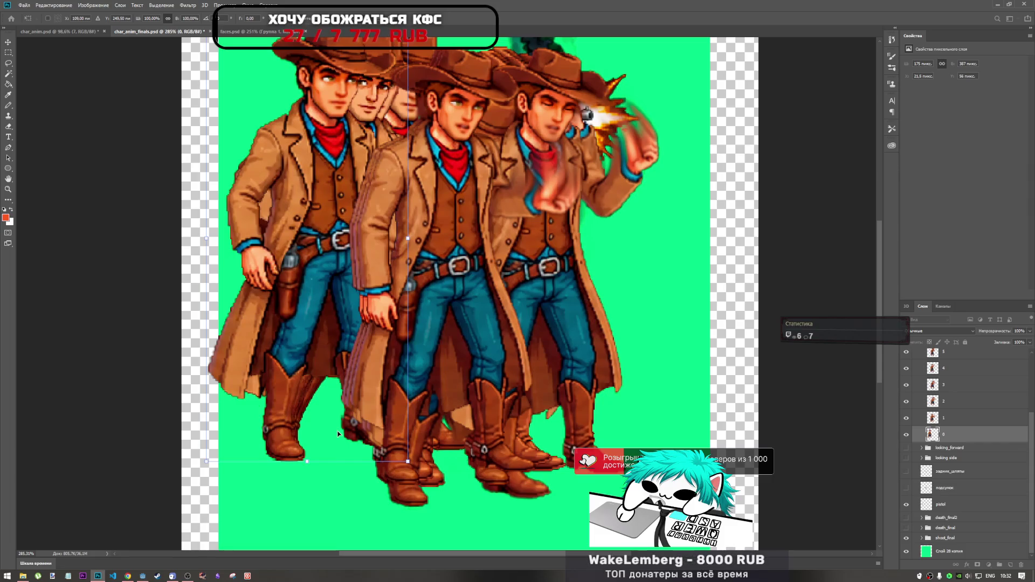
key(Left)
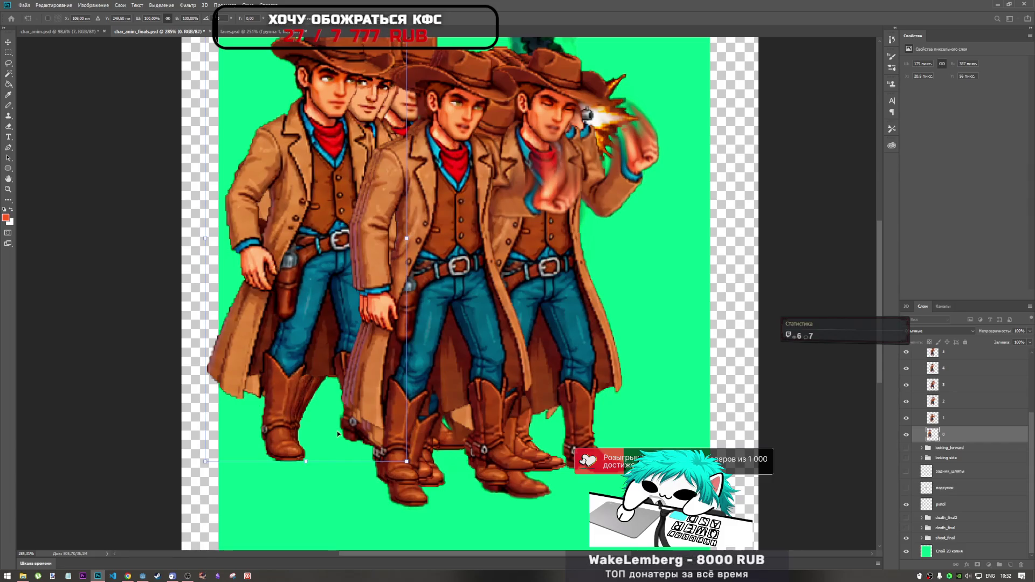
scroll(367, 340, down, 2)
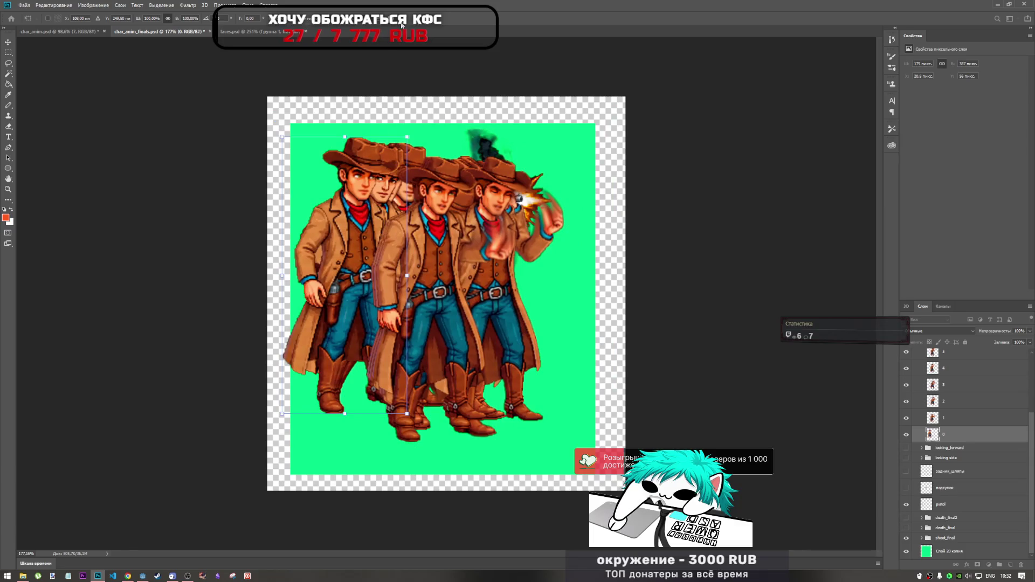
key(Return)
key(r)
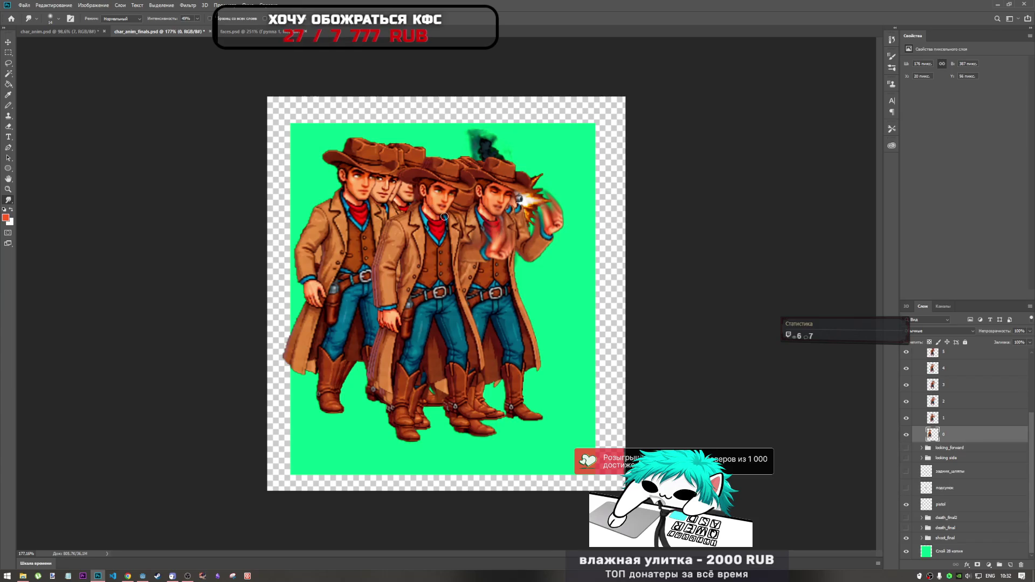
- Select frame 1 alone and move it into alignment with frame 0
shift+click(960, 424)
click(960, 422)
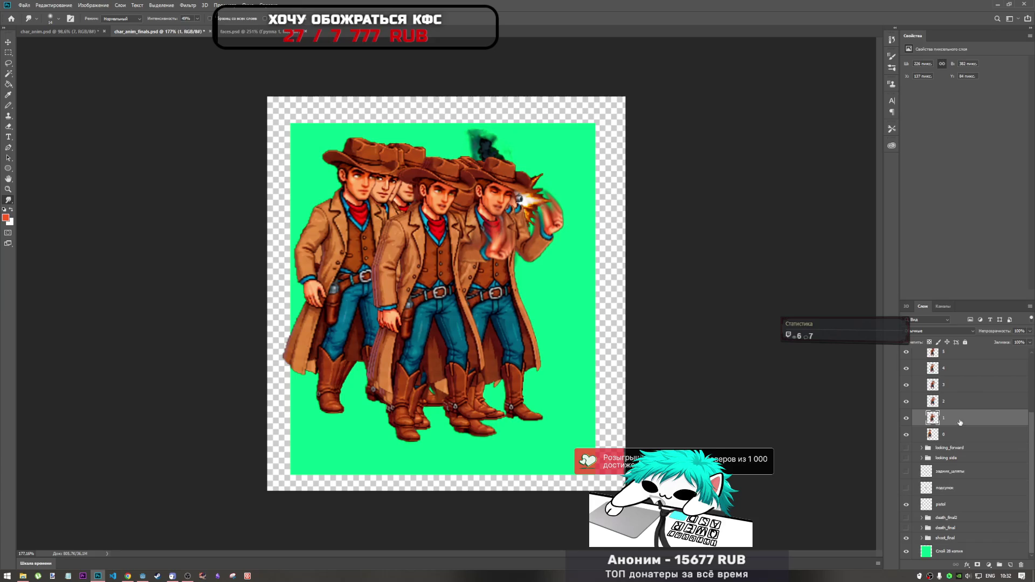
key(ctrl+t)
drag(366, 308, 378, 302)
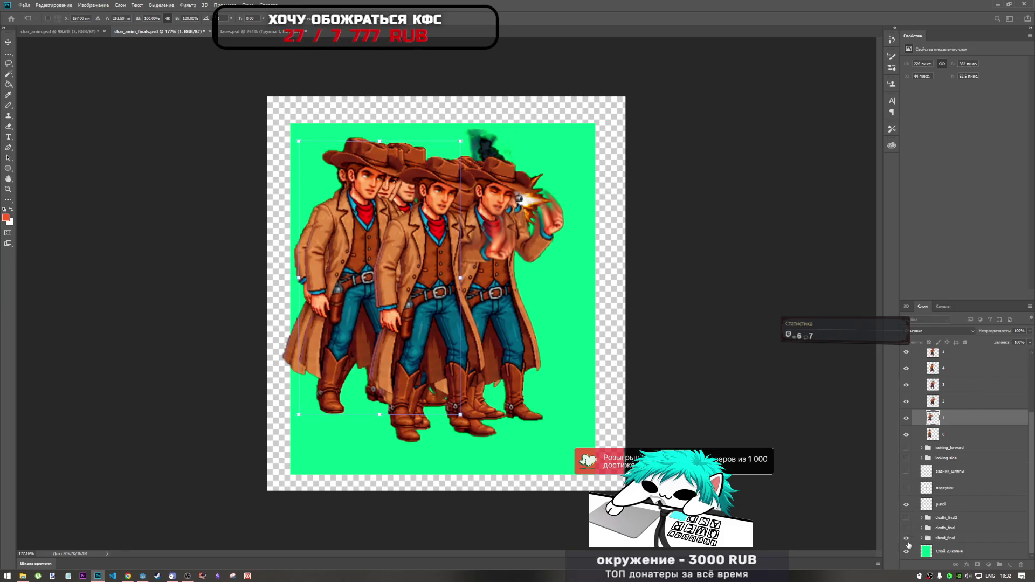
key(Return)
key(r)
- Hide shoot_final and frames 2 through 8, leaving only frames 0 and 1 visible
click(905, 538)
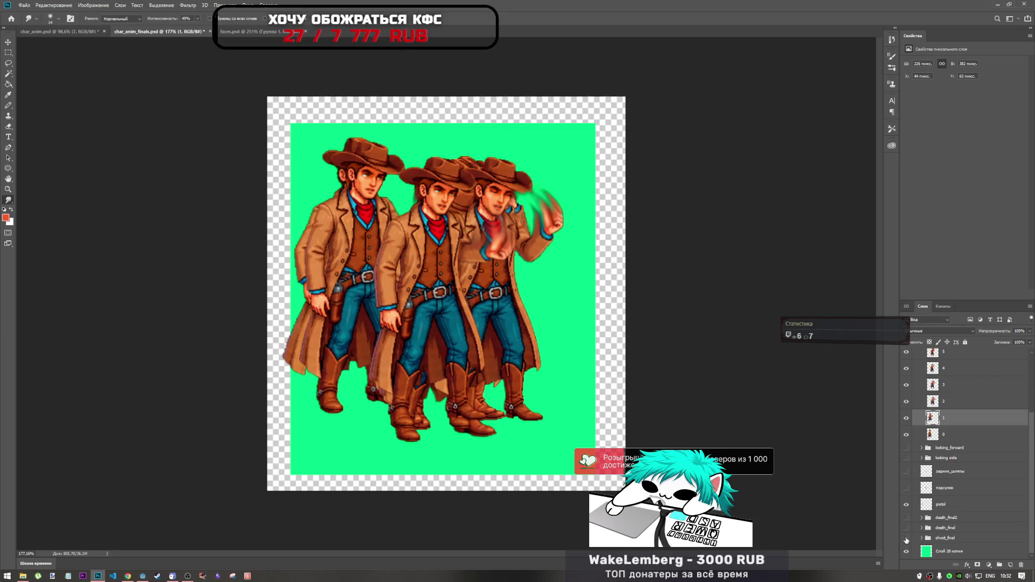
click(905, 539)
click(905, 539)
click(906, 401)
click(906, 384)
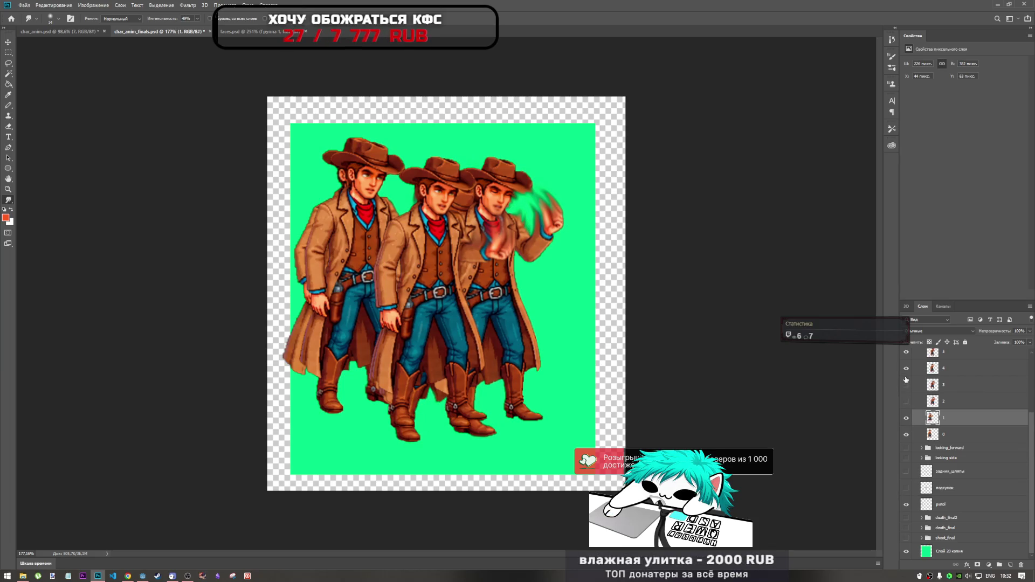
click(906, 368)
click(906, 352)
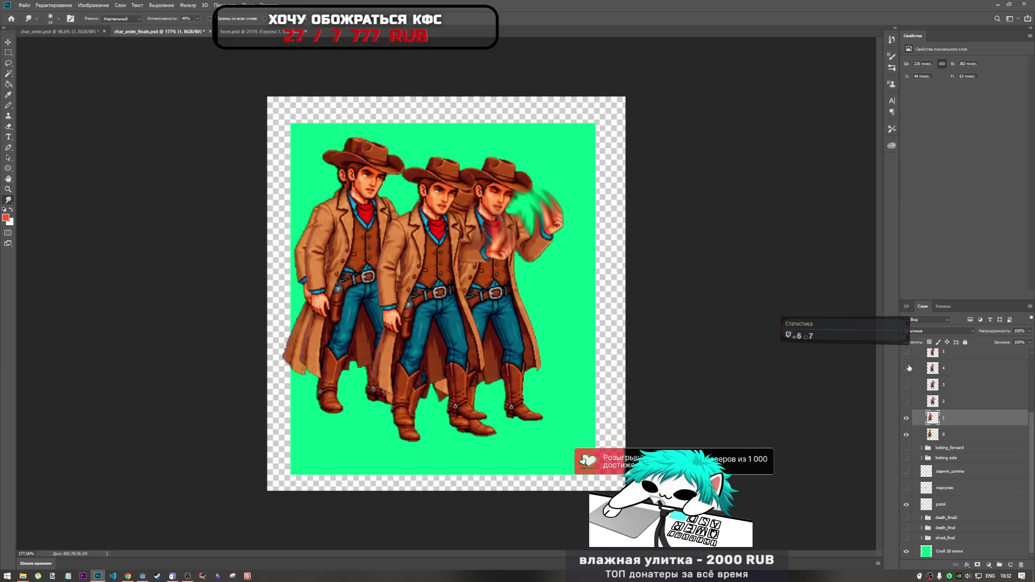
scroll(919, 404, up, 3)
click(906, 385)
click(906, 368)
click(905, 352)
scroll(911, 366, up, 2)
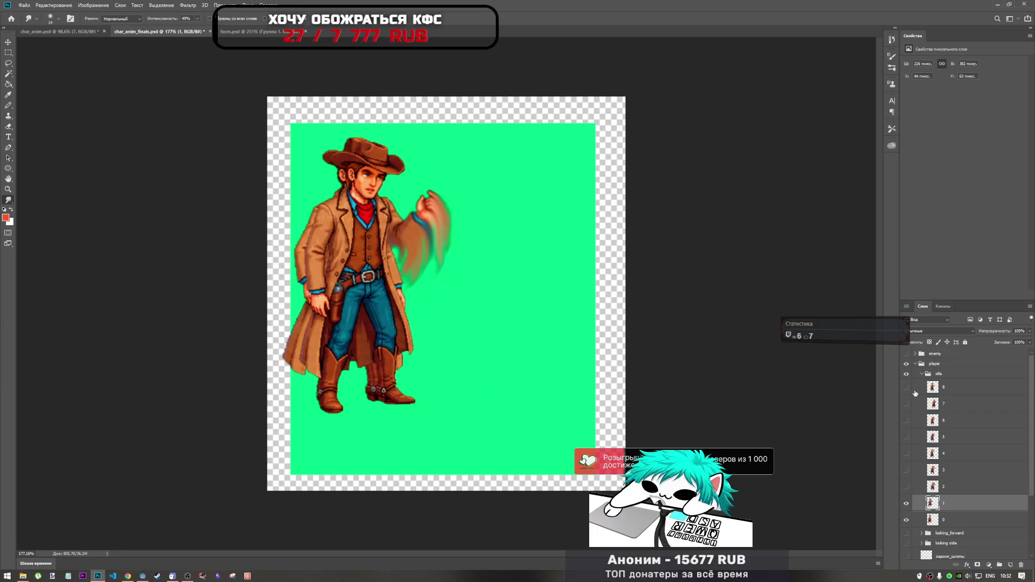
- Reposition and slightly resize the frame 1 cowboy, then apply the transform
key(ctrl+t)
mouse_move(371, 307)
mouse_down()
mouse_move(324, 311)
mouse_move(385, 316)
mouse_up()
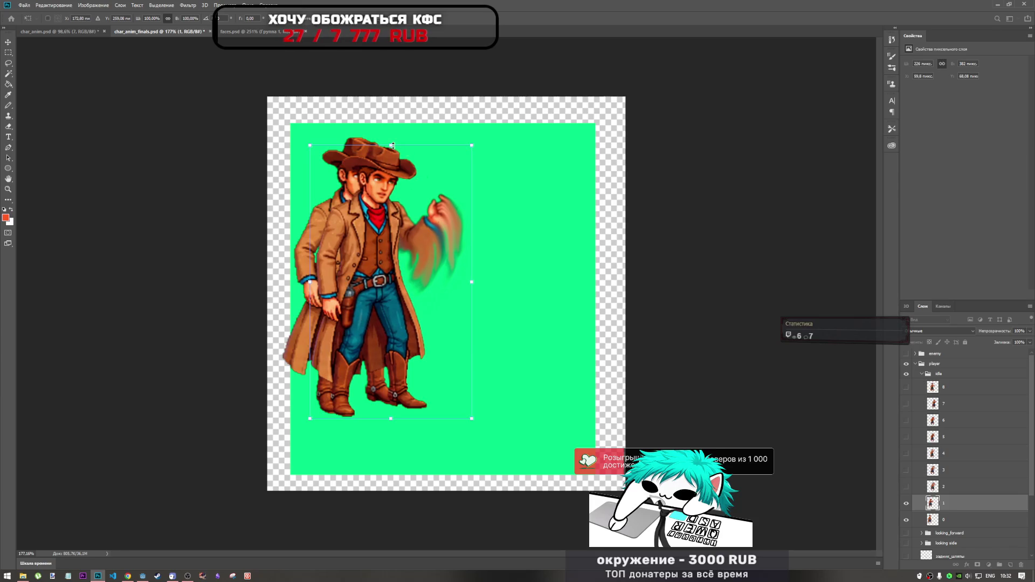
drag(392, 146, 393, 138)
mouse_move(386, 276)
mouse_down()
mouse_move(358, 281)
mouse_move(419, 285)
mouse_up()
drag(510, 141, 509, 143)
drag(402, 275, 350, 275)
drag(351, 276, 425, 275)
key(o)
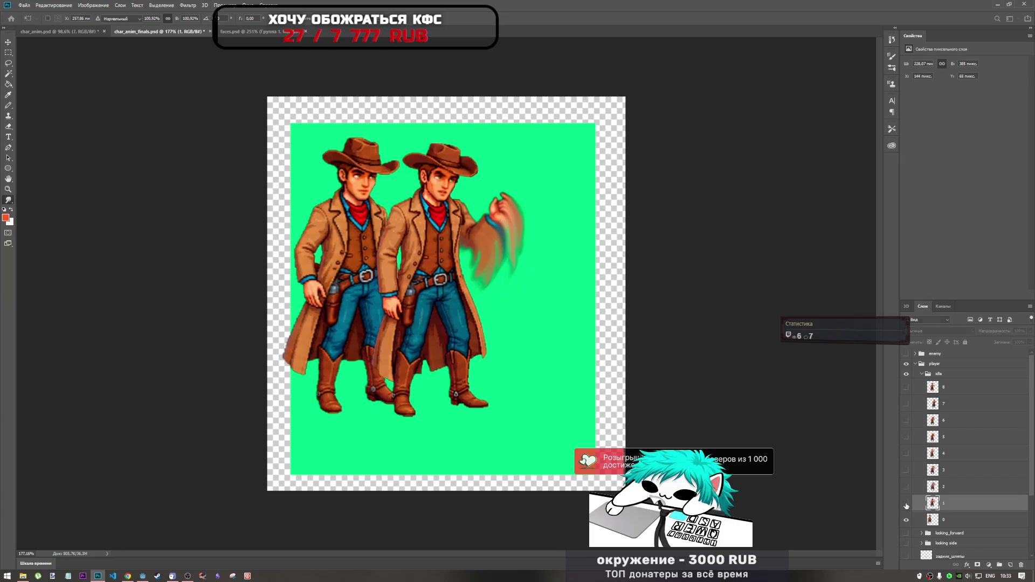
- Toggle frames 1 and 2 on and off to compare the poses
click(906, 503)
click(906, 486)
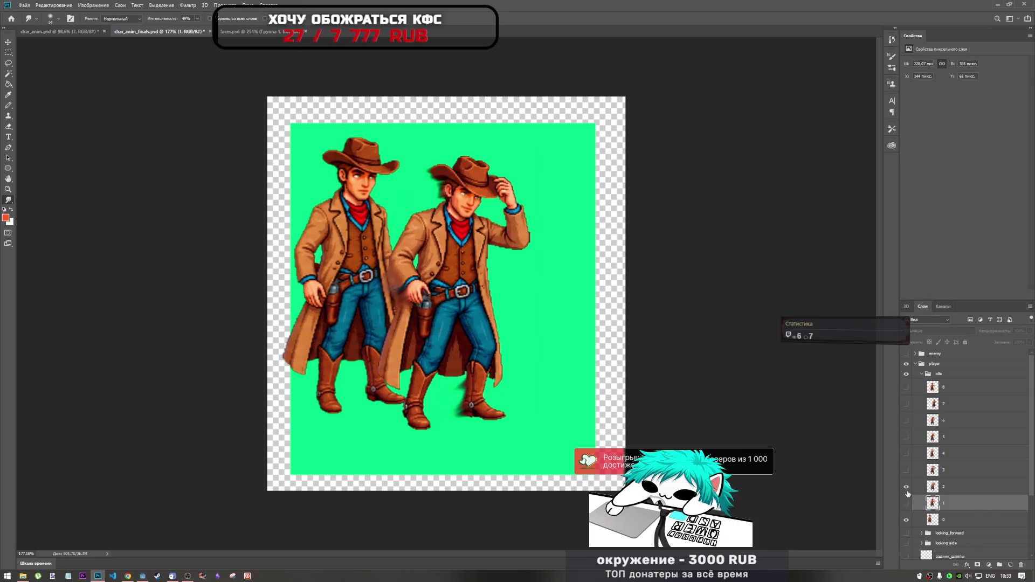
click(906, 487)
click(906, 502)
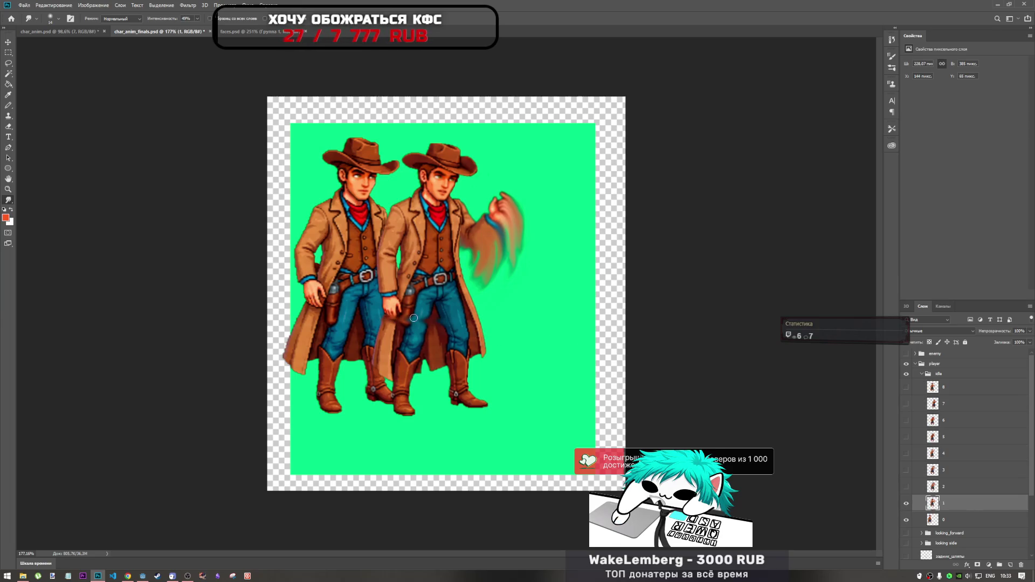
- Move frame 1 onto frame 0, nudge it down, scale it to about 100.9%, then hide it
click(8, 53)
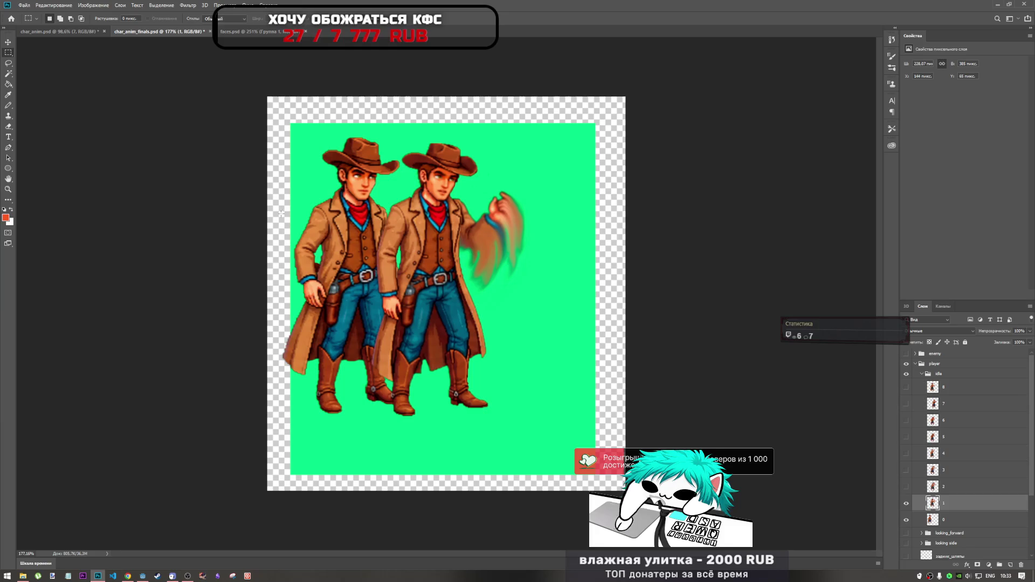
key(ctrl+t)
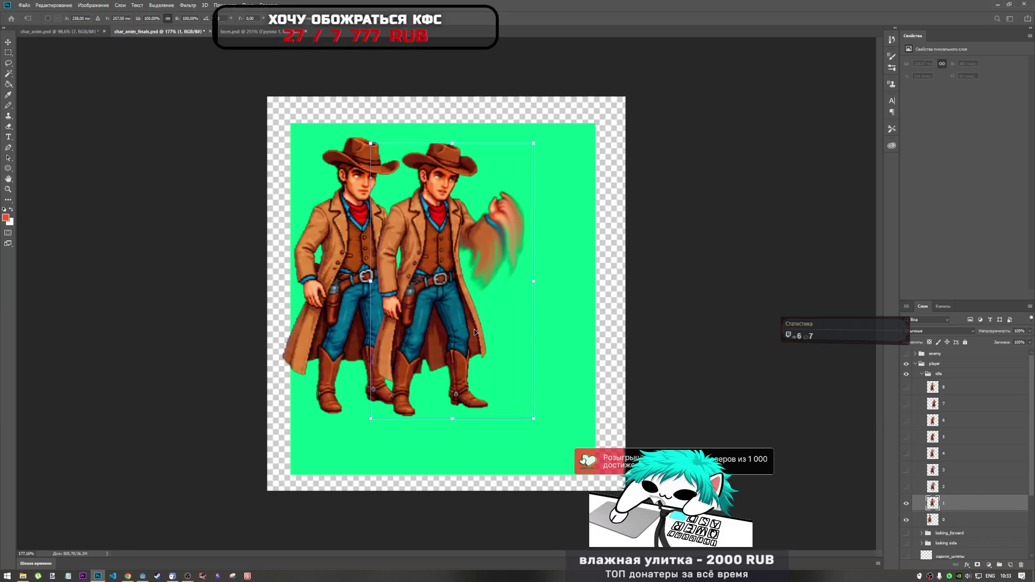
mouse_move(447, 318)
mouse_down()
mouse_move(361, 317)
mouse_move(370, 318)
mouse_up()
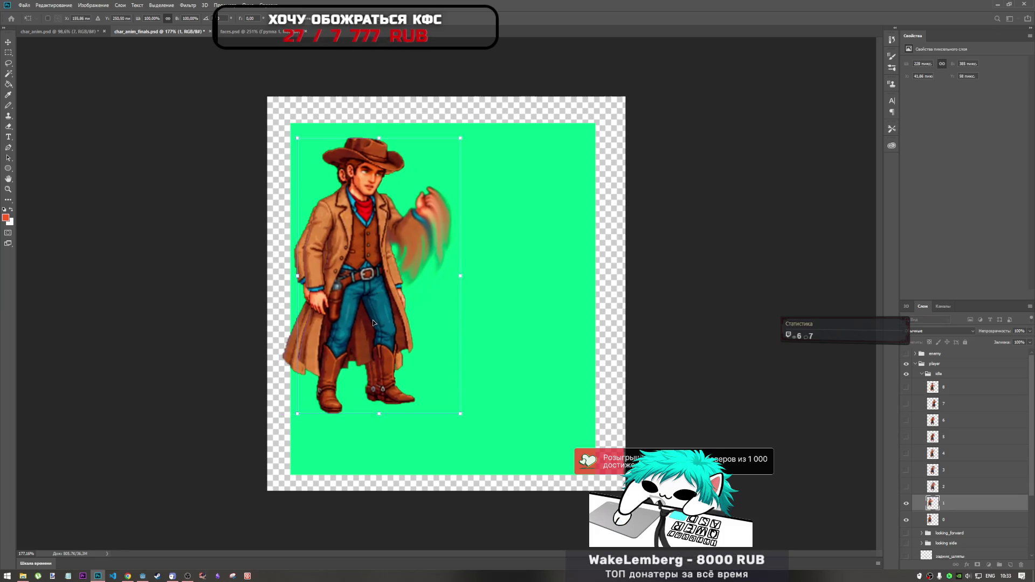
key(Down)
key(Down)
key(Down)
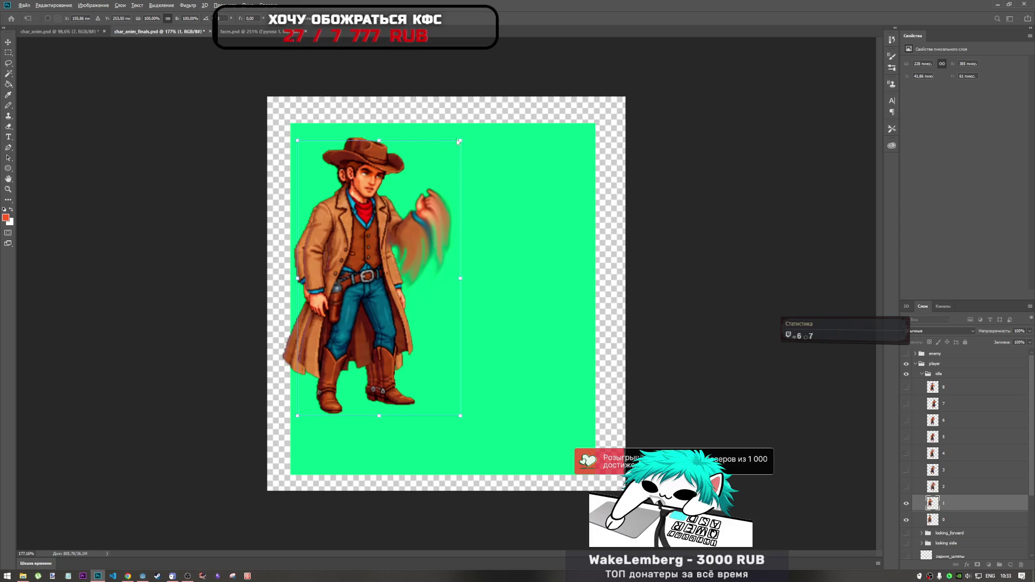
drag(462, 138, 462, 138)
key(Return)
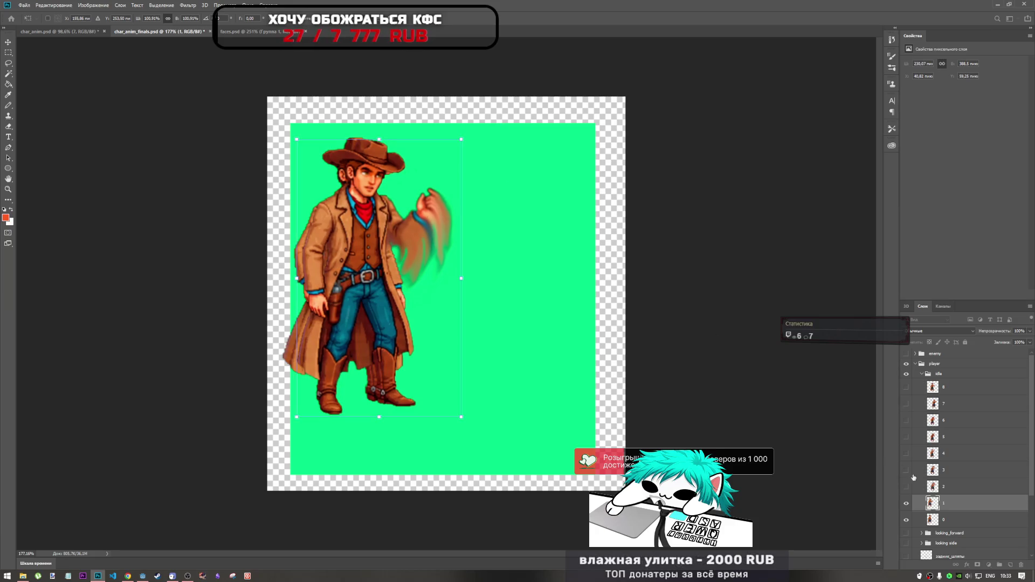
key(m)
click(906, 503)
scroll(943, 485, down, 3)
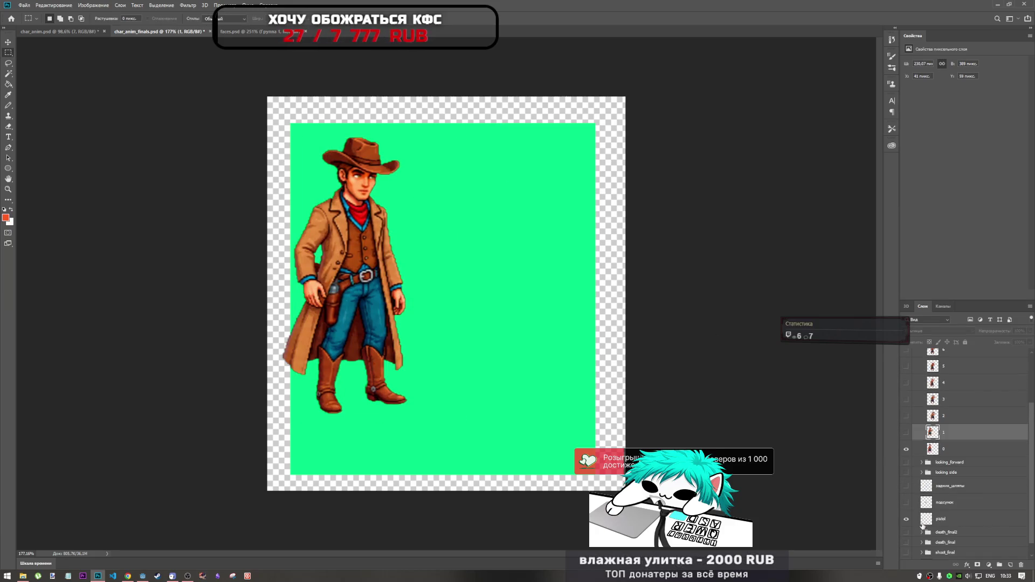
- Briefly show the death_final2 frames, then swap them for the shoot_final frames
scroll(916, 524, down, 1)
click(906, 518)
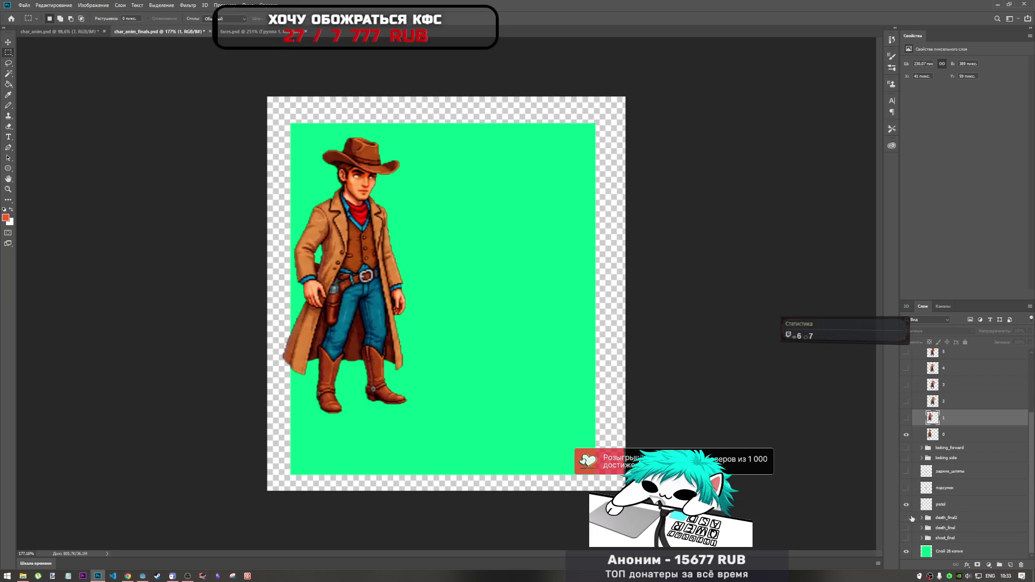
click(906, 517)
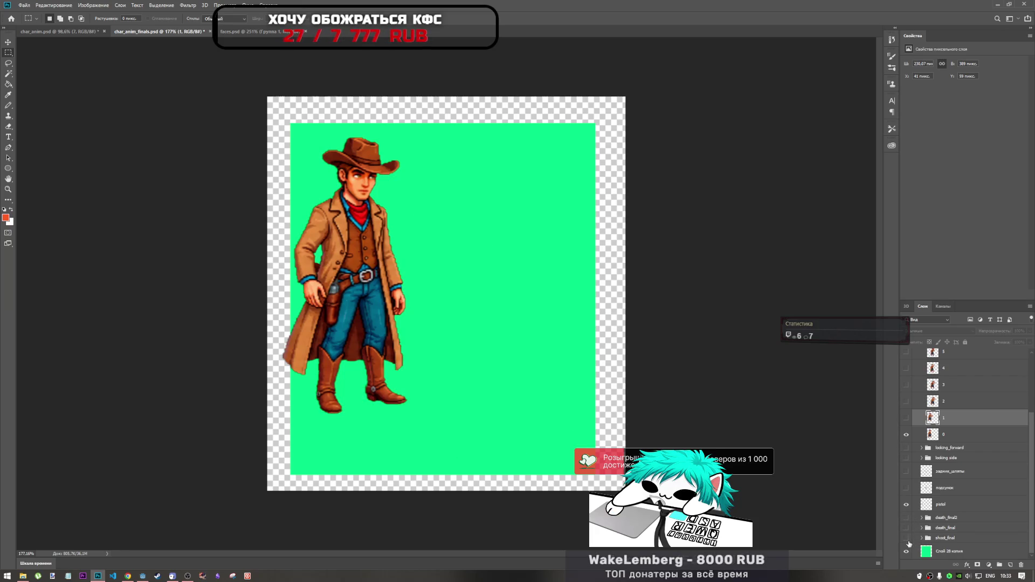
click(906, 537)
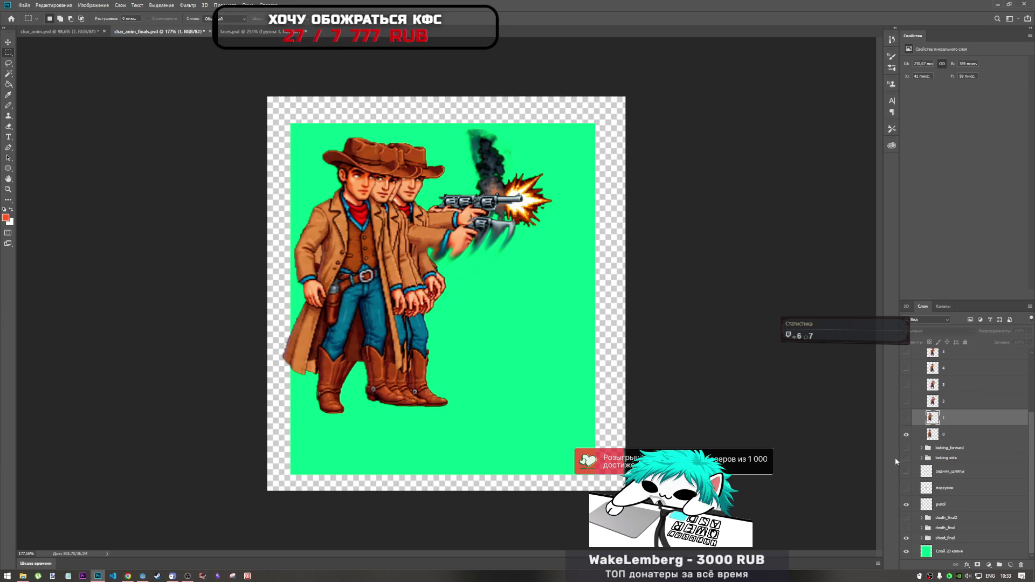
- Shrink the layer 0 standing cowboy to about 95% and nudge it pixel by pixel into alignment
click(946, 435)
key(ctrl+t)
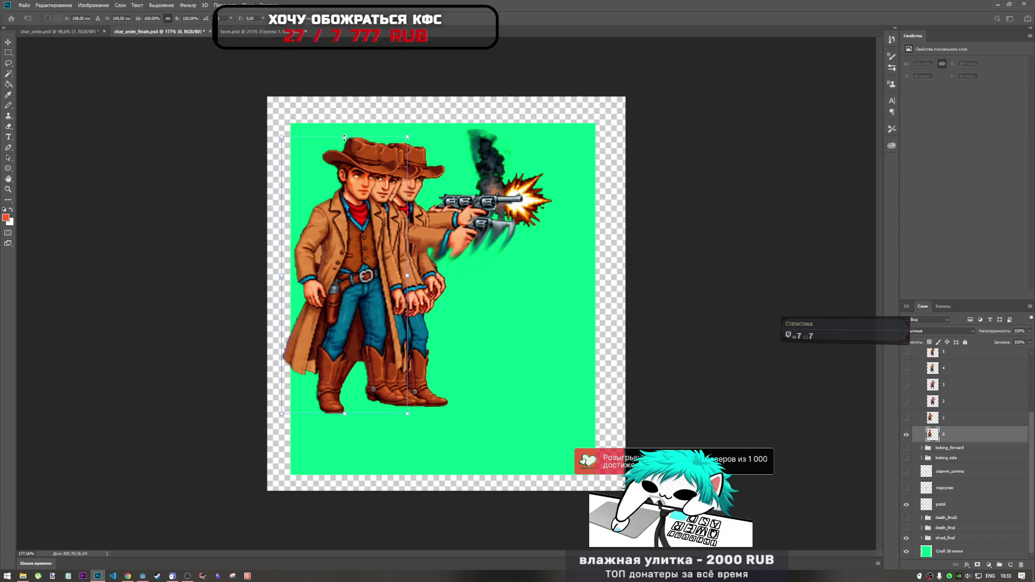
drag(345, 138, 404, 138)
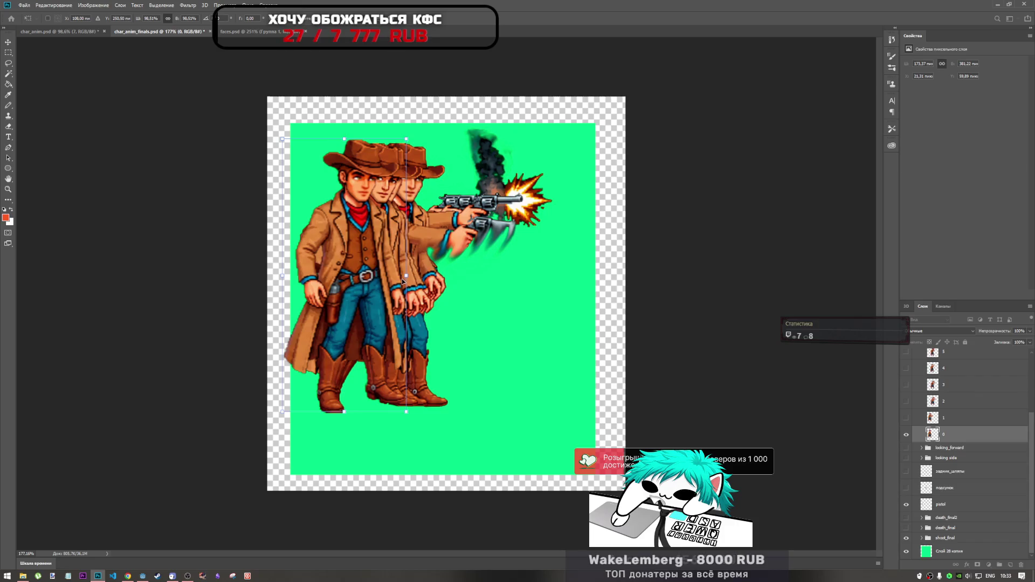
key(Right)
key(Down)
key(Down)
key(Right)
key(Down)
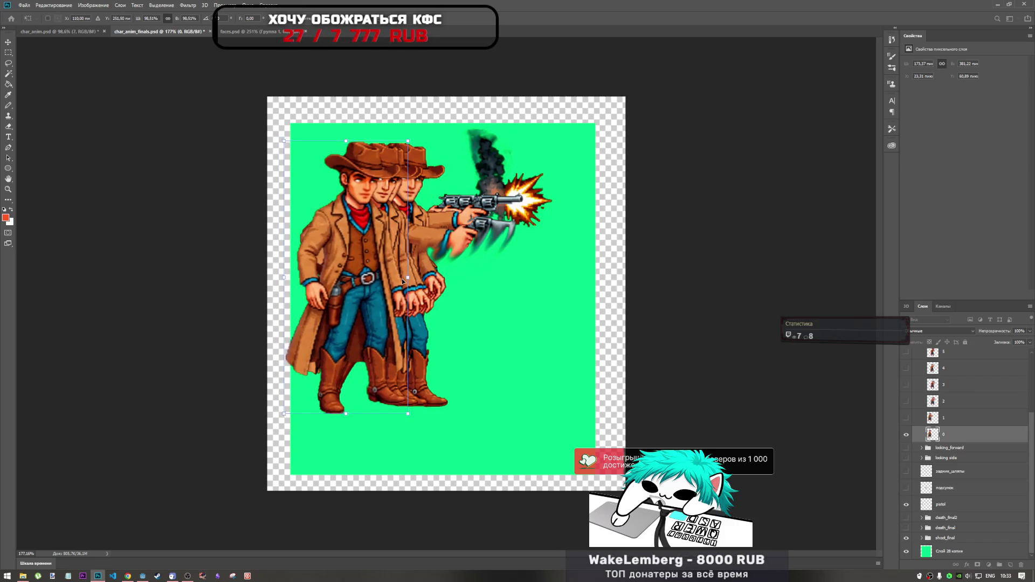
key(Up)
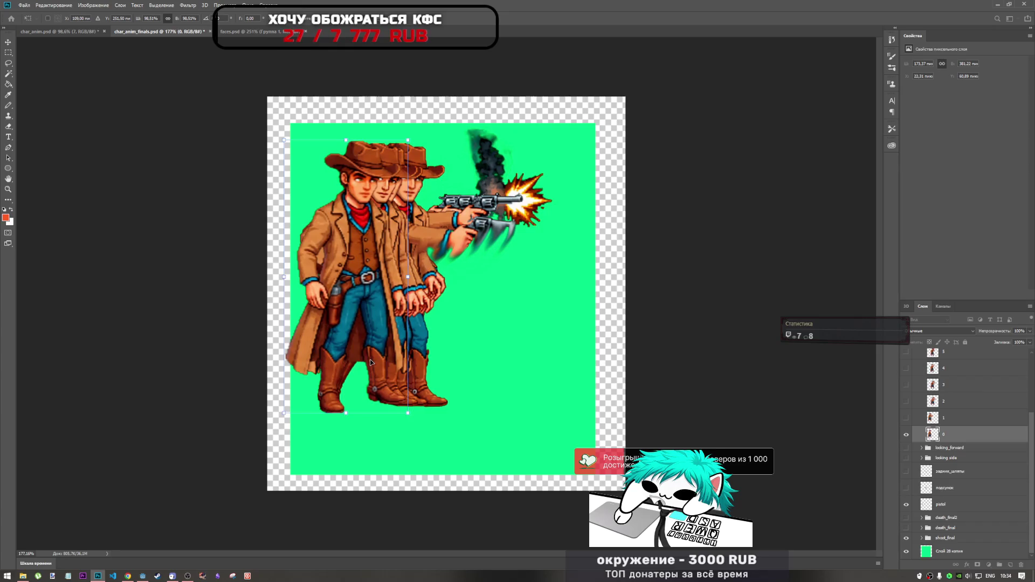
key(Left)
key(Left)
key(Right)
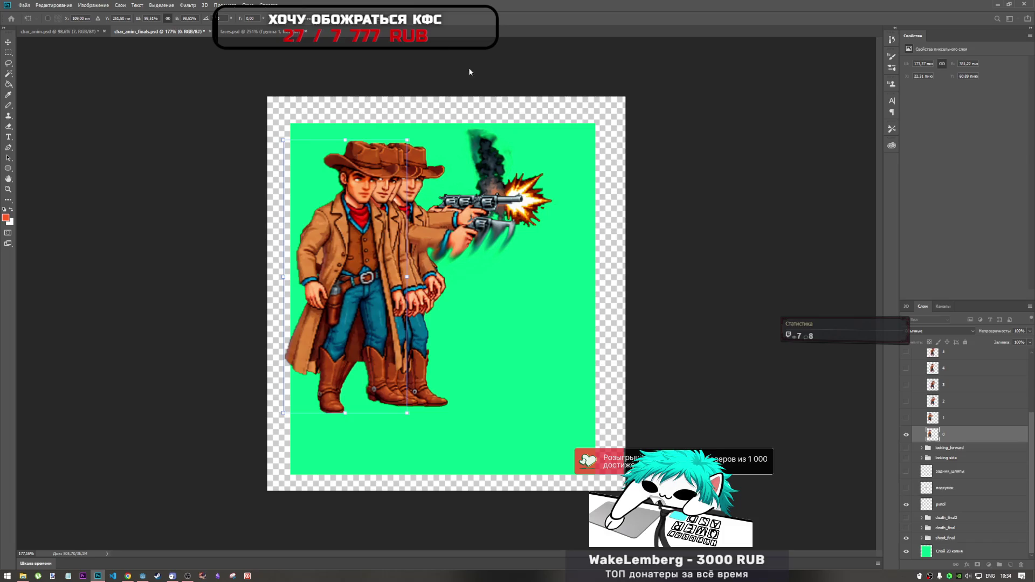
key(Return)
key(m)
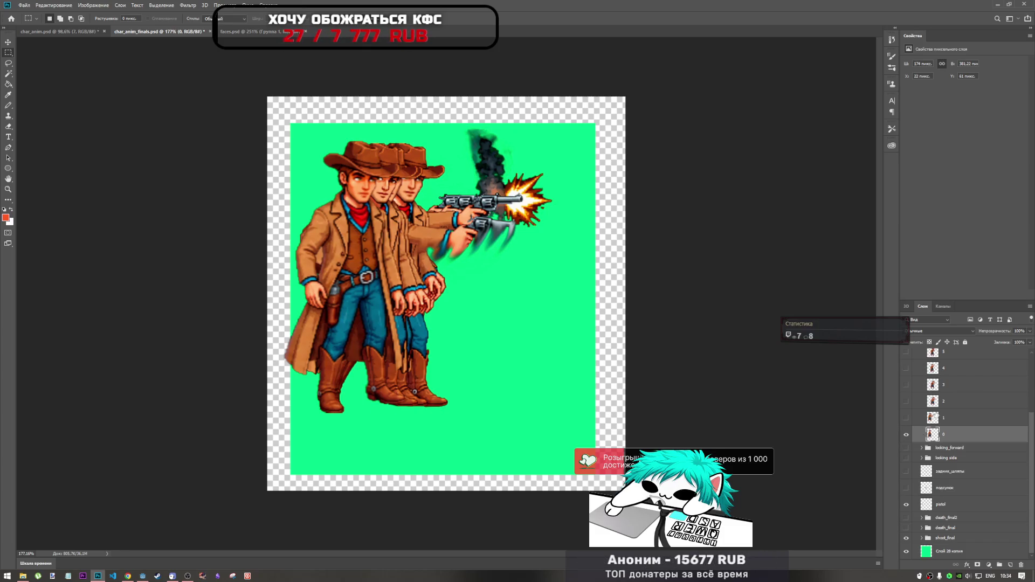
- Show frames 0 and 1 together with layer 1 selected, and hide the shooting frames
click(906, 434)
click(906, 418)
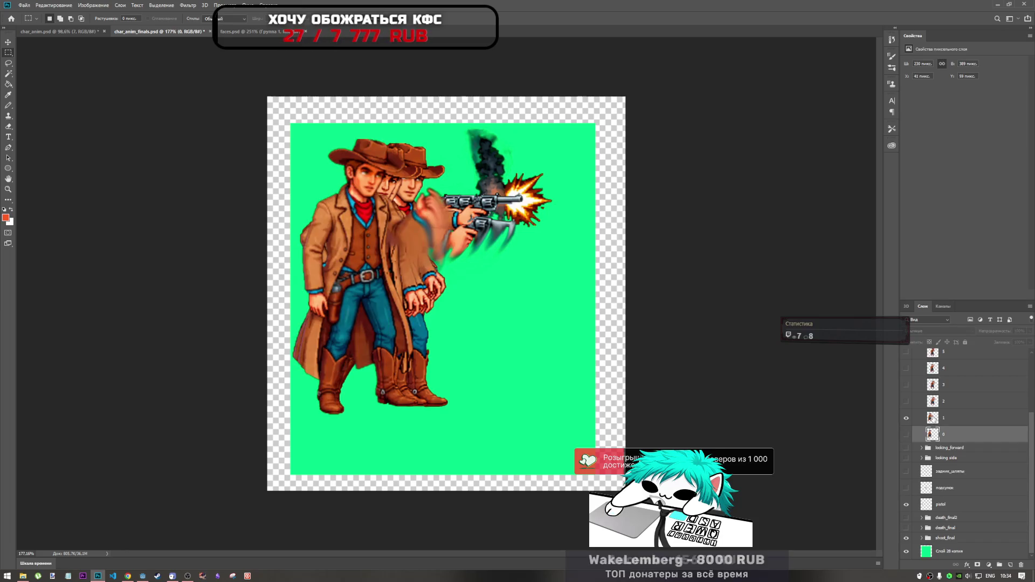
click(954, 417)
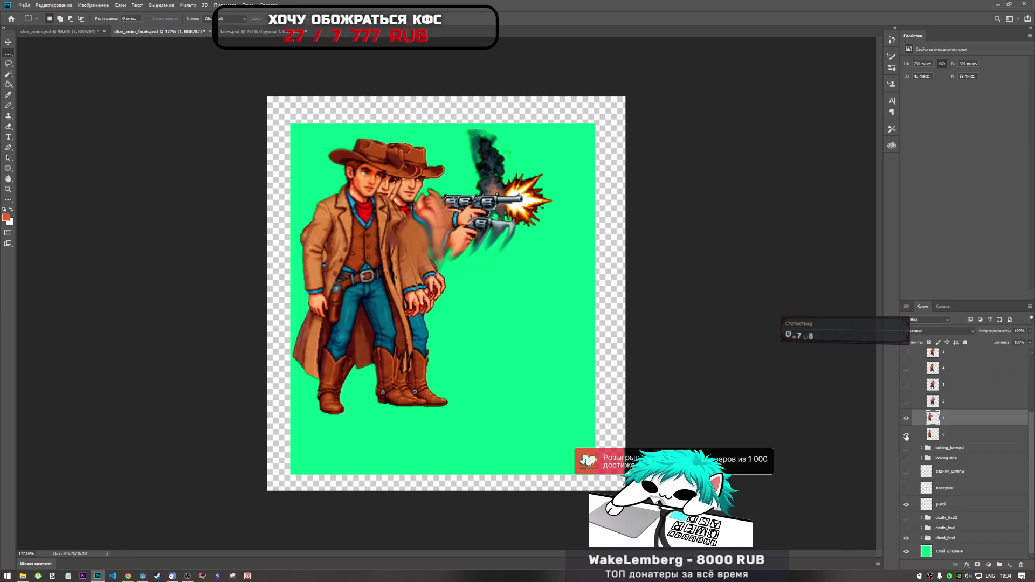
click(906, 434)
click(906, 418)
click(906, 418)
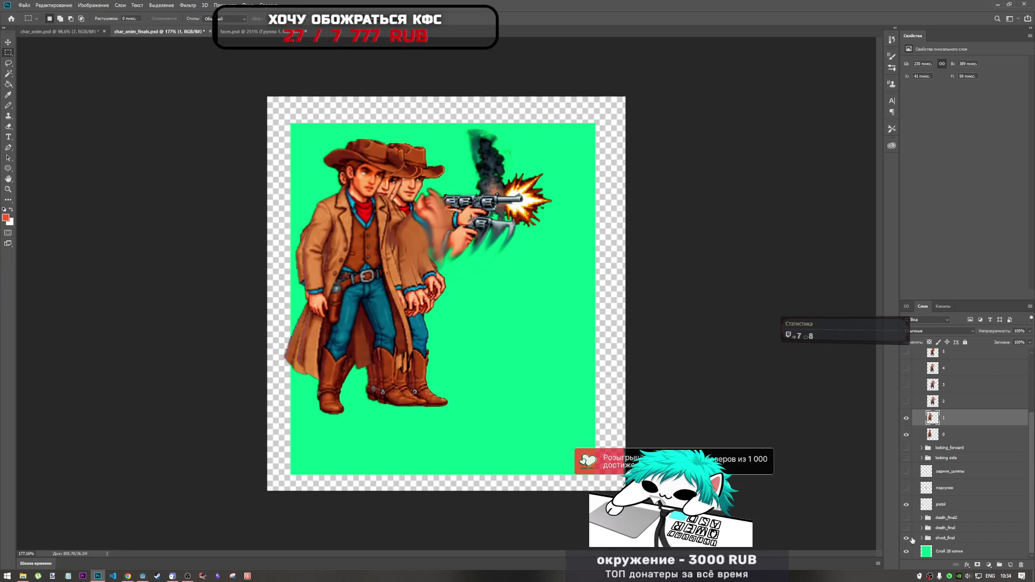
click(906, 538)
- Scale the frame 1 cowboy to about 98.5%, nudge it 1 px right, then show layer 2
key(ctrl+t)
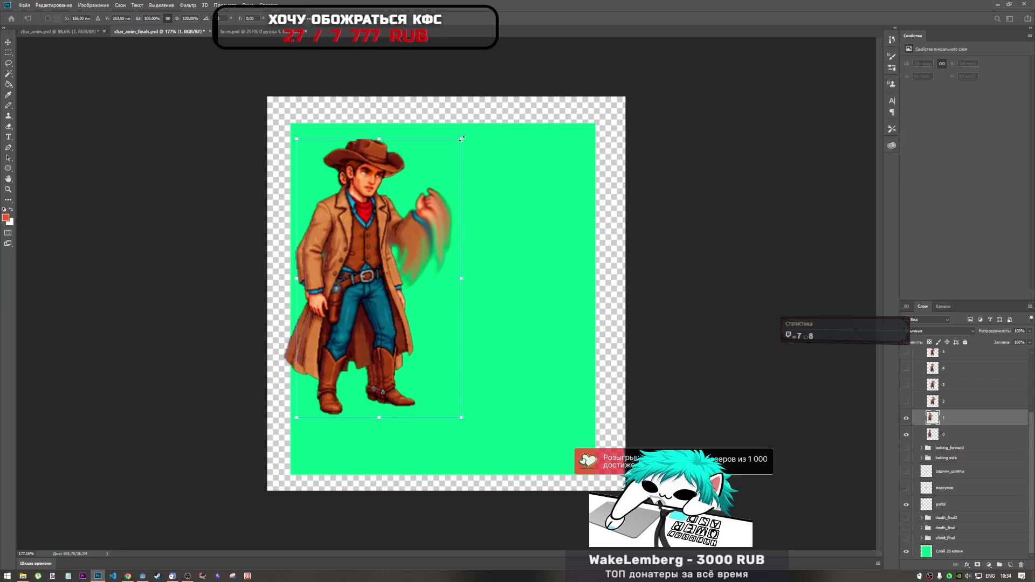
drag(461, 138, 459, 140)
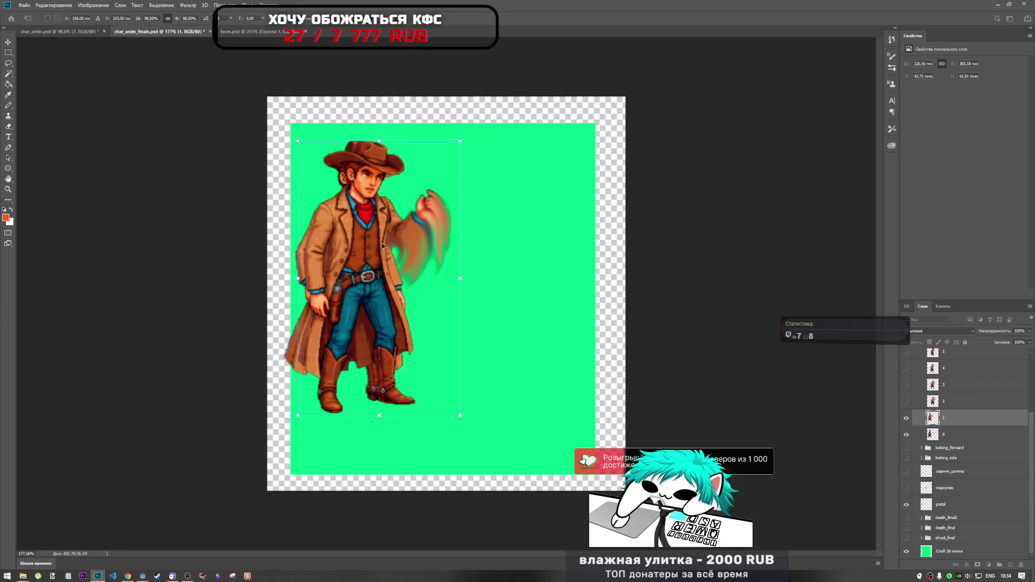
drag(371, 283, 373, 280)
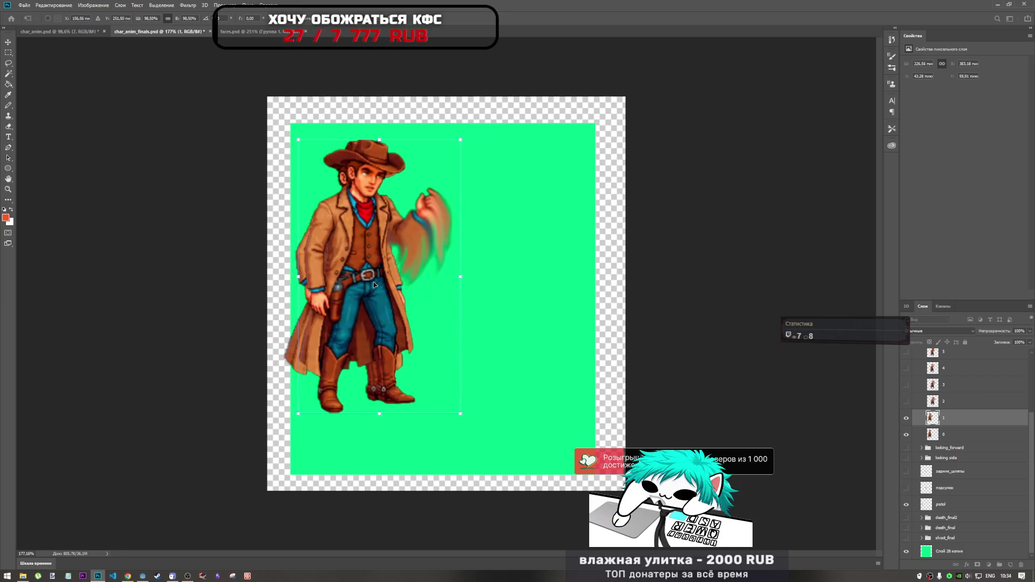
key(Right)
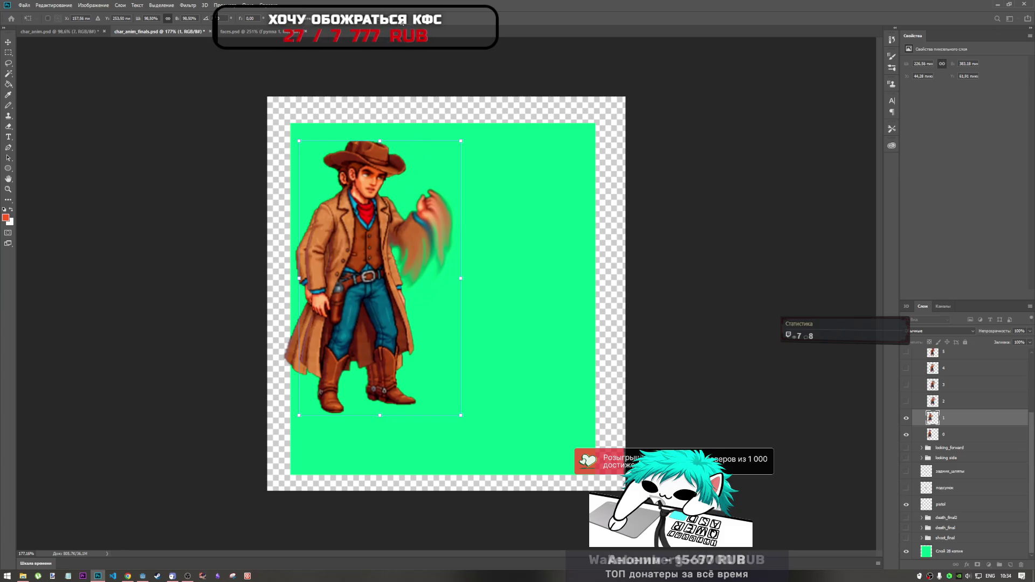
key(Return)
key(m)
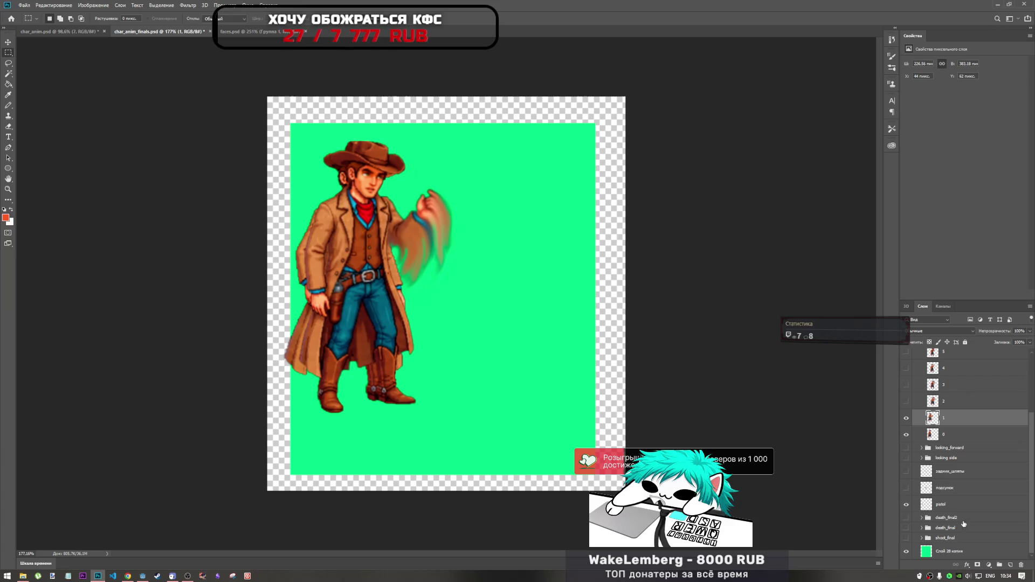
click(906, 401)
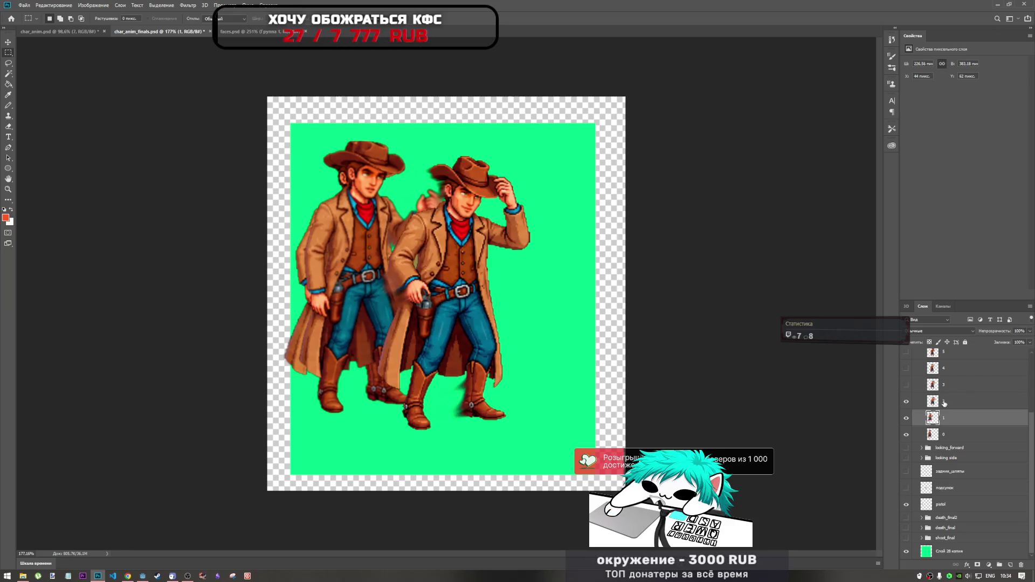
- Show the layer 2 hat-tipping cowboy alongside frame 1 and hide the frame 0 cowboy
click(920, 403)
click(907, 418)
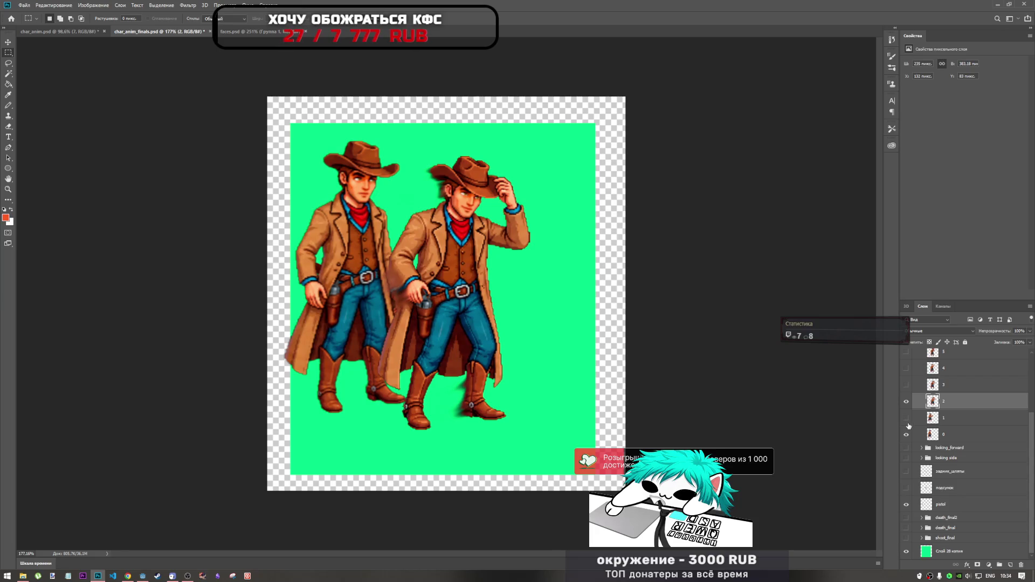
click(907, 433)
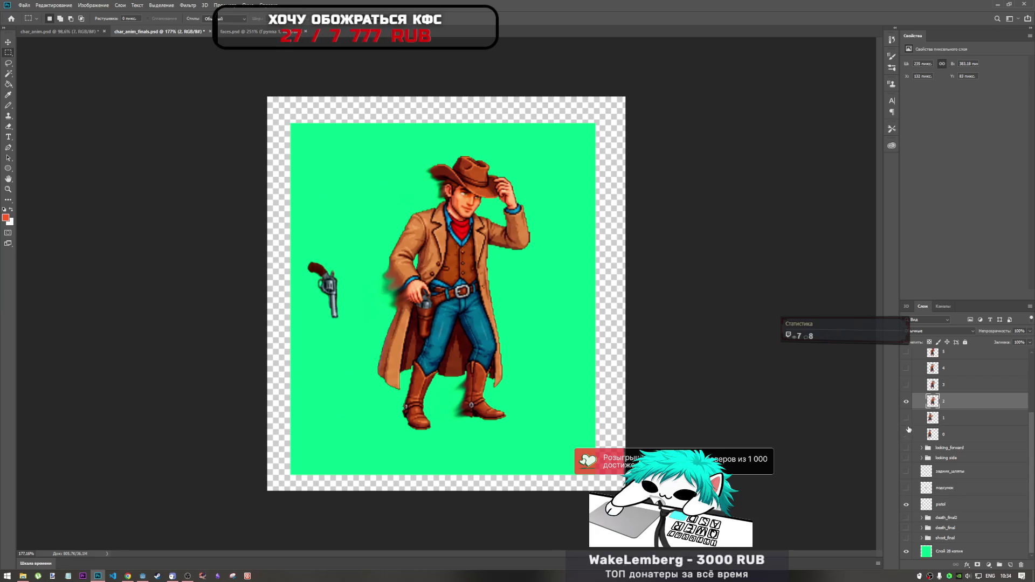
click(906, 402)
click(905, 401)
click(906, 417)
click(906, 402)
click(906, 401)
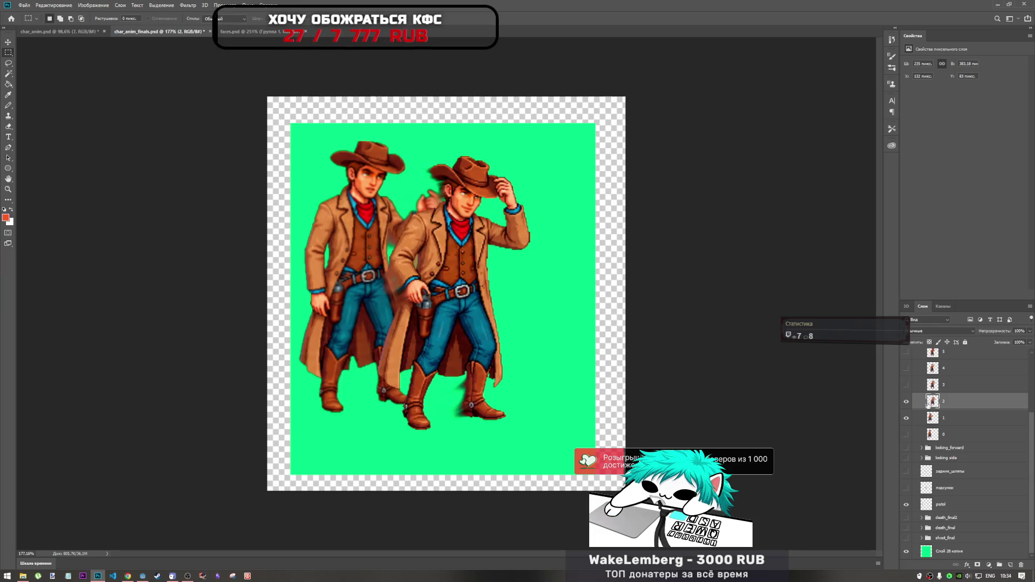
- Free-transform the frame 2 cowboy, moving it left over frame 1 and nudging it up-right
key(ctrl+t)
drag(503, 317, 398, 293)
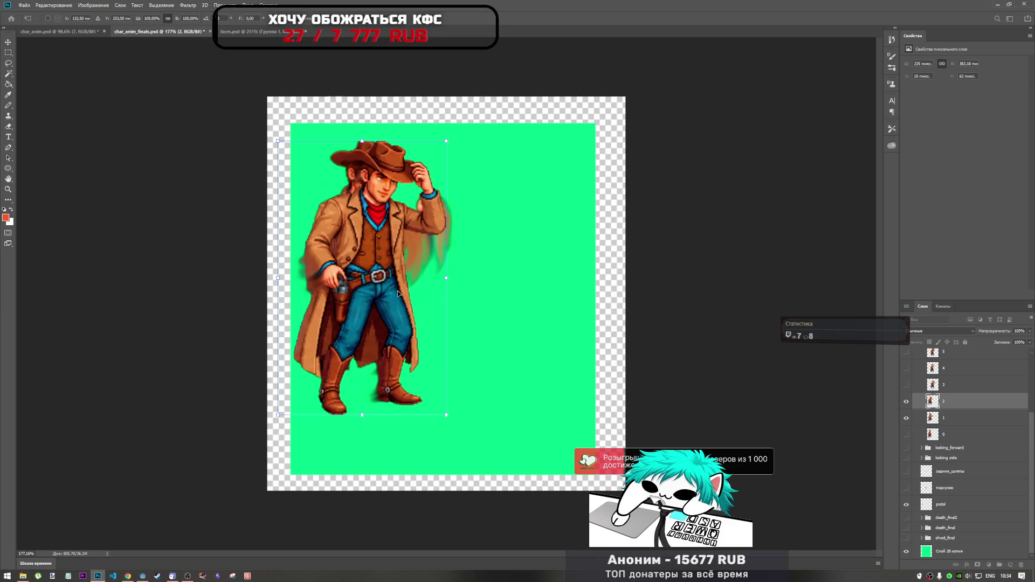
mouse_move(412, 250)
mouse_down()
mouse_move(395, 245)
mouse_move(416, 251)
mouse_up()
key(Right)
key(Right)
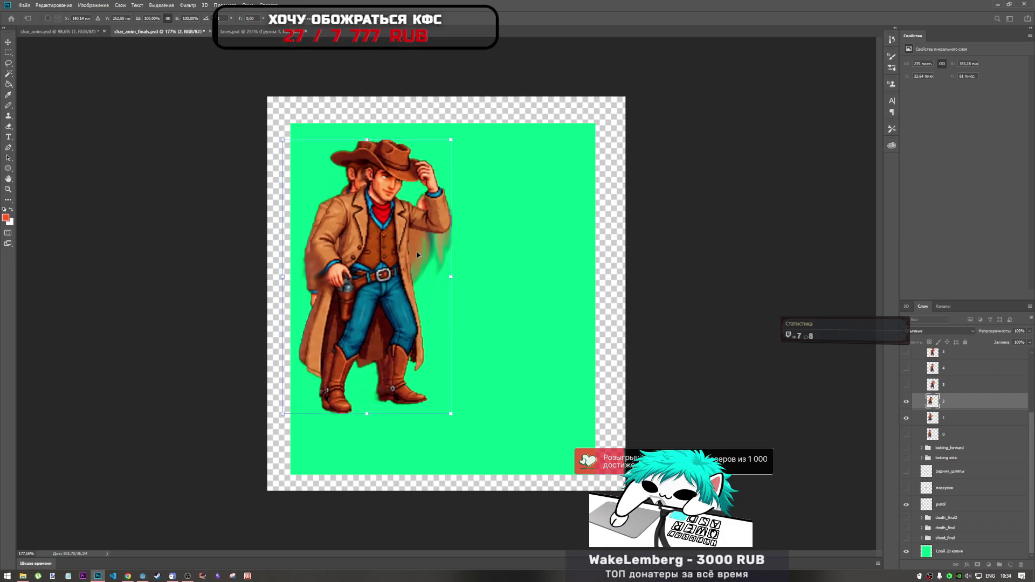
key(Up)
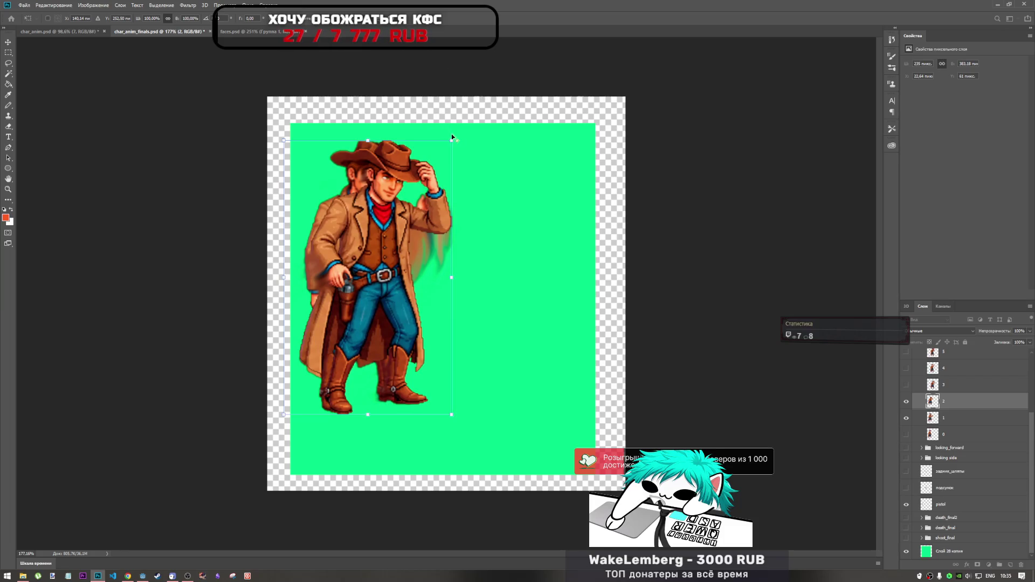
- Shrink the frame 2 cowboy to about 96.6%, fine-tune its position with pixel nudges, and apply
drag(451, 139, 450, 142)
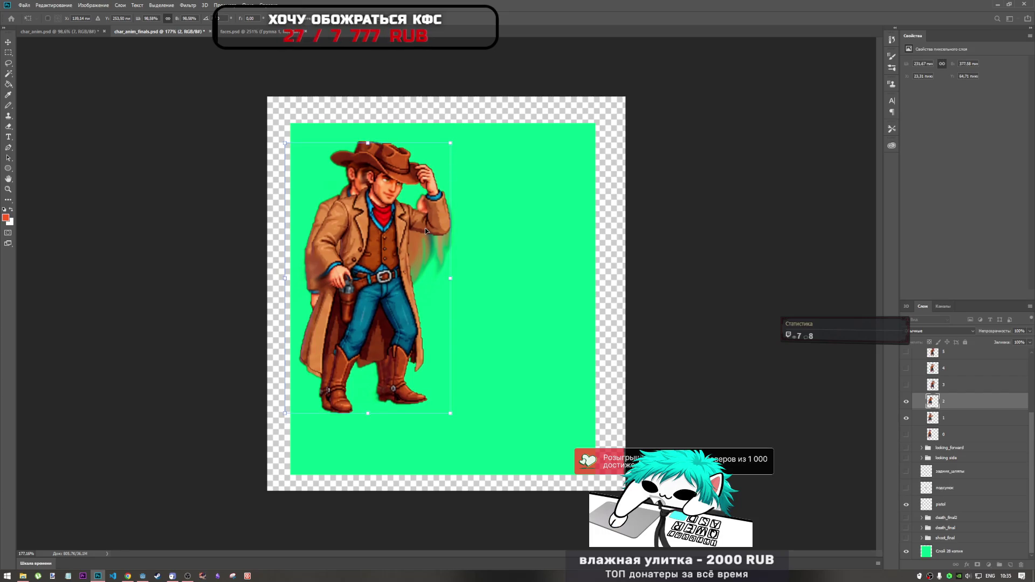
key(Right)
key(Down)
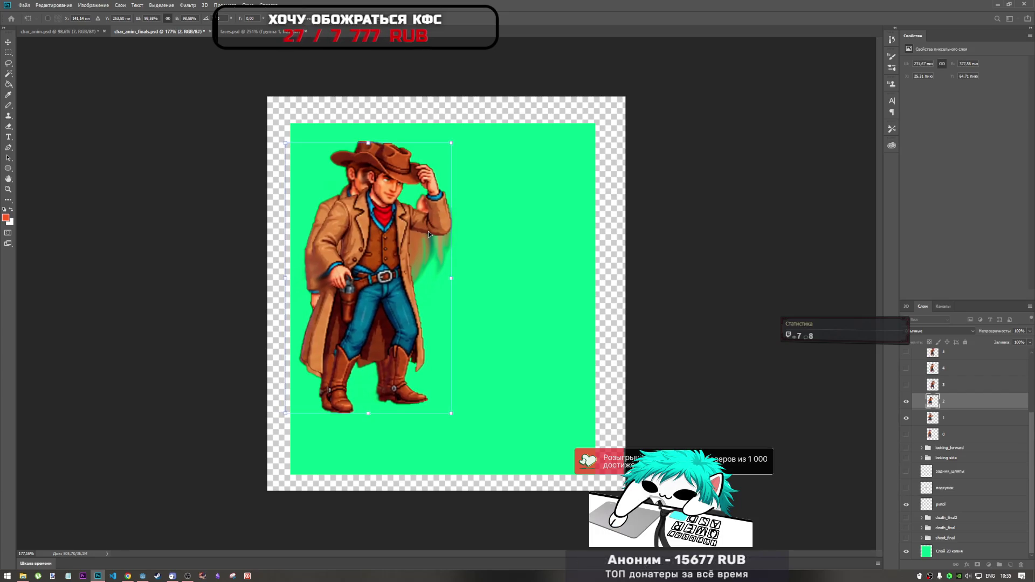
key(Left)
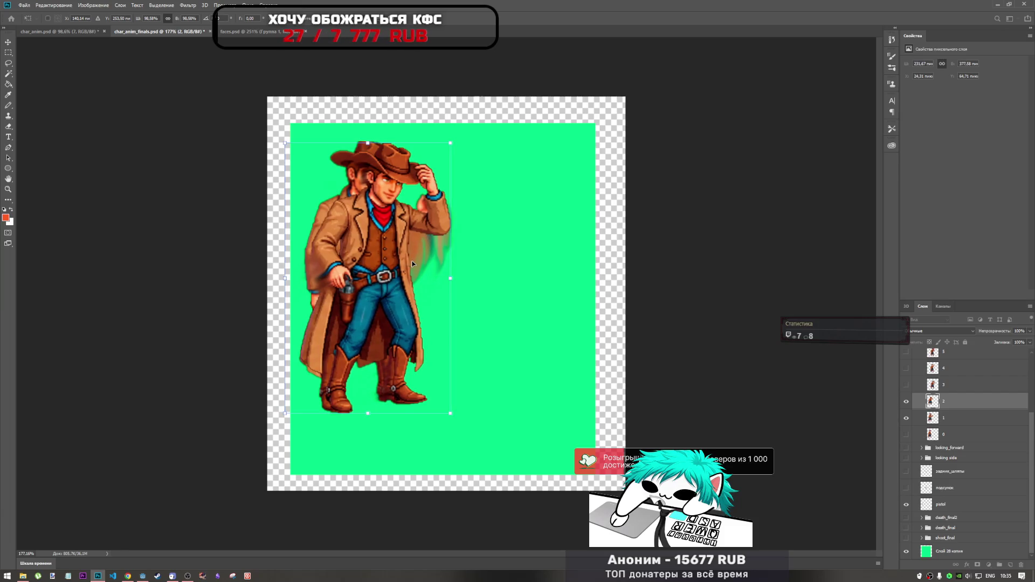
key(Left)
key(Left)
key(Up)
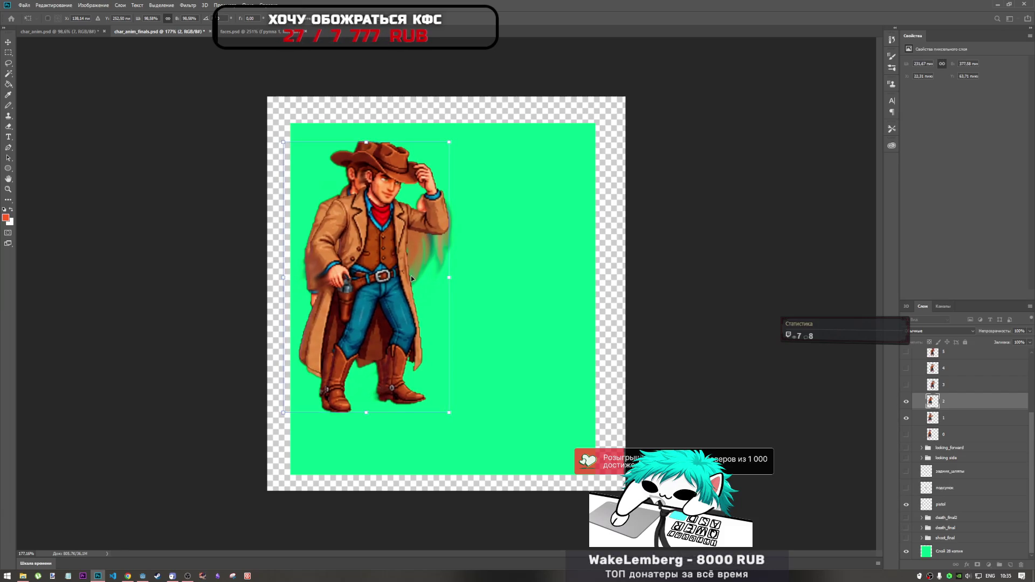
key(Left)
key(Up)
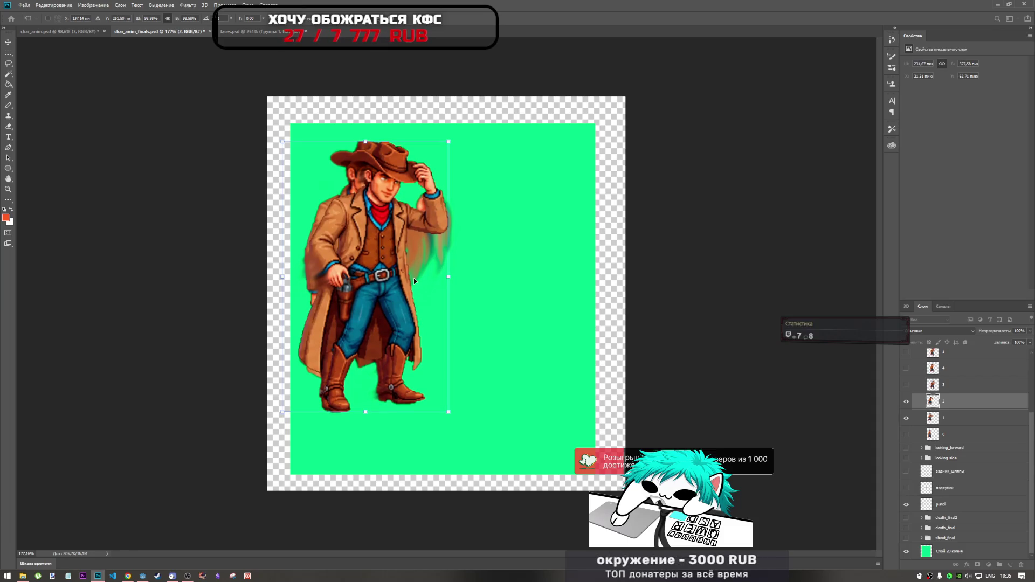
key(Left)
key(Down)
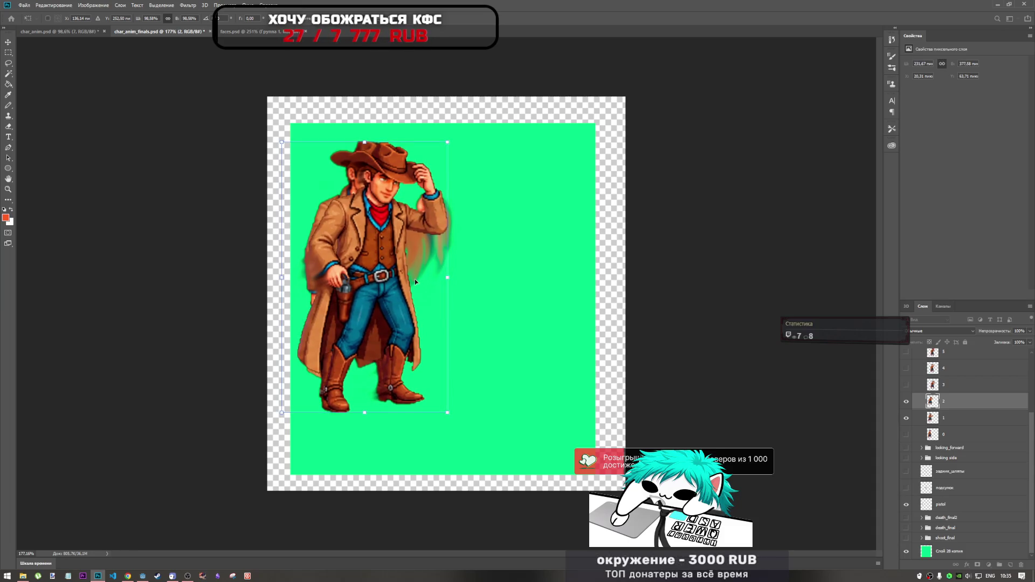
key(Return)
key(m)
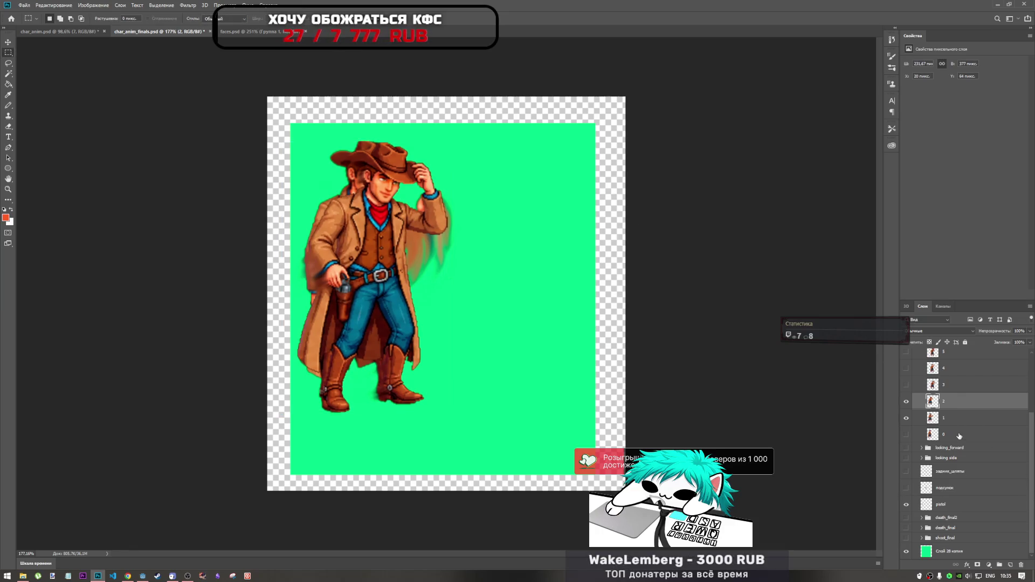
- Compare the layer 2 and 3 poses by toggling visibility, then select layer 3
drag(906, 418, 908, 397)
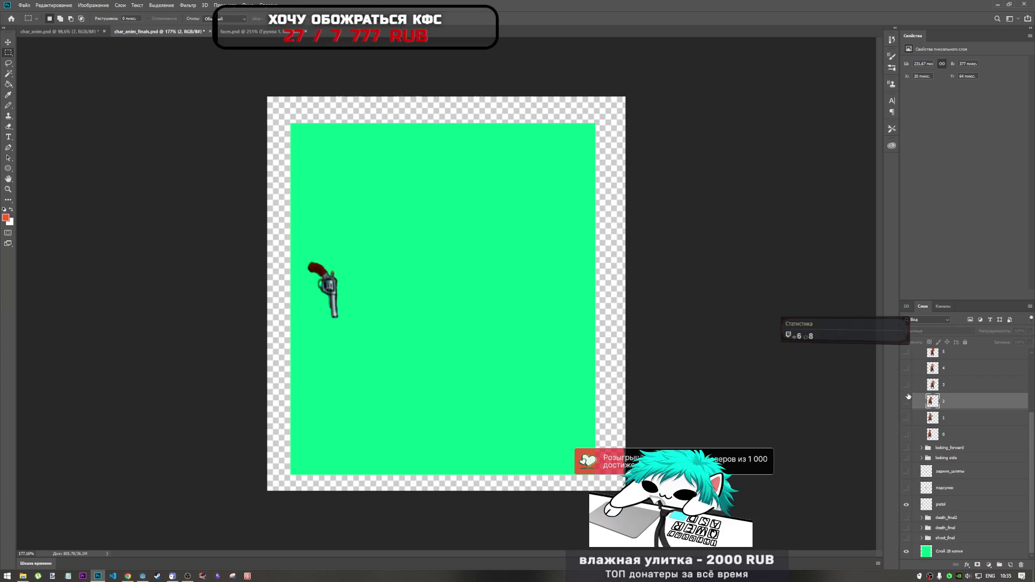
click(906, 400)
click(906, 401)
click(906, 385)
click(906, 401)
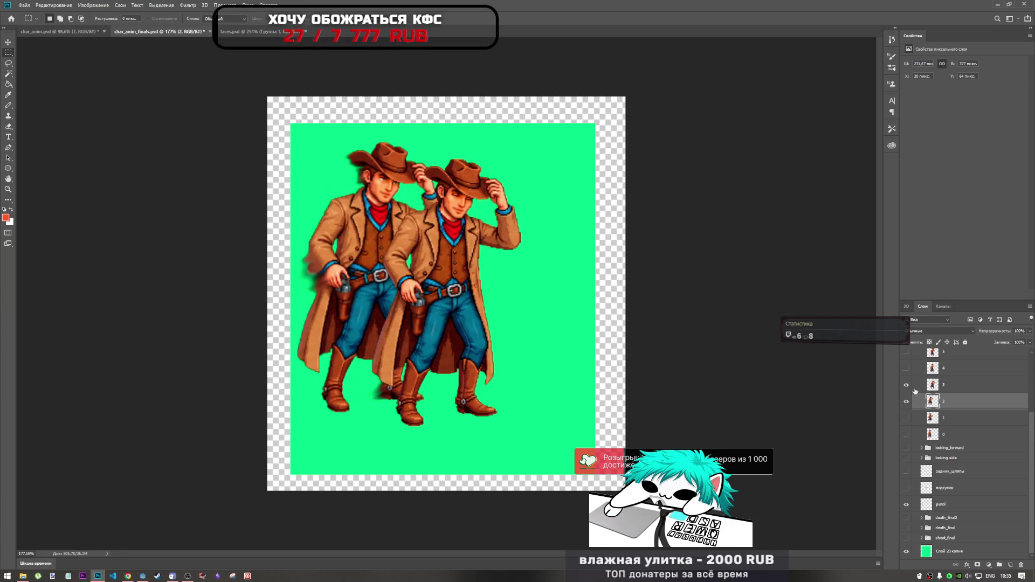
click(942, 389)
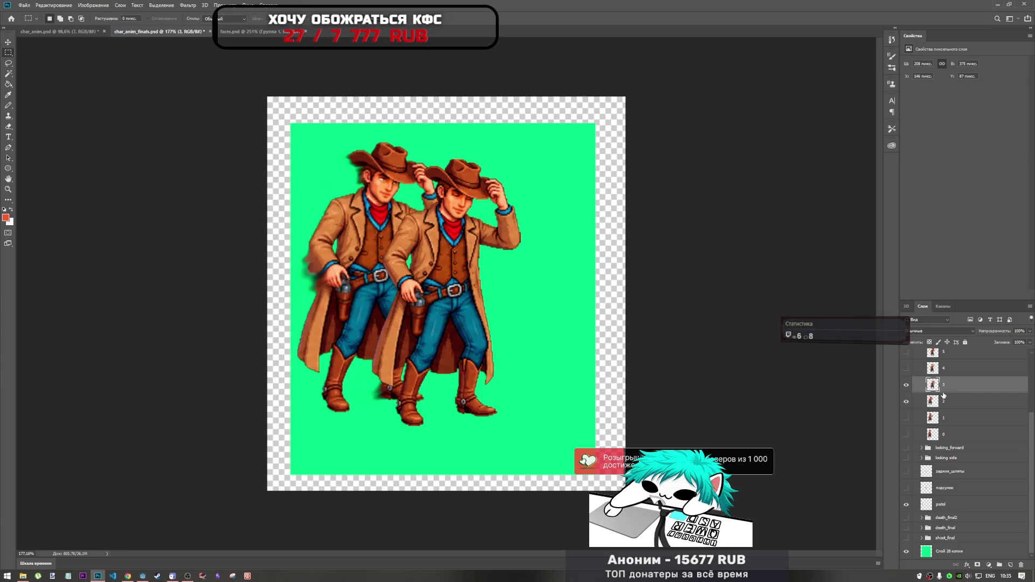
- Move the layer 3 cowboy up-left onto the layer 2 pose, enlarge it to about 101%, and apply
key(ctrl+t)
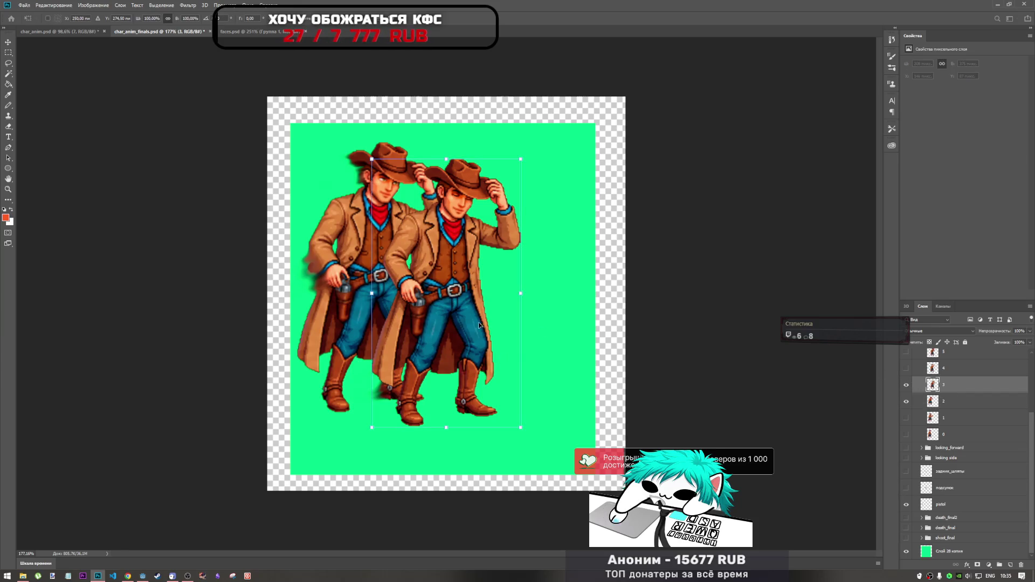
drag(478, 325, 408, 312)
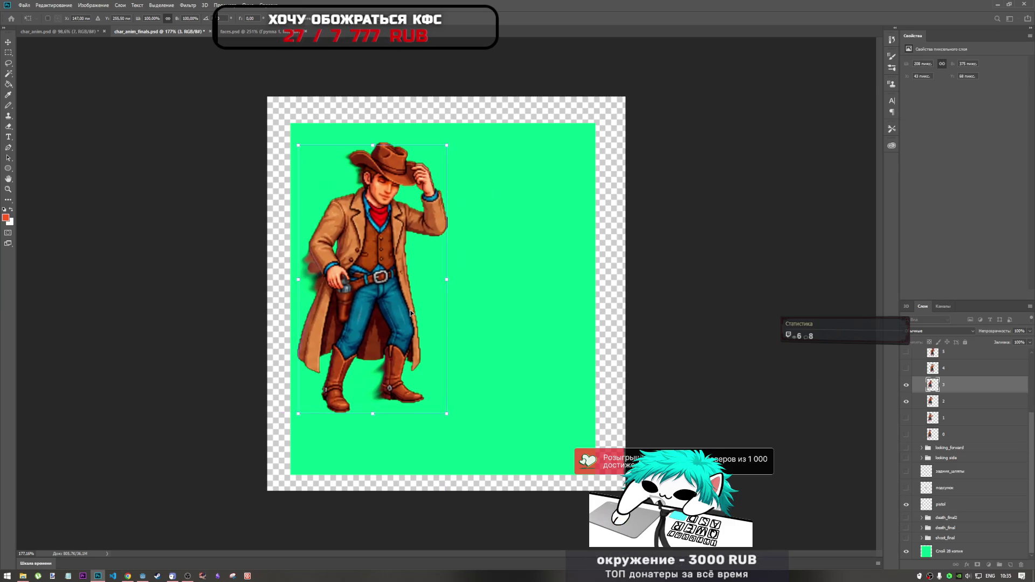
key(Up)
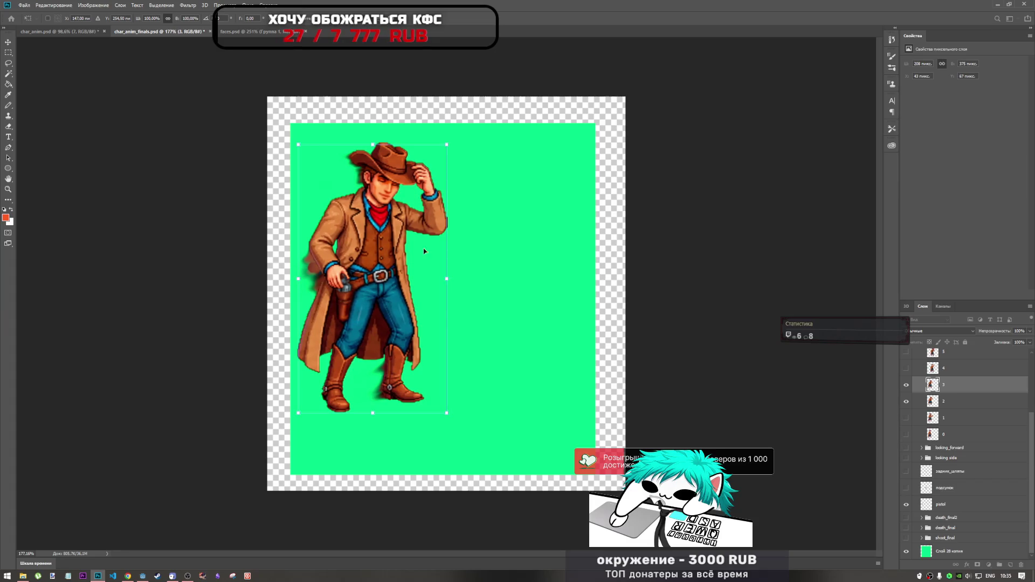
drag(447, 144, 448, 142)
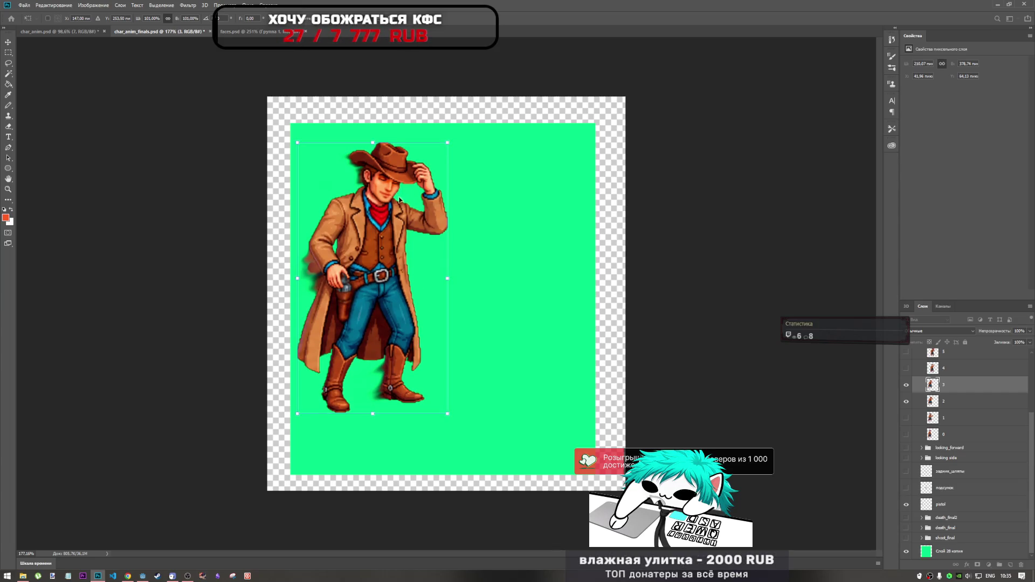
key(Return)
key(m)
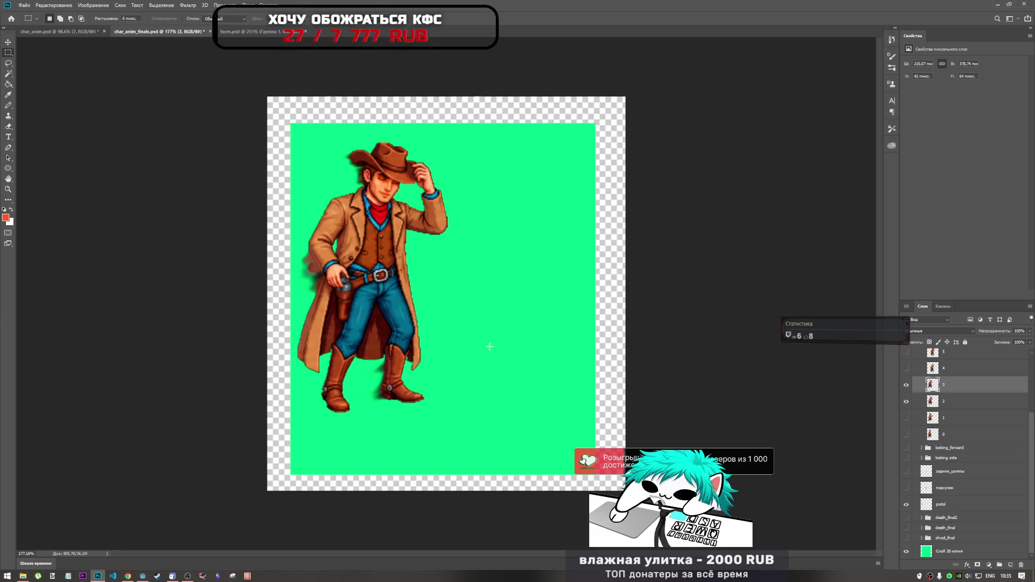
- Show layers 3 and 4 together for comparison and select layer 4
click(906, 402)
click(906, 385)
click(906, 368)
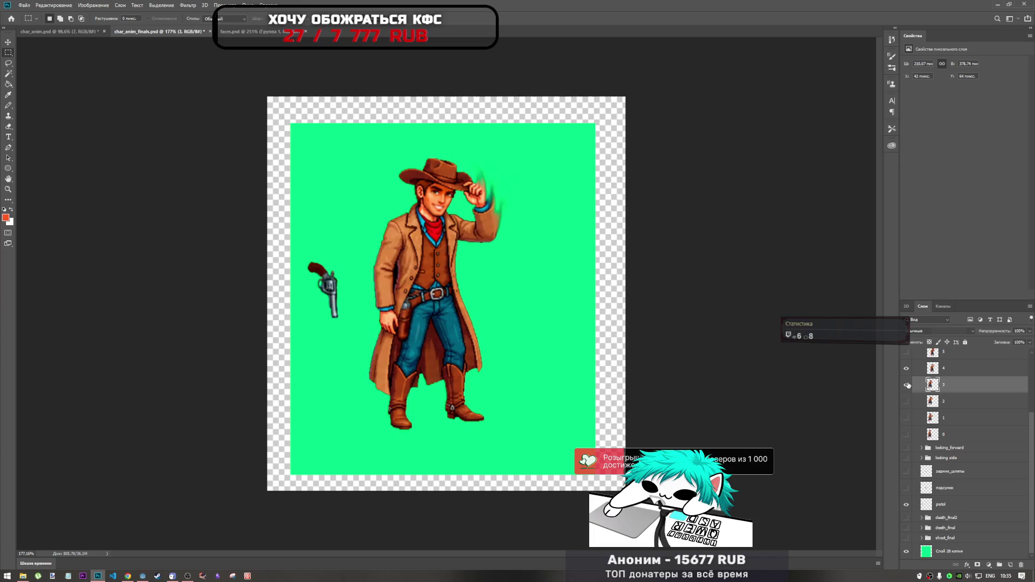
click(906, 384)
click(935, 371)
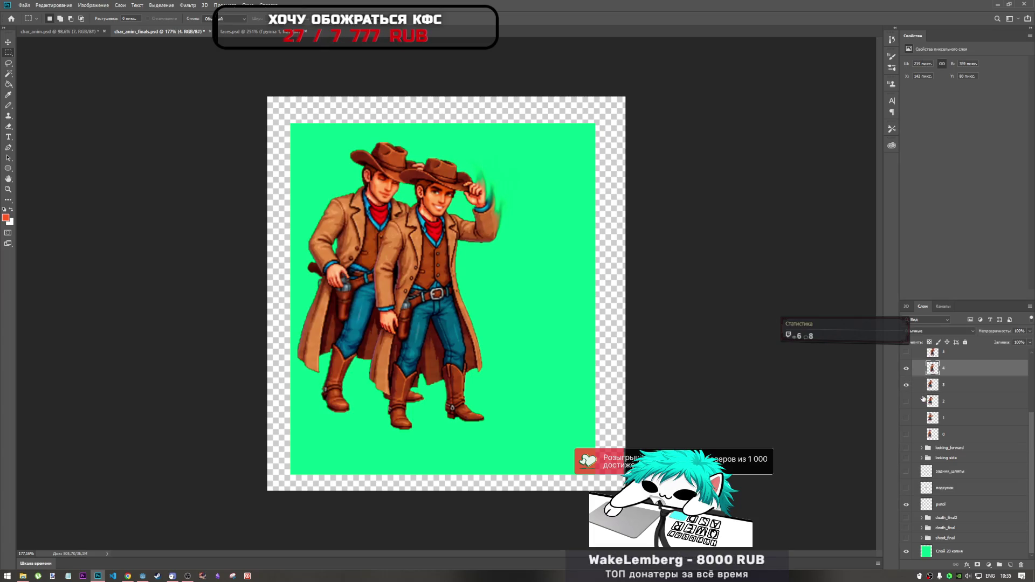
- Move the layer 4 cowboy up-left over layer 3, enlarge it to about 101%, and apply
key(ctrl+t)
mouse_move(453, 333)
mouse_down()
mouse_move(435, 311)
mouse_move(407, 319)
mouse_up()
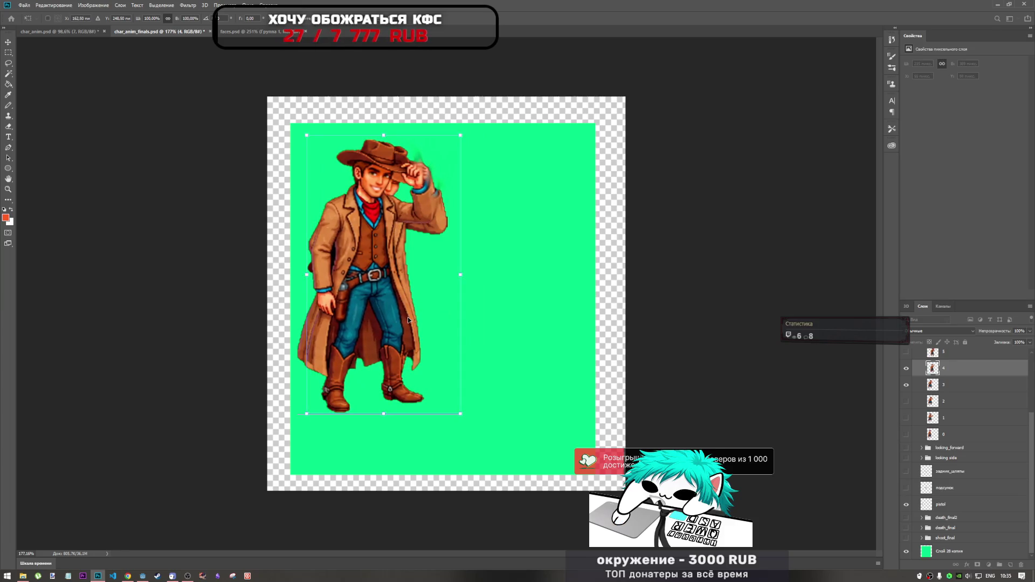
key(Left)
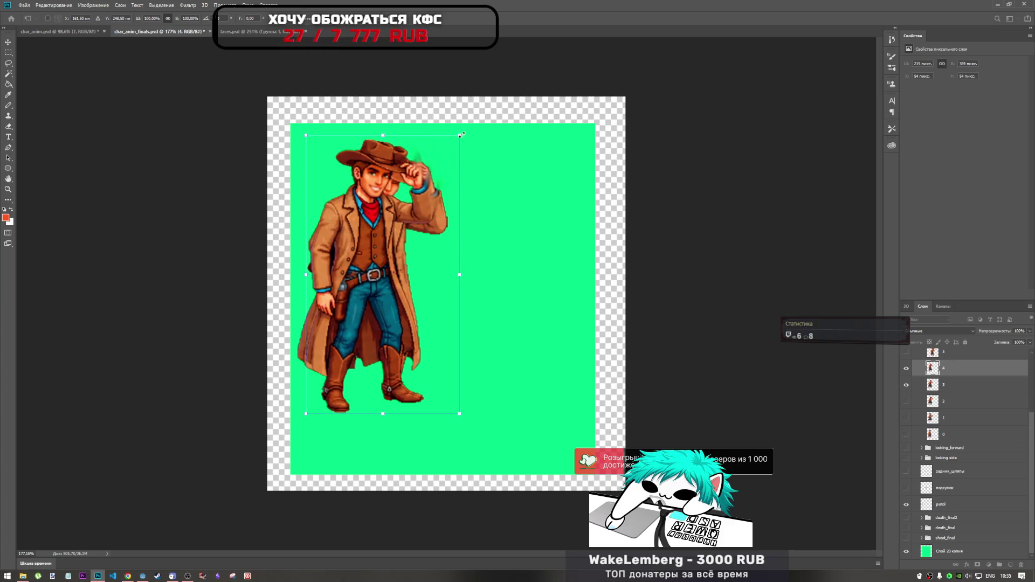
drag(460, 134, 461, 134)
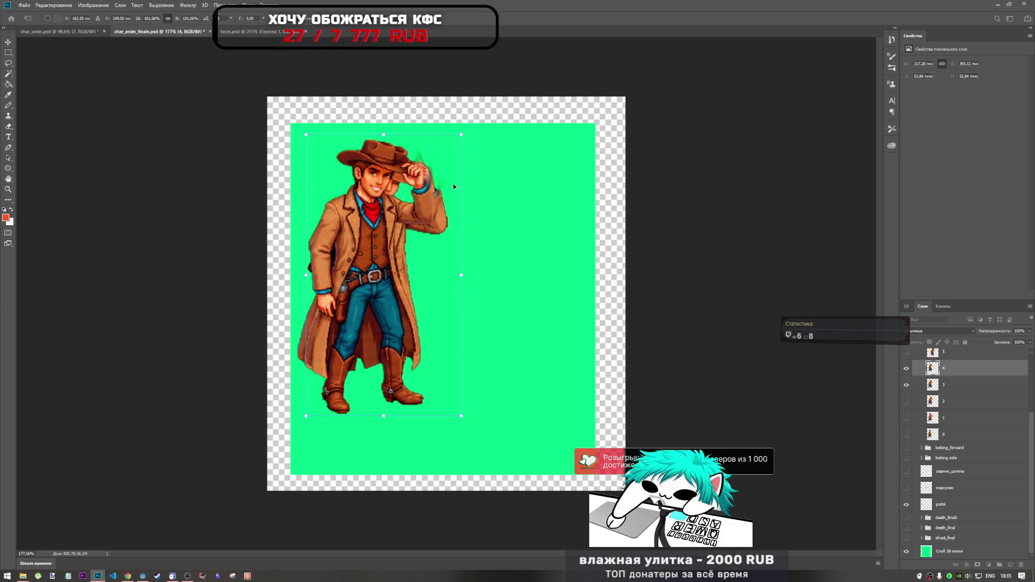
key(Up)
key(Up)
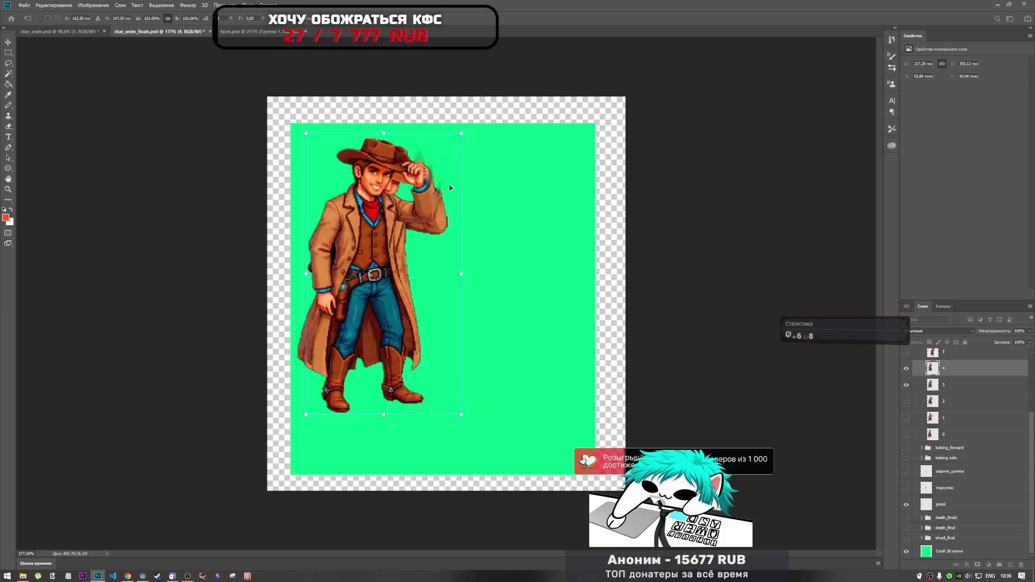
key(Return)
key(m)
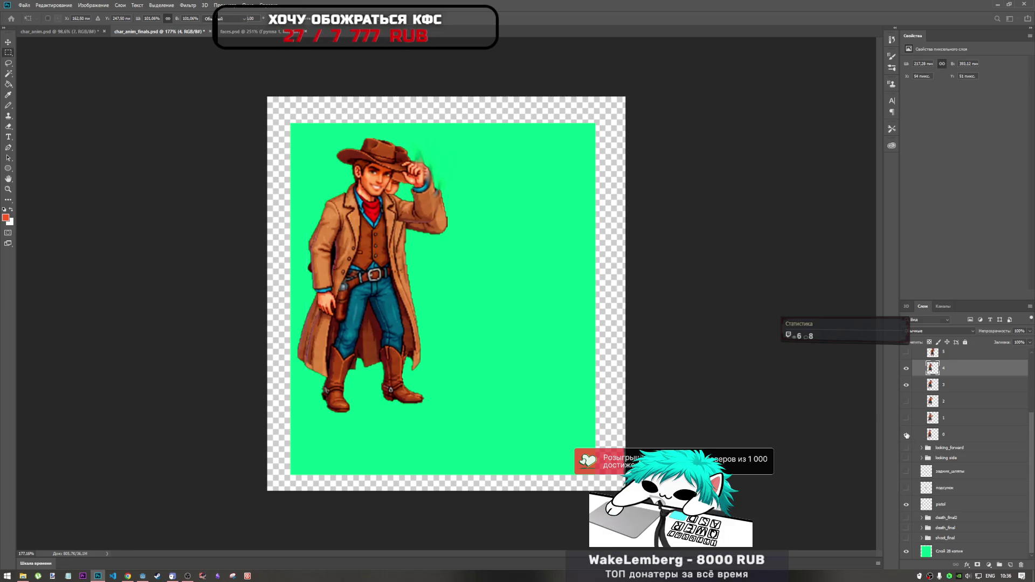
click(906, 434)
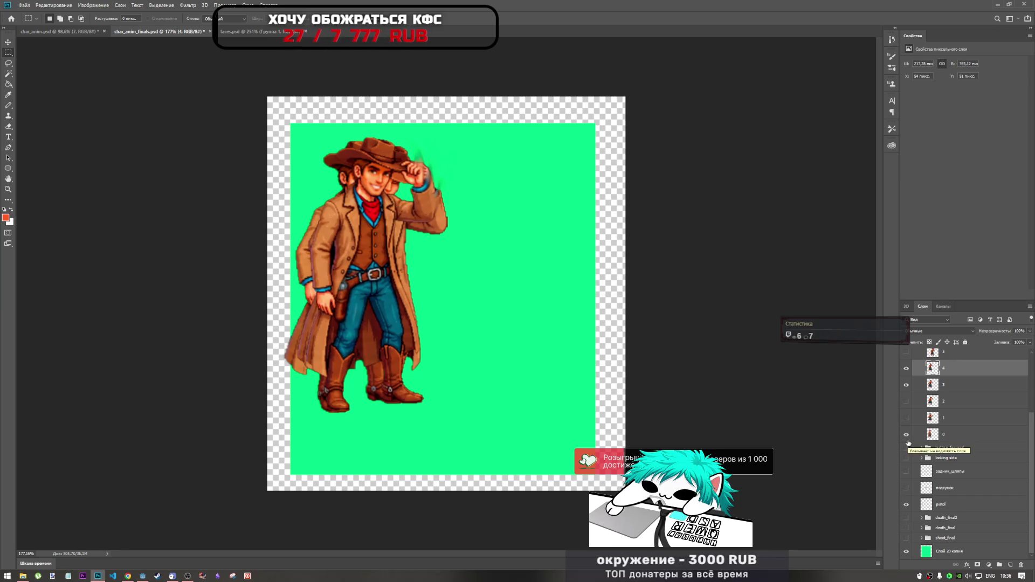
- Hide layers 0, 3 and 4, show layers 1 and 2, and select layer 2
drag(906, 434, 907, 387)
click(907, 386)
click(907, 386)
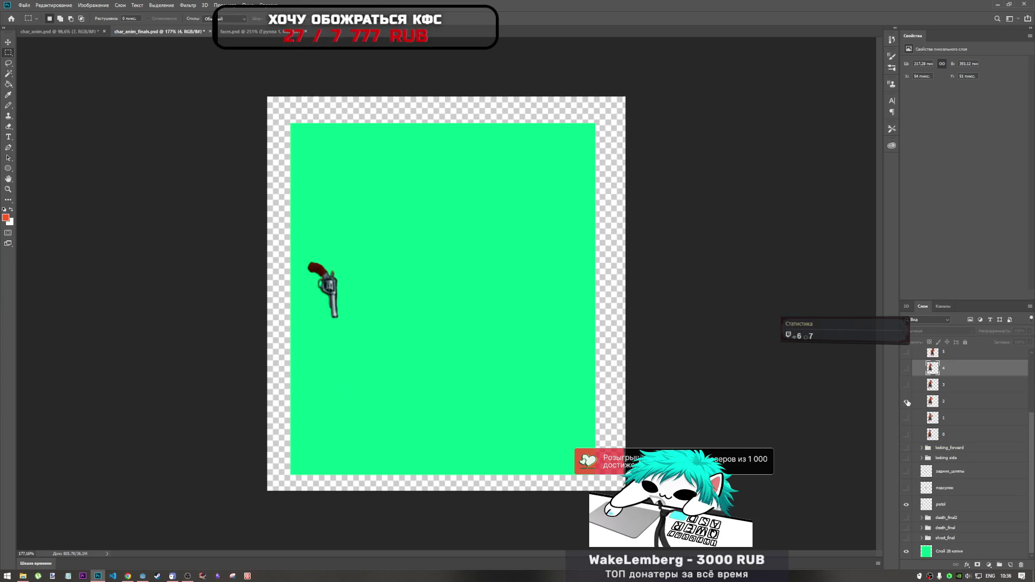
click(907, 386)
click(907, 386)
click(906, 386)
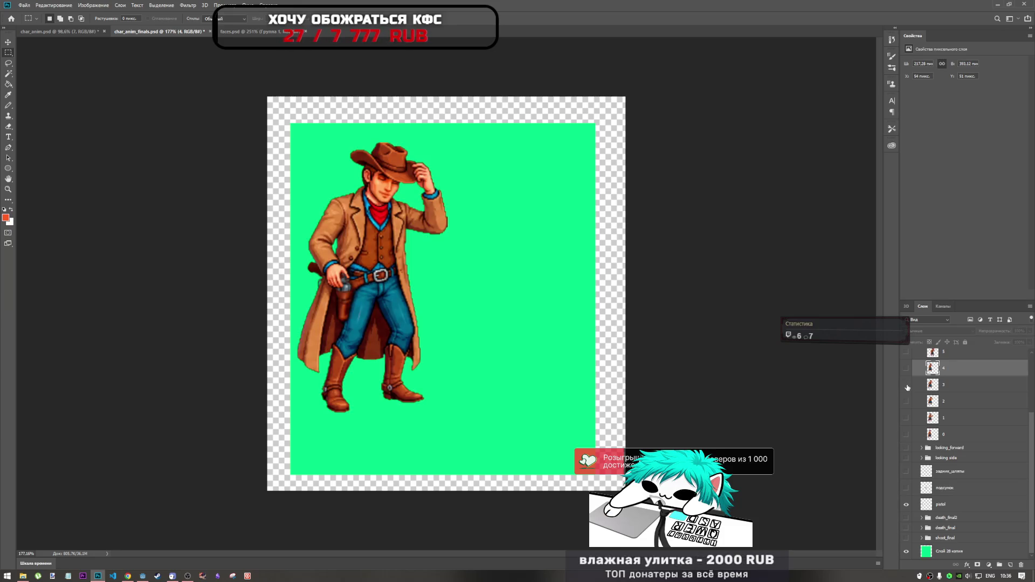
click(907, 386)
click(906, 418)
click(907, 400)
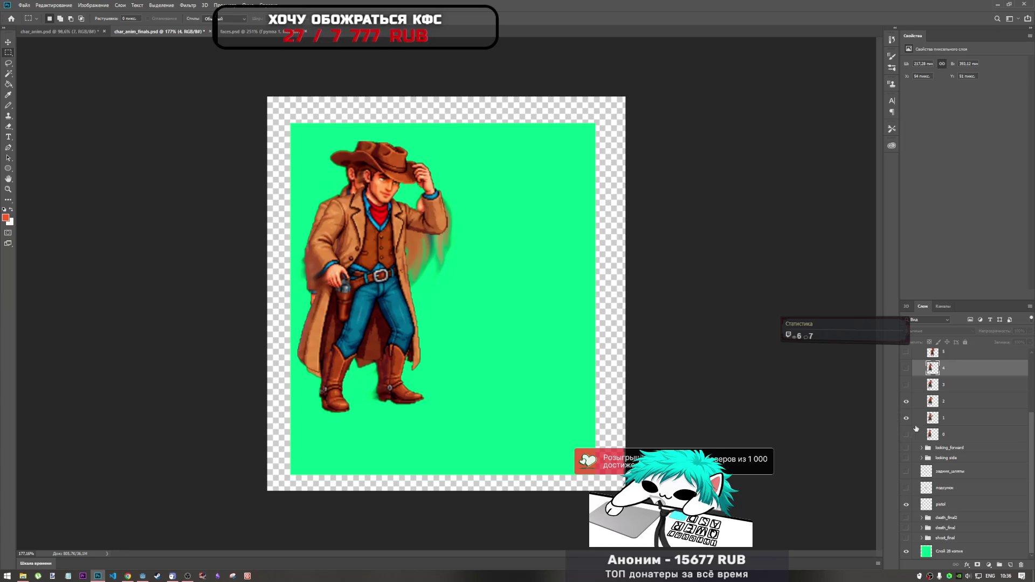
click(937, 402)
- Enlarge the layer 2 cowboy to about 101%, shift it a few pixels left and up, and apply
key(ctrl+t)
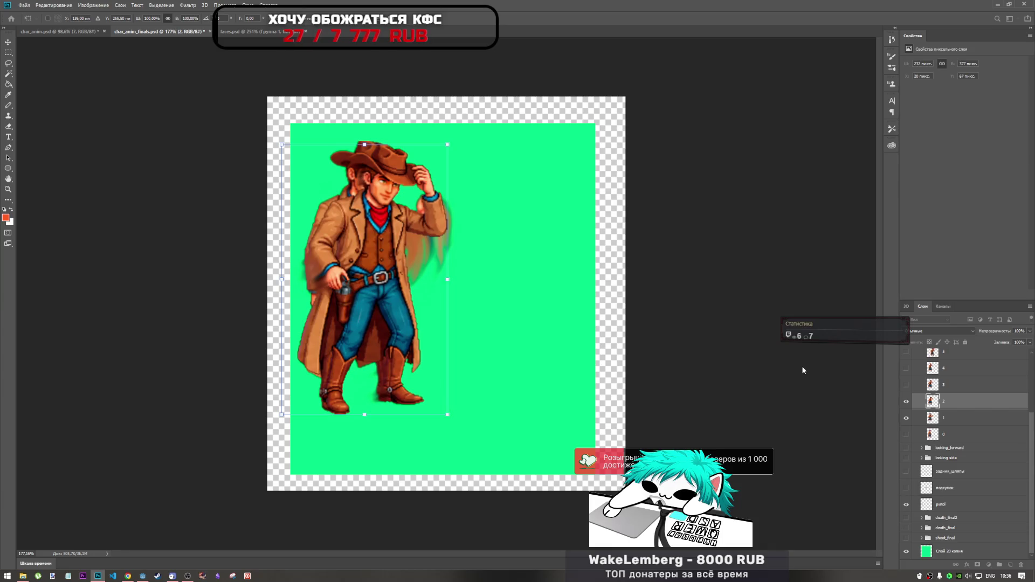
key(Up)
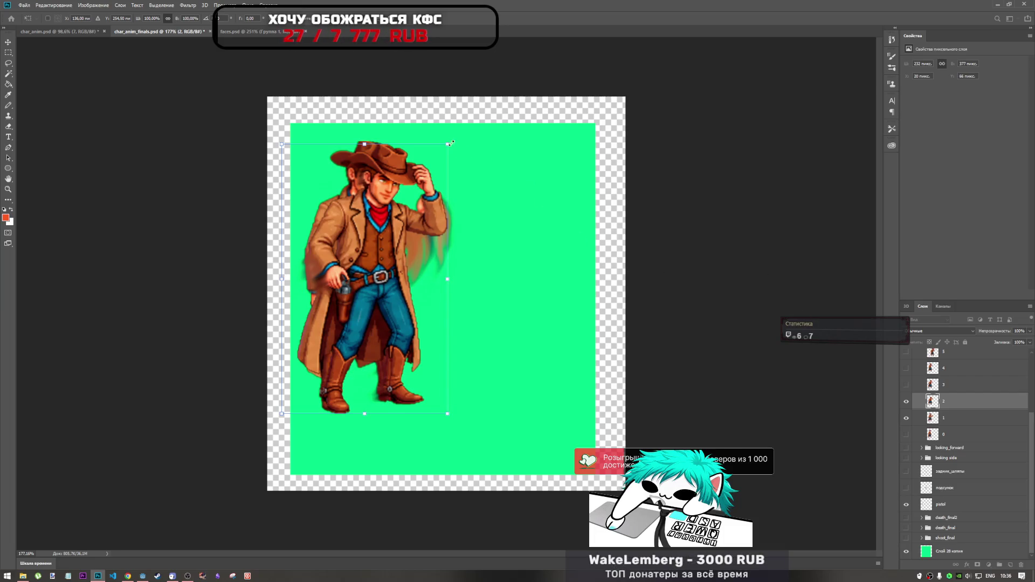
drag(452, 146, 451, 142)
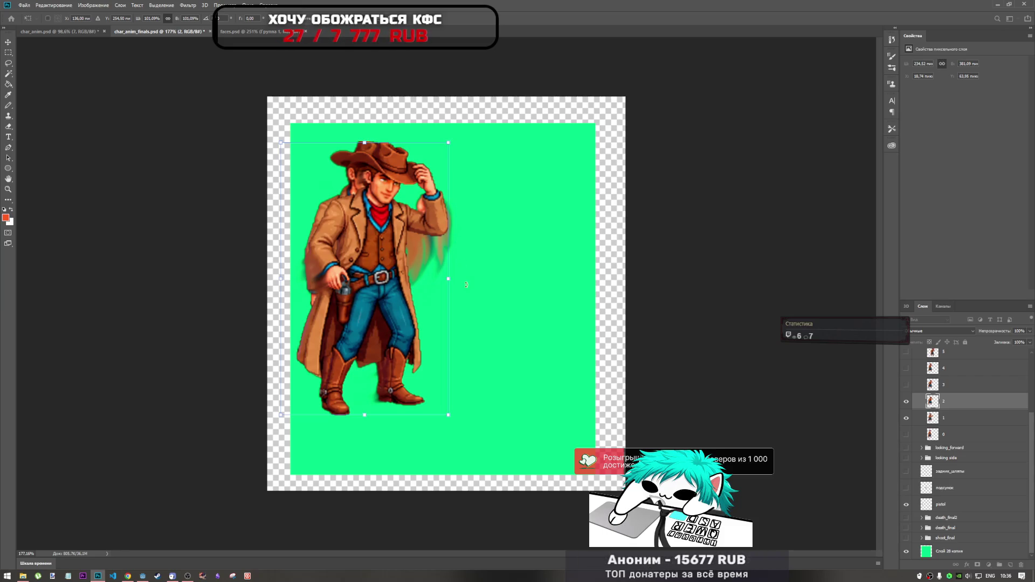
key(Up)
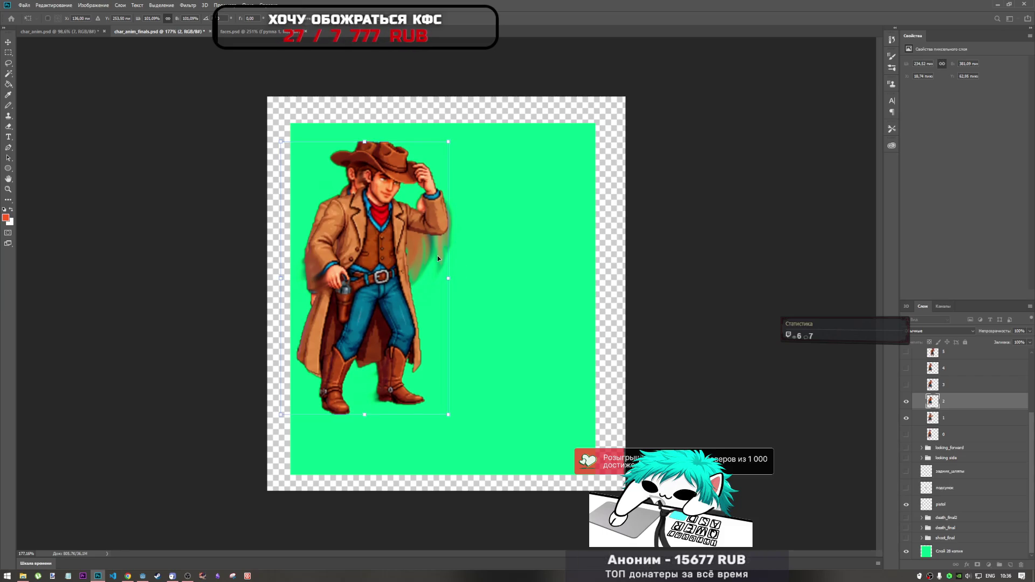
key(Down)
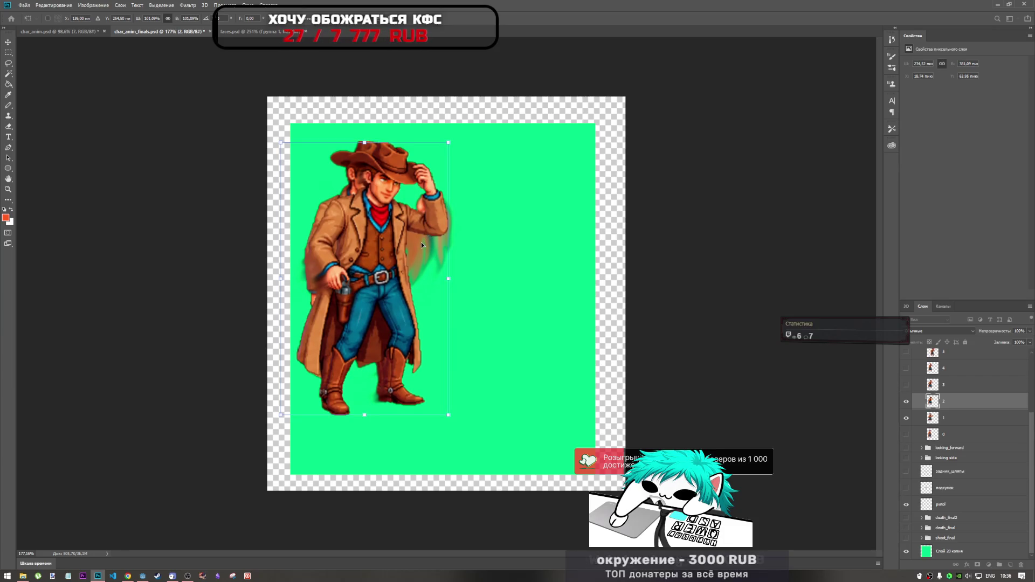
key(Up)
key(Left)
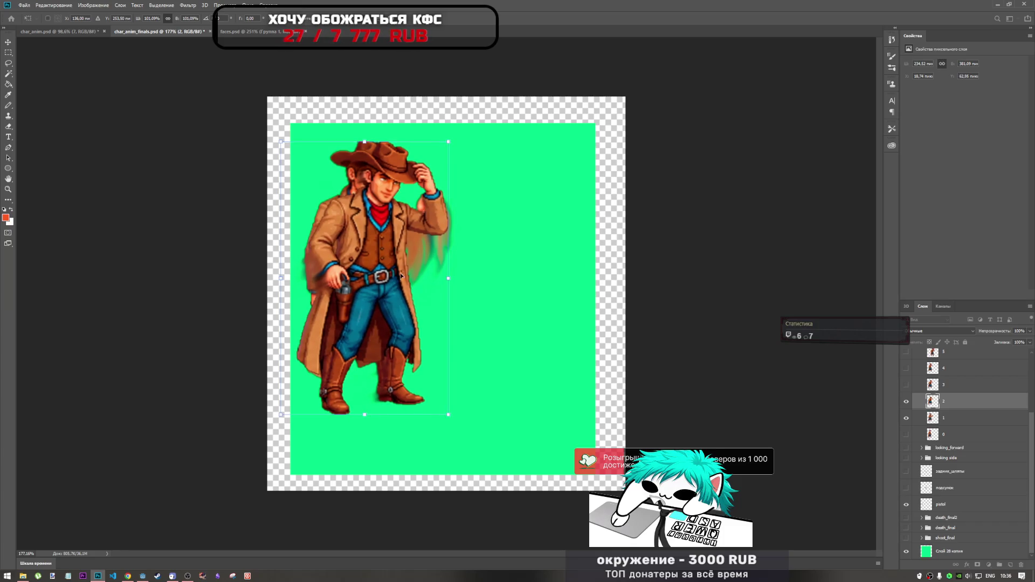
mouse_move(392, 274)
mouse_down()
mouse_move(418, 272)
mouse_move(391, 274)
mouse_up()
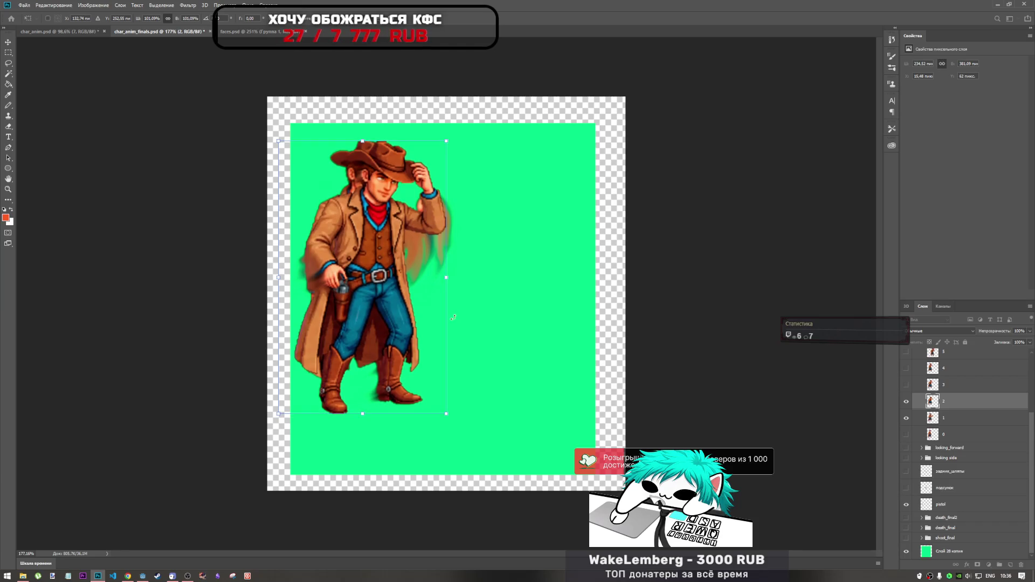
key(Return)
key(m)
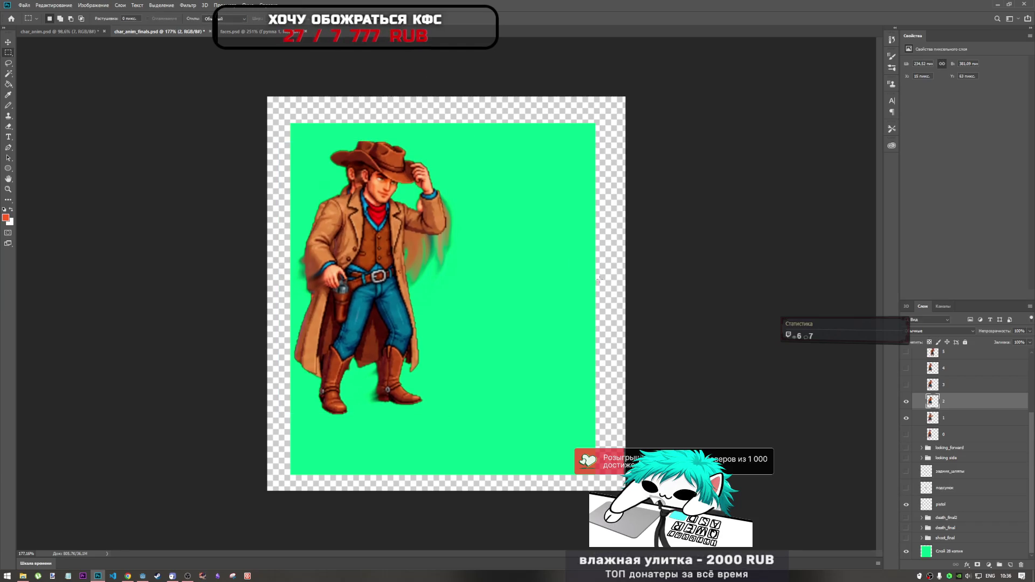
- Hide the layer 1 and 2 poses and show the layer 3 cowboy
click(906, 417)
click(906, 401)
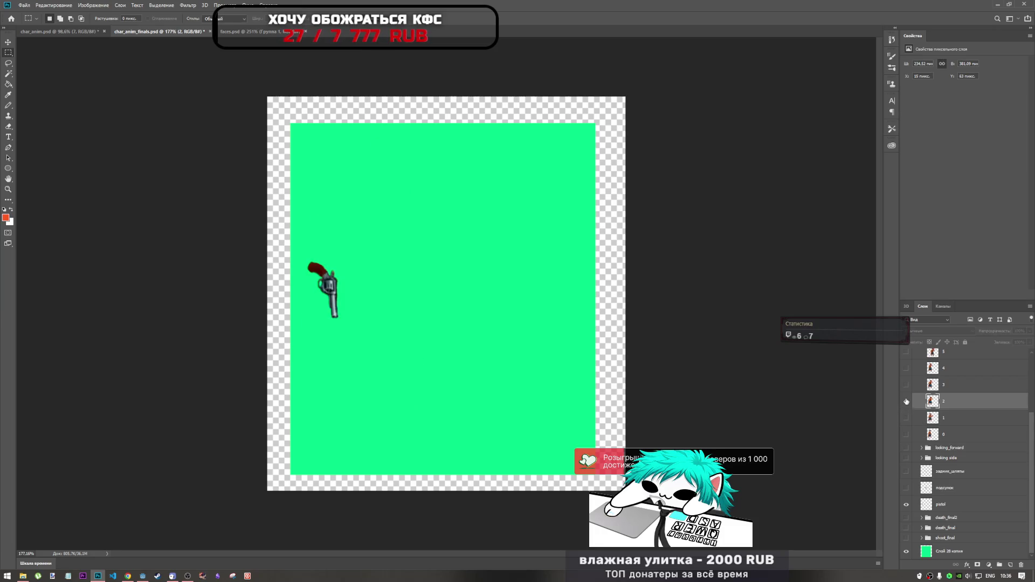
click(906, 385)
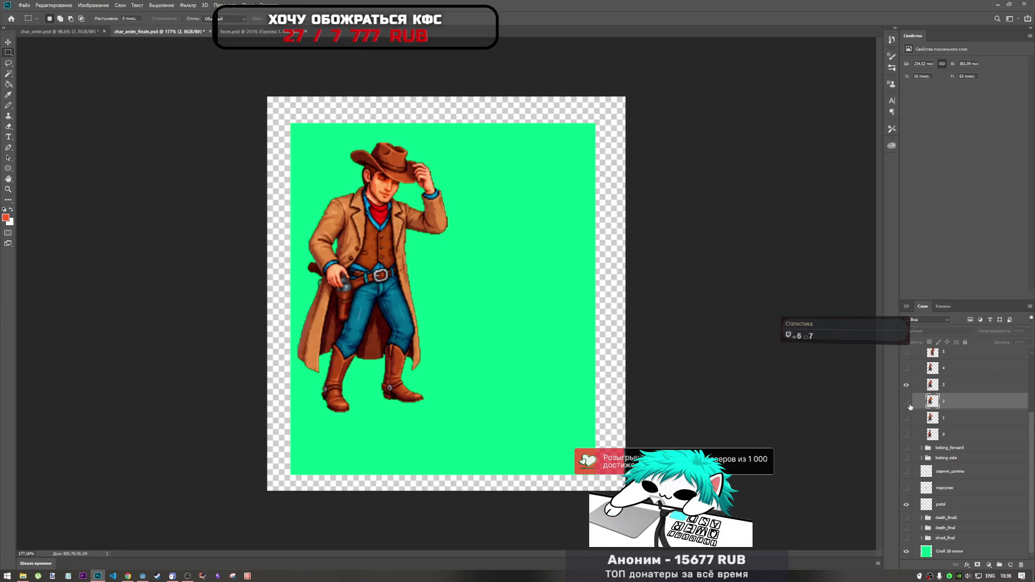
- Show layer 2 beneath layer 3 for comparison and select layer 3
click(906, 401)
click(906, 385)
click(906, 385)
click(954, 385)
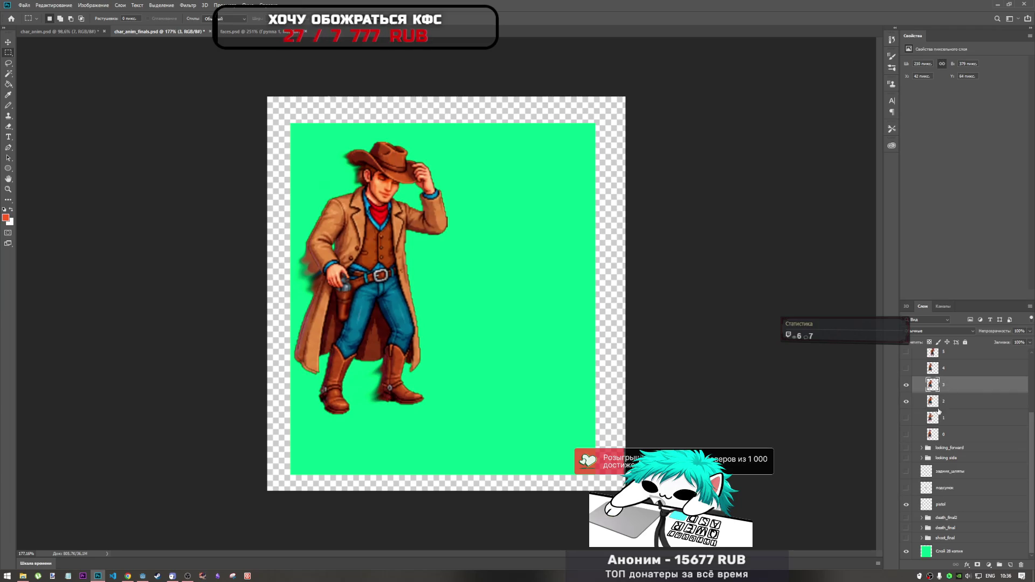
- Reposition and slightly enlarge the frame-3 cowboy, nudge it one pixel right, and apply
key(ctrl+t)
drag(373, 255, 386, 271)
key(Up)
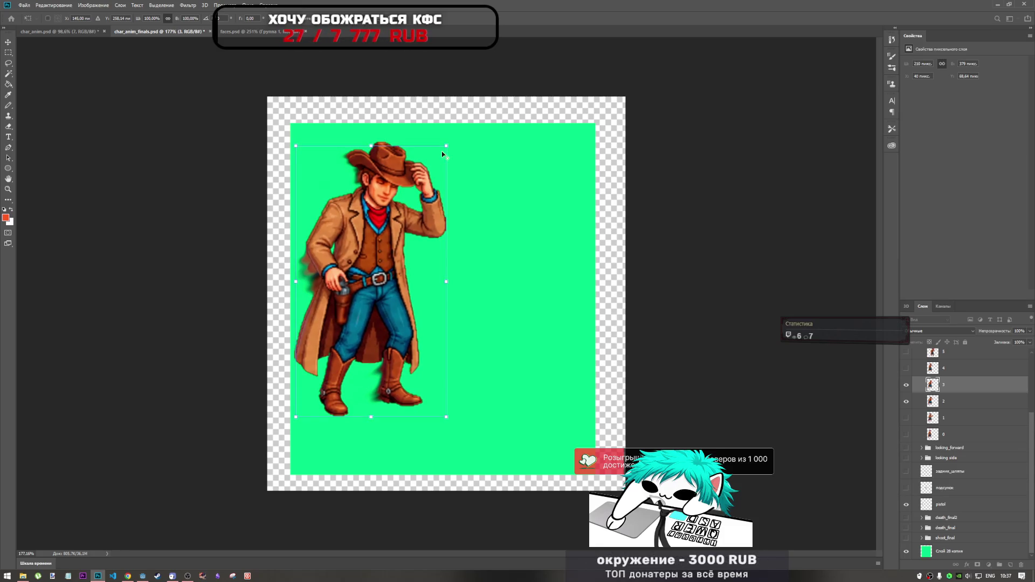
drag(446, 146, 447, 143)
mouse_move(389, 250)
mouse_down()
mouse_move(390, 238)
mouse_move(388, 247)
mouse_up()
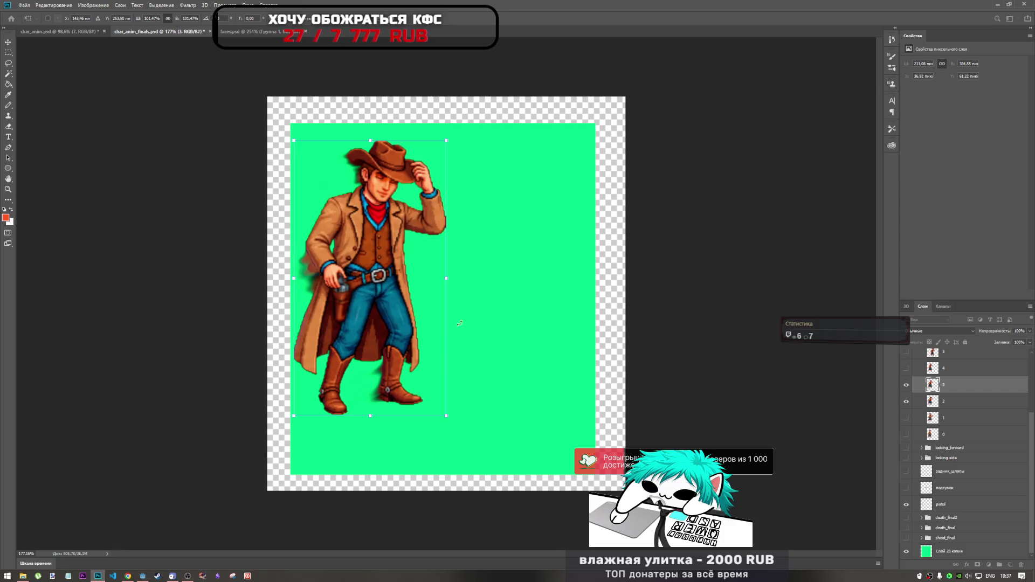
key(Right)
key(Down)
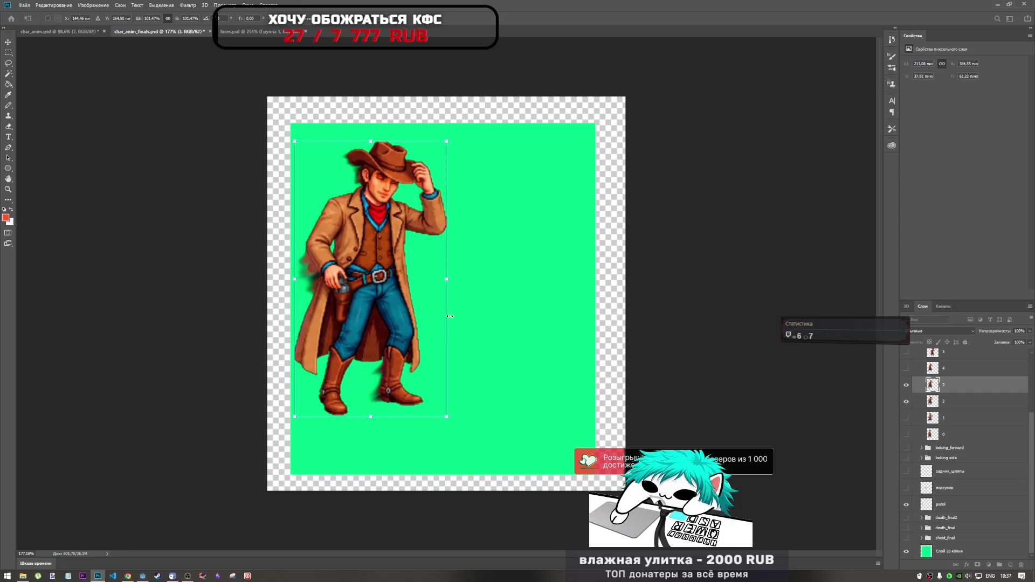
key(Left)
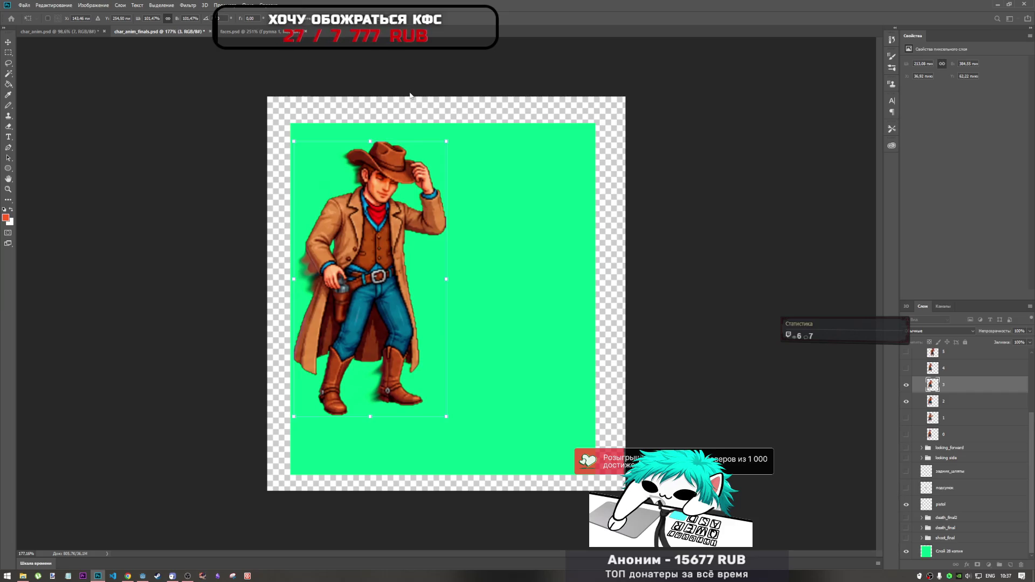
key(Right)
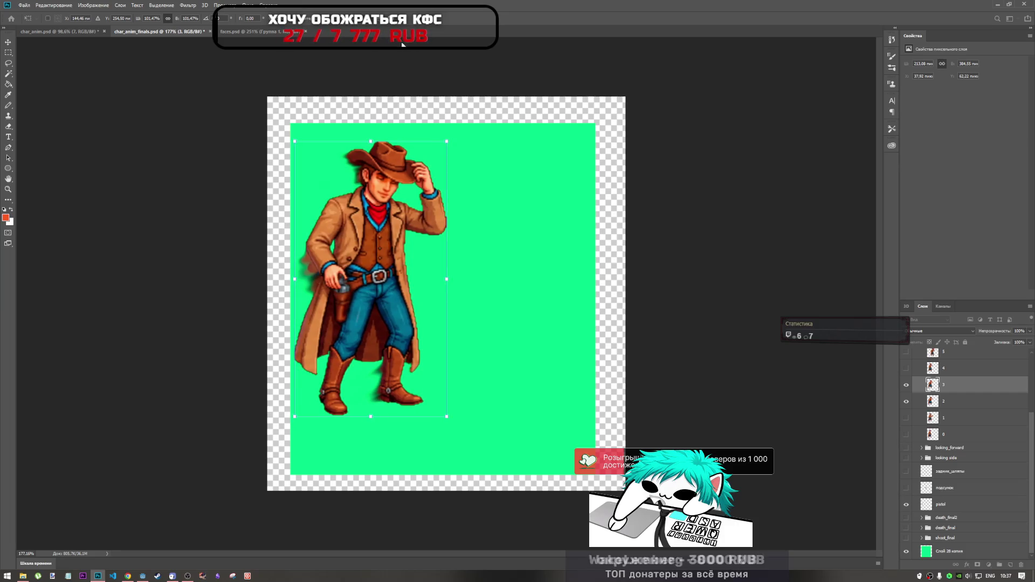
key(Return)
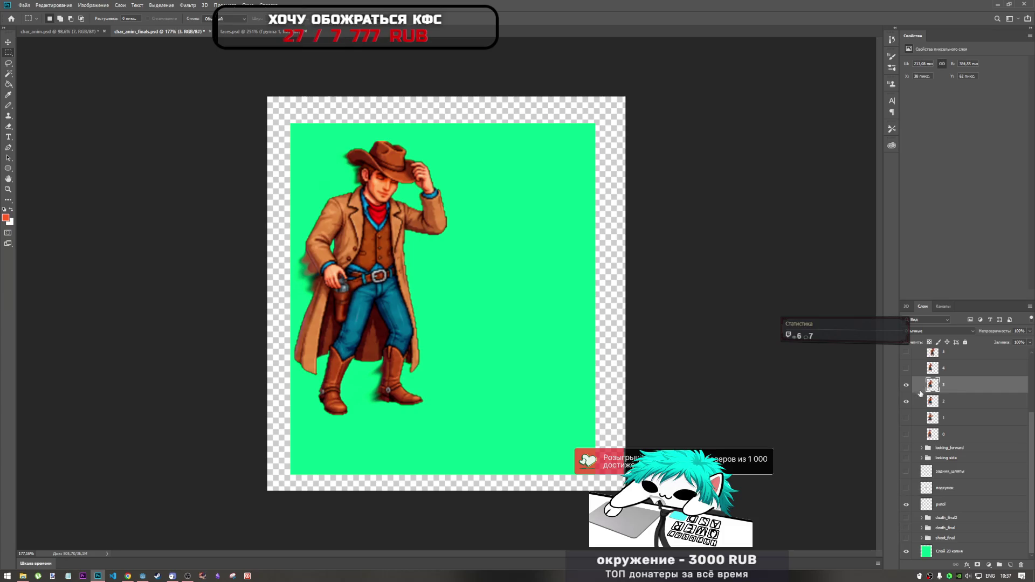
- Show the frame 4 cowboy and nudge the active layer one pixel left and down
click(906, 370)
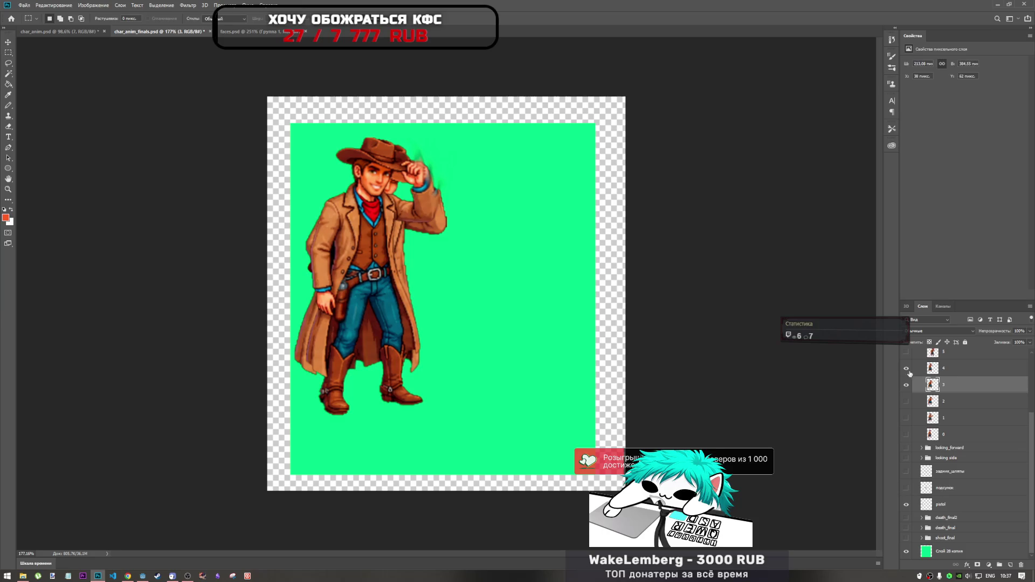
key(ctrl+t)
key(Left)
key(Down)
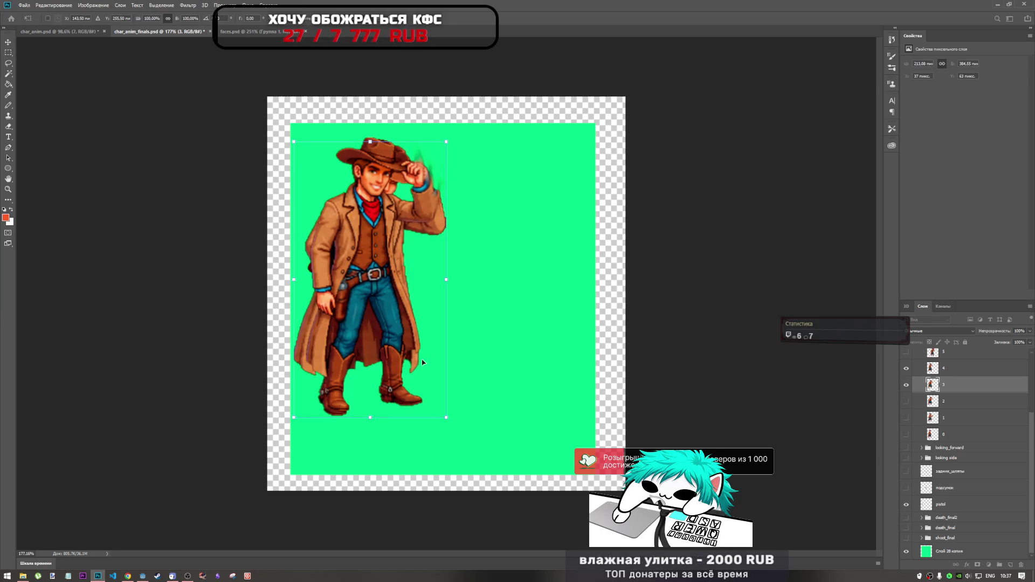
key(Return)
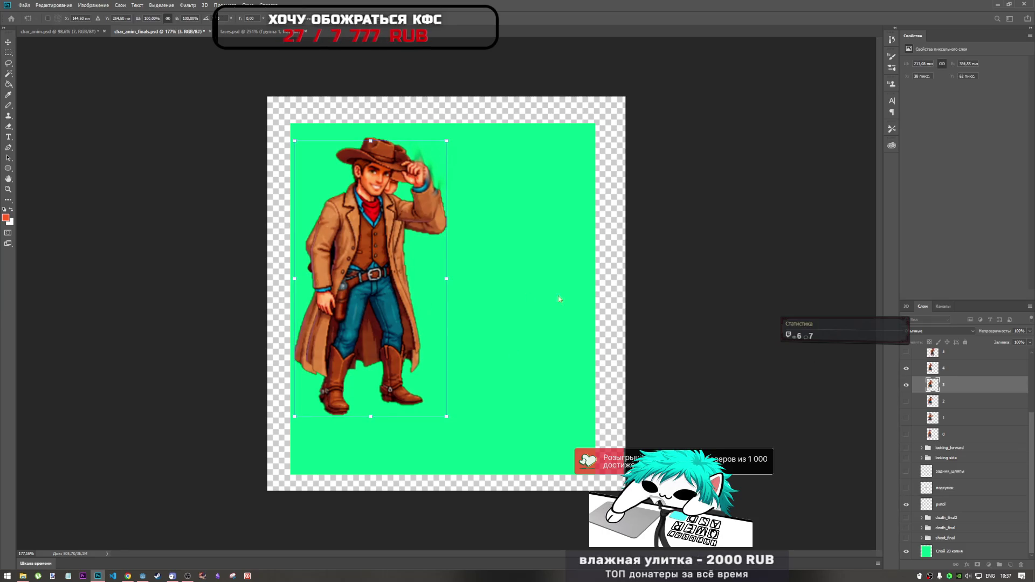
- Select layer 4 and move the frame-4 cowboy into line with frame 3, nudging up and left
click(963, 372)
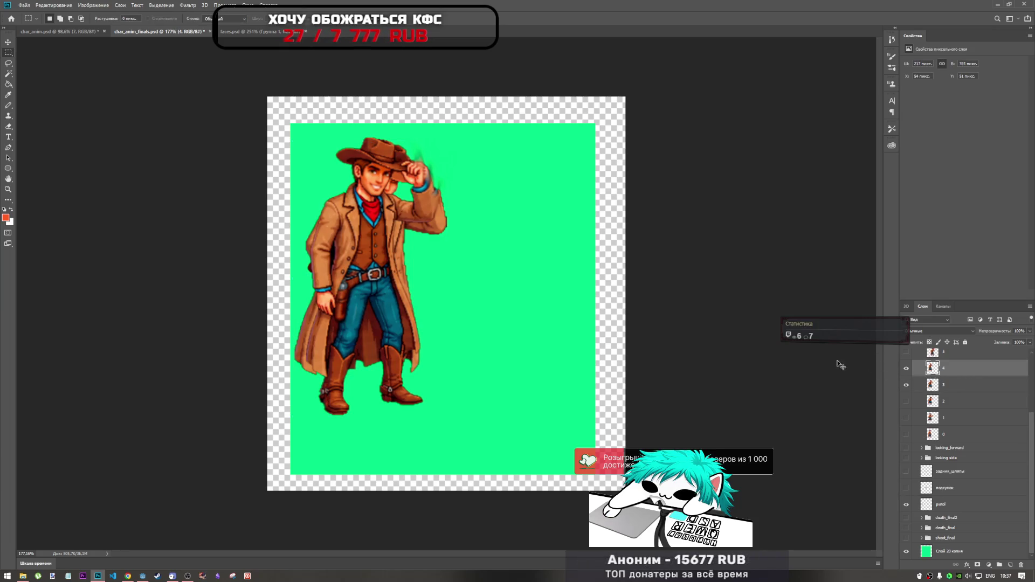
key(ctrl+t)
mouse_move(420, 315)
mouse_down()
mouse_move(444, 310)
mouse_move(422, 321)
mouse_up()
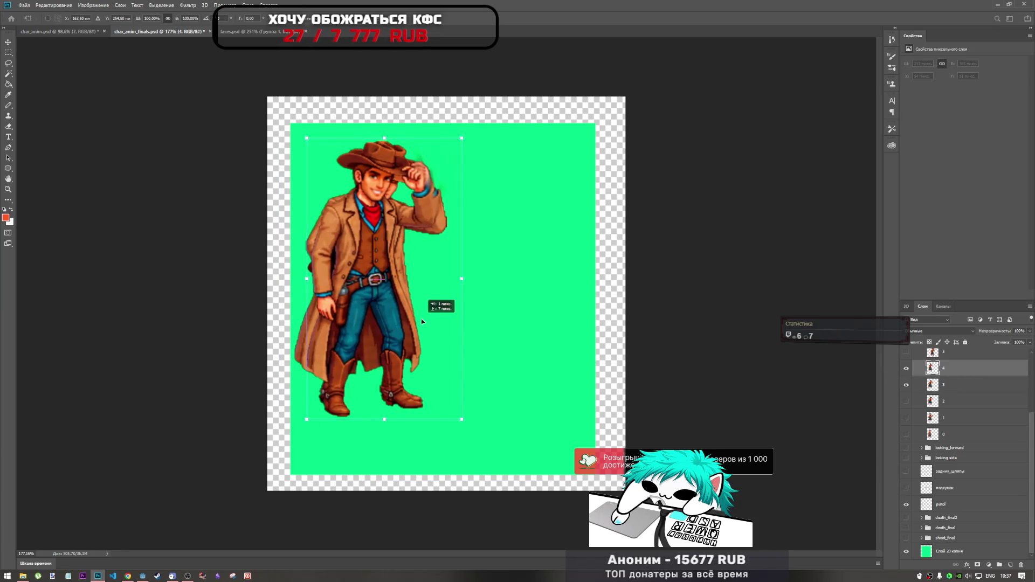
key(Up)
key(Up)
key(Up)
key(Left)
key(Left)
key(Left)
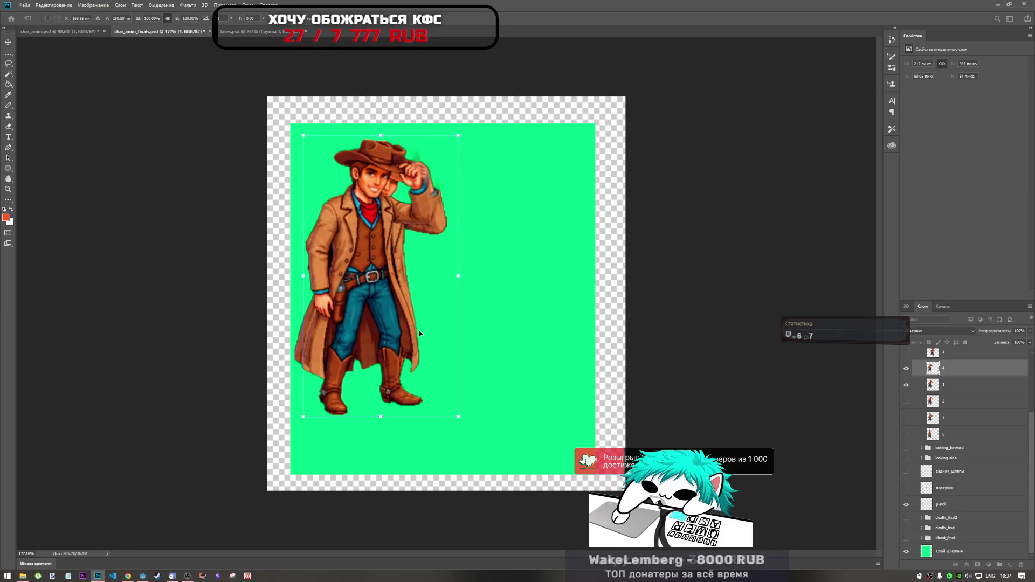
key(m)
- Show a reference frame, then shrink the frame-4 cowboy slightly and shift it a few pixels left
click(906, 434)
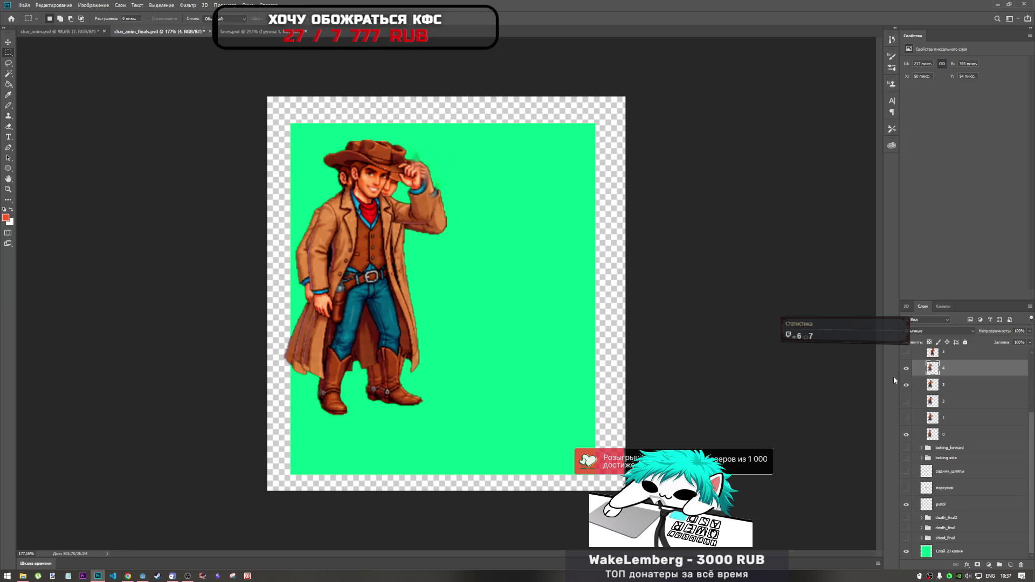
key(ctrl+t)
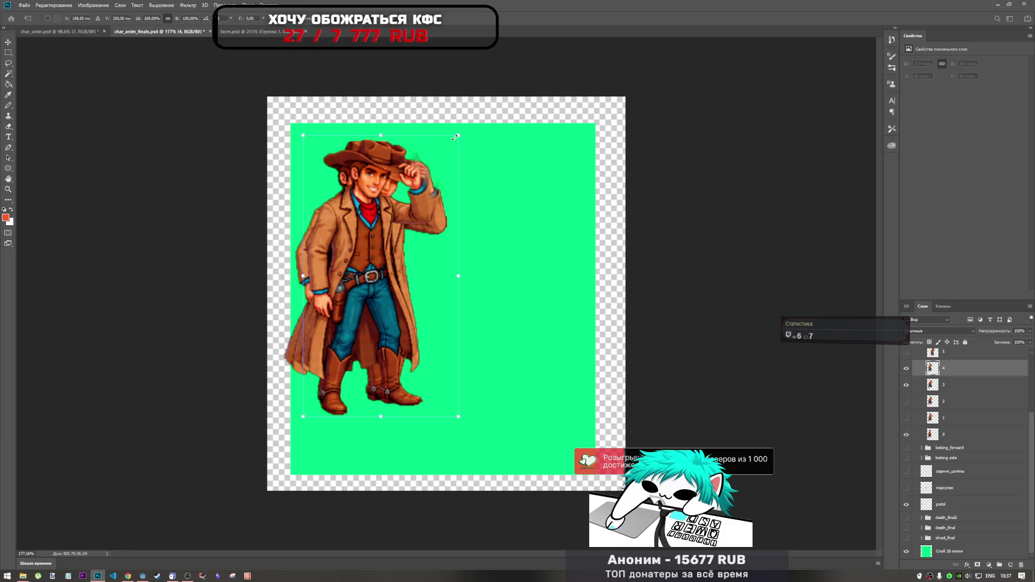
drag(455, 136, 457, 136)
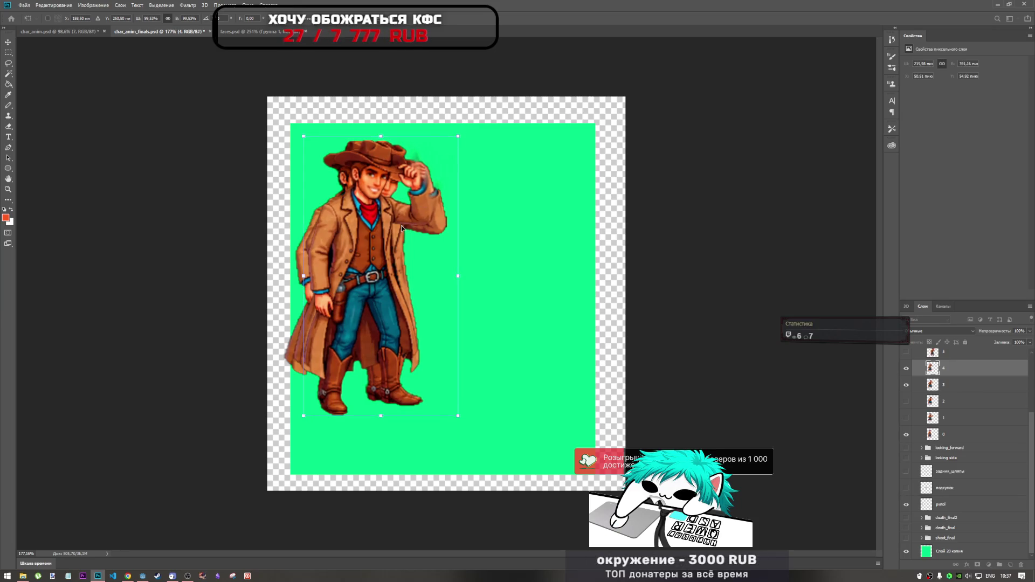
drag(401, 225, 399, 226)
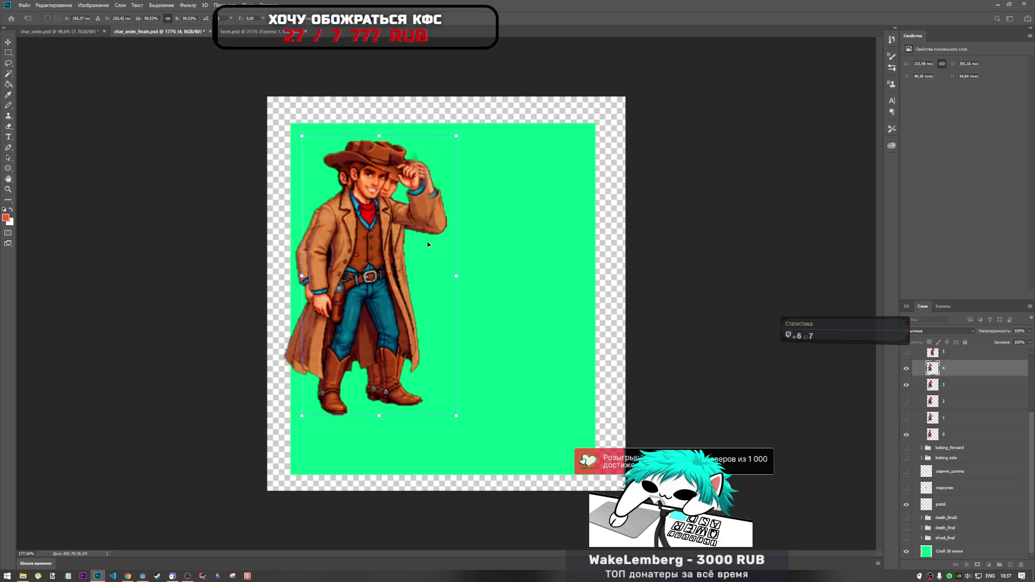
key(Right)
key(Right)
key(Right)
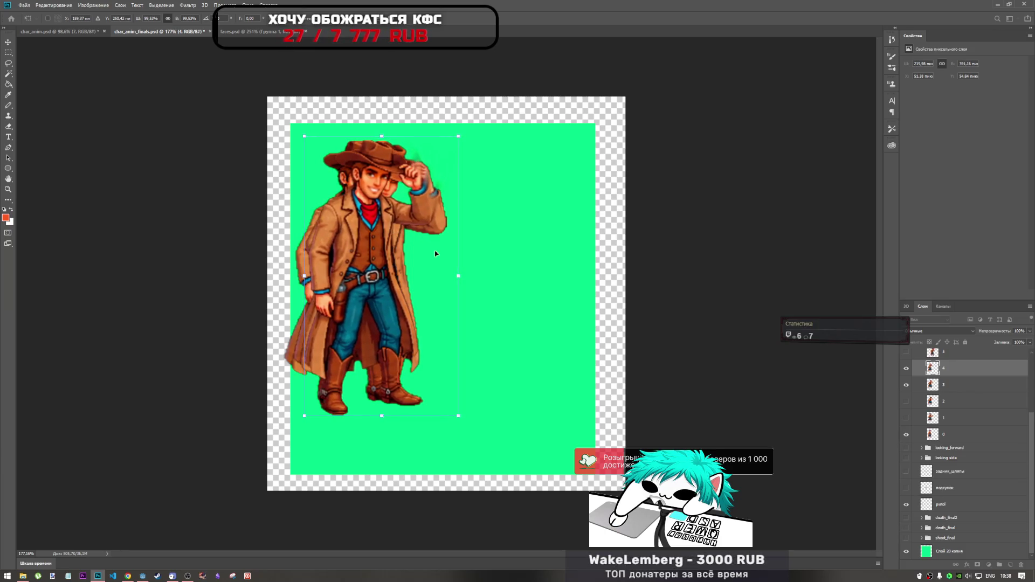
key(Return)
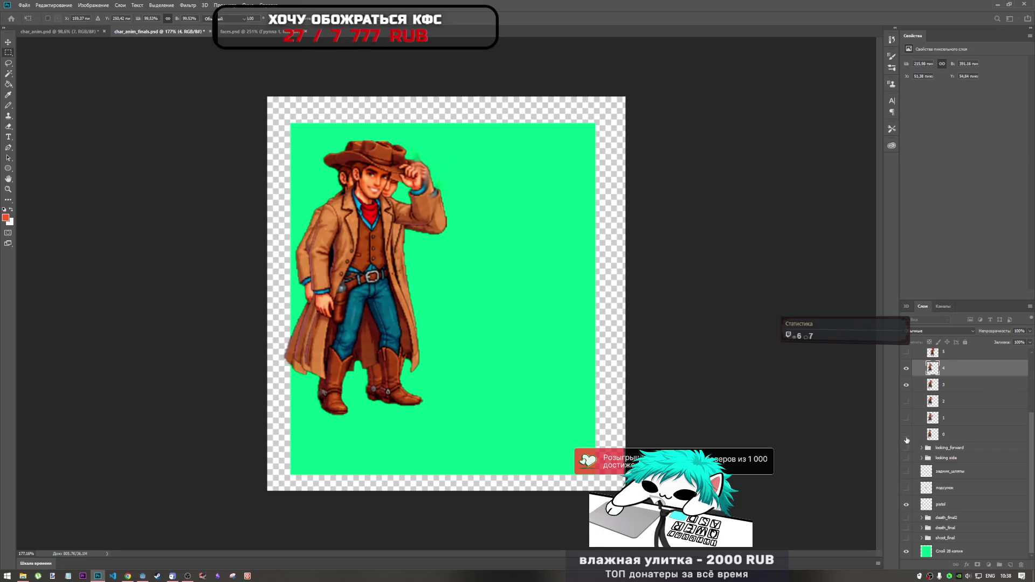
key(m)
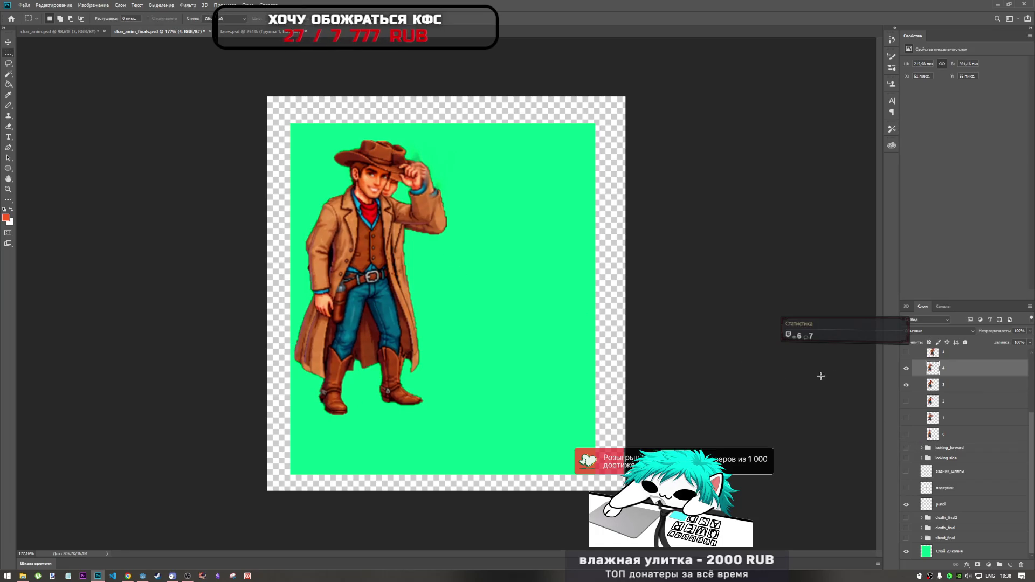
- Reposition the frame-4 cowboy over frame 3 with a final one-pixel left nudge
key(ctrl+t)
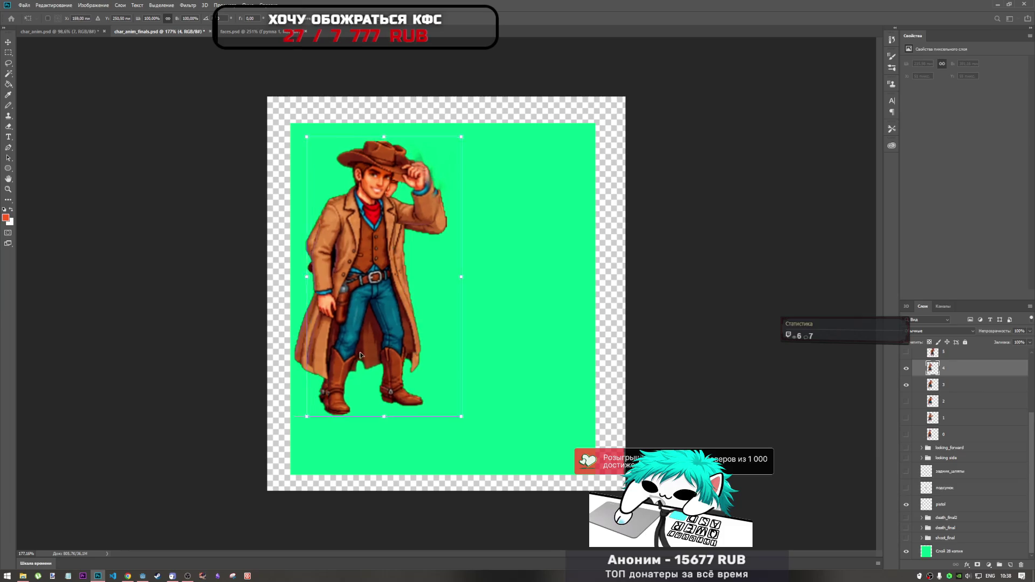
mouse_move(337, 352)
mouse_down()
mouse_move(363, 353)
mouse_move(354, 353)
mouse_up()
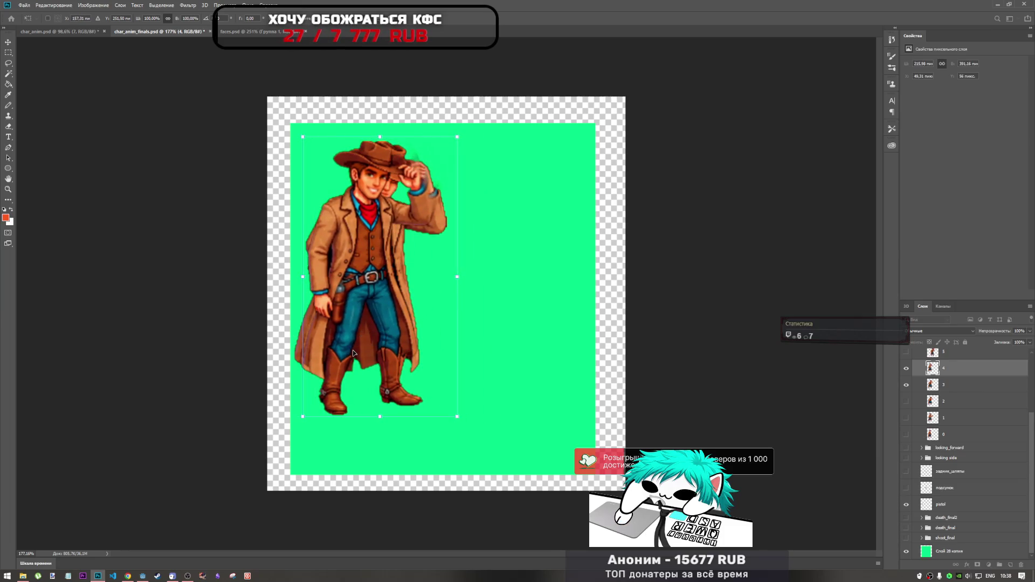
key(Left)
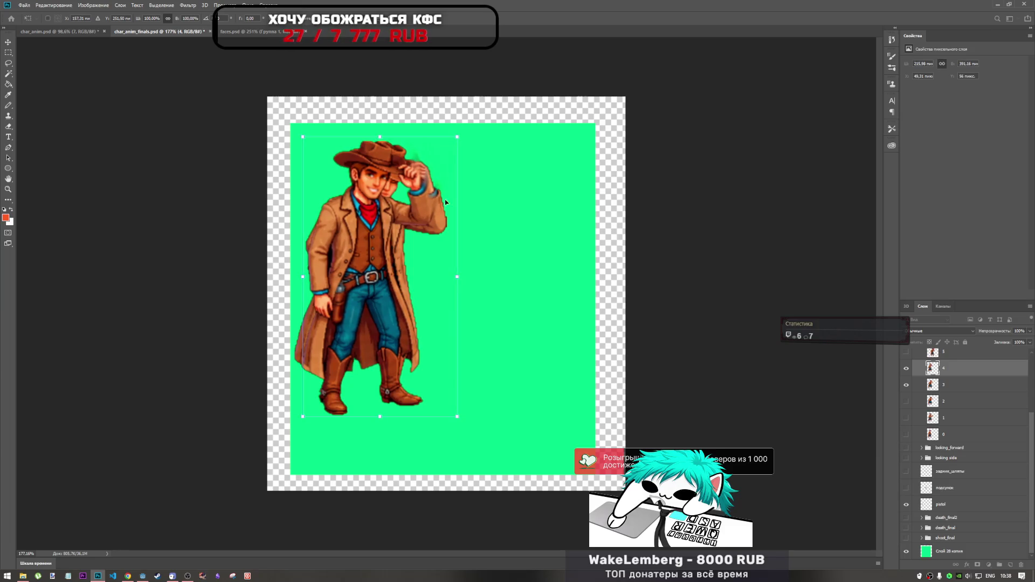
key(Return)
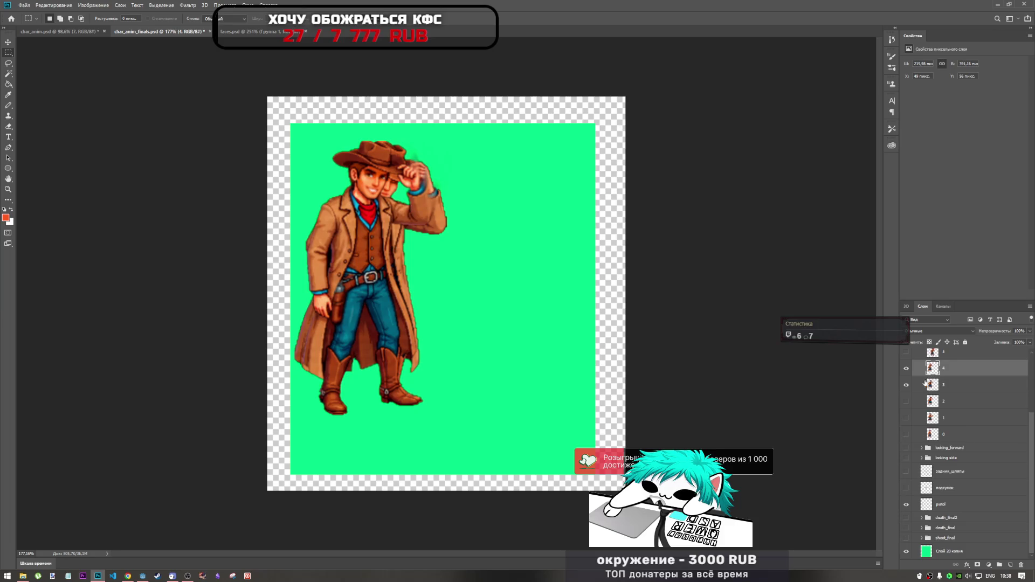
scroll(926, 383, up, 3)
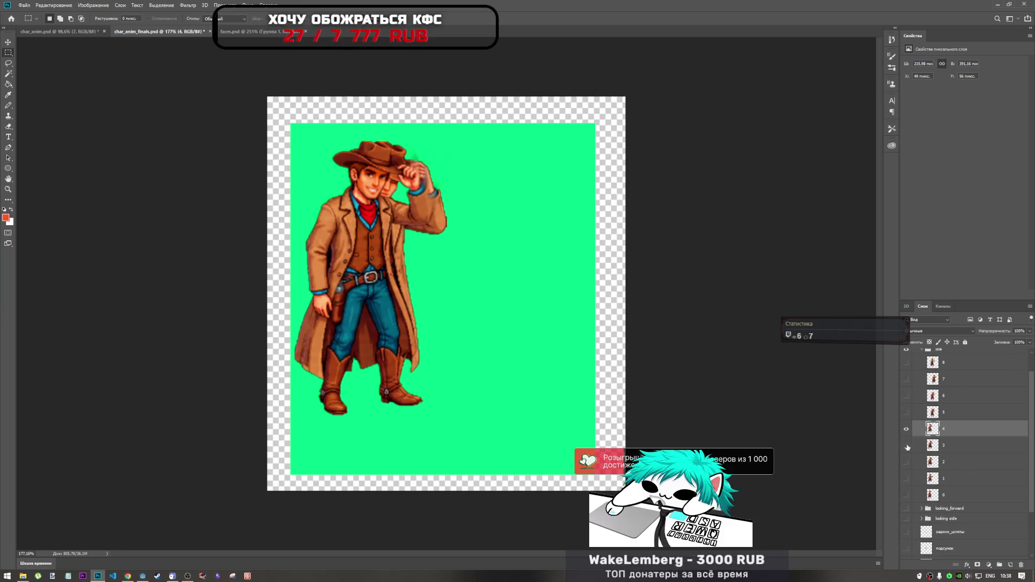
- Hide frame 3, show frames 4 and 5, and select the frame-5 layer
click(906, 445)
click(906, 412)
click(906, 429)
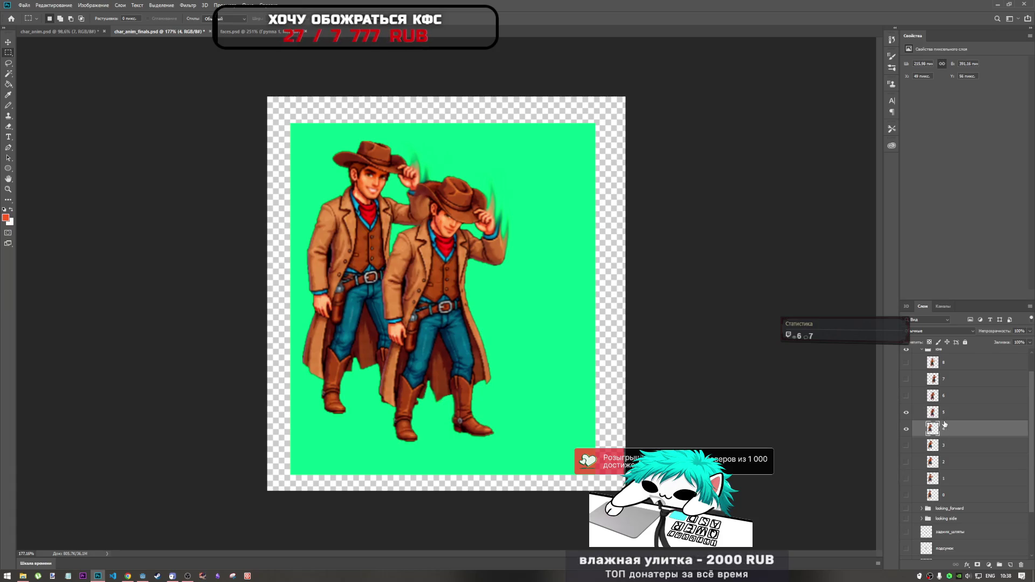
key(alt+bracketright)
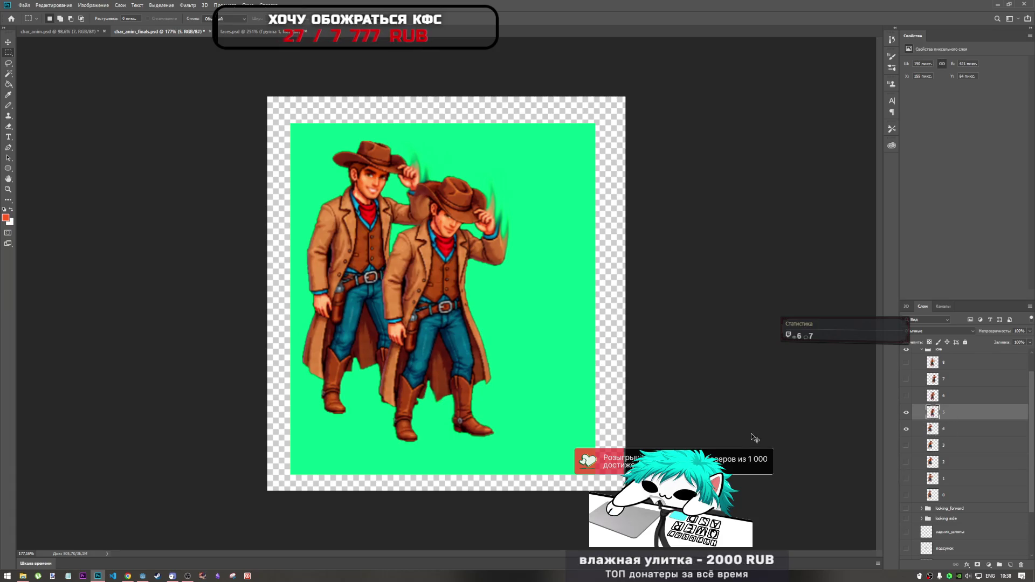
- Move the frame-5 cowboy onto frame 4, enlarge it to 100.95%, nudge, apply, and hide frame 4
key(ctrl+t)
mouse_move(490, 332)
mouse_down()
mouse_move(391, 305)
mouse_move(405, 296)
mouse_move(390, 310)
mouse_up()
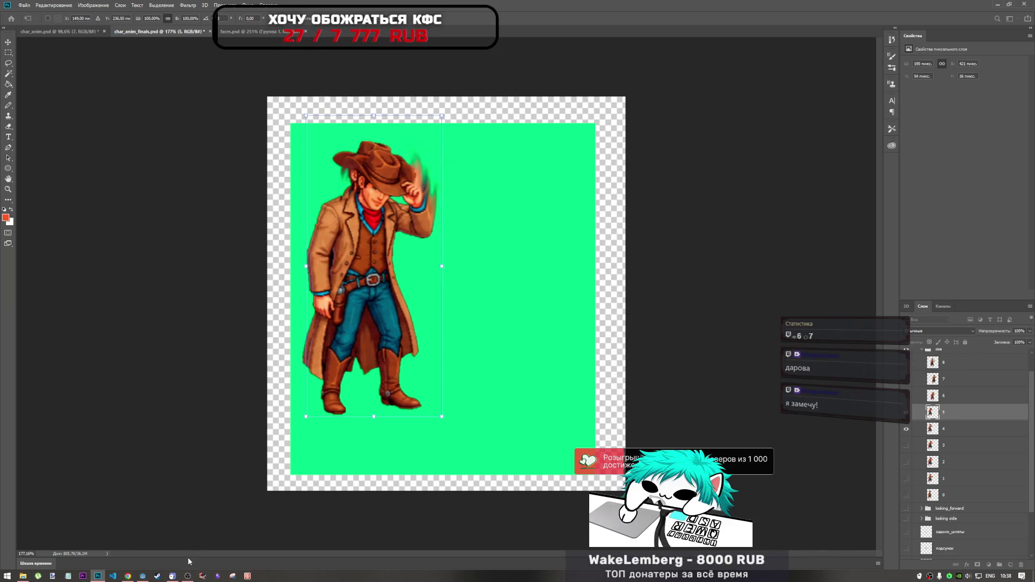
mouse_move(179, 578)
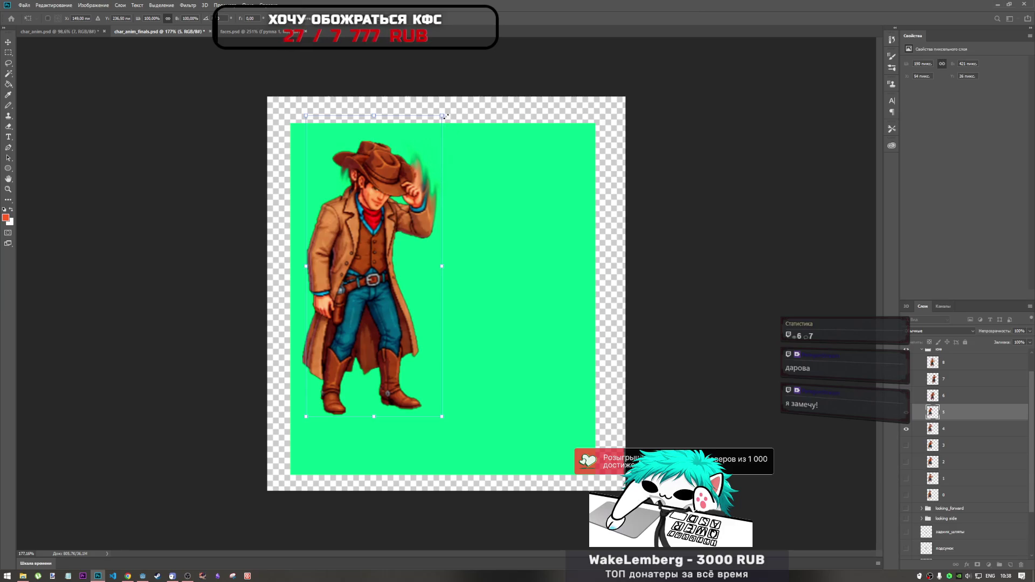
drag(445, 115, 446, 112)
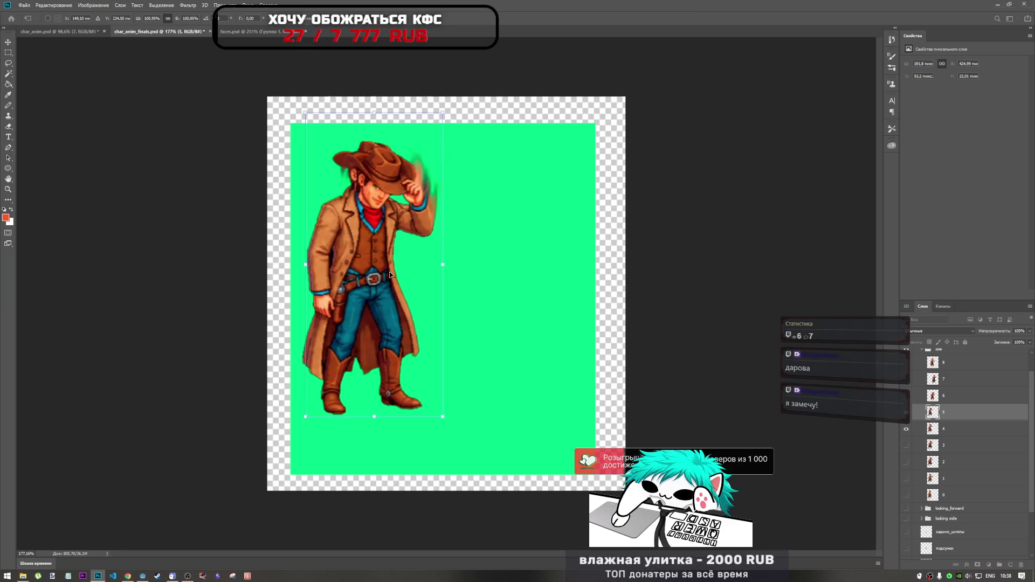
key(Left)
key(Up)
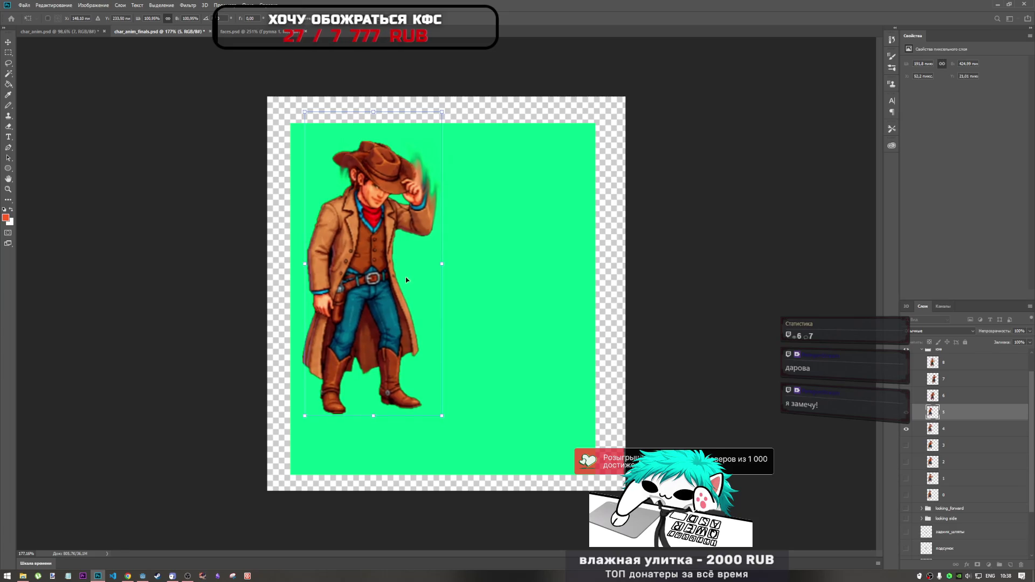
key(Right)
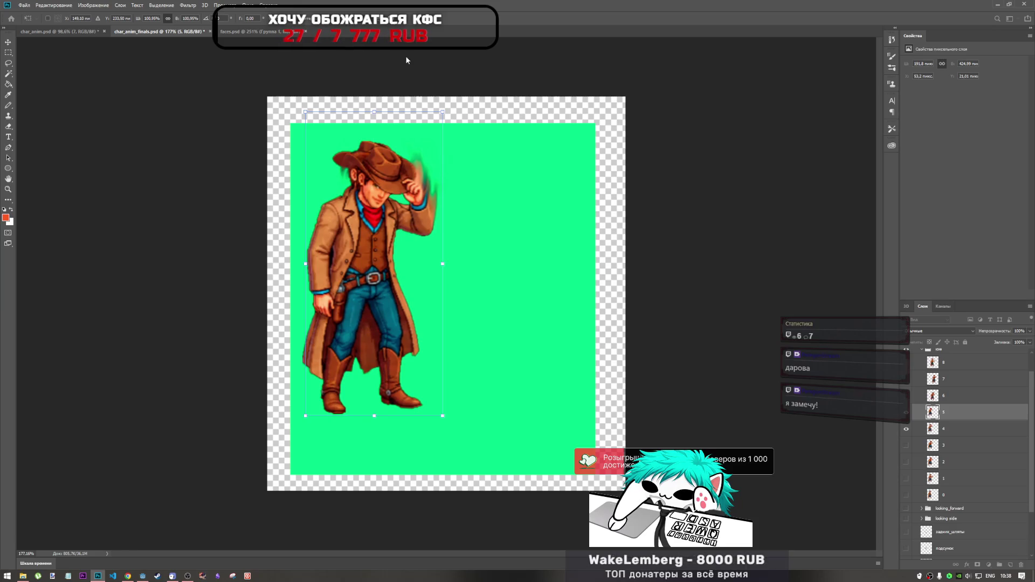
key(Return)
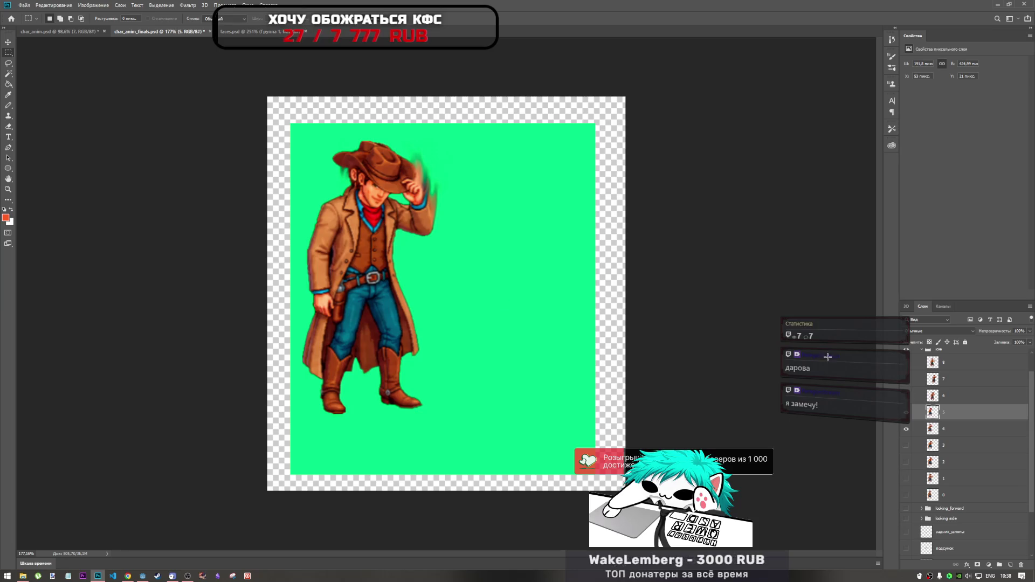
click(907, 429)
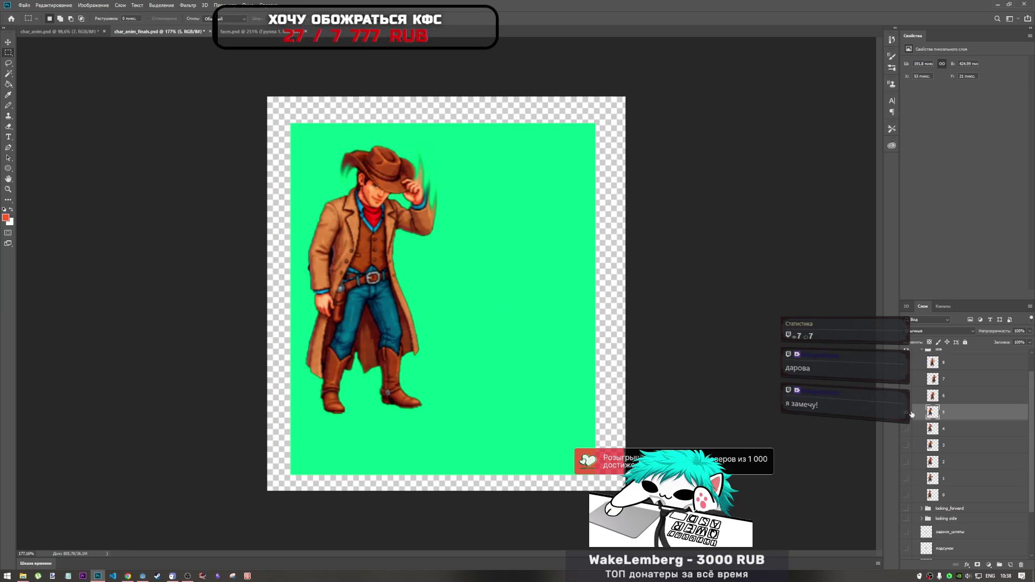
- Toggle frame visibility to compare cowboy poses, then select the frame 6 layer
click(910, 414)
click(911, 414)
click(911, 414)
click(910, 400)
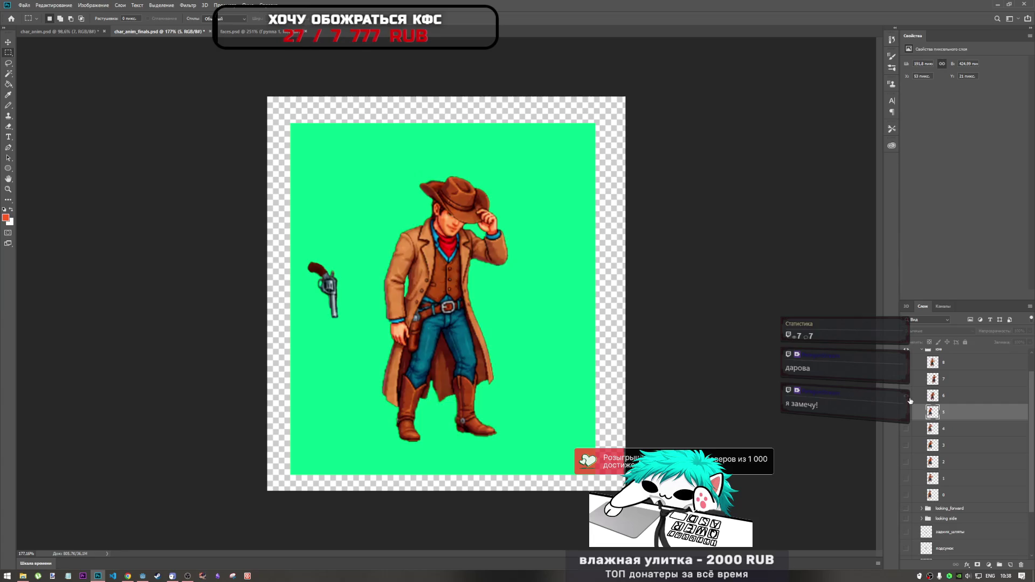
click(910, 400)
click(909, 410)
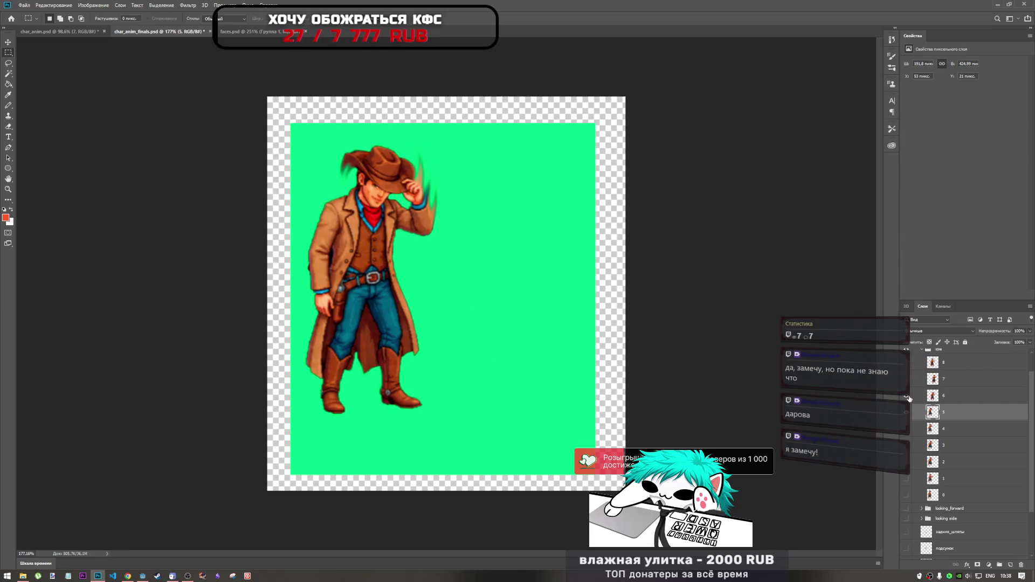
click(907, 397)
click(948, 395)
- Free-transform frame 6's cowboy over the previous pose, nudge it pixel by pixel, and apply
key(ctrl+t)
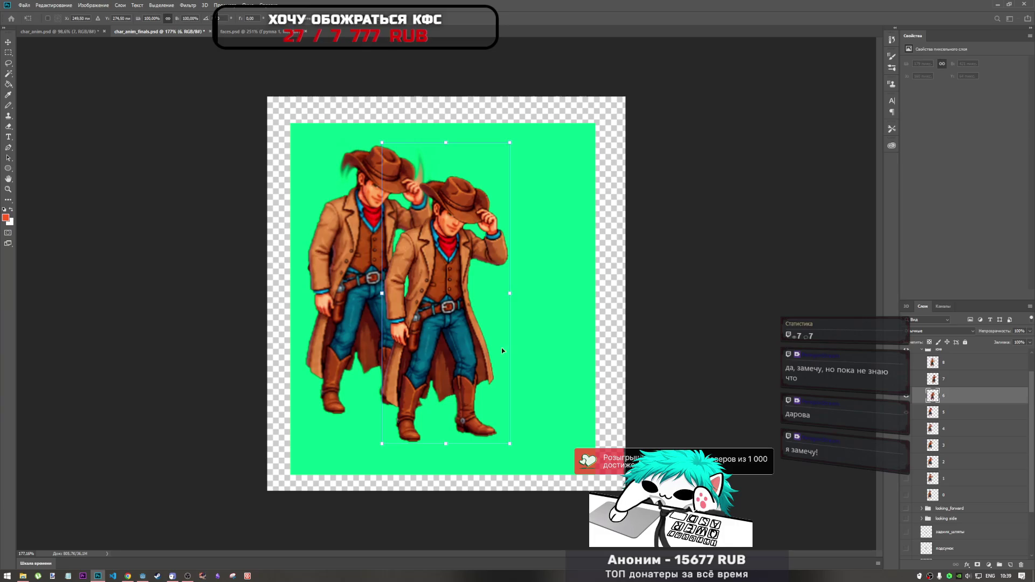
mouse_move(447, 344)
mouse_down()
mouse_move(372, 313)
mouse_move(436, 316)
mouse_up()
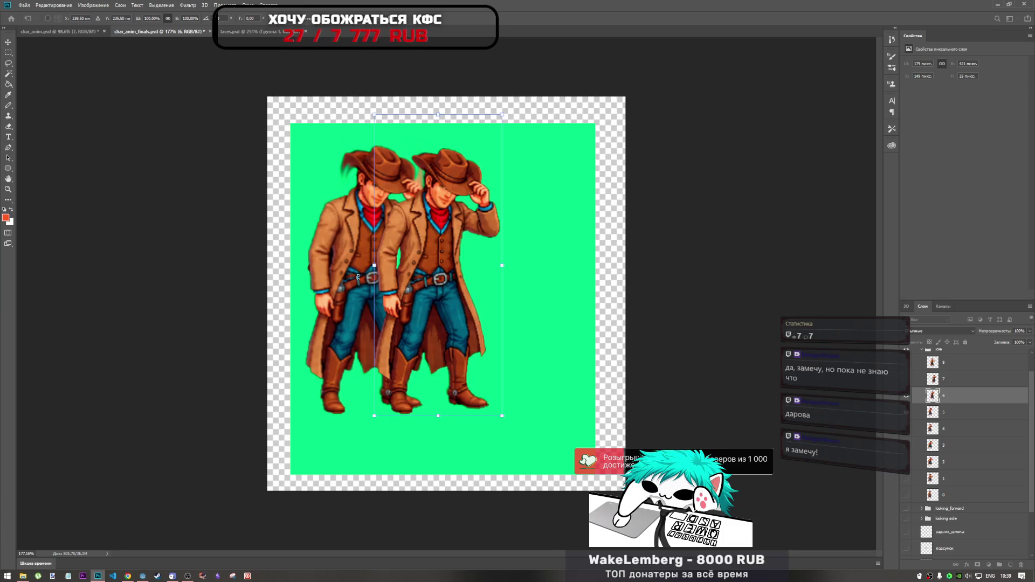
mouse_move(447, 281)
mouse_down()
mouse_move(384, 374)
mouse_move(385, 300)
mouse_move(476, 293)
mouse_up()
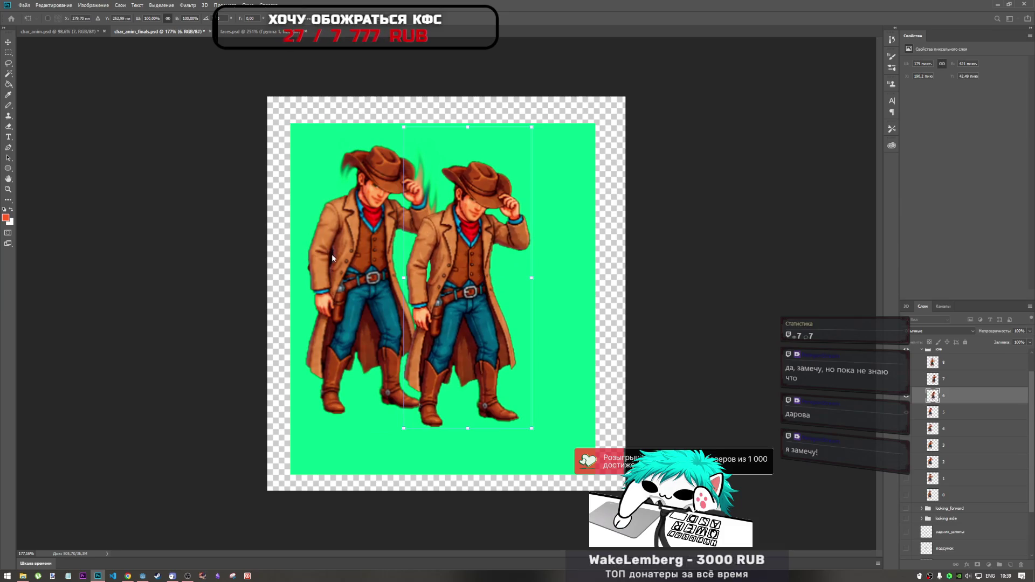
mouse_move(472, 281)
mouse_down()
mouse_move(377, 286)
mouse_move(386, 306)
mouse_move(426, 310)
mouse_move(384, 310)
mouse_up()
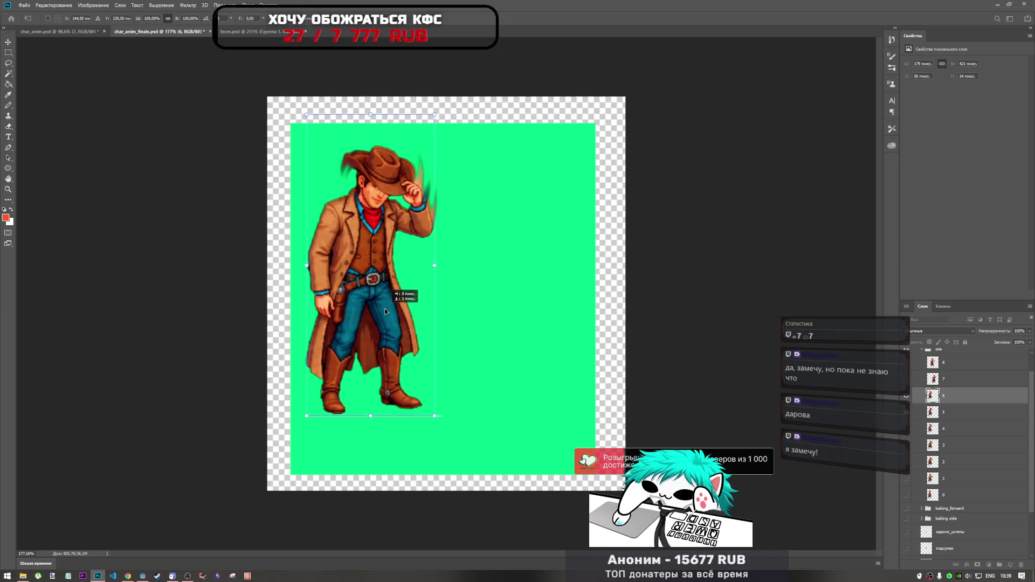
key(Down)
key(Up)
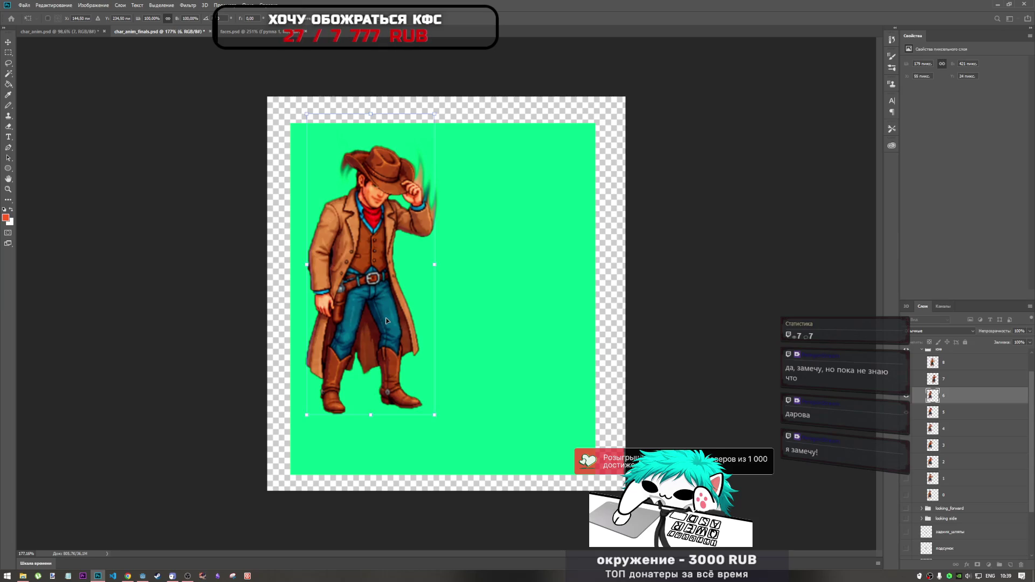
key(Up)
key(Down)
key(Down)
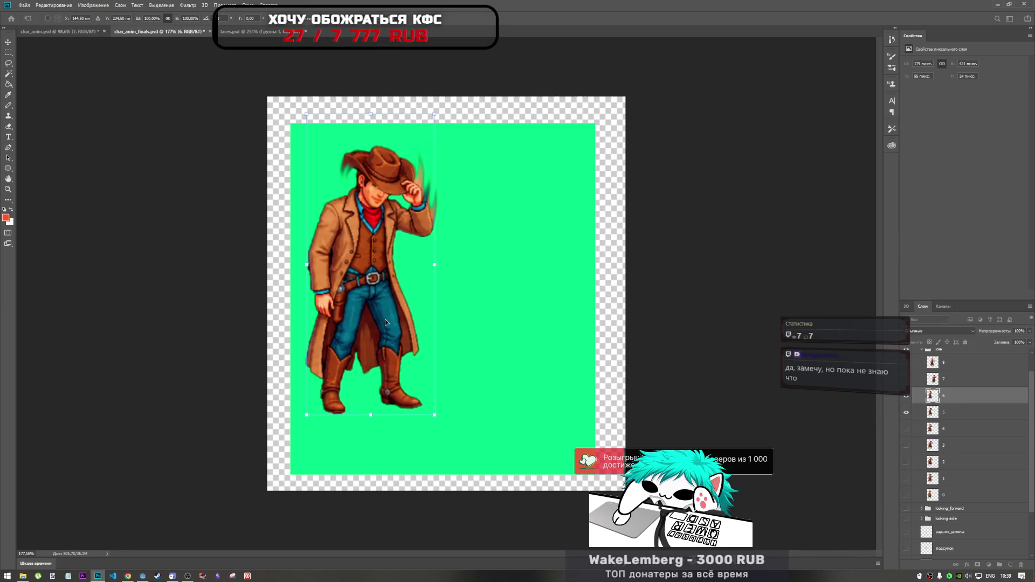
key(Up)
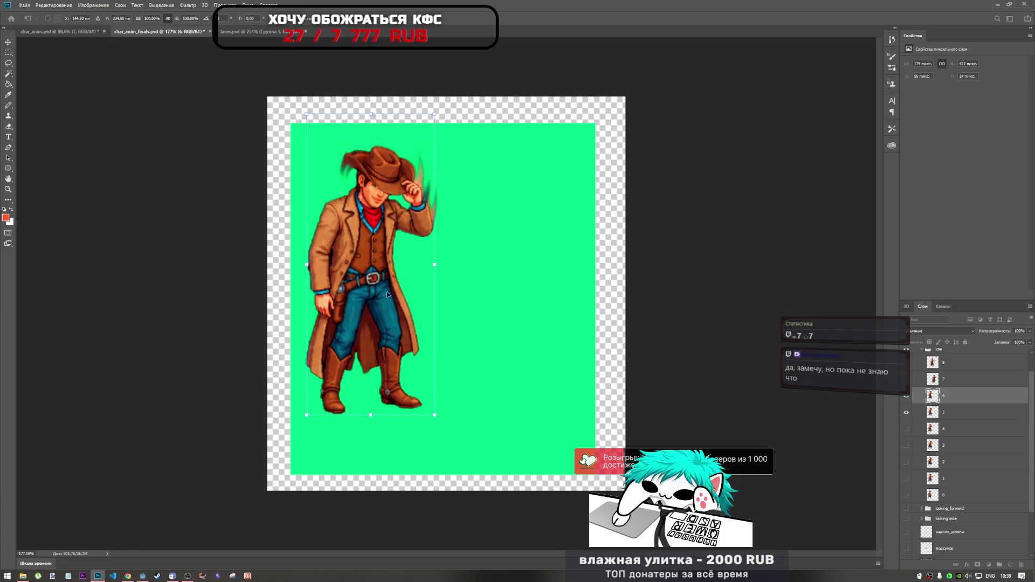
key(Return)
- Switch to the Rectangular Marquee, recheck frame 6, and show frame 7 beside it
key(m)
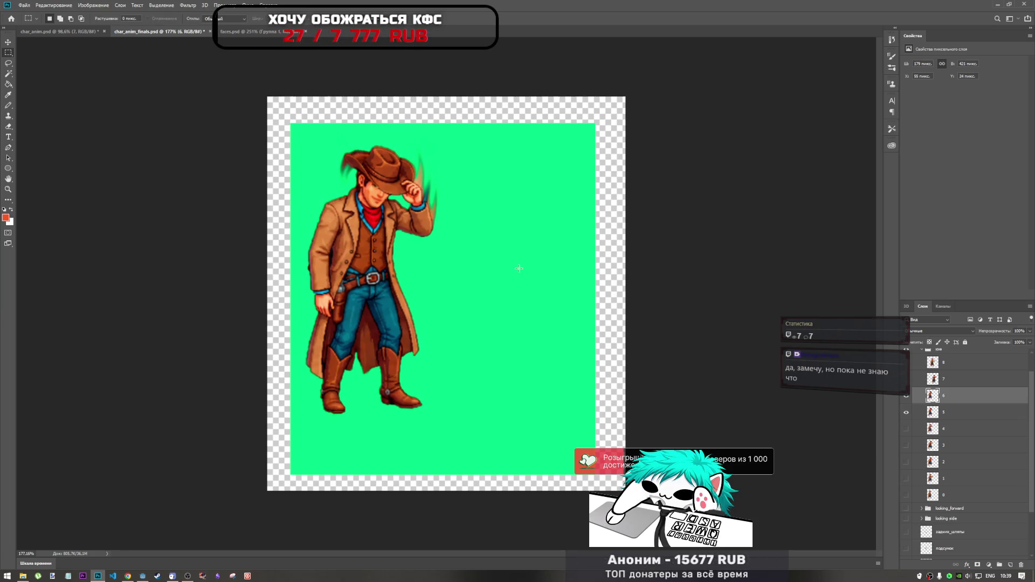
click(906, 395)
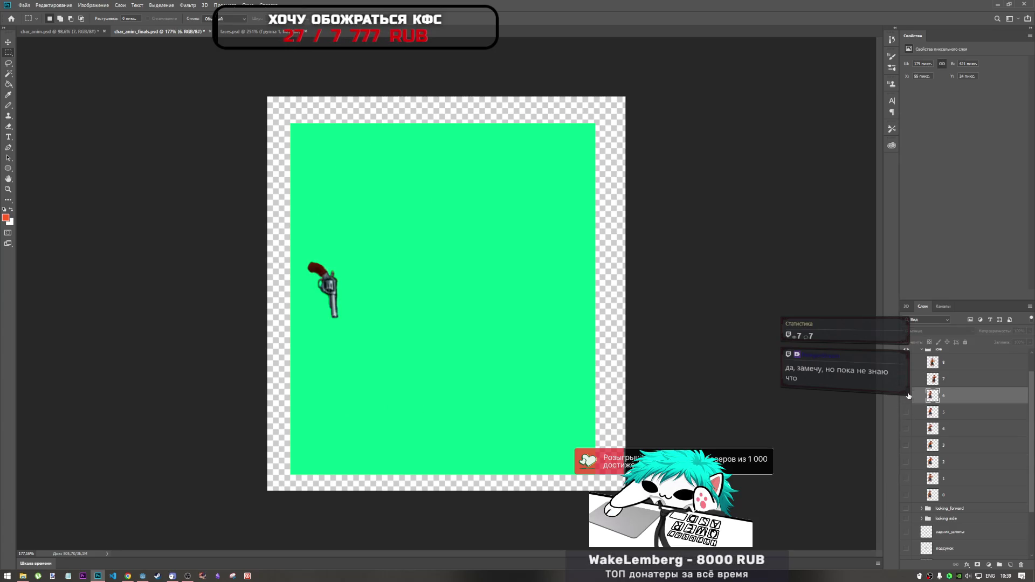
click(906, 396)
click(906, 379)
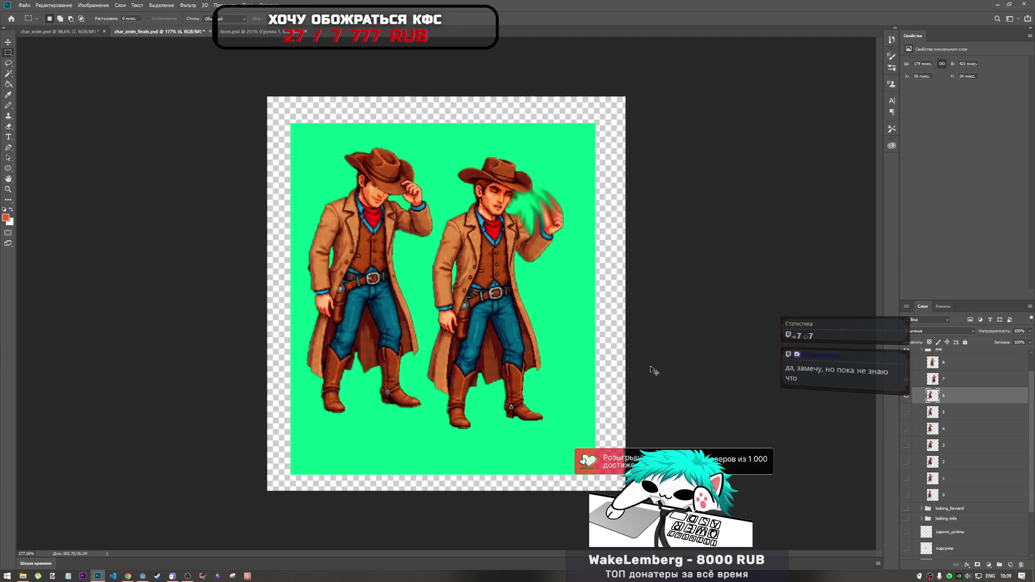
- Move frame 7's waving cowboy further right and apply the move
key(ctrl+t)
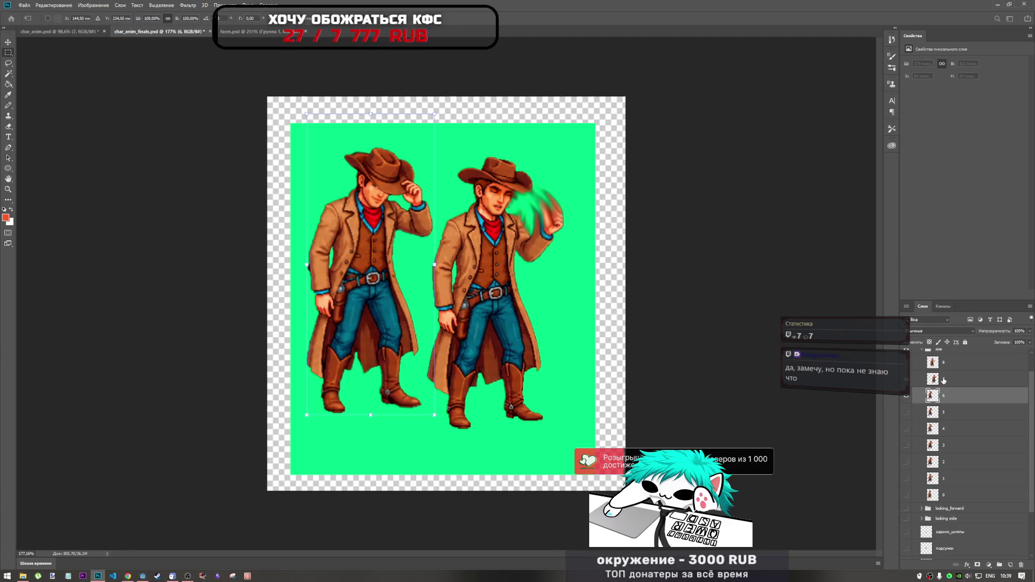
click(943, 379)
mouse_move(489, 306)
mouse_down()
mouse_move(407, 305)
mouse_move(536, 307)
mouse_up()
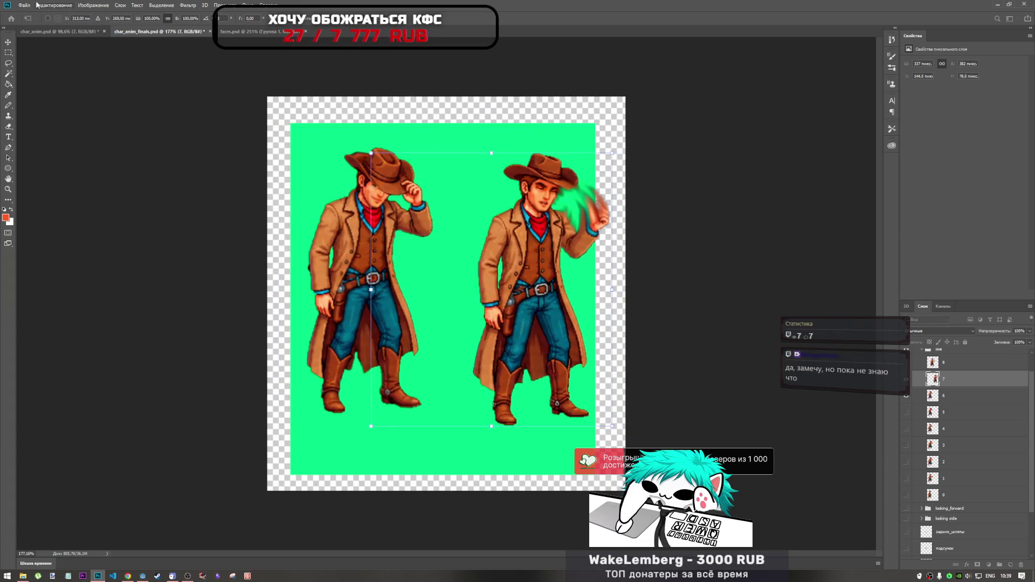
click(7, 54)
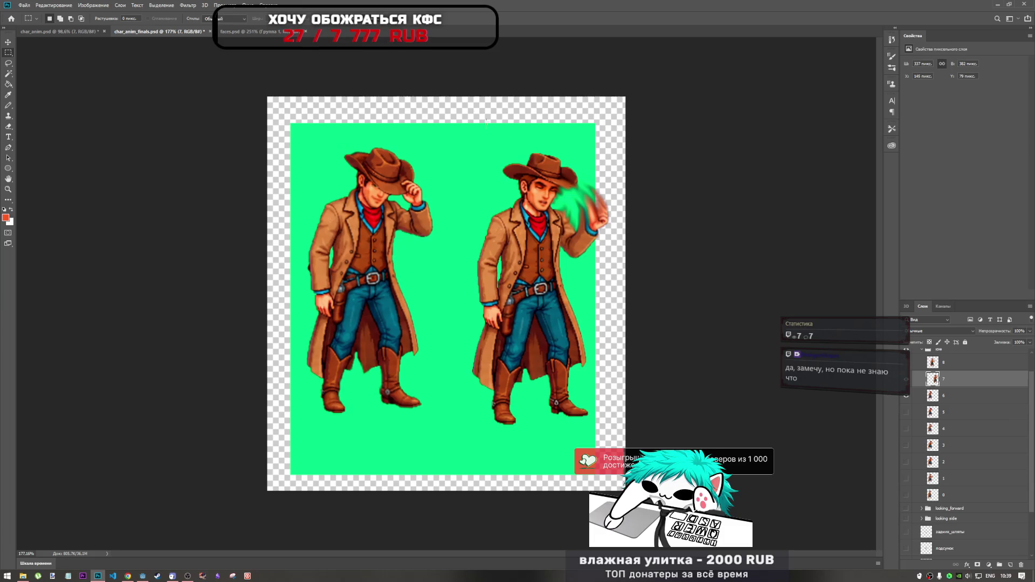
- Cut the right cowboy into its own pasted layer and name it 7
mouse_move(460, 132)
mouse_down()
mouse_move(485, 213)
mouse_move(614, 438)
mouse_up()
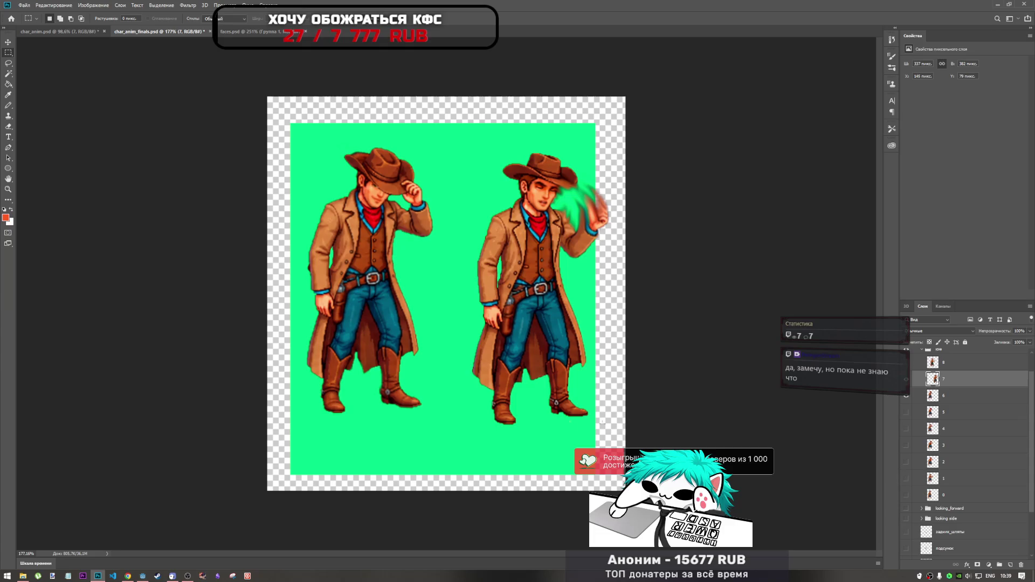
drag(459, 430, 621, 139)
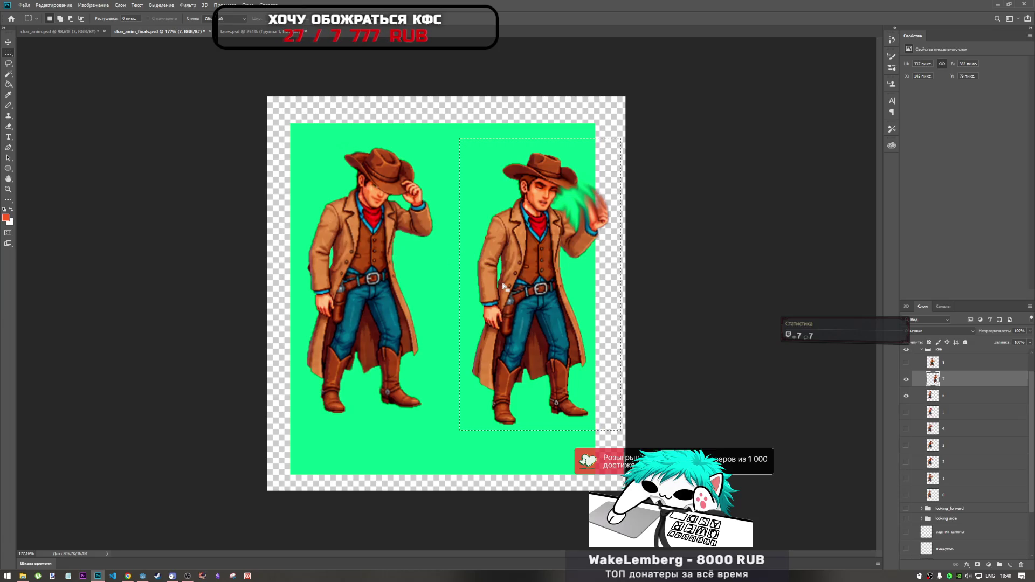
key(ctrl+x)
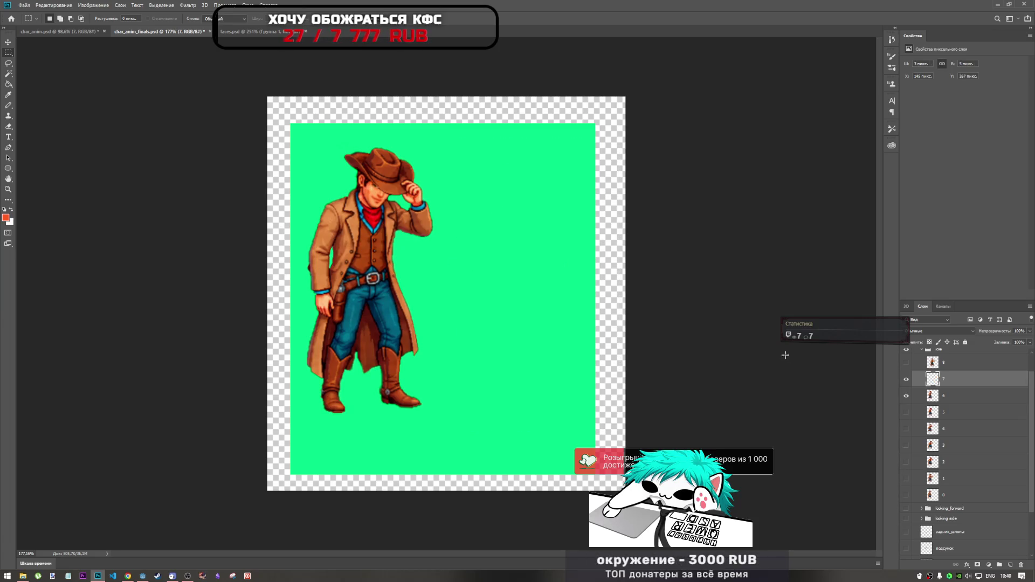
key(ctrl+v)
click(943, 395)
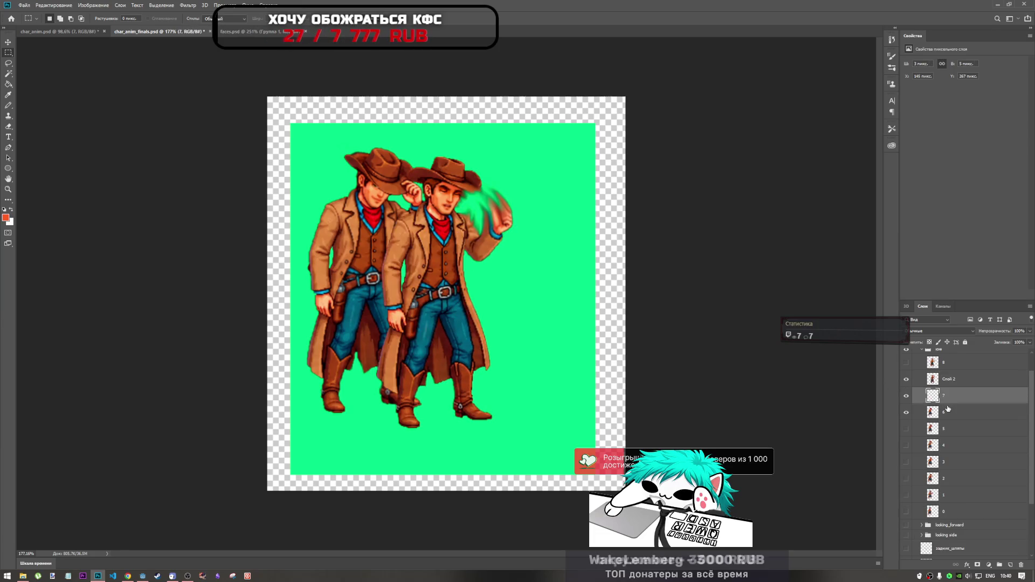
double_click(953, 382)
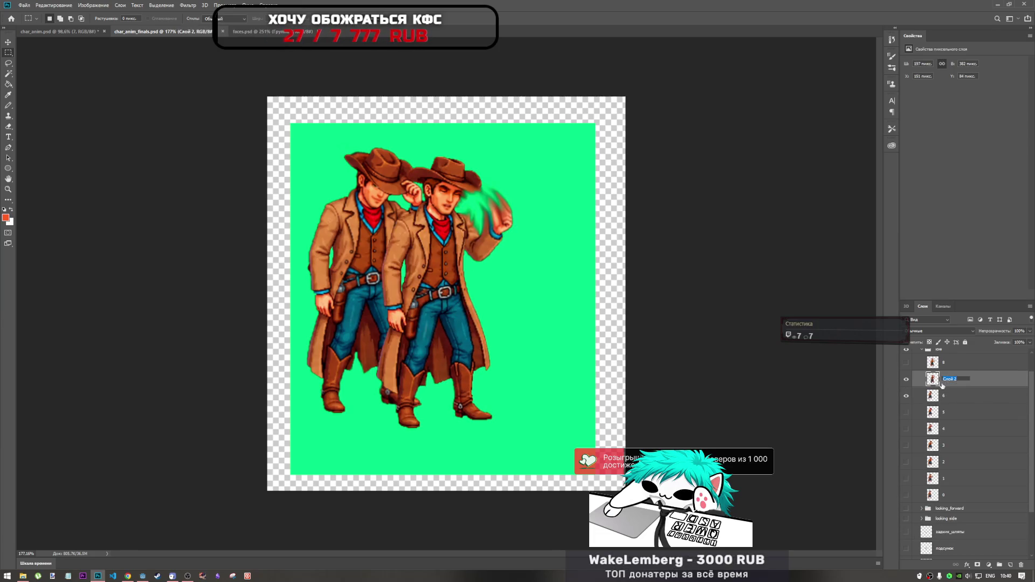
text(7)
key(Return)
- Free-transform layer 7's cowboy onto the earlier pose, nudge it into alignment, and apply
key(ctrl+t)
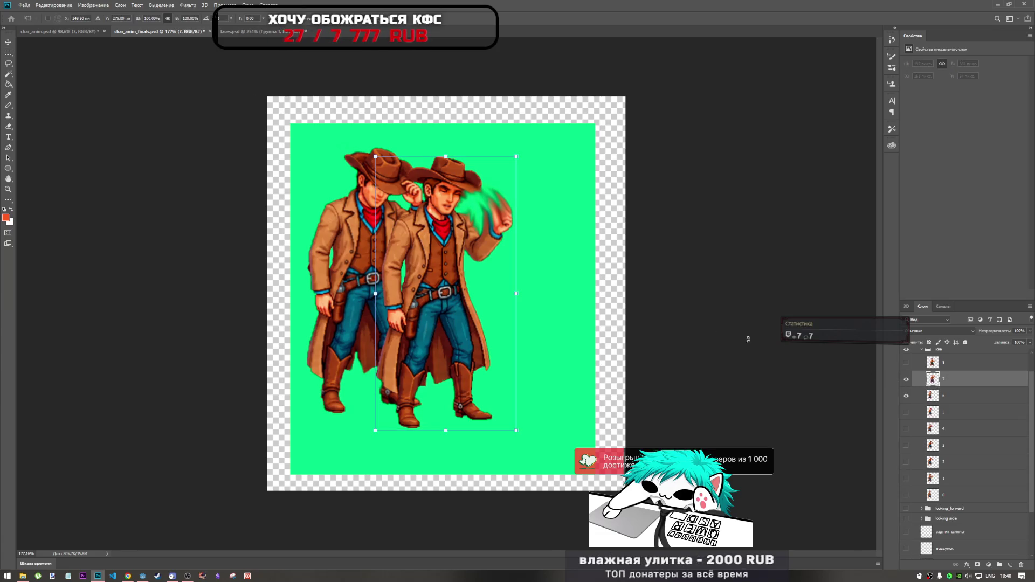
drag(452, 306, 382, 289)
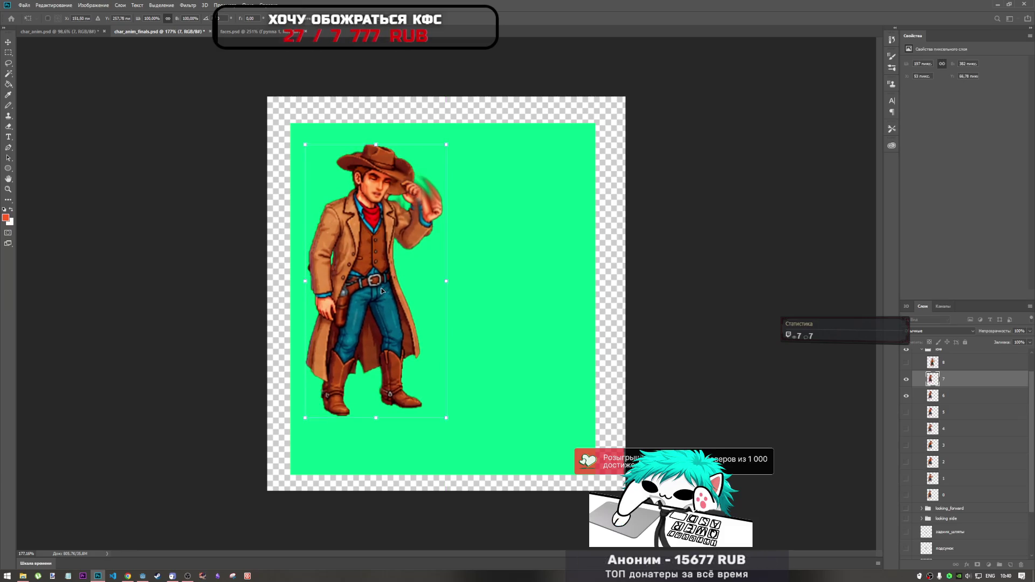
key(Left)
key(Left)
key(Up)
key(Up)
key(Up)
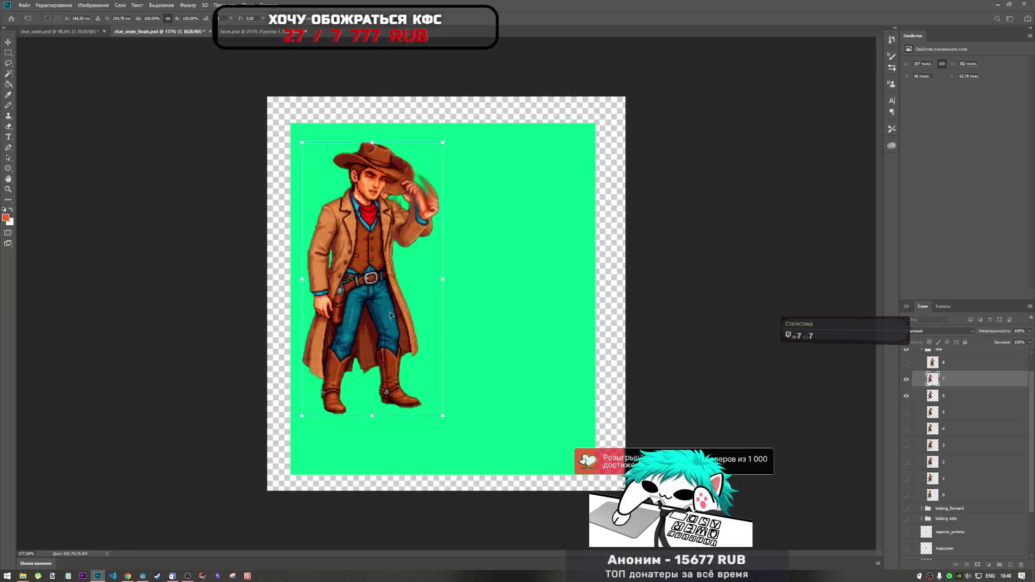
drag(392, 360, 383, 366)
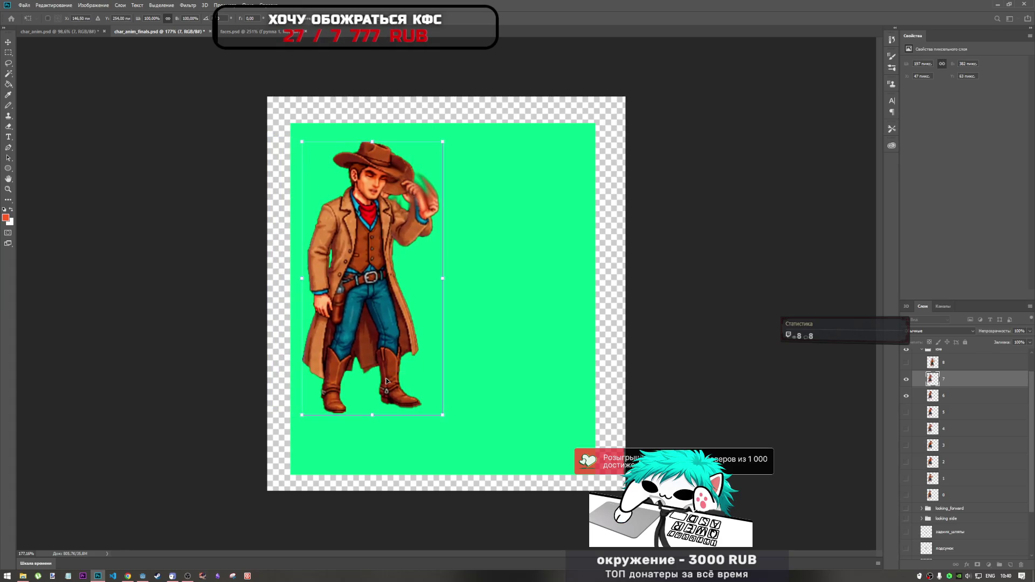
key(Right)
key(Down)
key(Up)
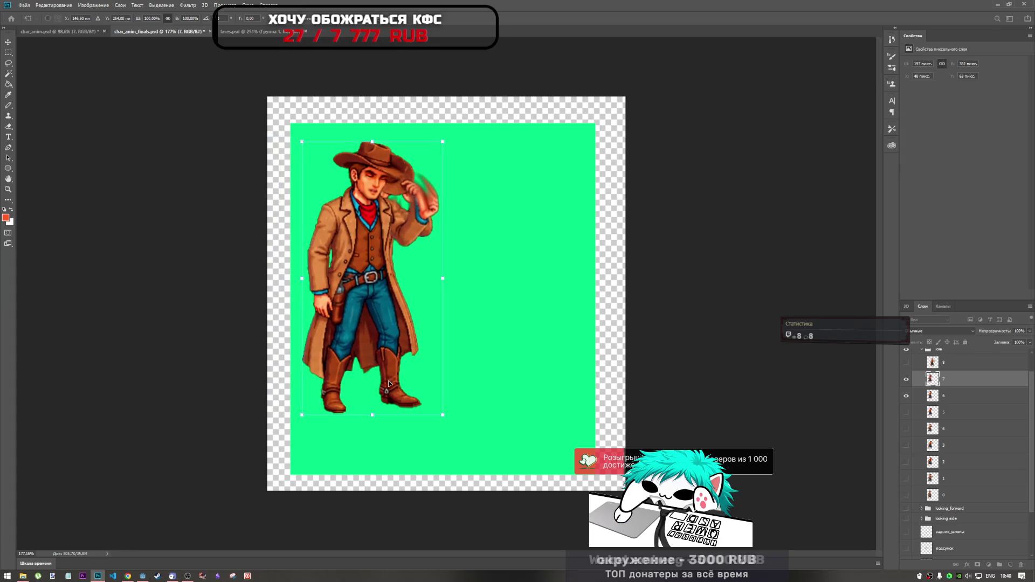
mouse_move(390, 384)
mouse_down()
mouse_move(377, 377)
mouse_move(389, 386)
mouse_up()
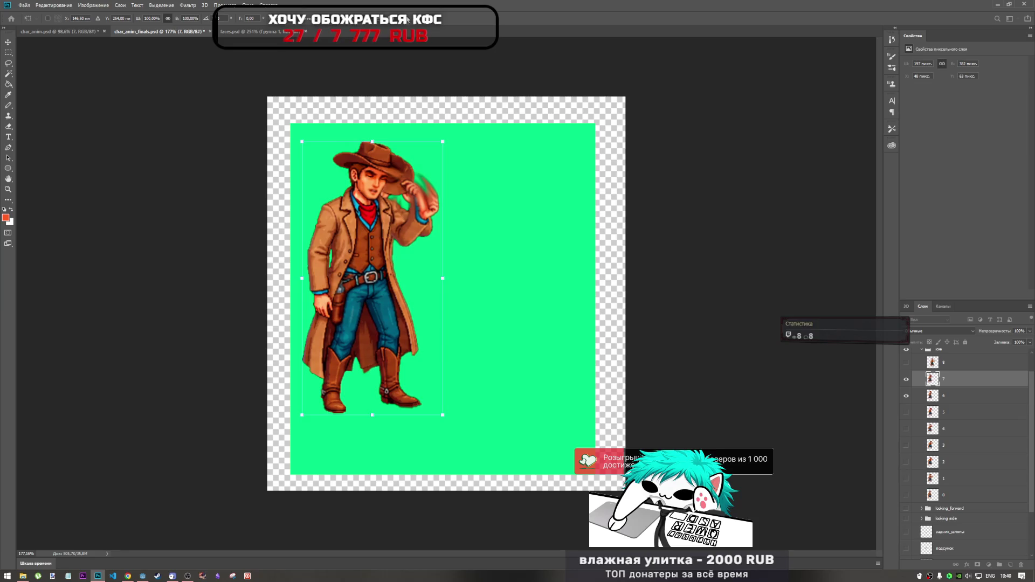
key(m)
- Compare against frame 0, save the document, and show frame 8
click(907, 495)
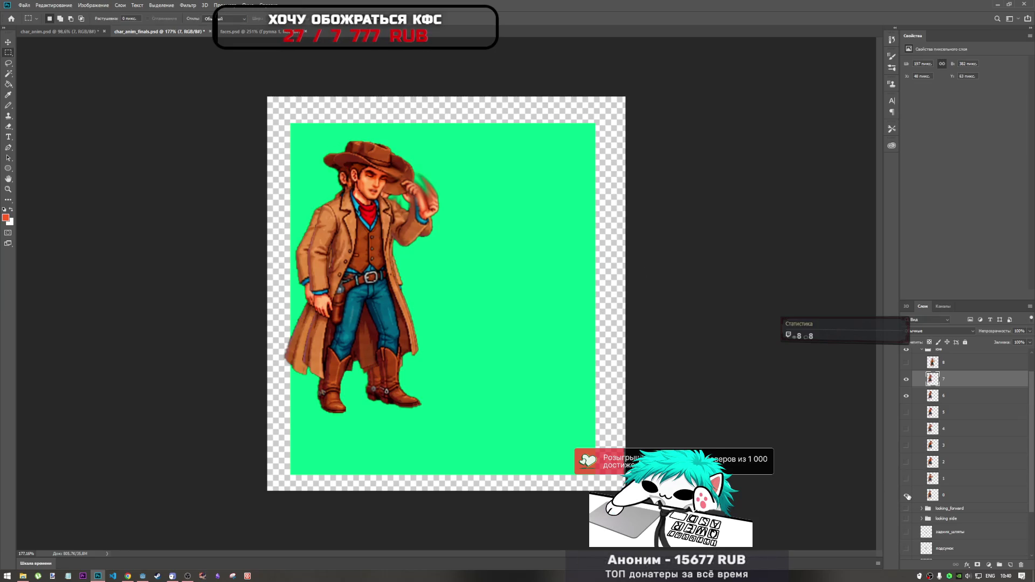
click(907, 495)
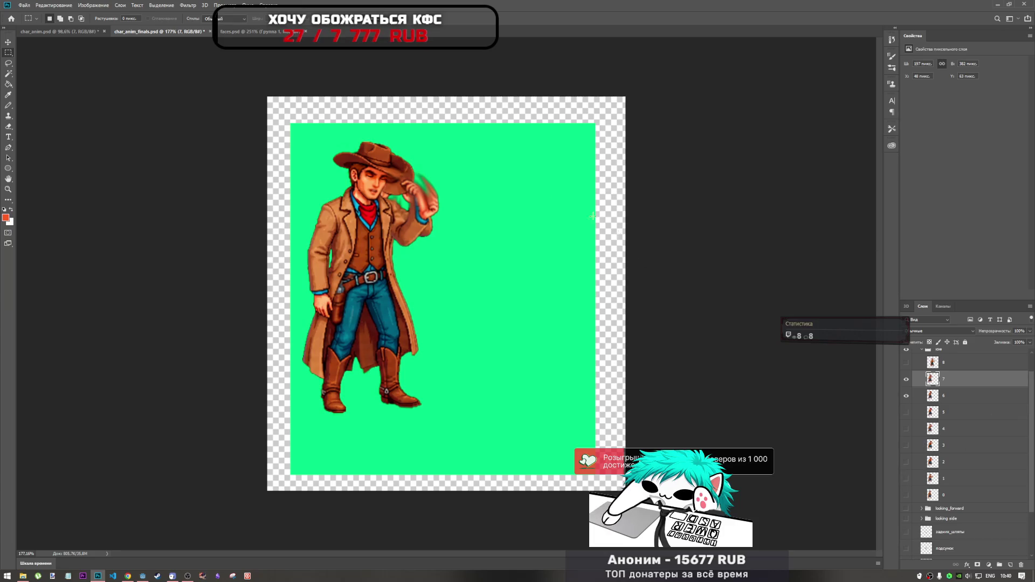
key(ctrl+s)
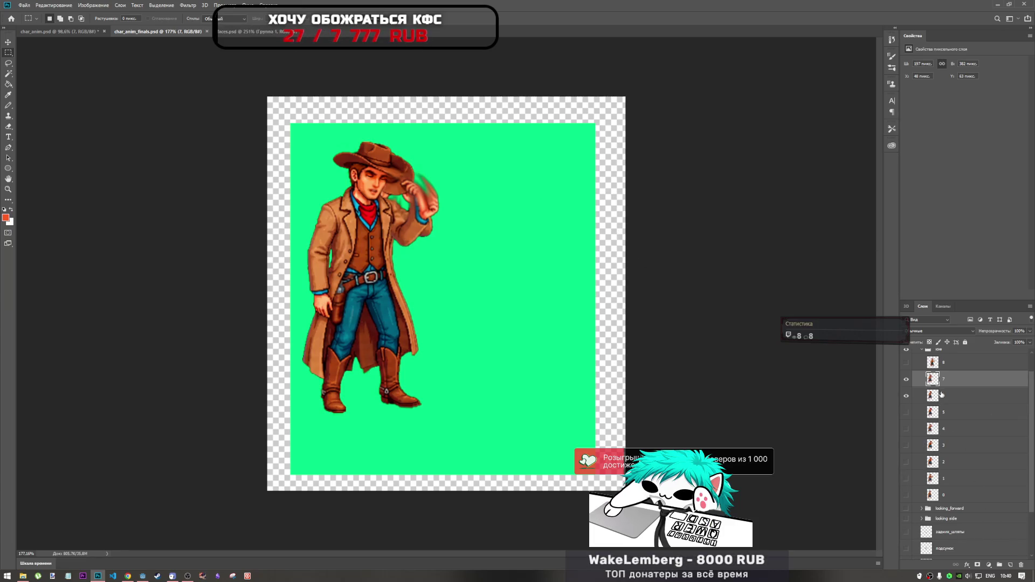
click(907, 395)
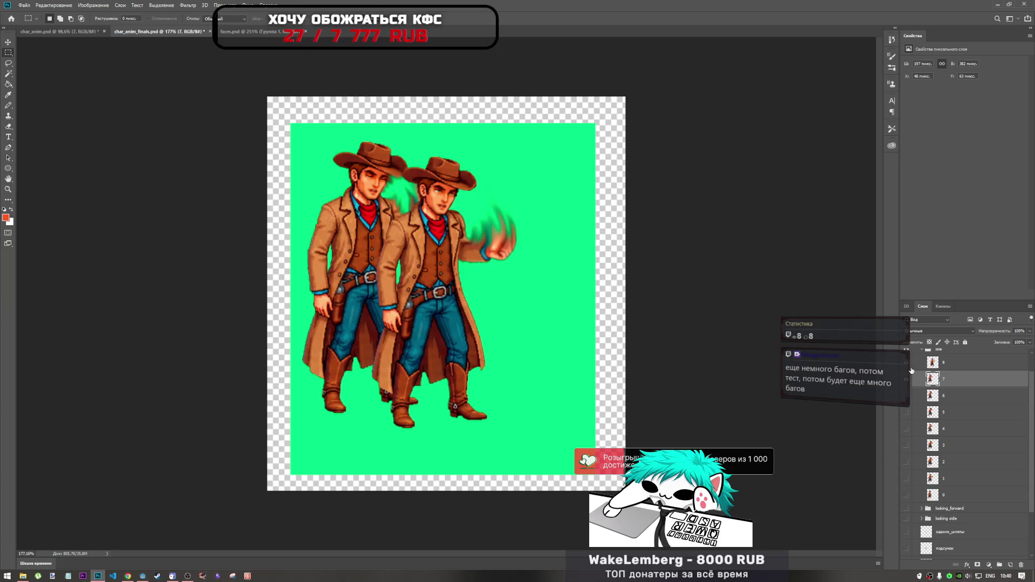
- Select frame 8 and free-transform its cowboy onto the previous pose
click(956, 363)
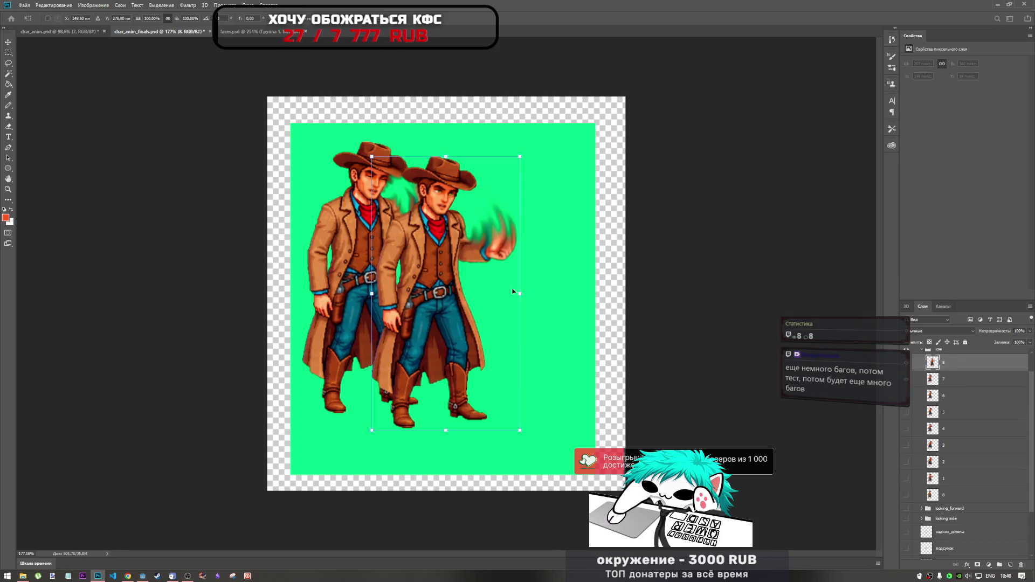
key(ctrl+t)
mouse_move(431, 318)
mouse_down()
mouse_move(334, 310)
mouse_move(341, 298)
mouse_up()
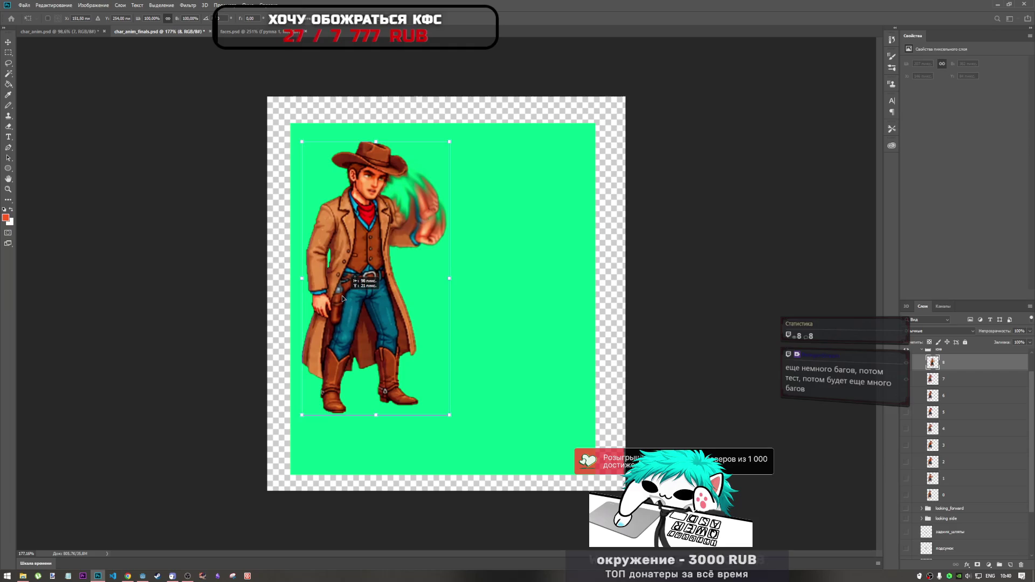
key(Right)
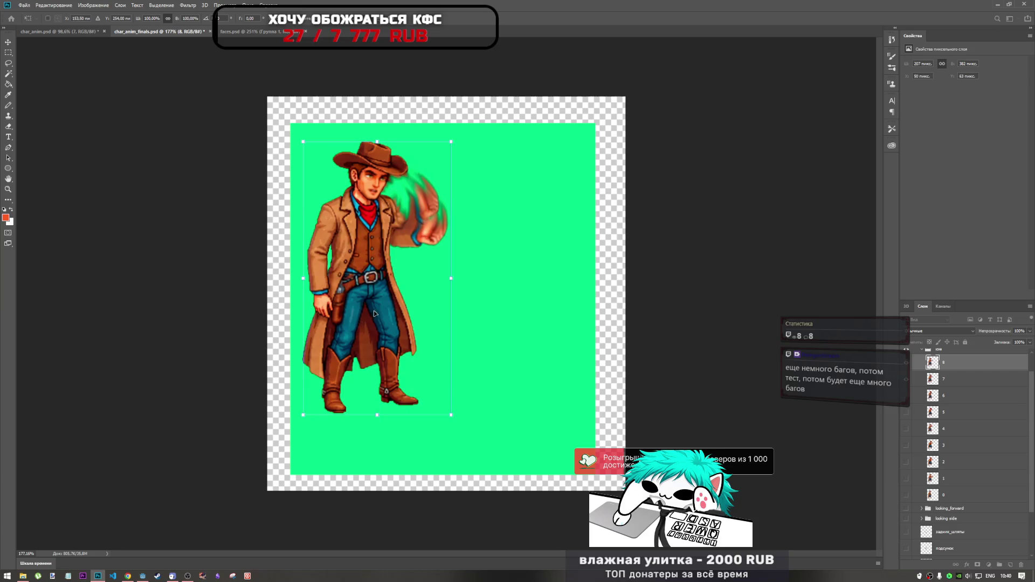
key(Left)
key(Left)
key(Right)
key(Right)
key(Right)
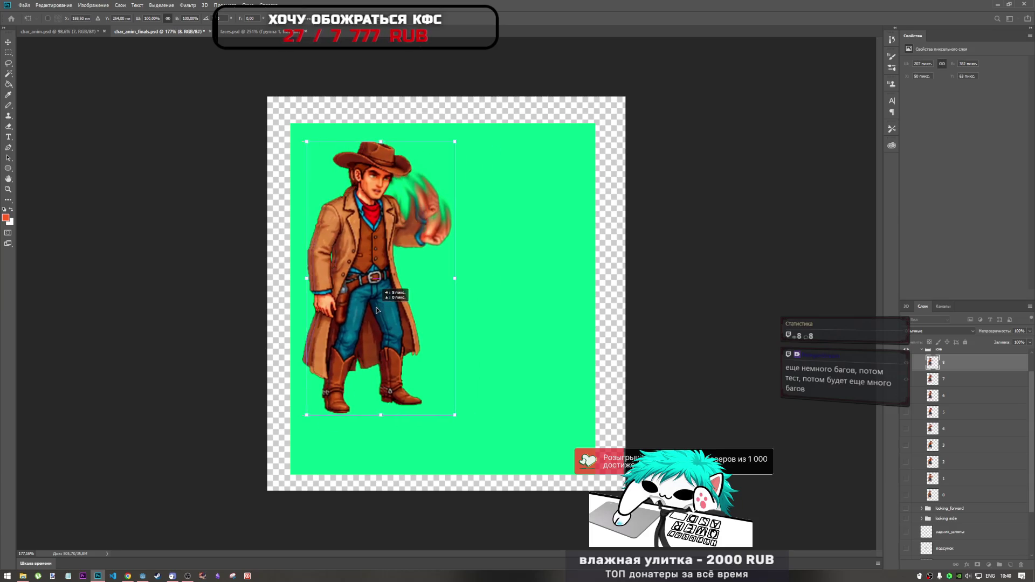
key(Left)
key(Left)
key(Left)
- Fine-tune frame 8's alignment with arrow nudges and a small drag, then apply the transform
key(Down)
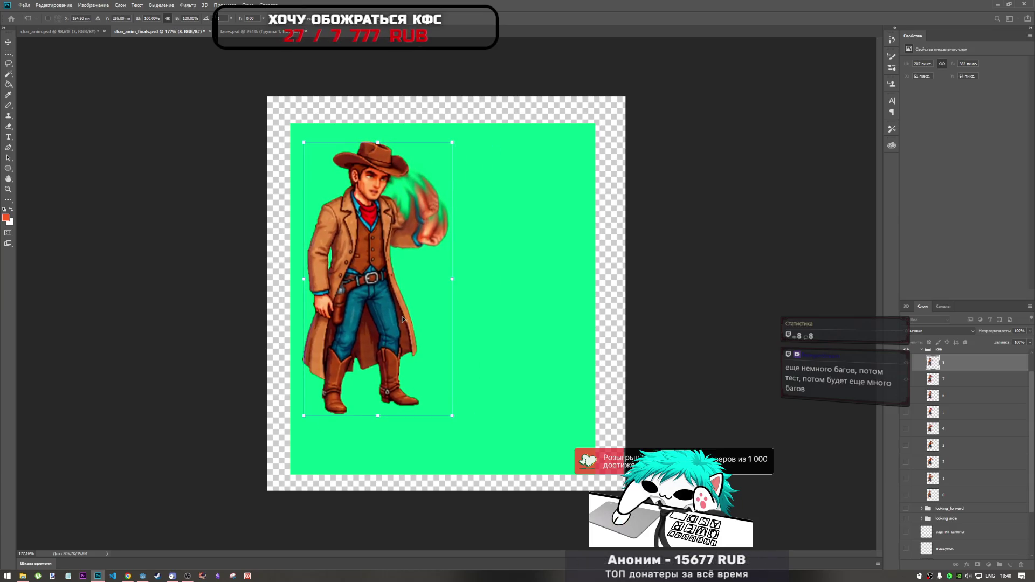
key(Up)
key(Up)
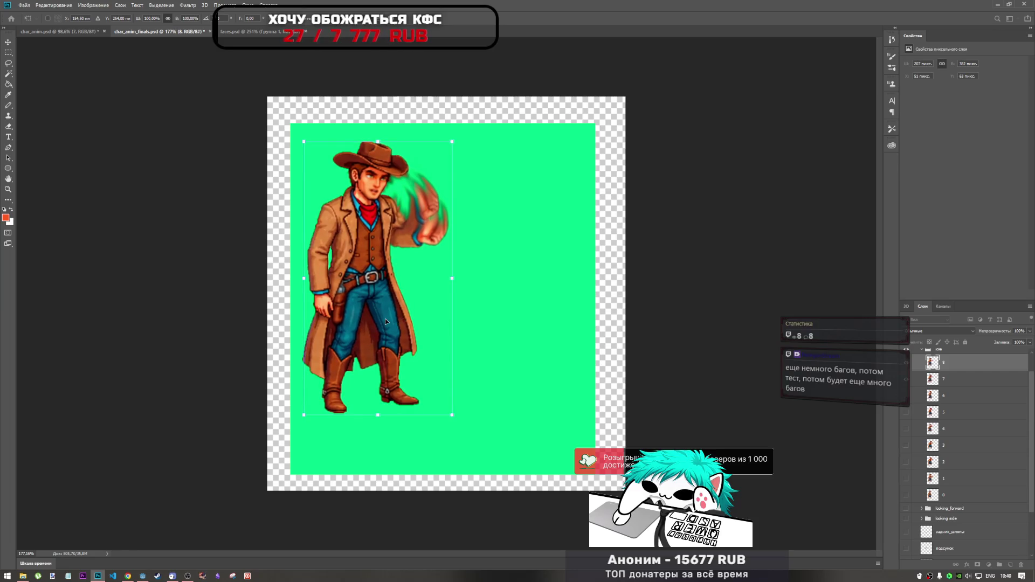
key(Down)
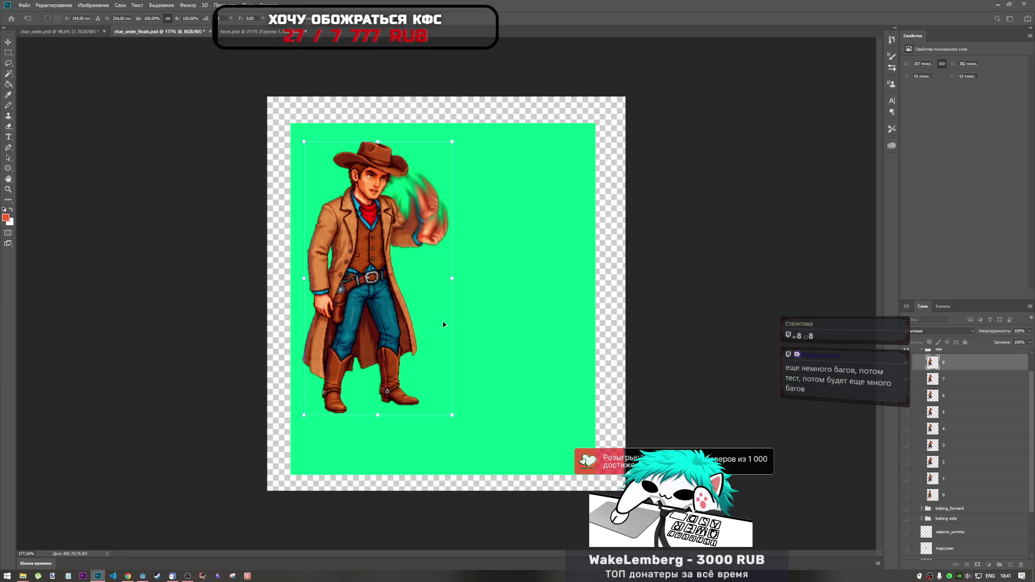
drag(413, 334, 414, 334)
key(Left)
key(Left)
key(Left)
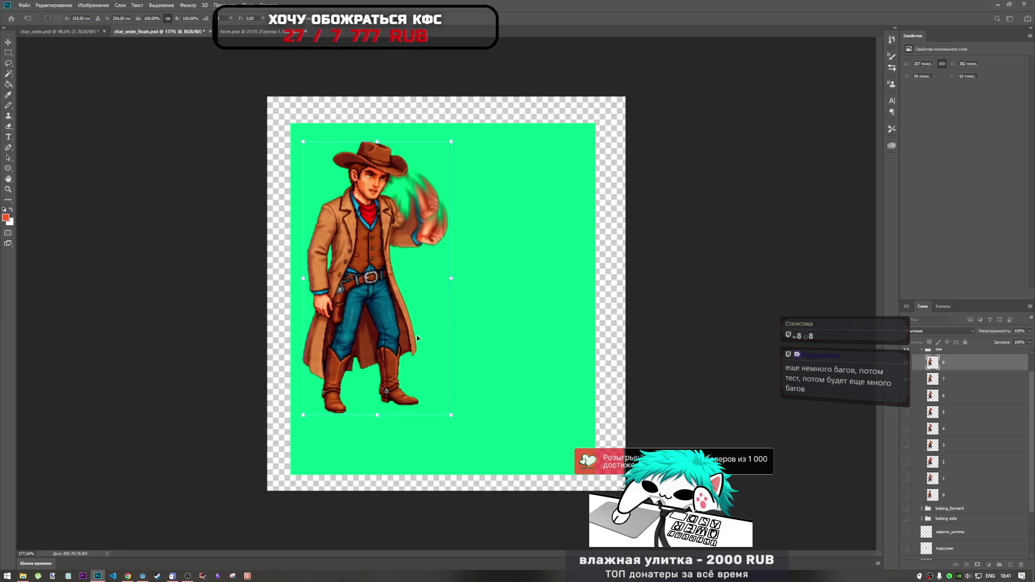
key(Right)
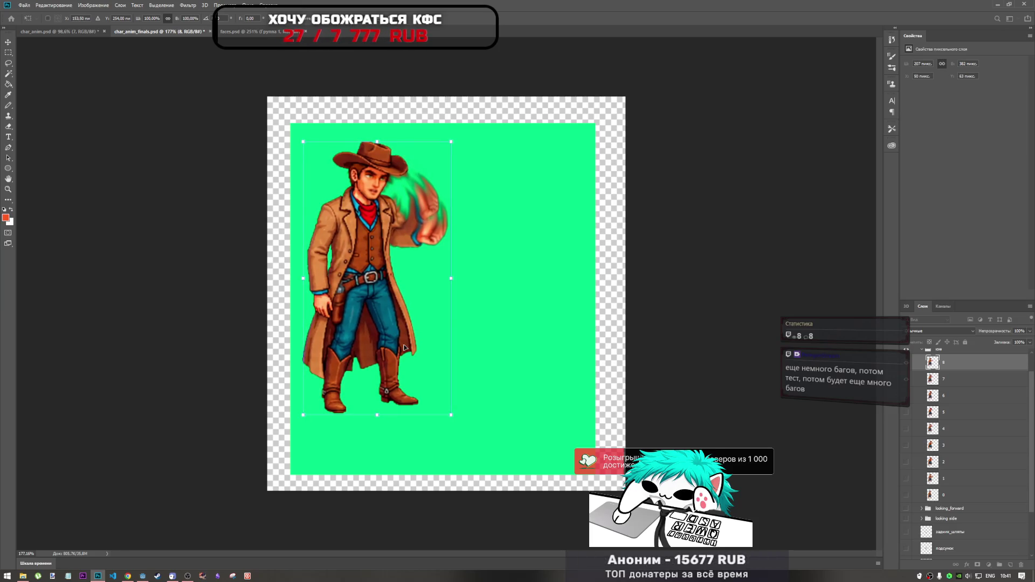
key(Return)
key(m)
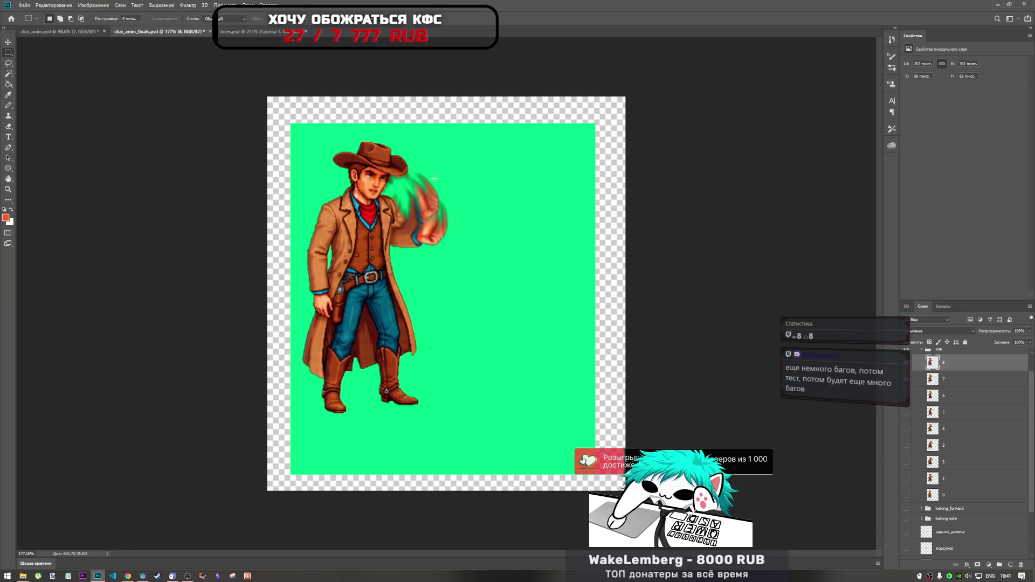
- Hide frame 8 and the revolver layer
click(907, 364)
scroll(916, 431, up, 2)
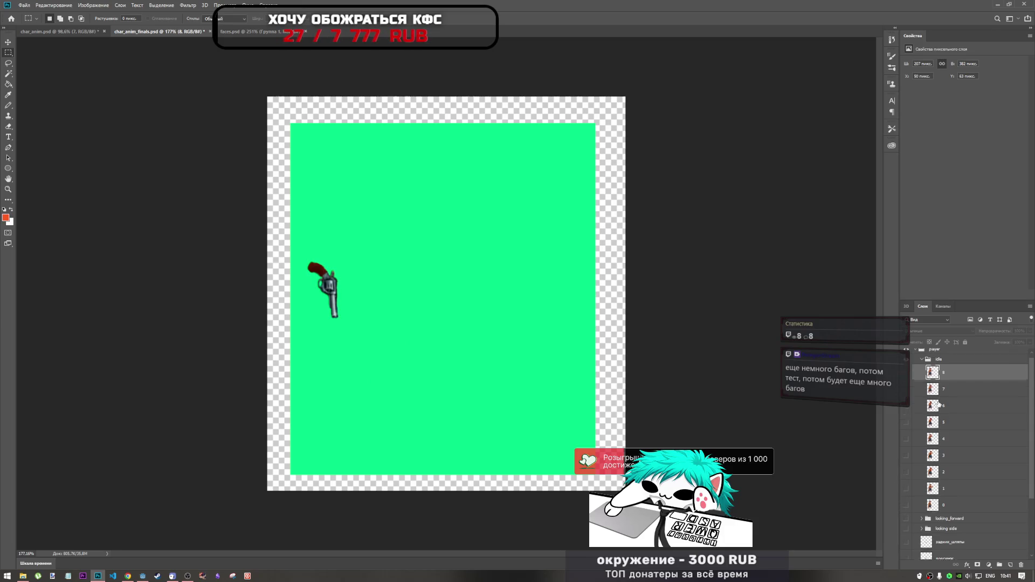
scroll(916, 442, down, 1)
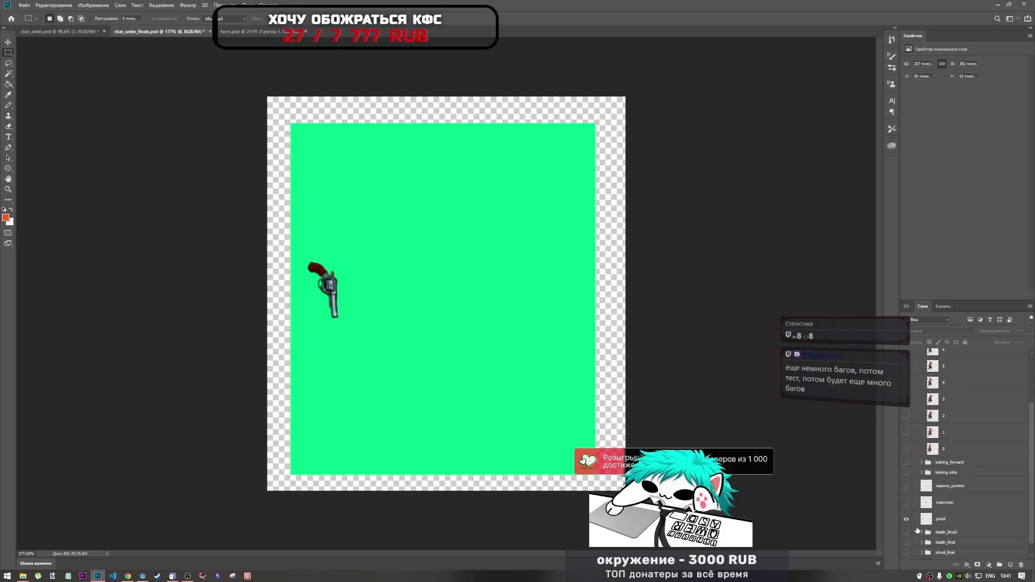
click(908, 500)
- Preview idle frames 0 through 8 one at a time by showing and hiding each
click(907, 500)
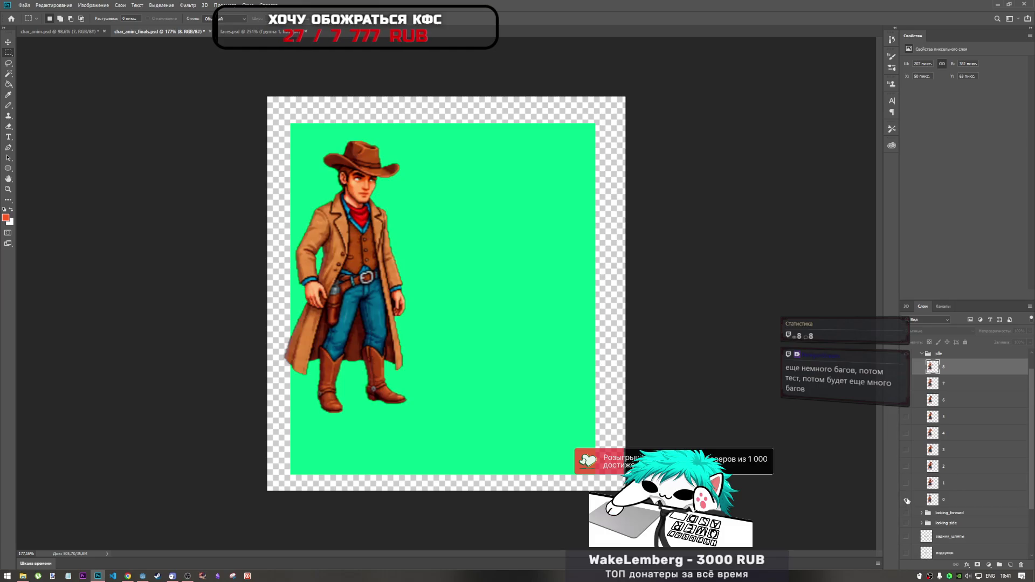
click(907, 498)
click(907, 483)
click(907, 482)
click(907, 468)
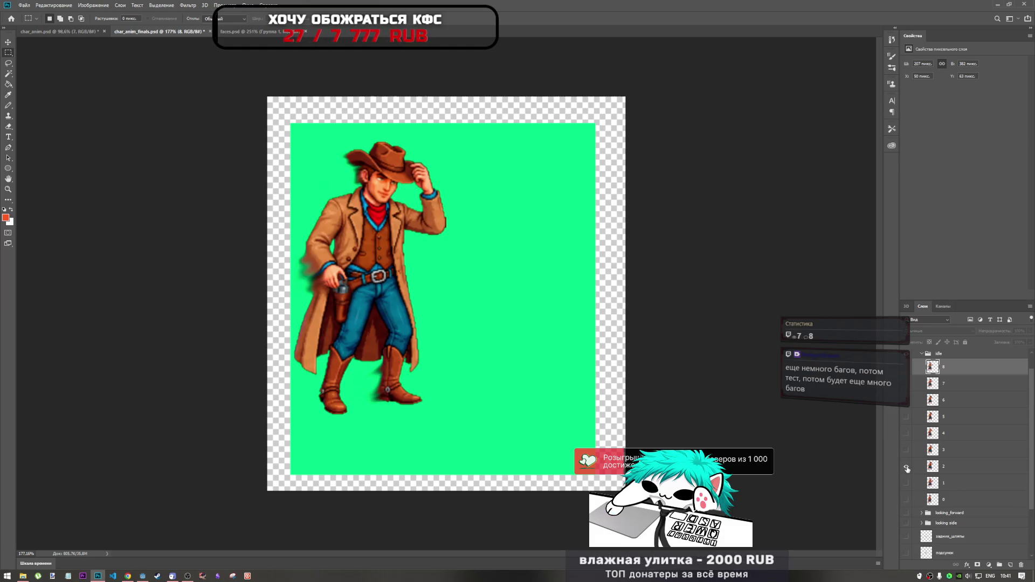
click(907, 458)
click(908, 456)
click(907, 453)
click(906, 436)
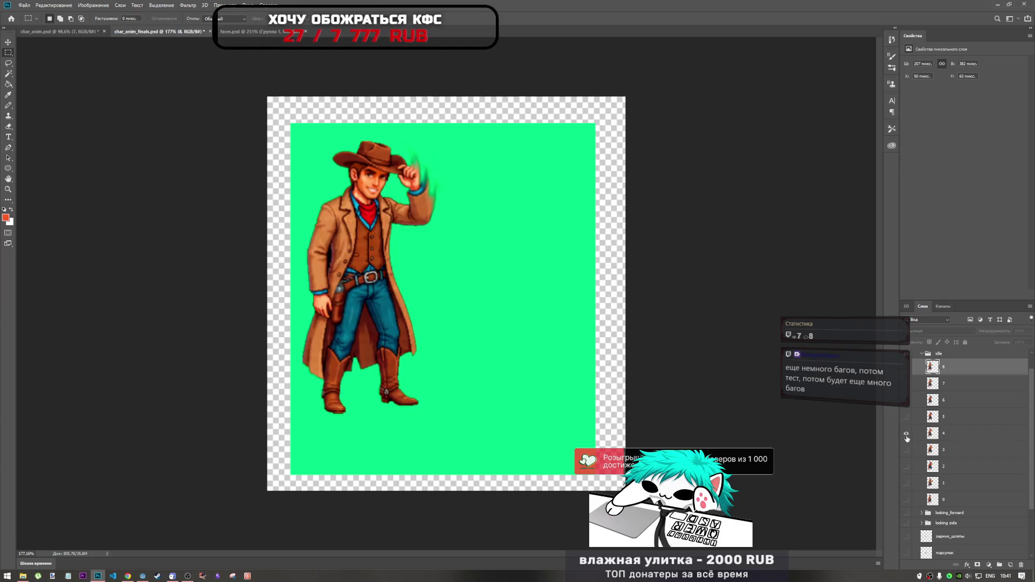
click(907, 435)
click(907, 419)
click(907, 416)
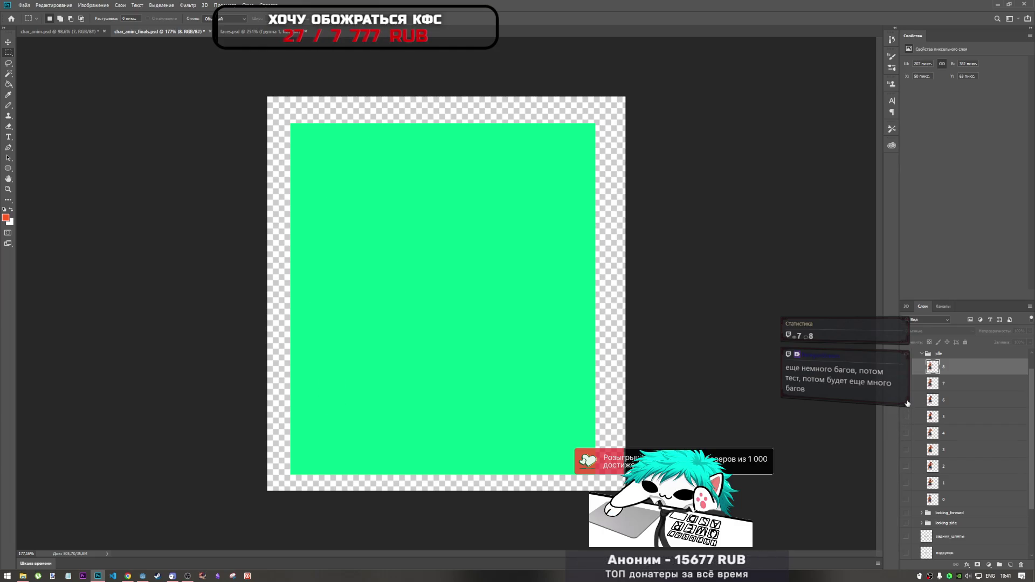
click(907, 405)
click(907, 401)
click(907, 387)
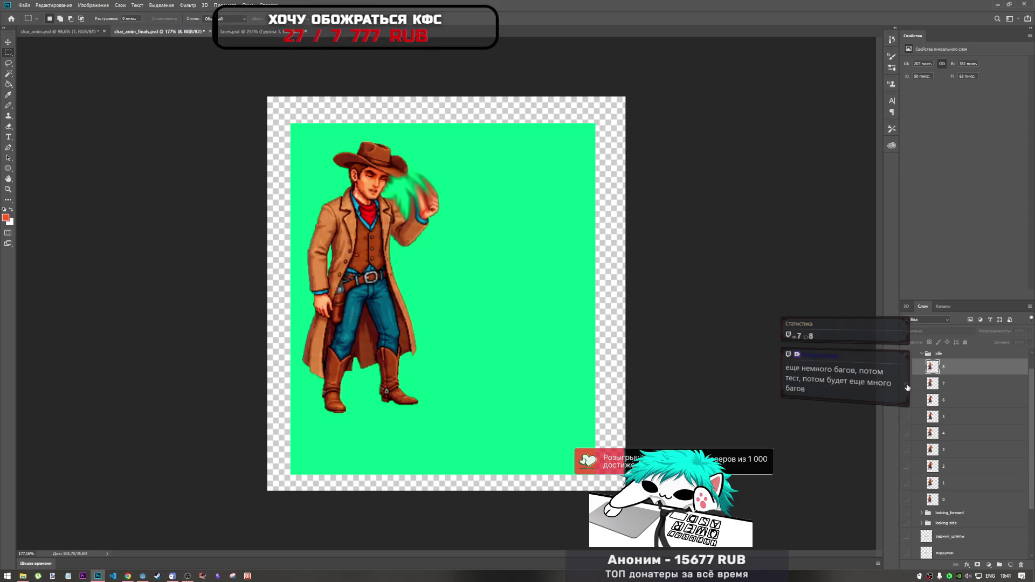
click(908, 386)
scroll(908, 387, up, 2)
click(907, 387)
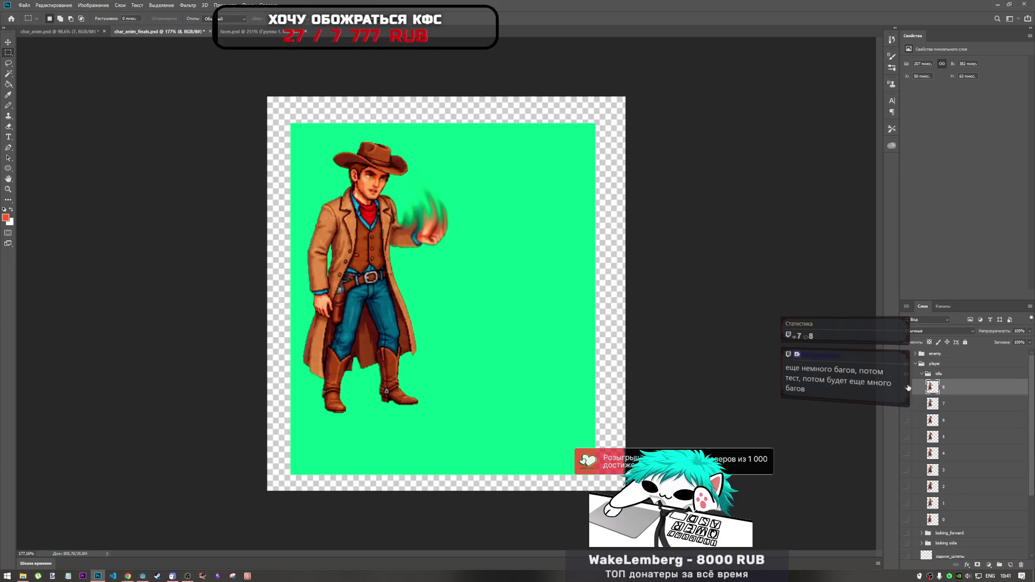
click(908, 387)
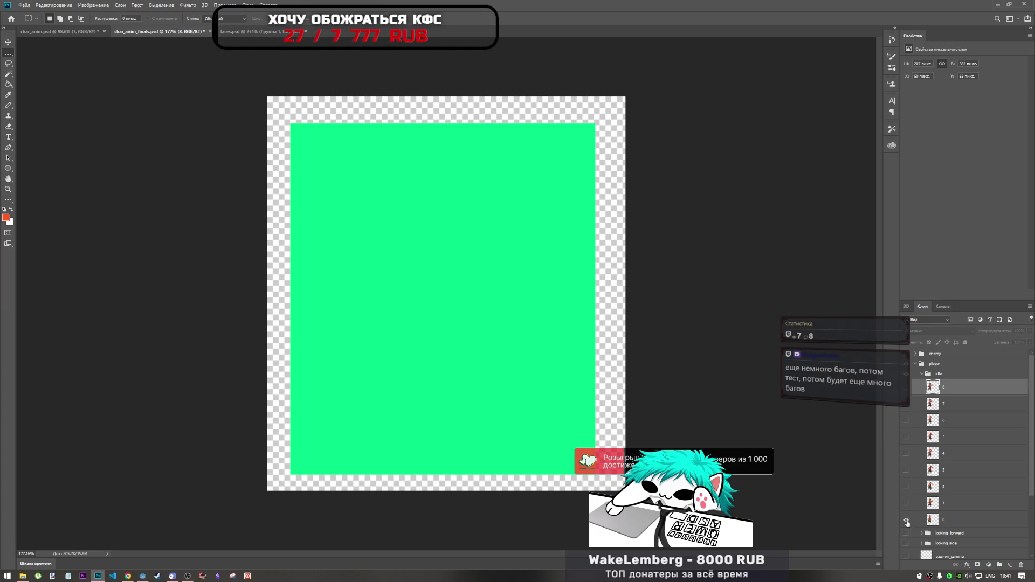
- Toggle frame 0, then flip frame 7 on and off to compare its arm pose with frame 8
click(906, 521)
click(908, 519)
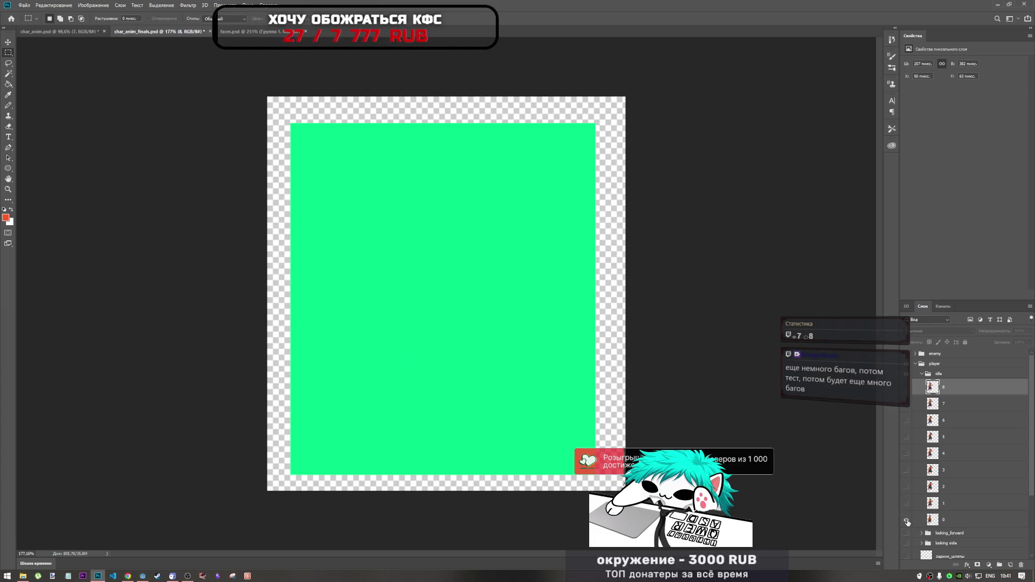
click(907, 519)
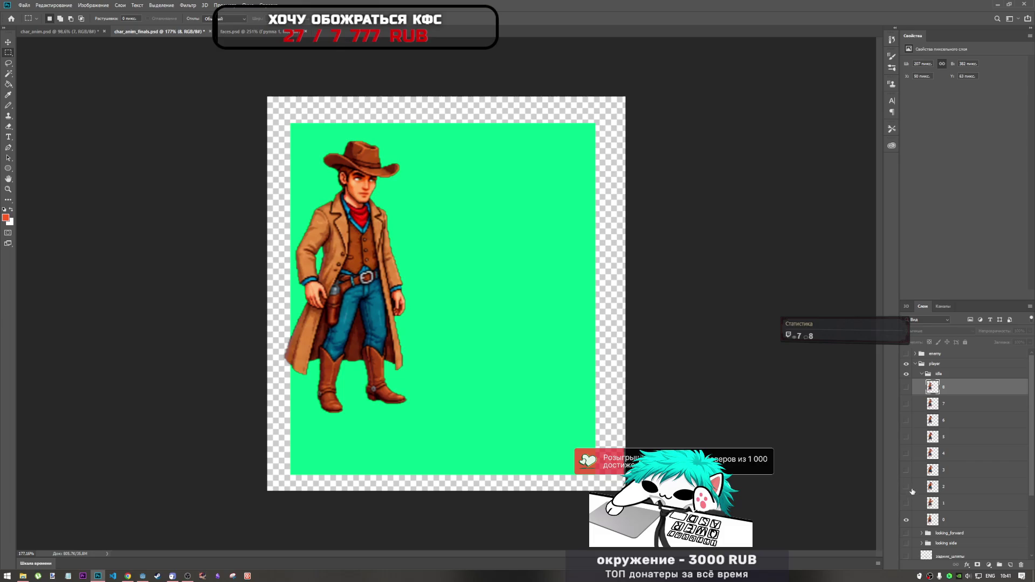
click(906, 520)
click(907, 403)
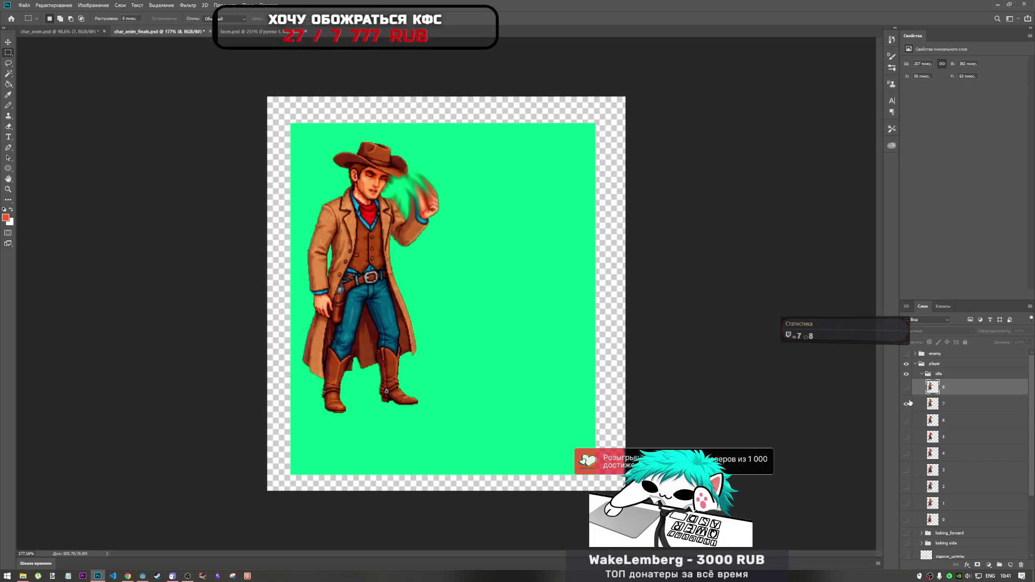
click(907, 403)
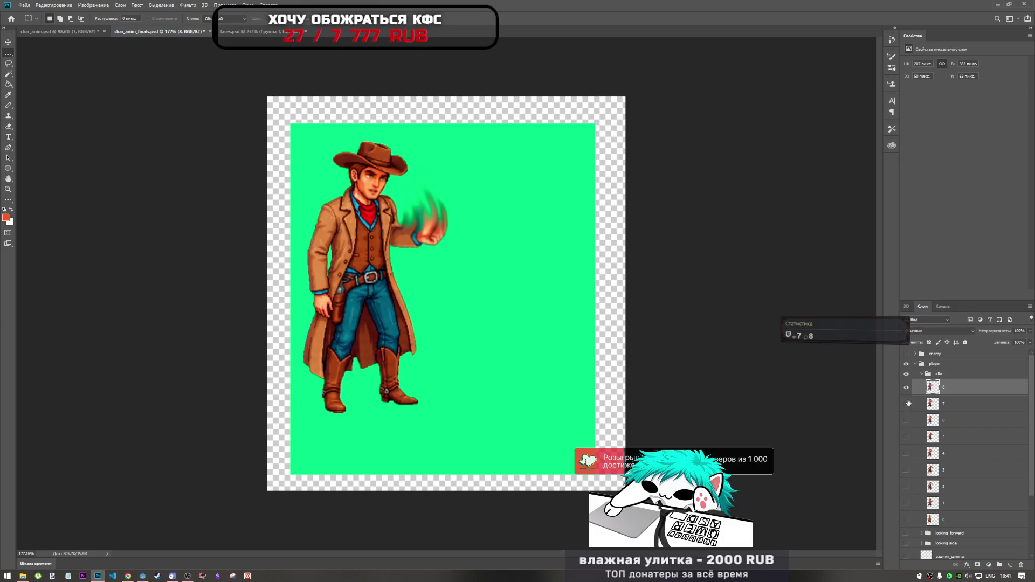
click(908, 404)
click(908, 404)
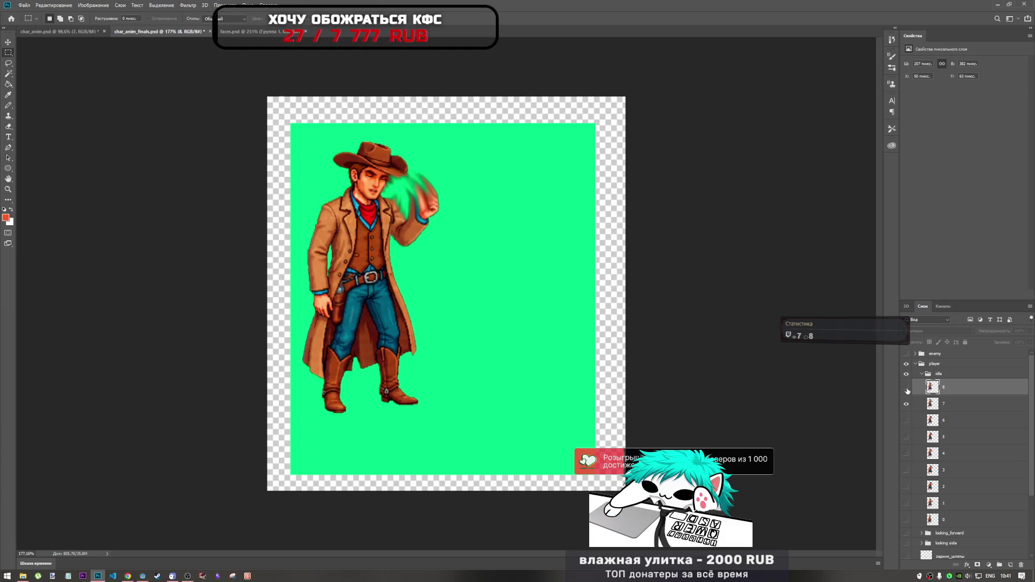
click(908, 404)
click(908, 405)
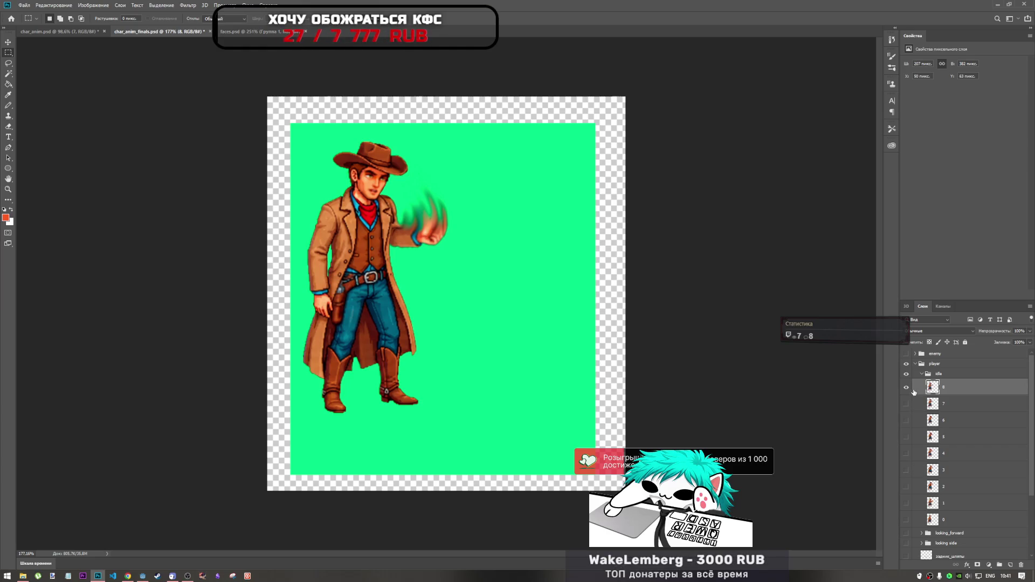
- Hide frame 8 and leave only frame 0, the resting cowboy, visible
click(905, 387)
click(905, 520)
click(906, 520)
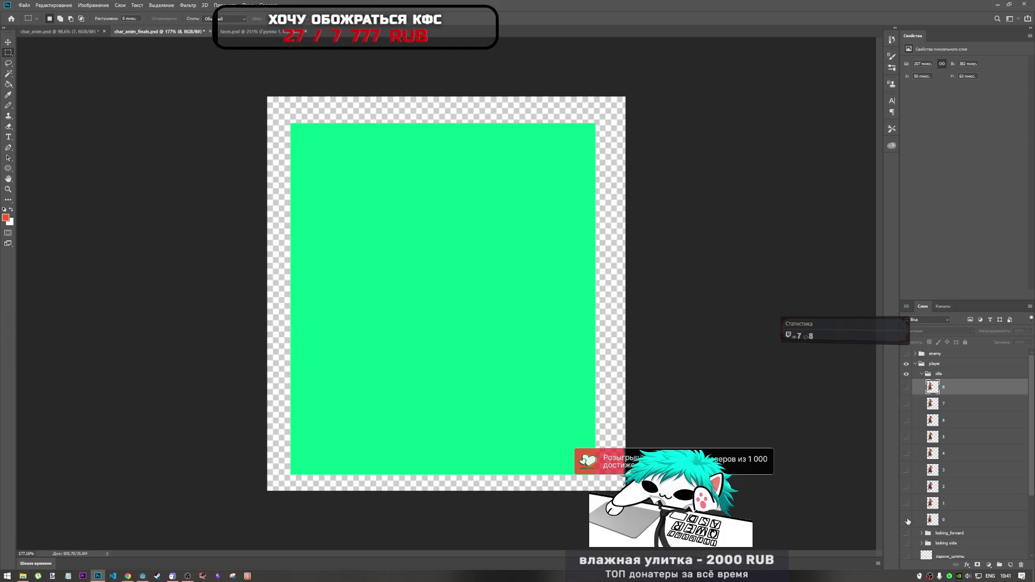
click(906, 520)
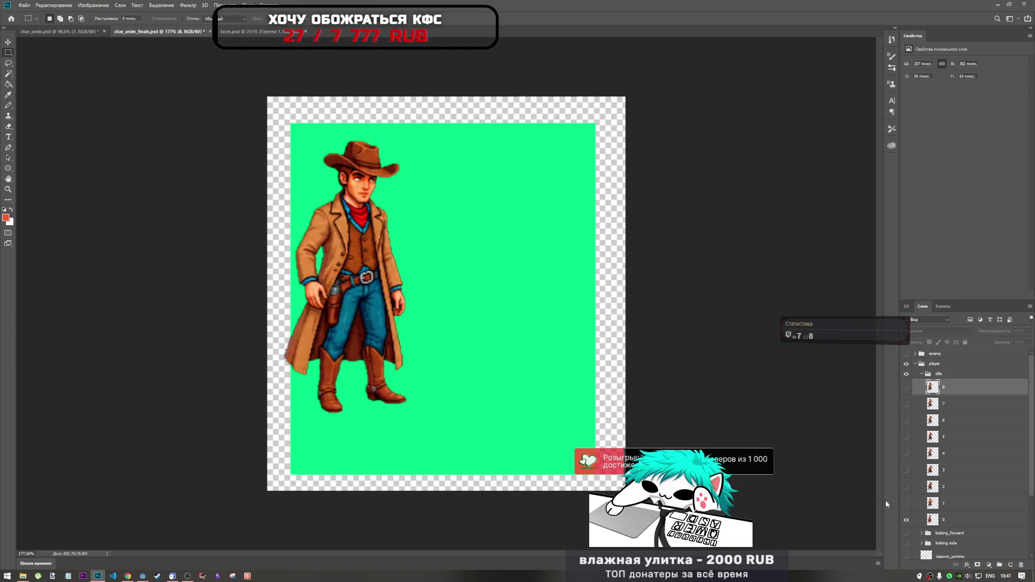
scroll(906, 410, down, 3)
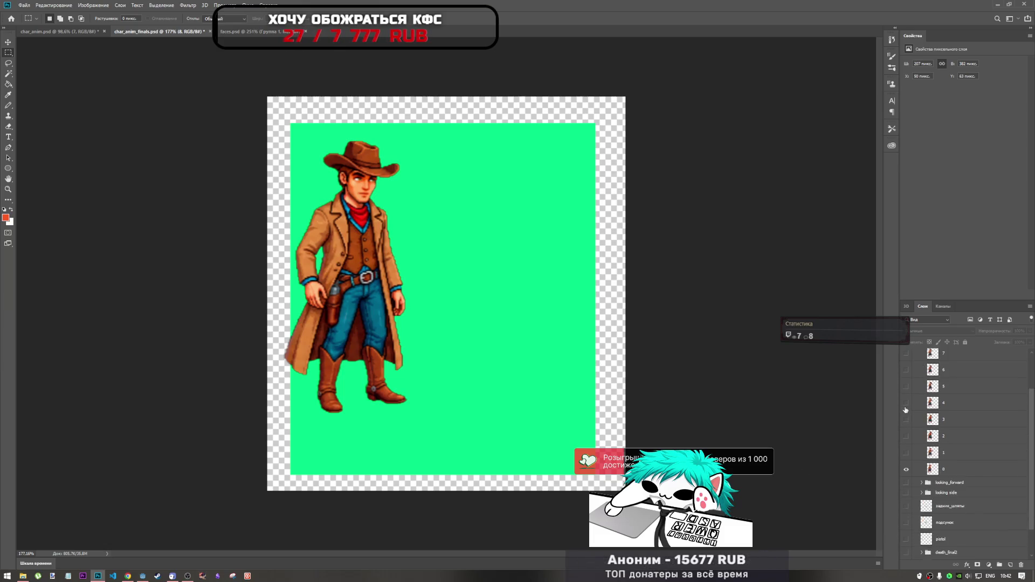
scroll(905, 411, up, 3)
- Show frames 2 through 6 together, hiding the looking_forward group and frame 8
drag(906, 506, 906, 387)
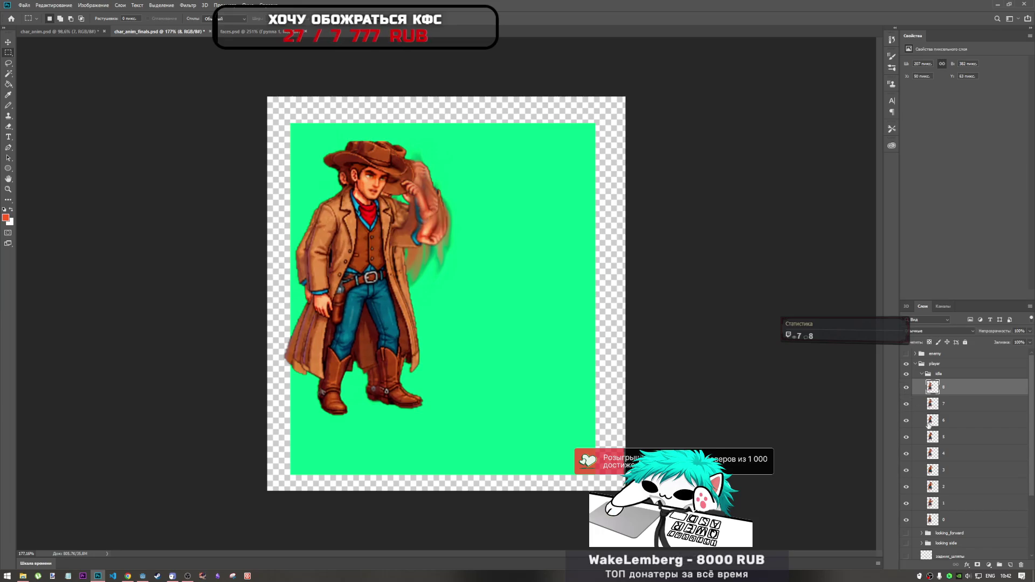
scroll(911, 474, down, 5)
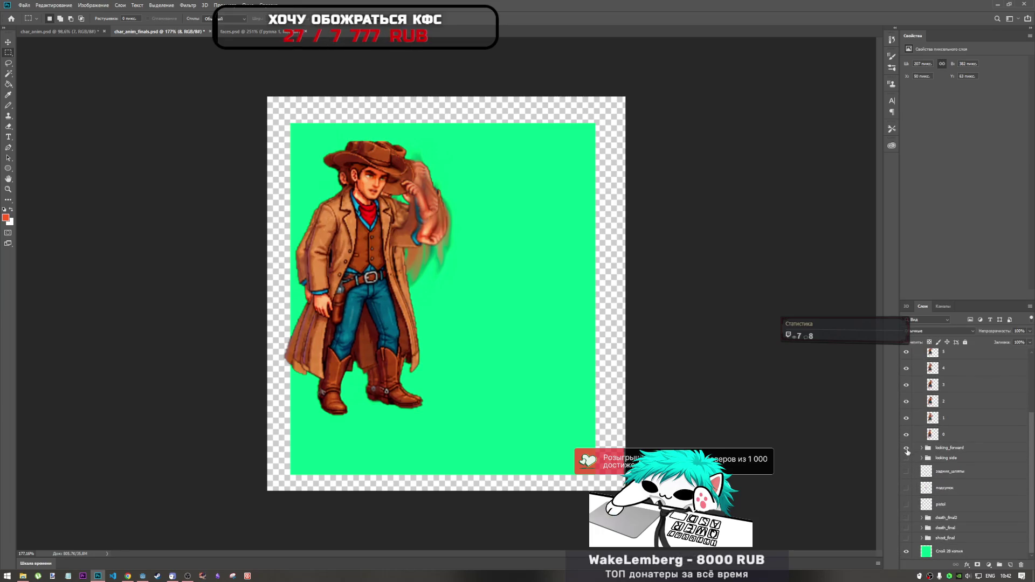
click(906, 448)
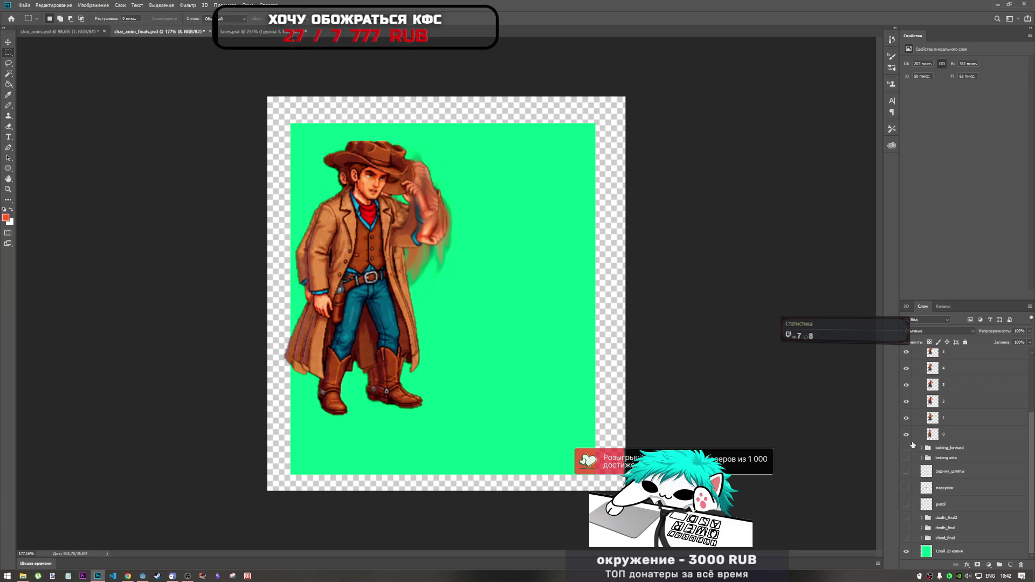
scroll(909, 420, up, 4)
click(906, 373)
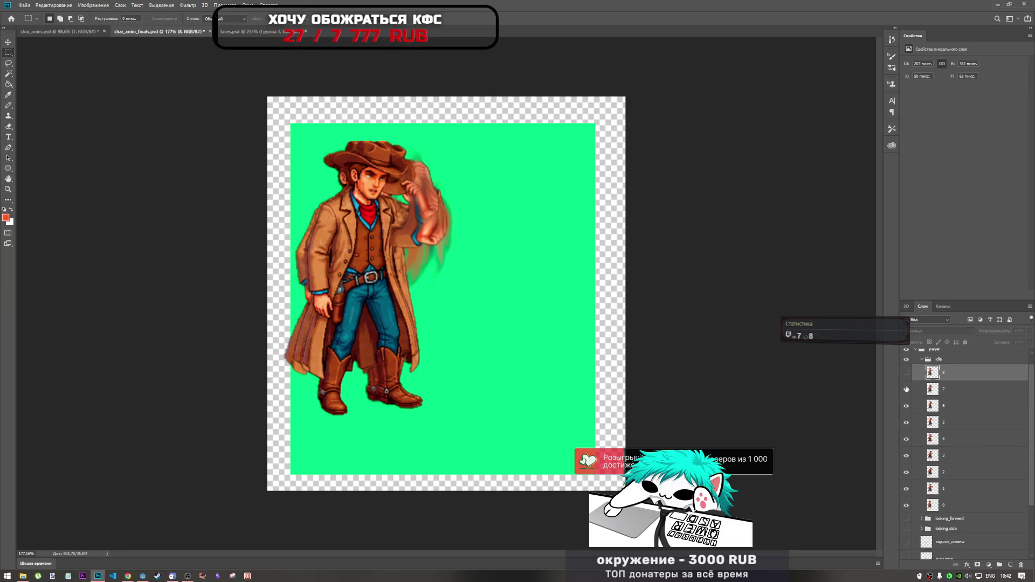
- Hide idle frames 0 through 8, then show only frame 5
drag(907, 500, 906, 420)
click(906, 406)
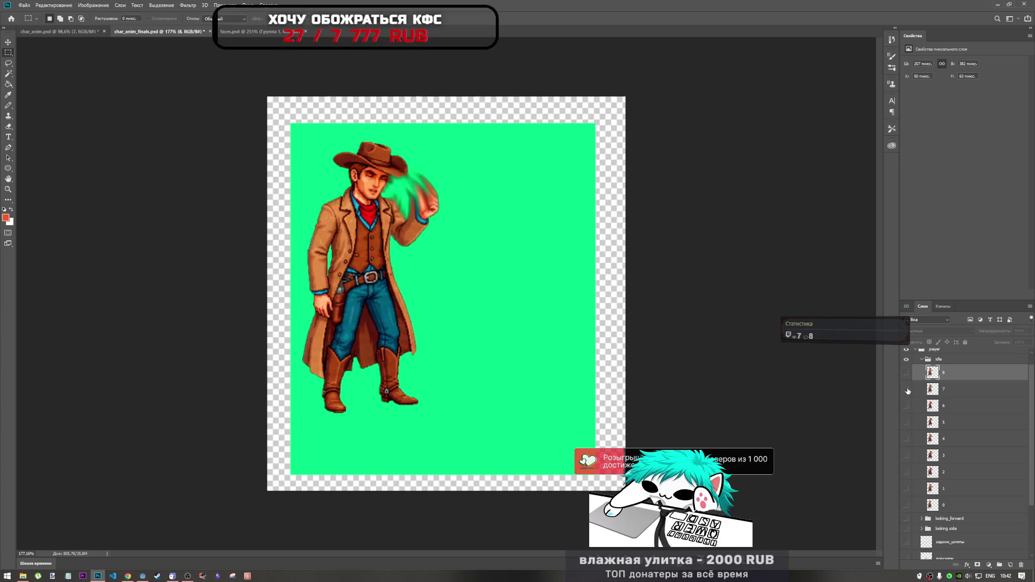
click(906, 389)
click(906, 389)
click(906, 389)
click(906, 379)
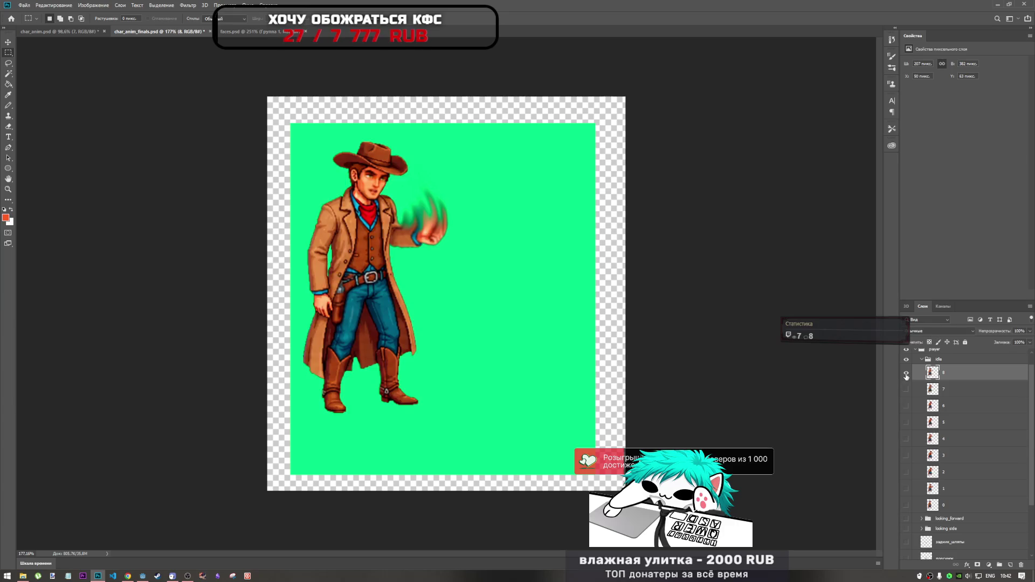
click(906, 378)
click(906, 422)
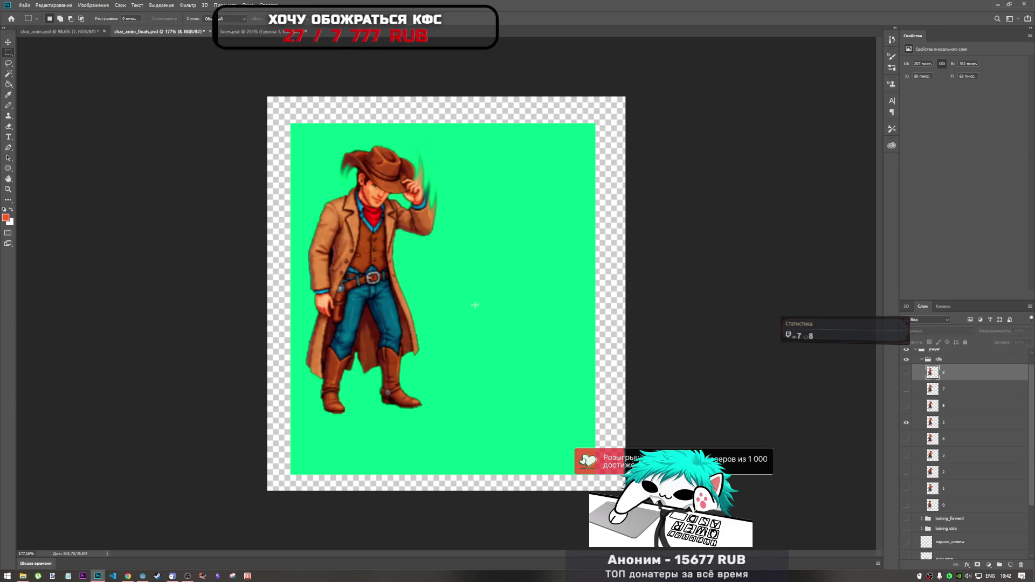
scroll(316, 253, up, 2)
- Pick the Magic Wand, select layer 5, and dismiss the no-pixels-selected warning
scroll(317, 253, up, 3)
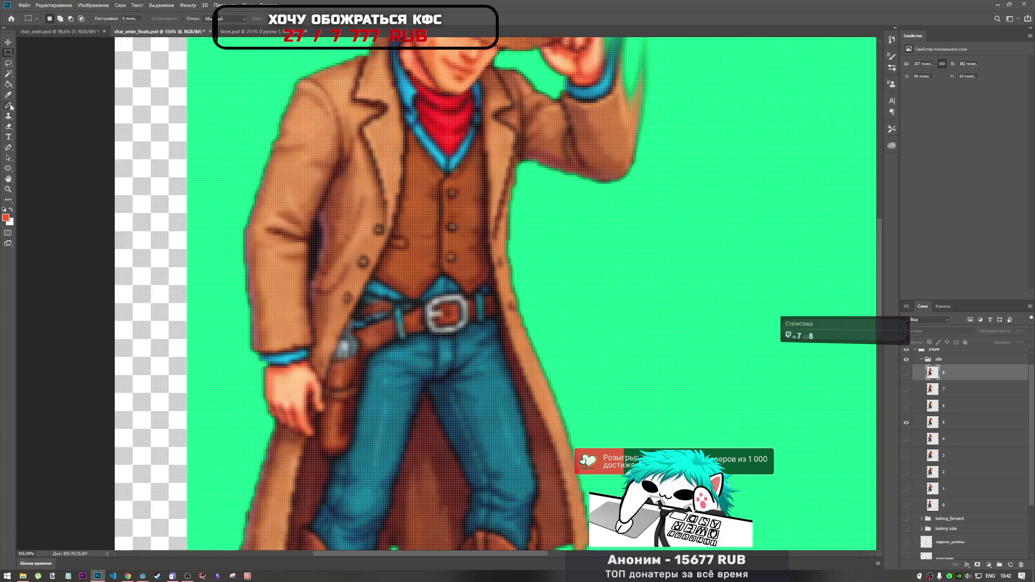
click(9, 73)
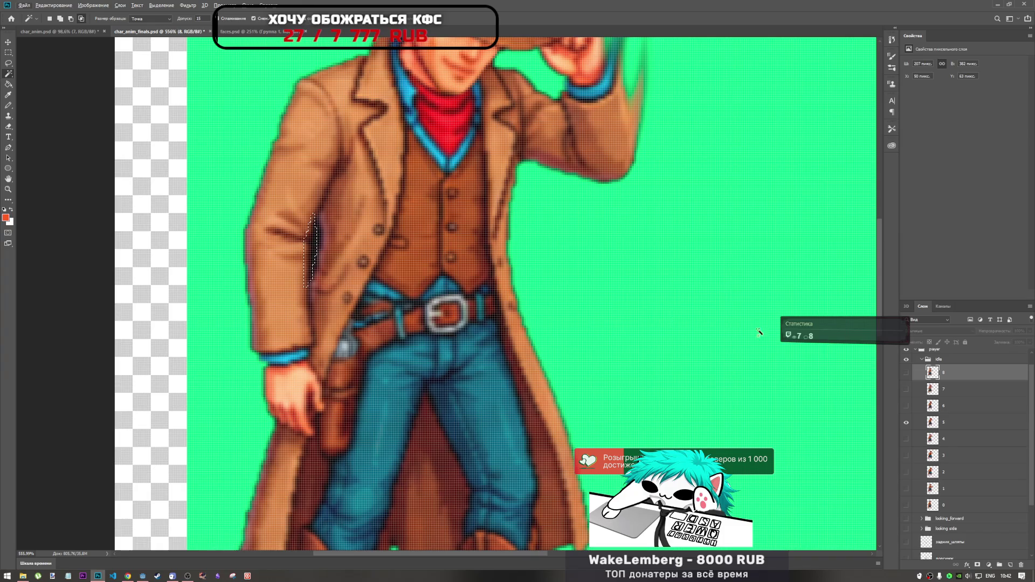
click(941, 424)
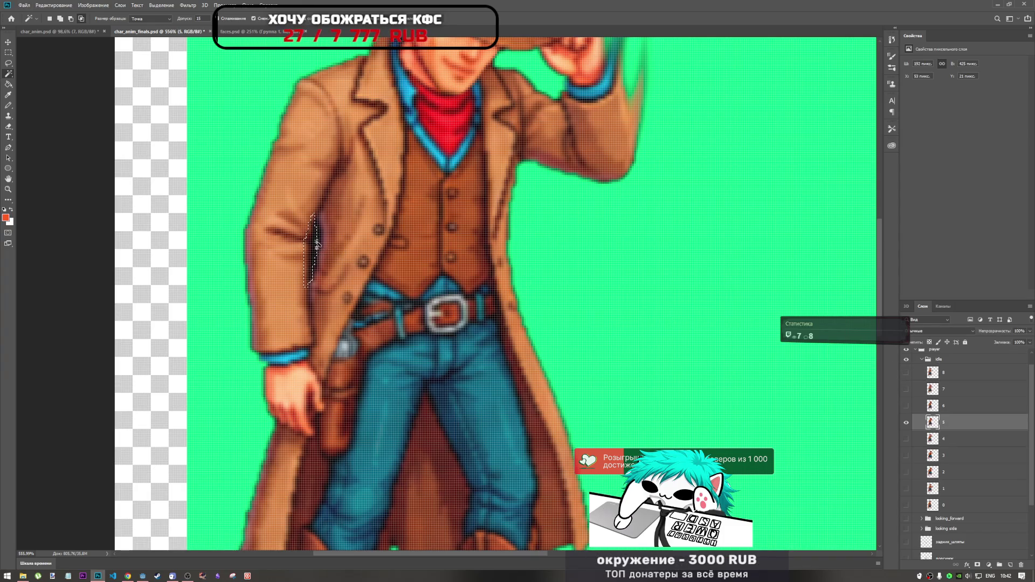
key(ctrl+j)
key(Return)
- Wand-select and delete the dark coat gap and coat-edge pixels, then ready the Eraser's brush options
click(319, 247)
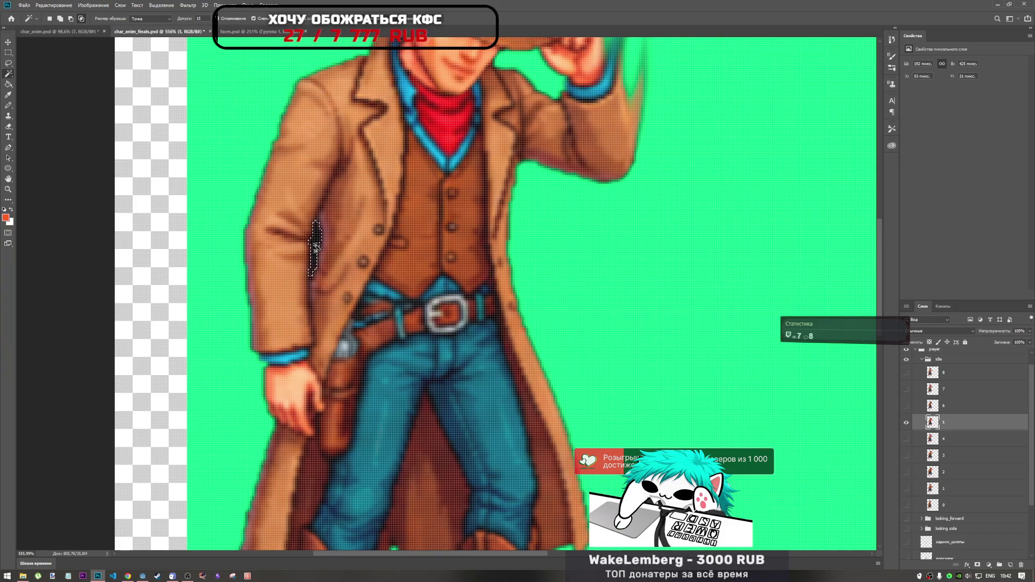
key(Delete)
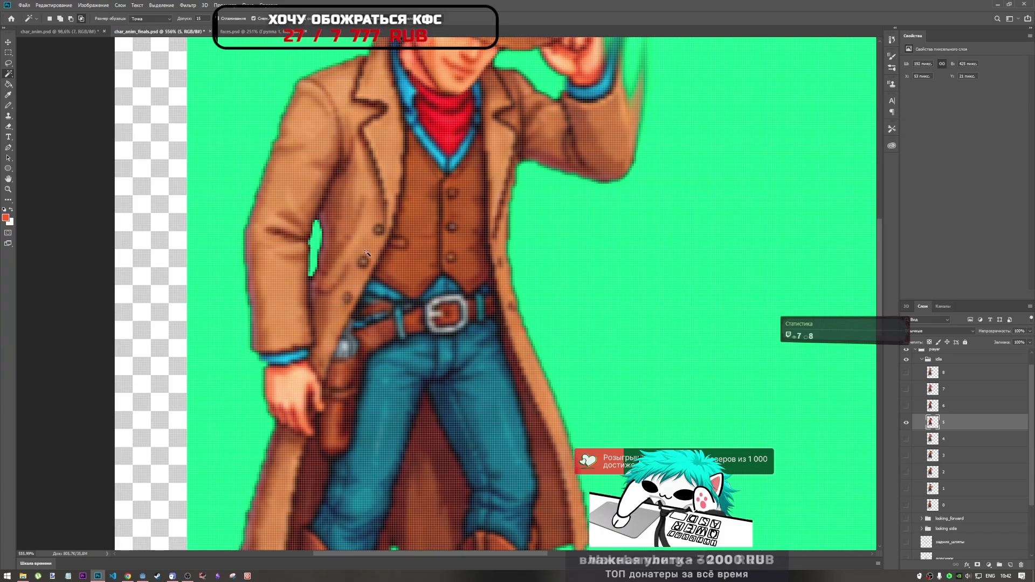
scroll(367, 254, down, 5)
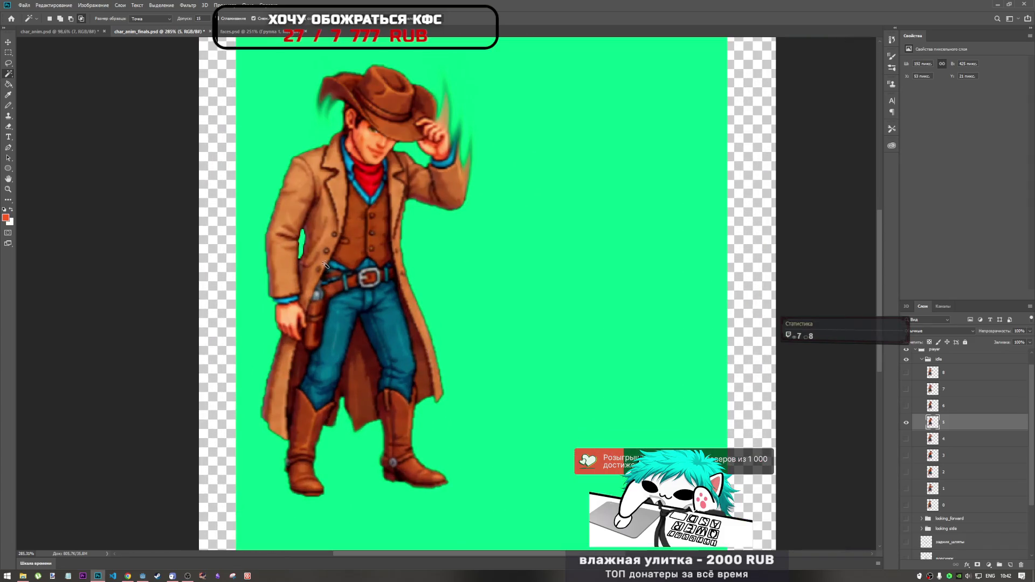
scroll(306, 249, up, 3)
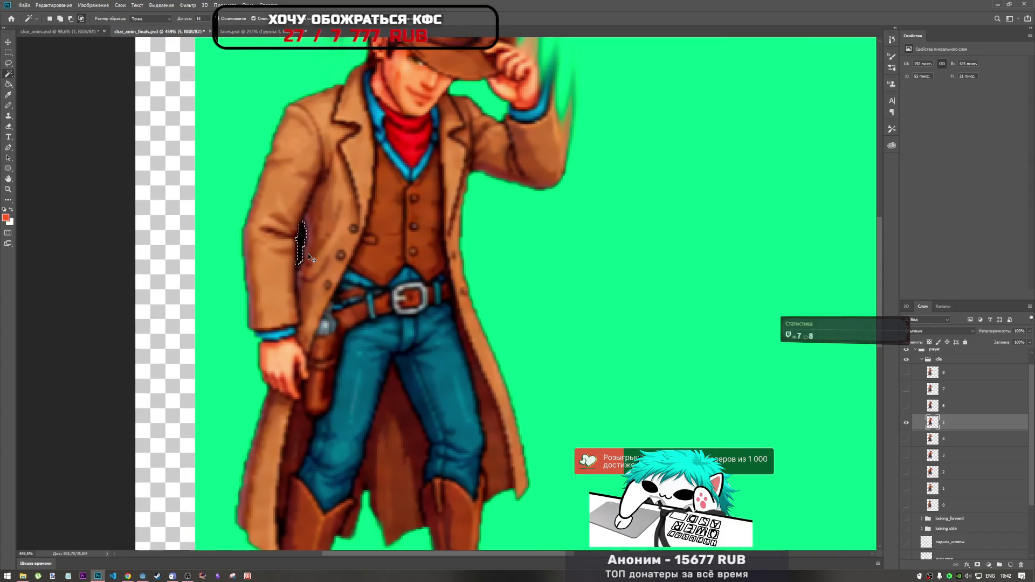
click(303, 253)
key(Delete)
scroll(350, 269, down, 5)
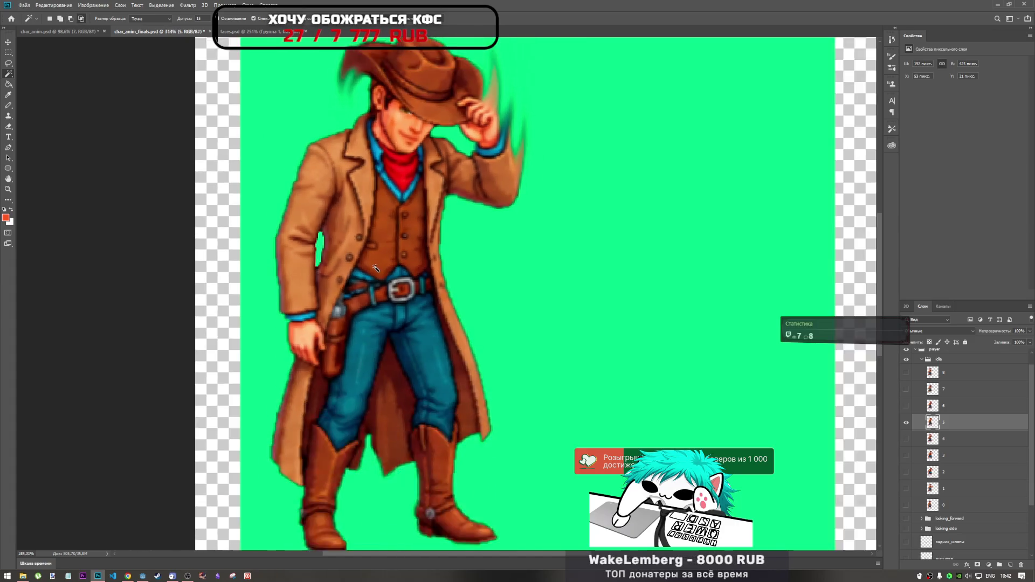
scroll(339, 267, up, 10)
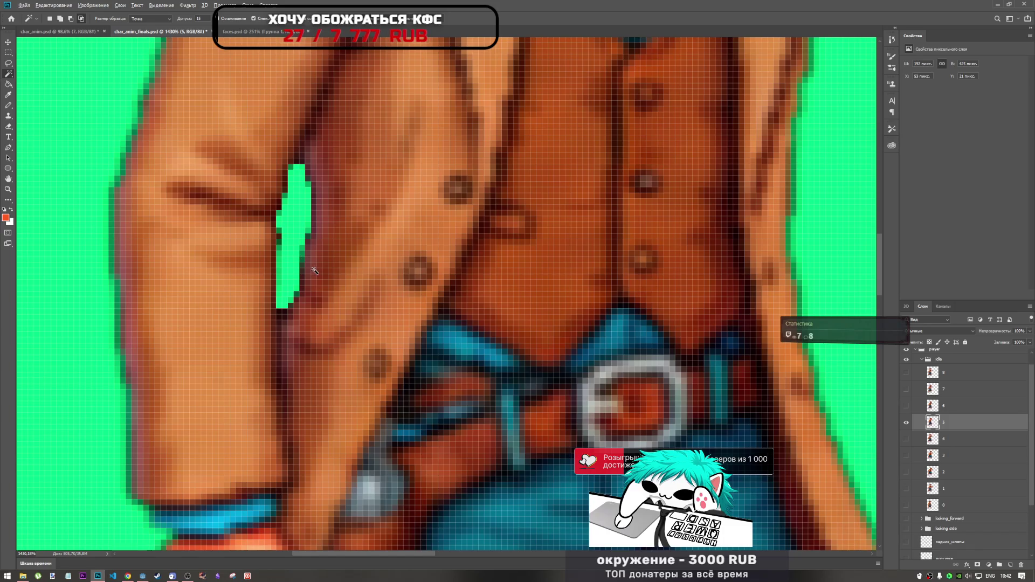
scroll(314, 270, down, 5)
scroll(304, 252, up, 5)
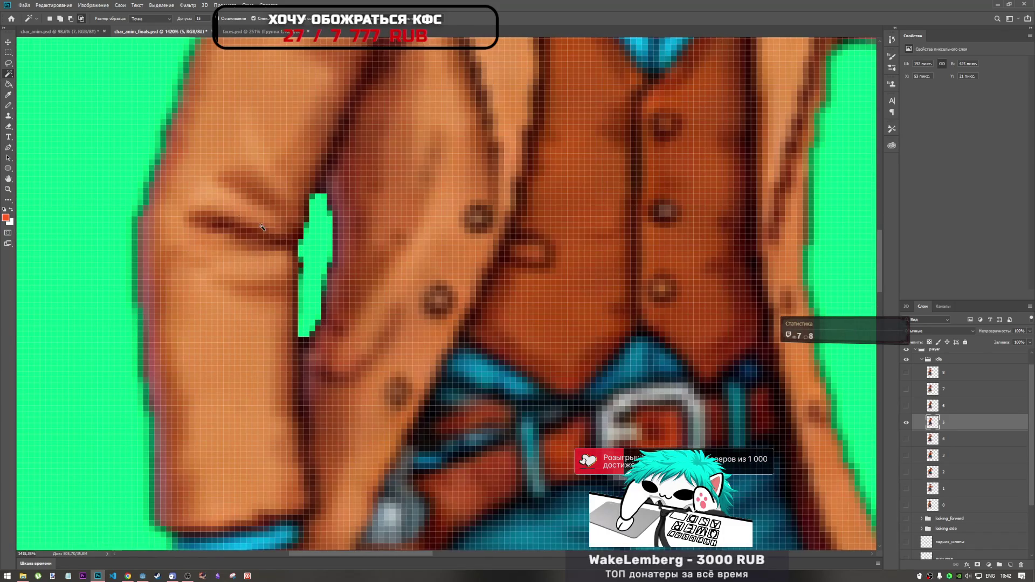
click(8, 126)
right_click(337, 253)
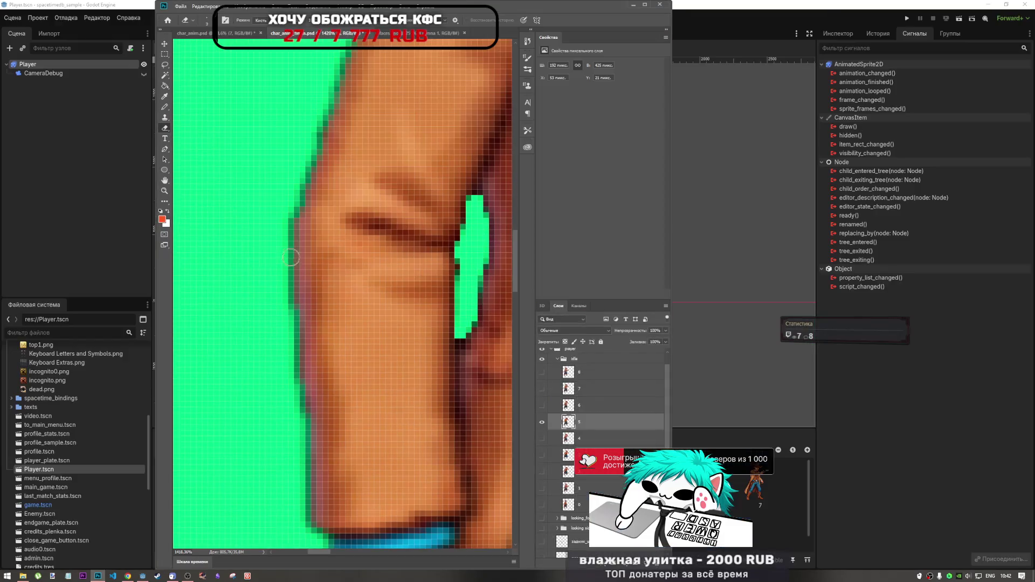
- Delete frame 4's Magic Wand–selected dark coat-gap pixels and deselect
click(335, 211)
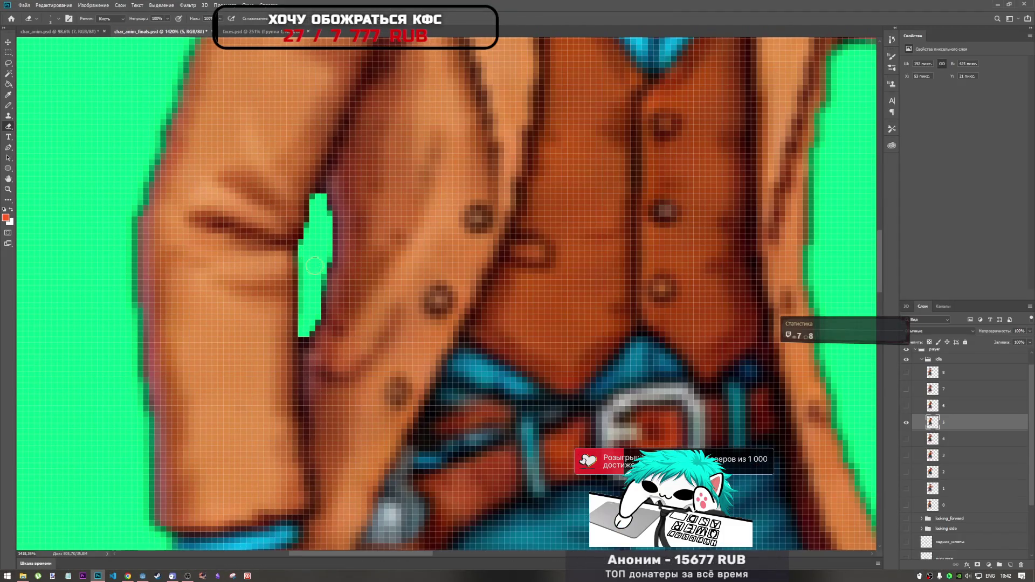
scroll(316, 257, down, 10)
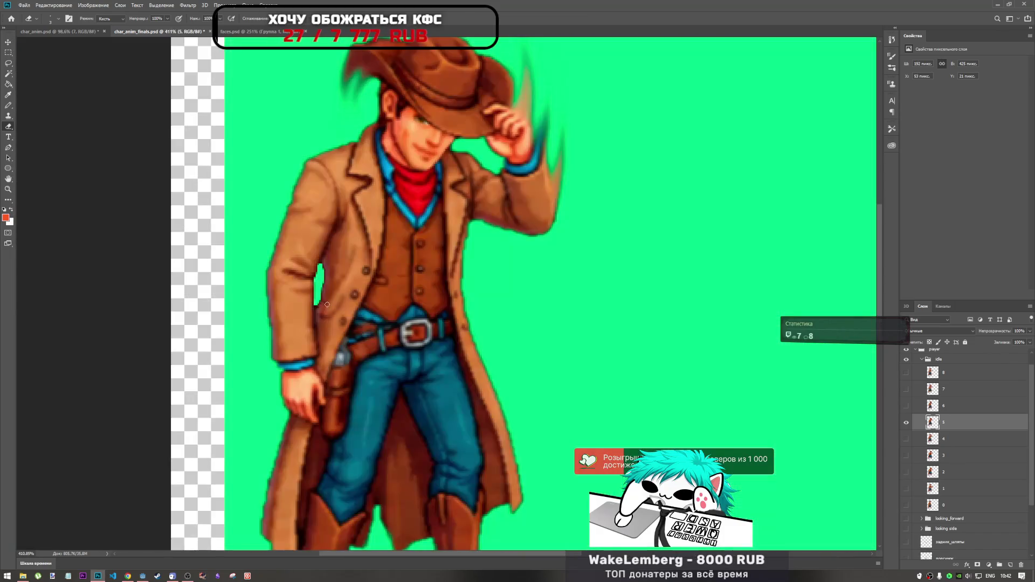
scroll(328, 253, up, 4)
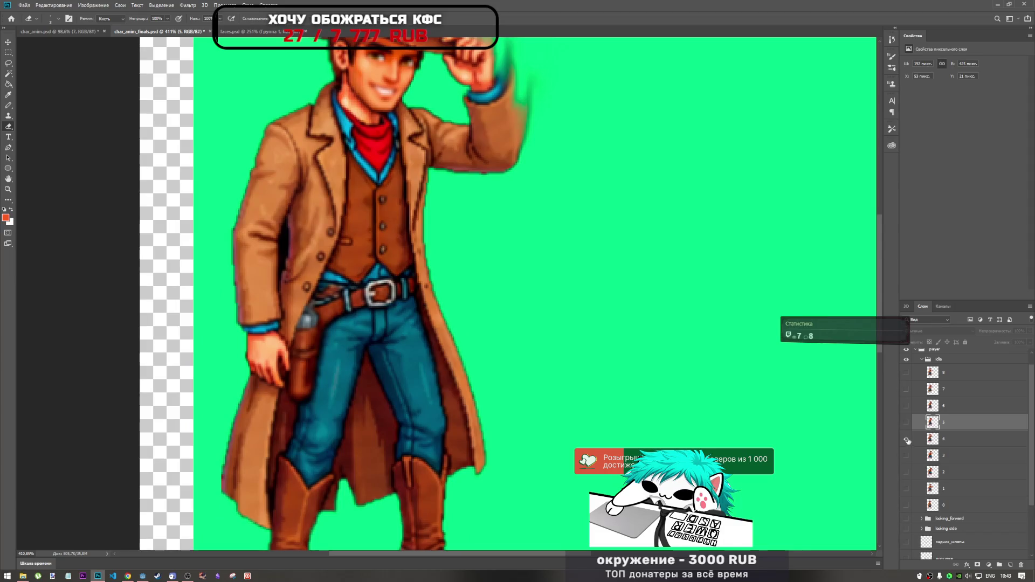
click(10, 73)
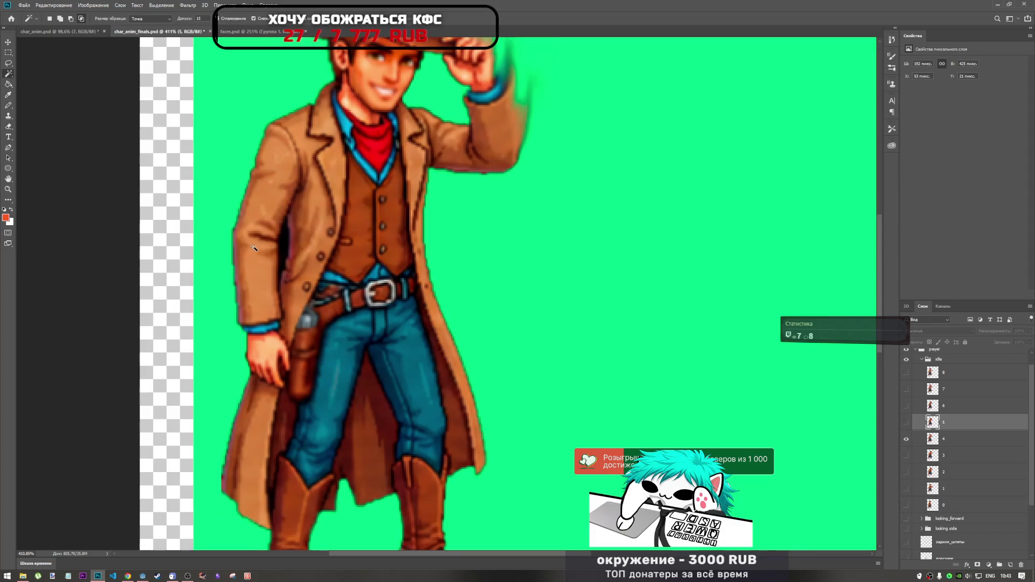
click(953, 440)
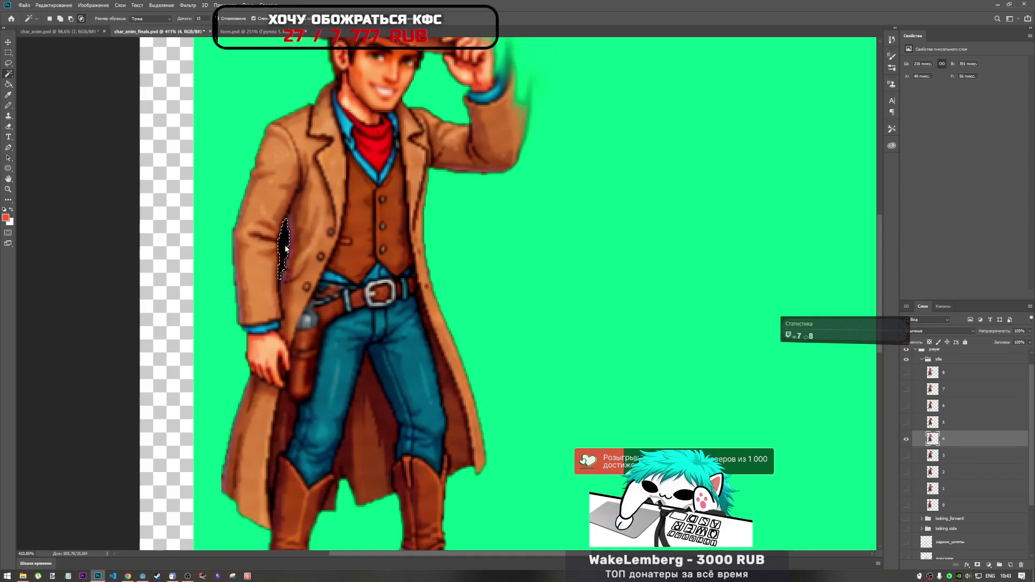
scroll(285, 249, up, 5)
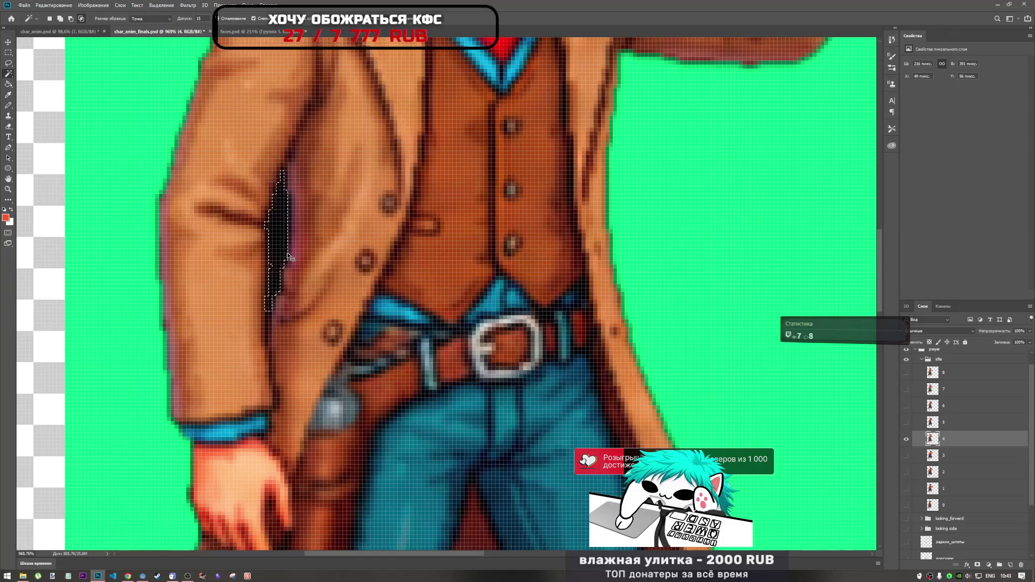
key(Delete)
click(287, 256)
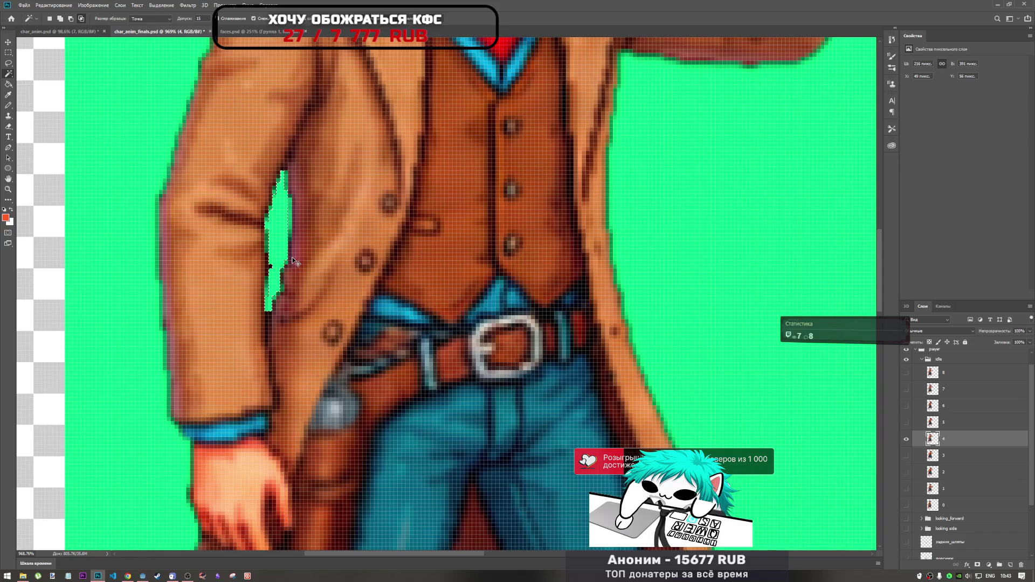
key(ctrl+d)
- Erase the last stray dark pixel left inside the cleared gap
key(e)
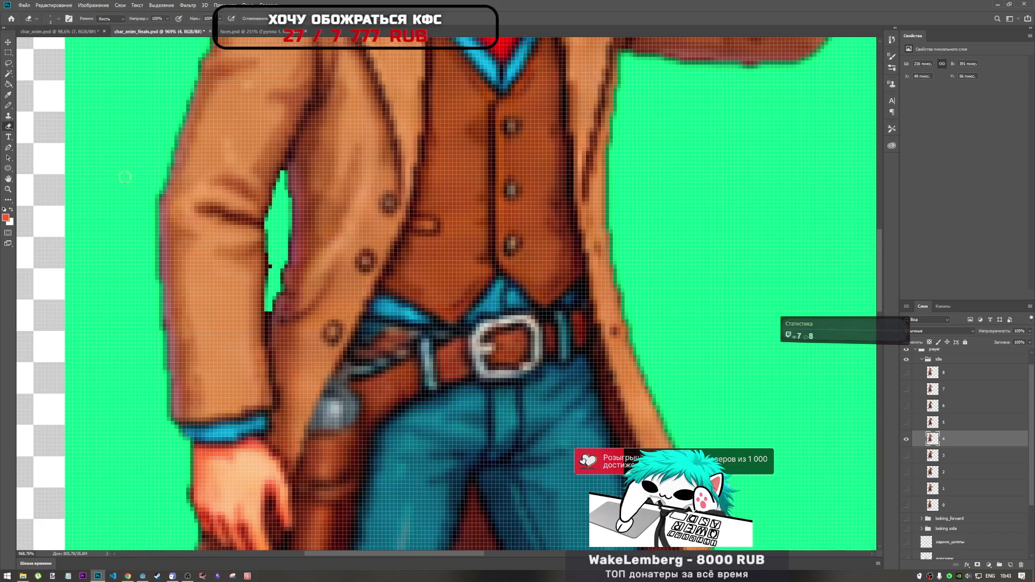
scroll(236, 242, up, 3)
click(300, 288)
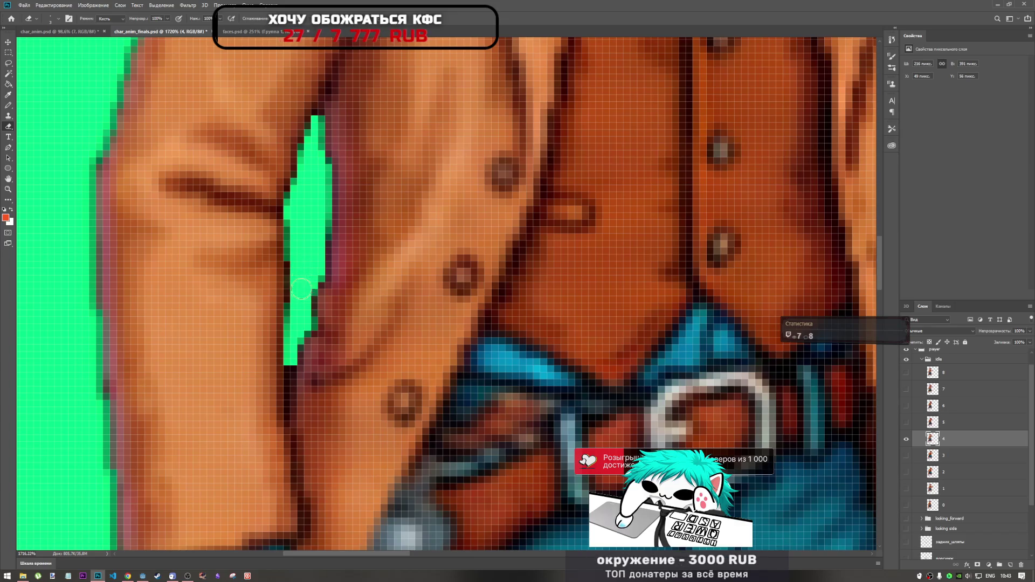
scroll(302, 289, down, 10)
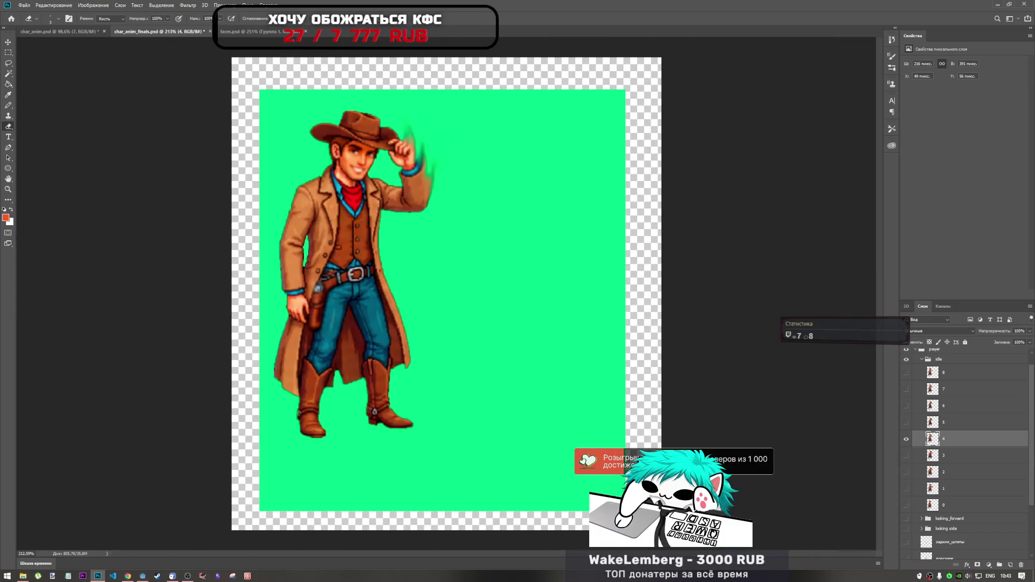
- Toggle the visibility of idle frames 4, 3, 2, 1 and 0 to compare their poses
click(905, 439)
click(906, 456)
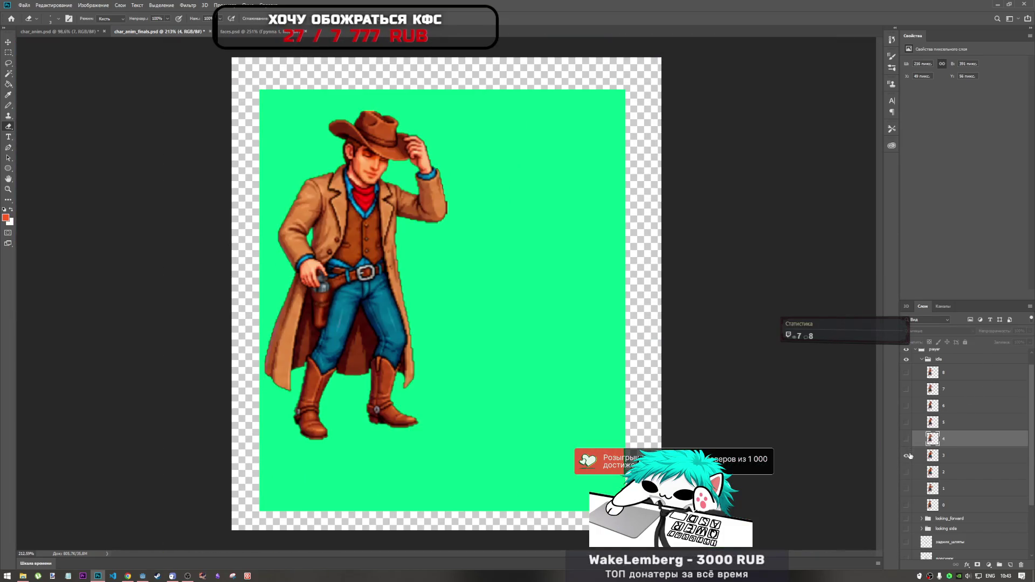
click(906, 456)
click(906, 472)
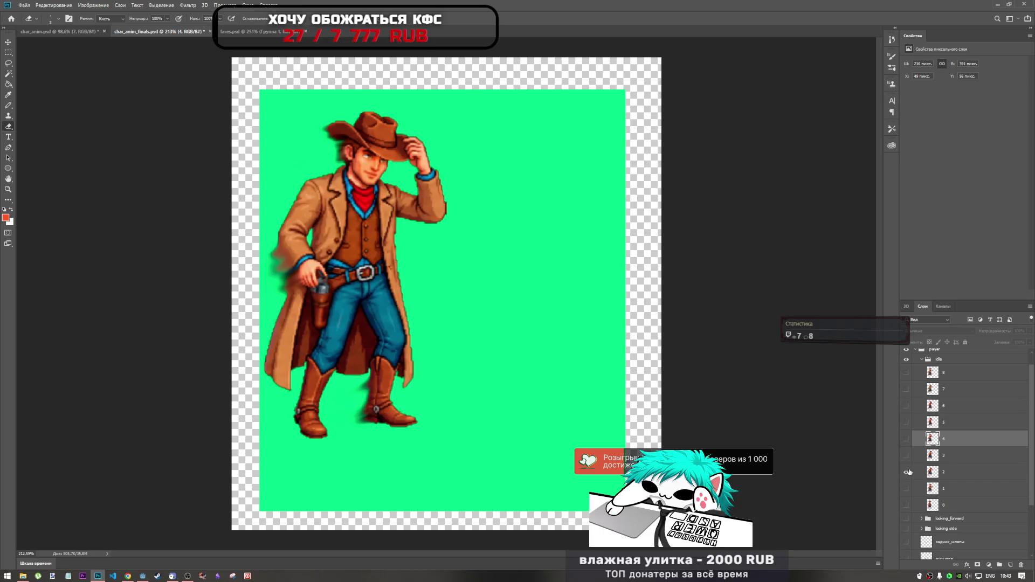
click(906, 472)
click(904, 455)
click(905, 456)
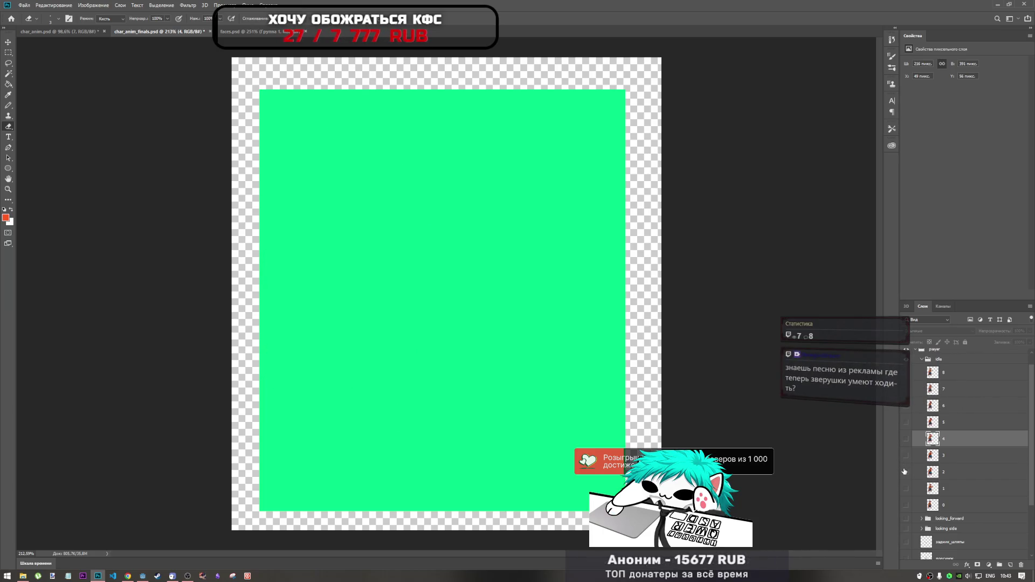
click(907, 473)
click(907, 473)
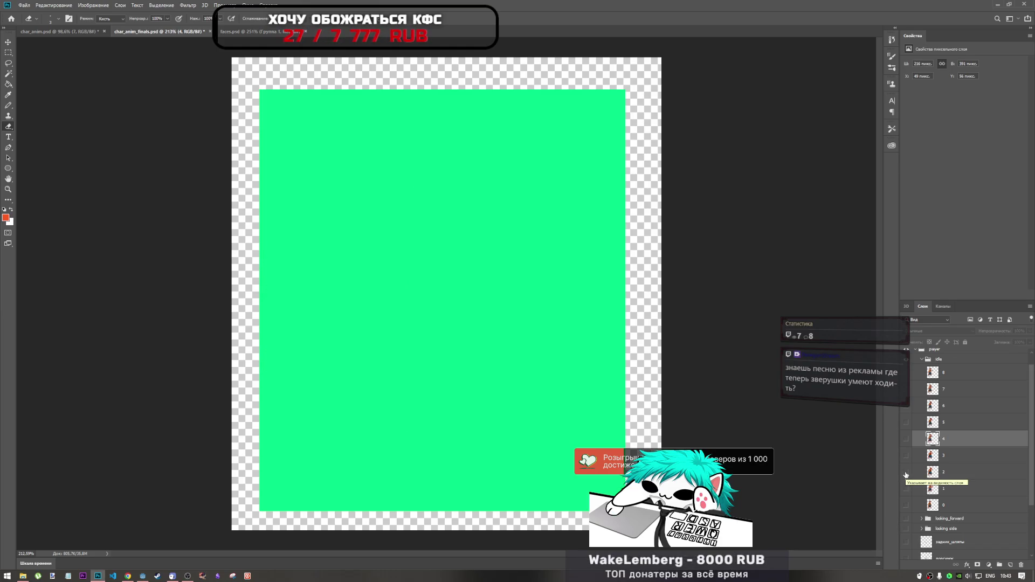
click(906, 472)
click(905, 472)
click(905, 505)
click(906, 504)
click(906, 488)
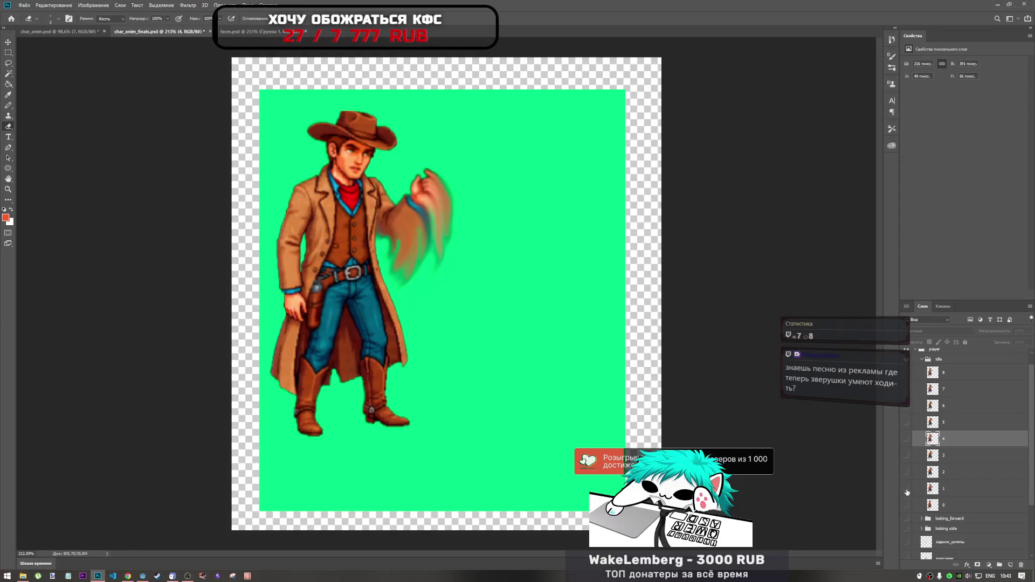
click(906, 488)
click(907, 472)
click(907, 475)
- Flash frames 0, 1 and 2 again, ending with frames 1 and 0 shown together
scroll(911, 471, up, 1)
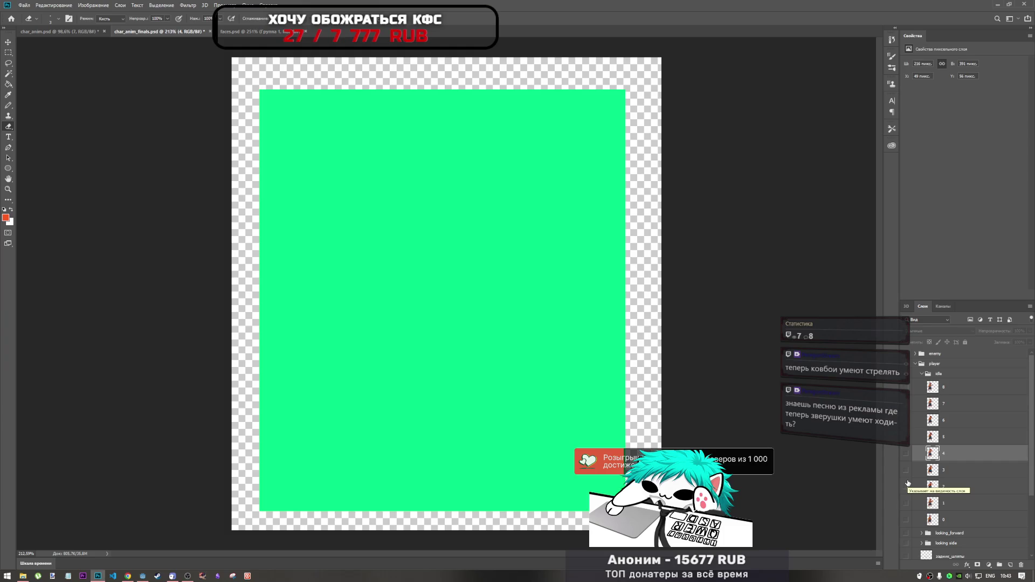
click(906, 512)
click(906, 513)
scroll(914, 473, down, 1)
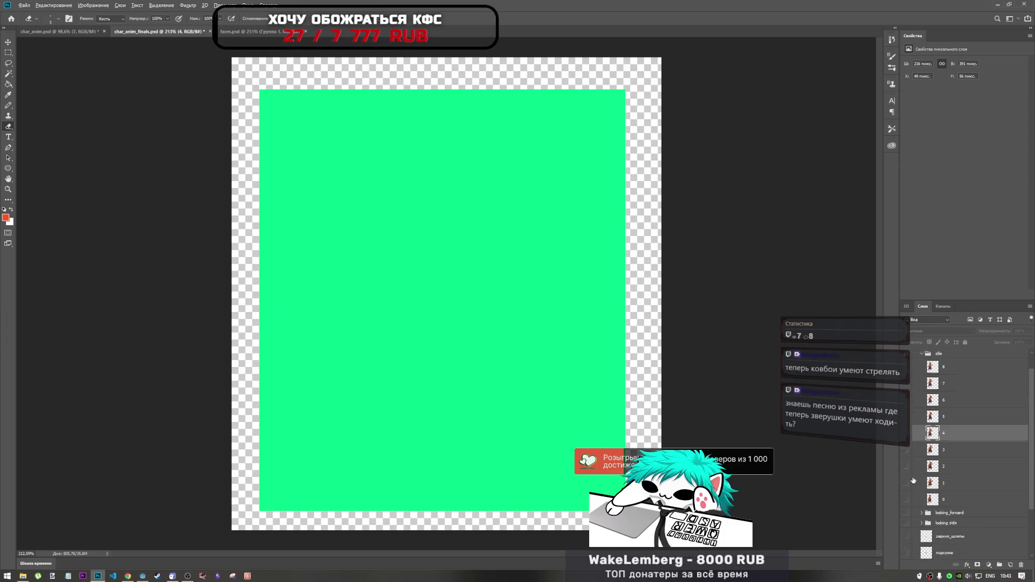
click(906, 500)
click(905, 499)
click(906, 483)
click(906, 482)
click(906, 468)
click(906, 468)
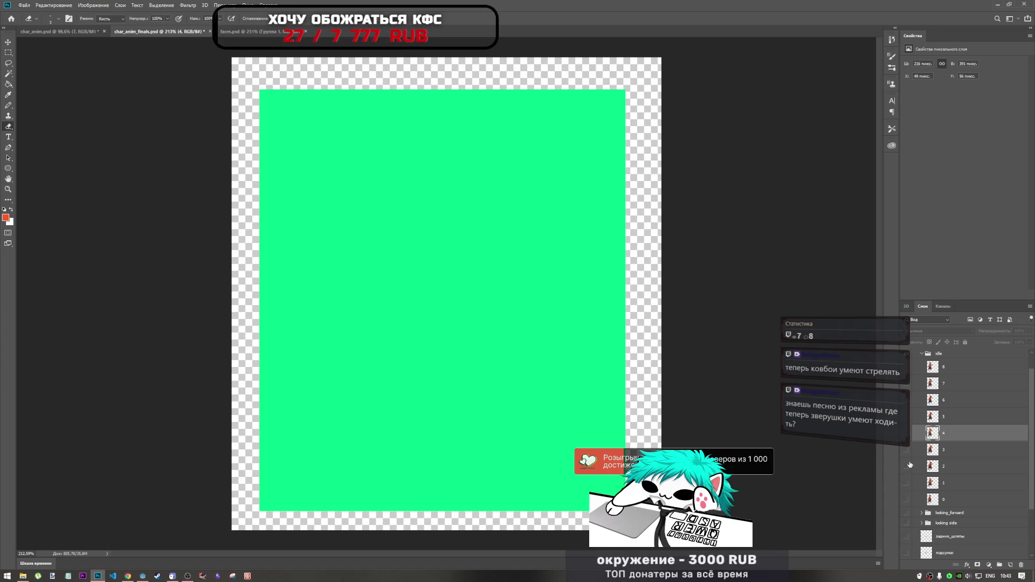
click(906, 467)
click(906, 468)
click(906, 483)
click(906, 483)
click(907, 500)
click(907, 482)
click(906, 499)
click(906, 483)
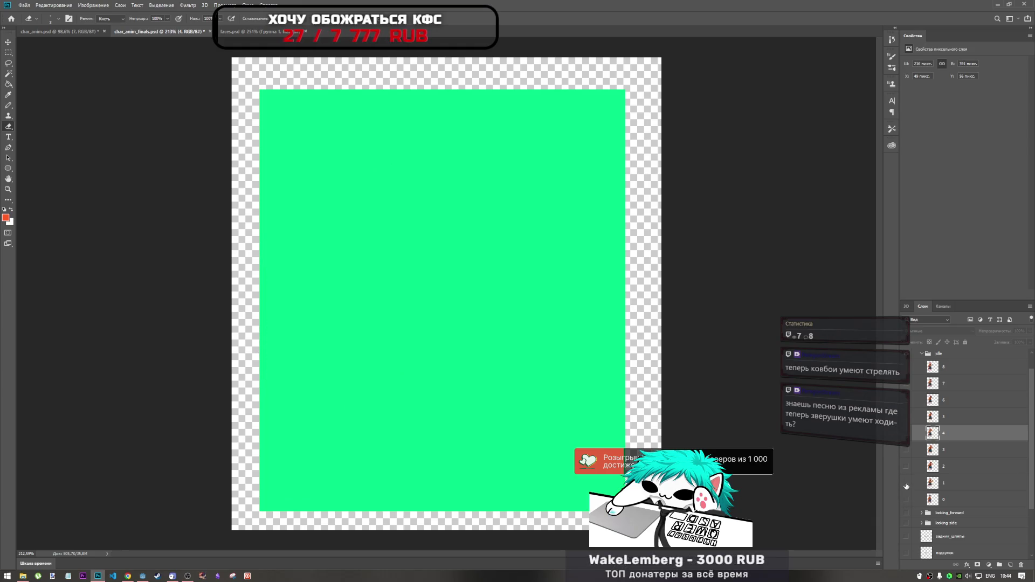
click(906, 482)
click(907, 500)
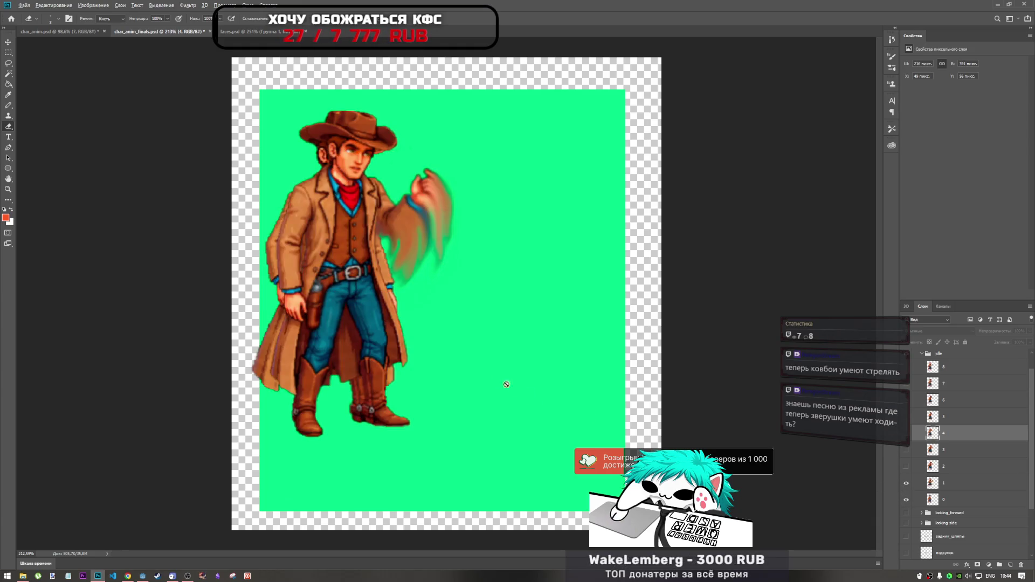
- Make idle frame layers 3 and 4 visible for the hat-tipping pose
scroll(504, 381, down, 5)
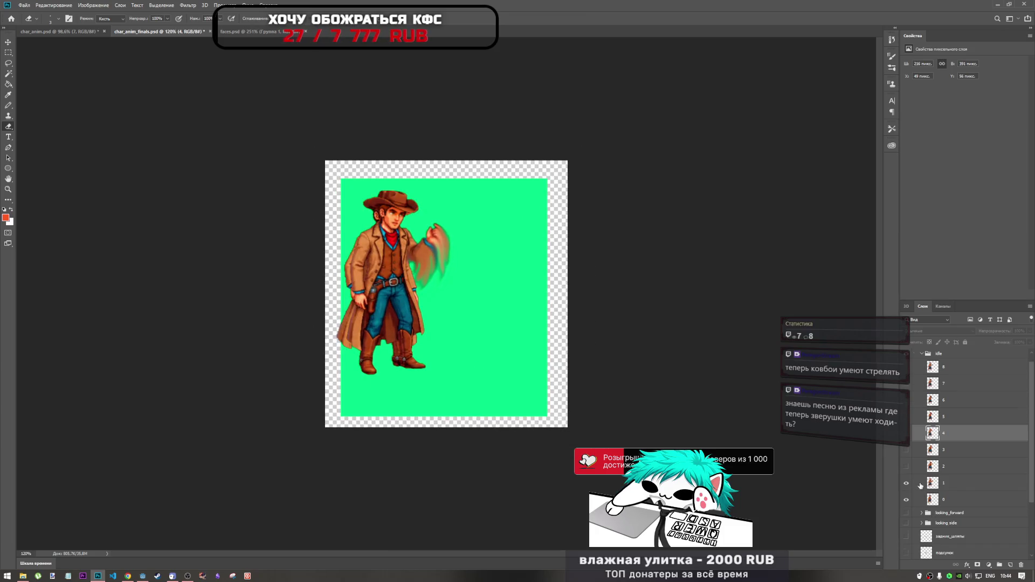
scroll(920, 486, up, 1)
click(907, 470)
click(906, 454)
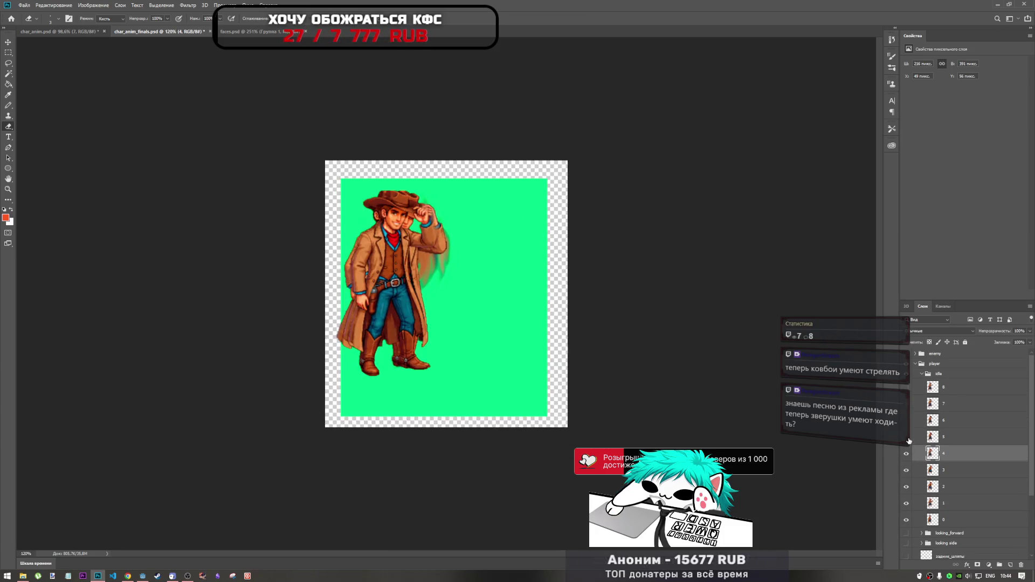
- Collapse the idle group, then move to the browser and pause the Tiny Frog video
click(921, 374)
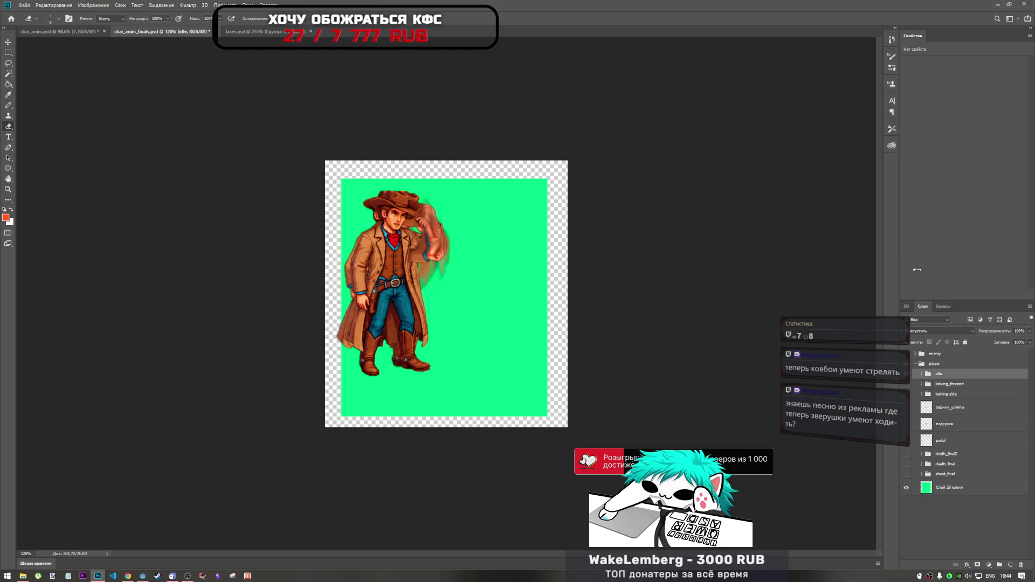
mouse_move(898, 265)
mouse_down()
mouse_move(863, 263)
mouse_move(916, 268)
mouse_move(899, 279)
mouse_up()
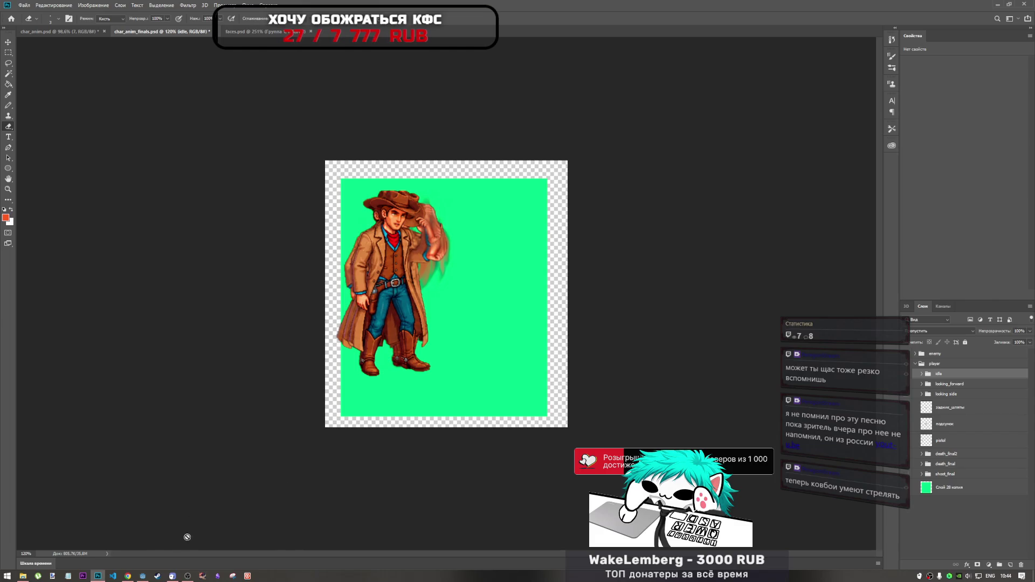
click(143, 576)
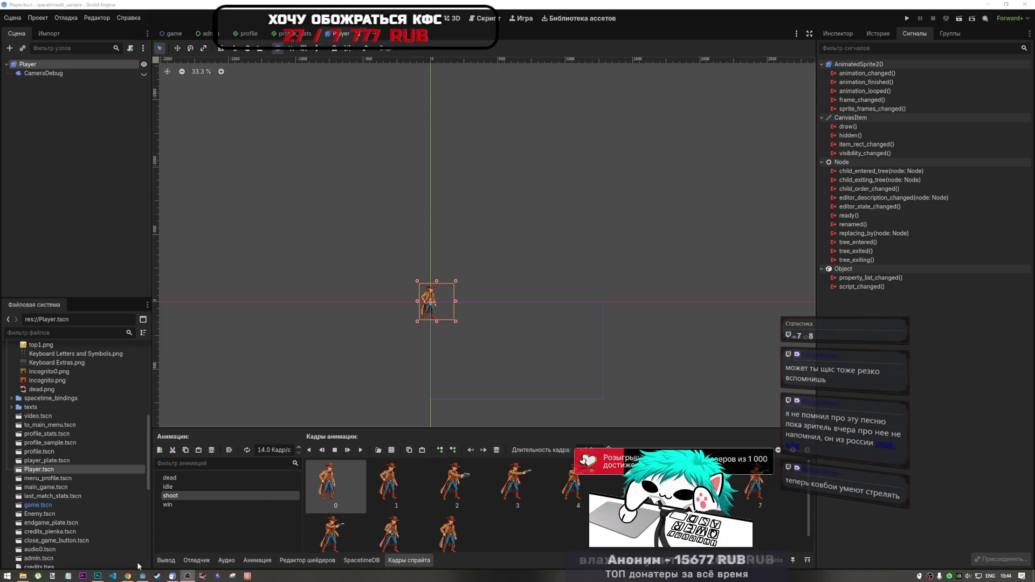
click(127, 576)
click(450, 302)
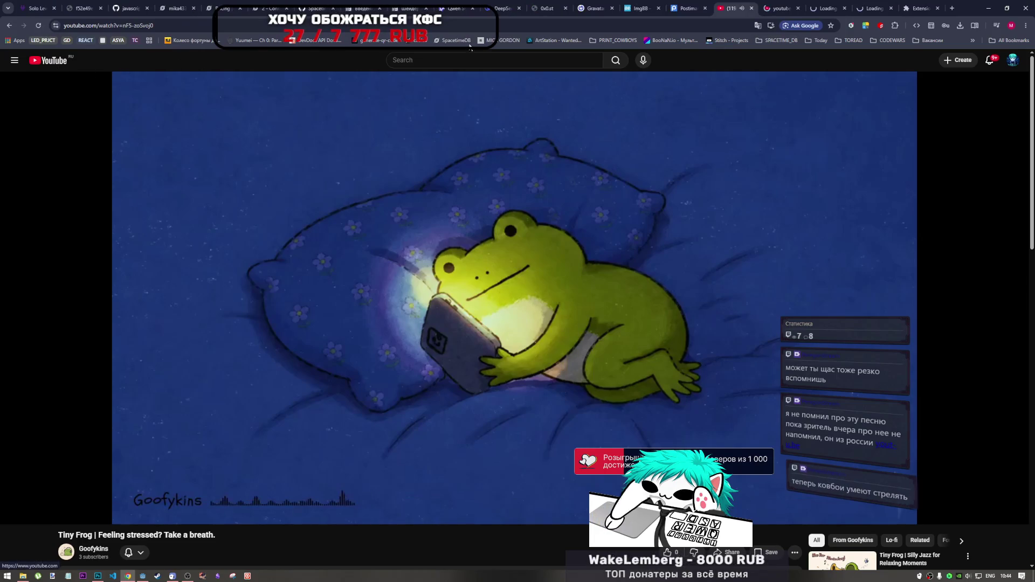
- Load the pasted youtu.be link in the other YouTube tab and play the walking-pets ad
click(829, 10)
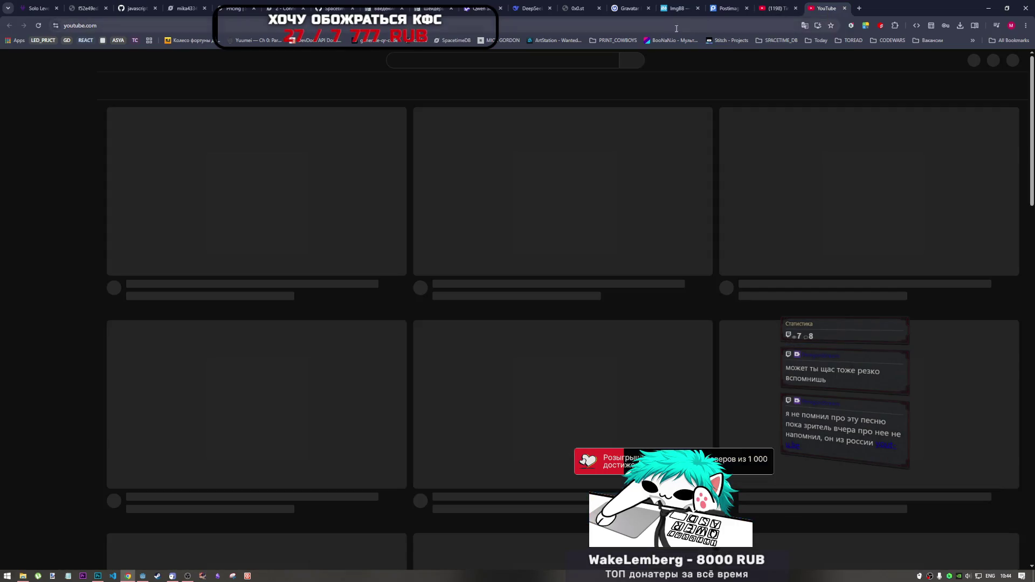
click(675, 28)
text(https://youtu.be/vFWngz4XVM0)
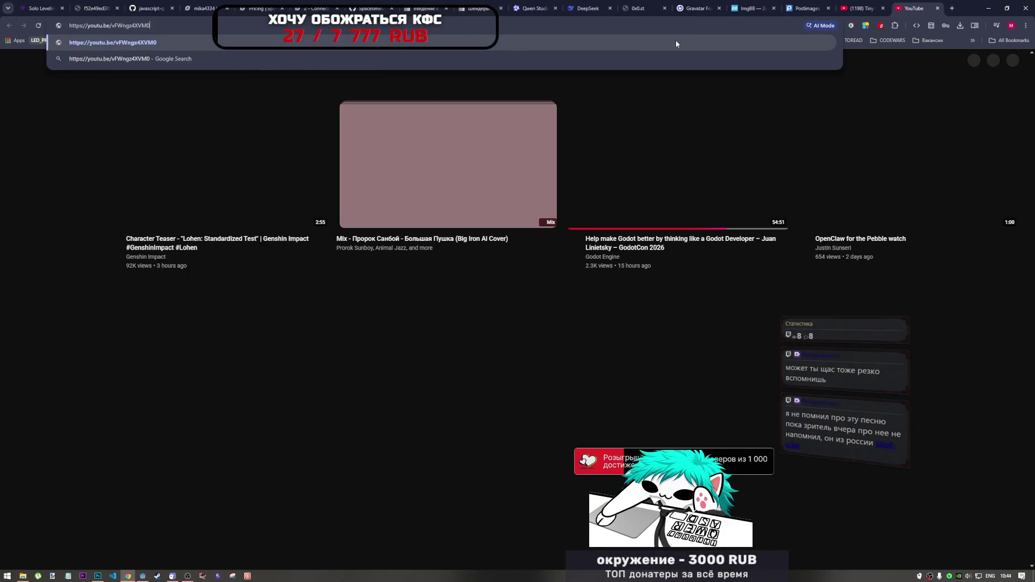
key(Return)
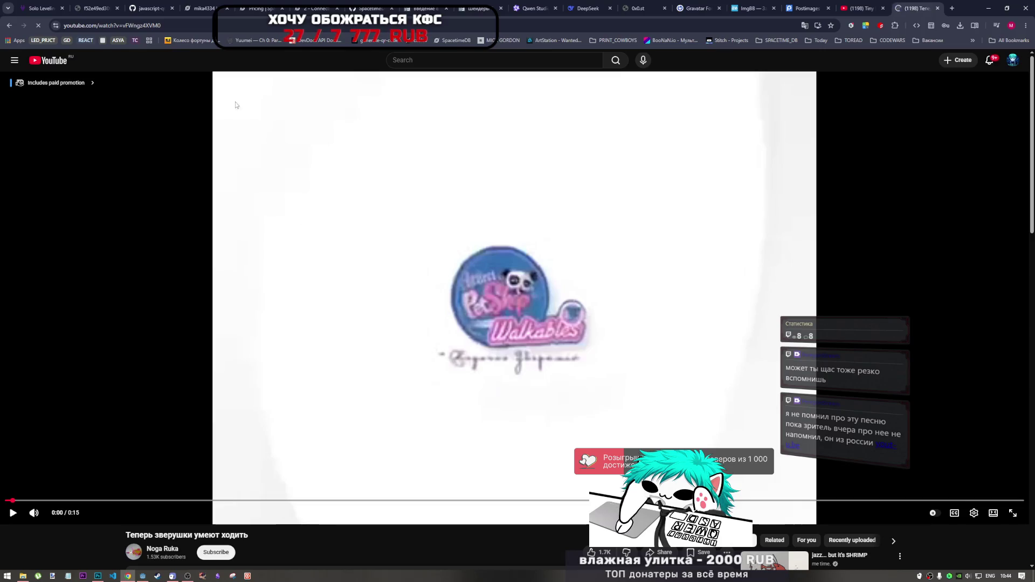
click(284, 226)
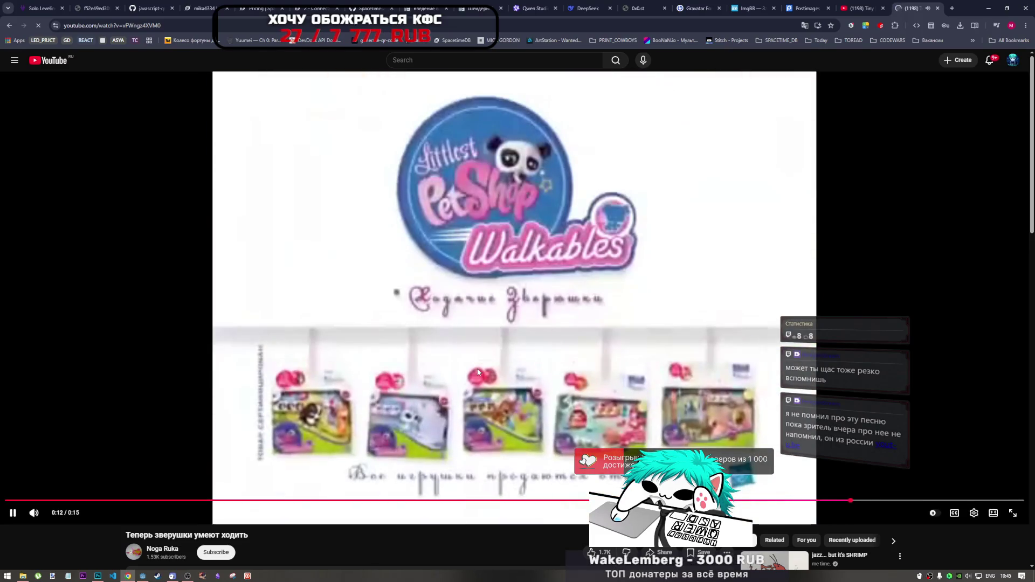
- Scrub the ad between 0:02 and the Hasbro end logo, replaying 0:02 to 0:05
click(478, 371)
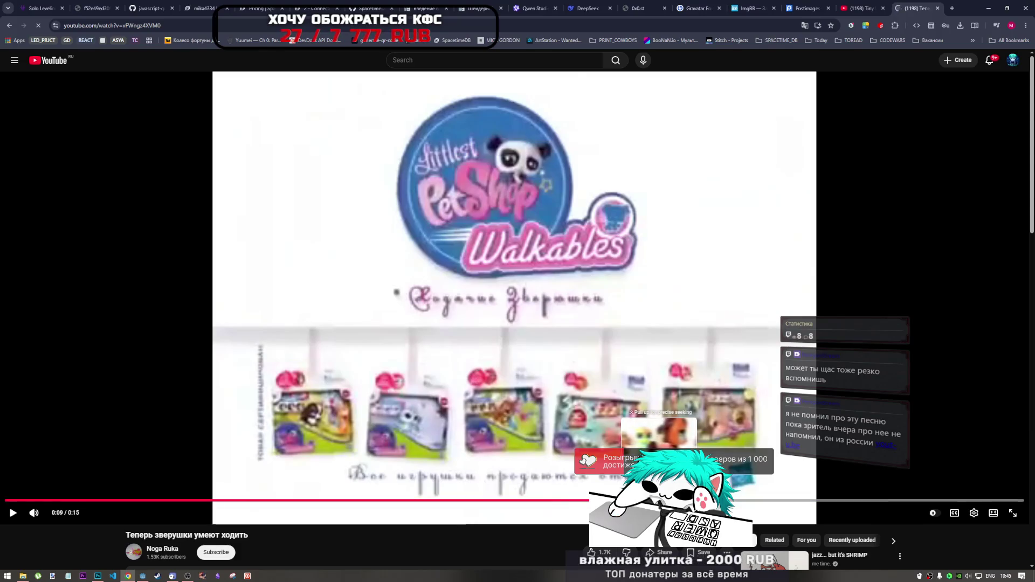
click(616, 500)
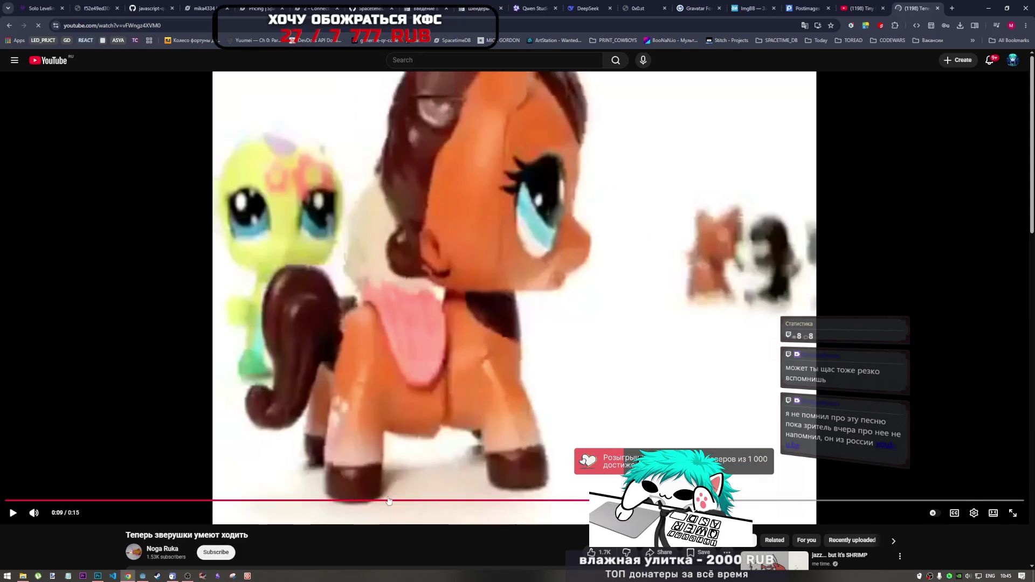
click(390, 501)
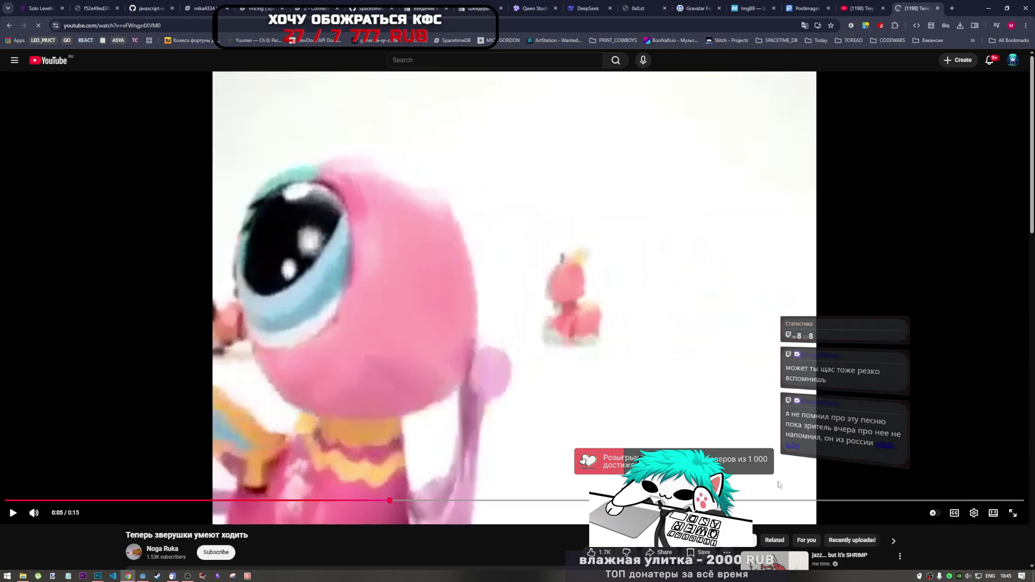
click(970, 500)
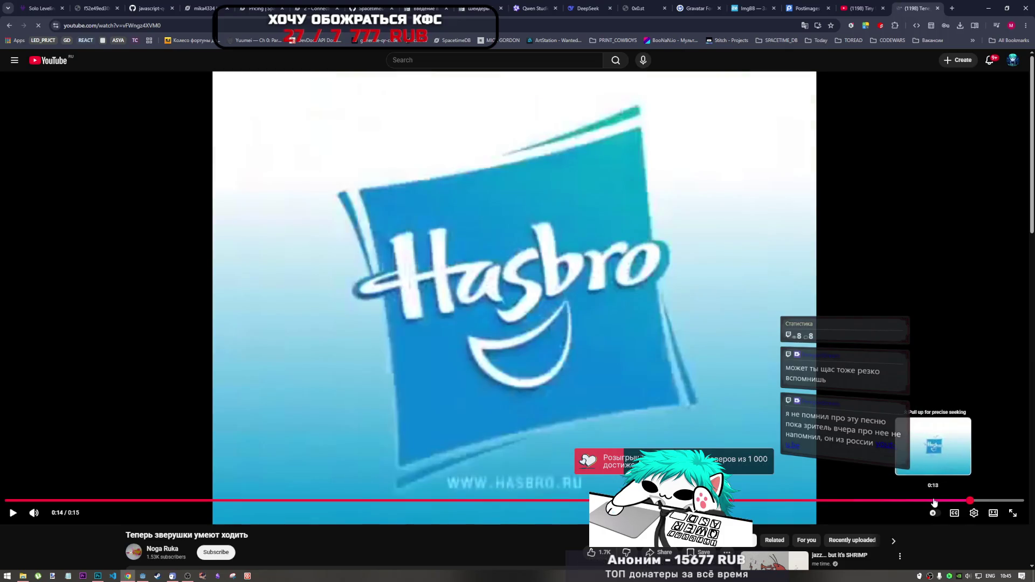
click(928, 501)
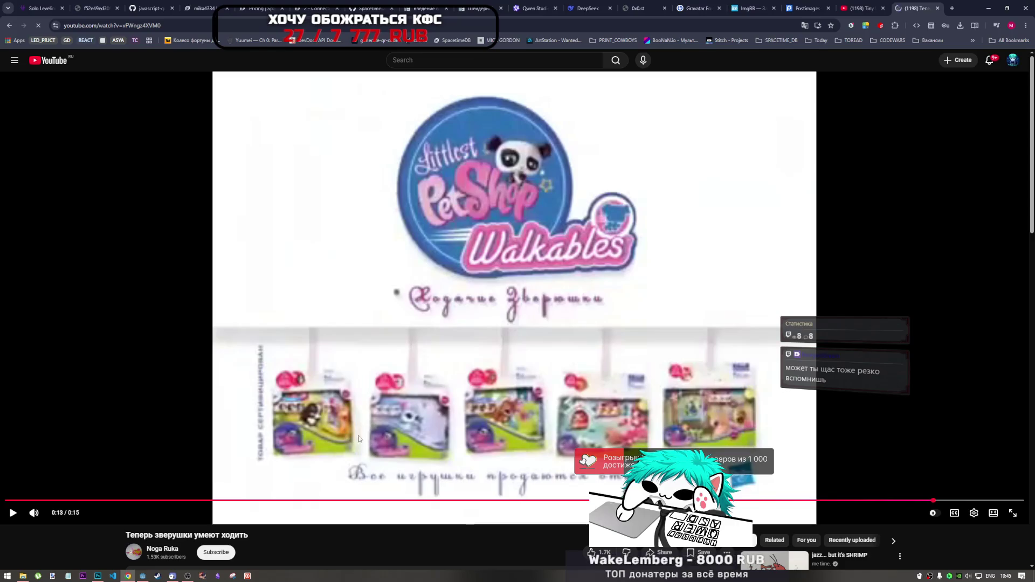
drag(886, 501, 546, 501)
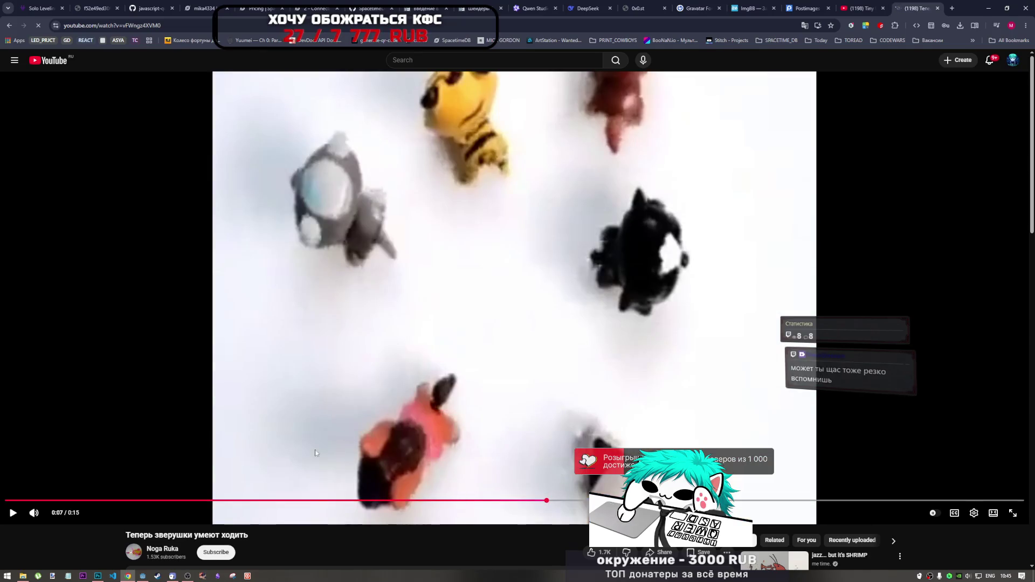
click(352, 500)
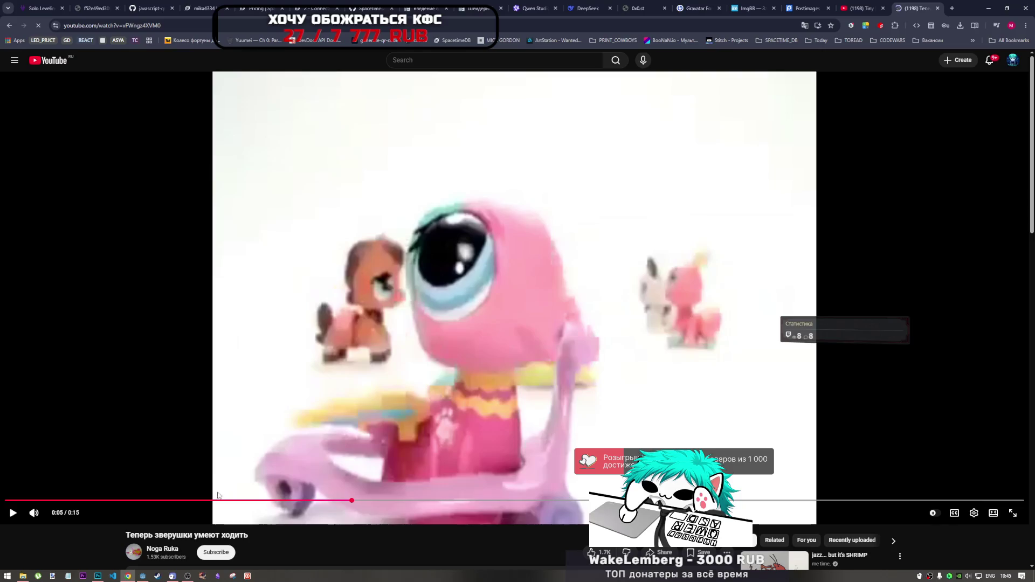
drag(217, 501, 156, 500)
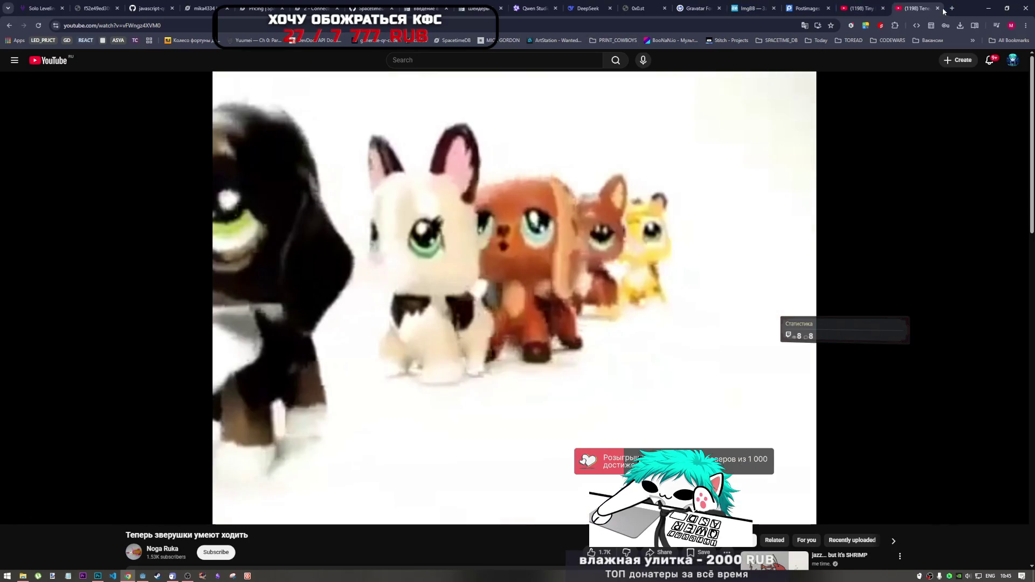
click(363, 331)
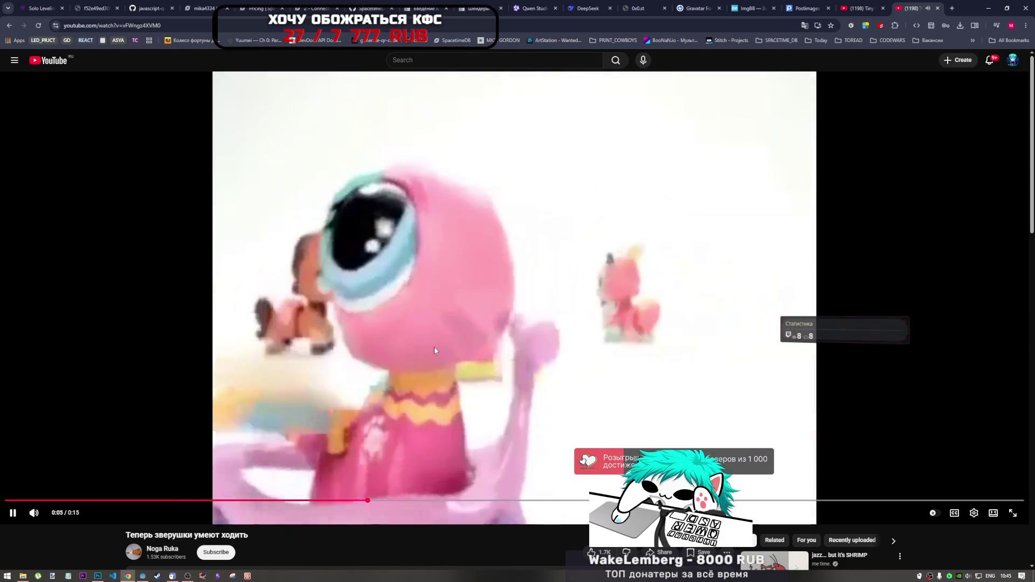
click(454, 335)
- Close the ad tab with Ctrl+W, resume Tiny Frog, and bring Godot forward
key(ctrl+w)
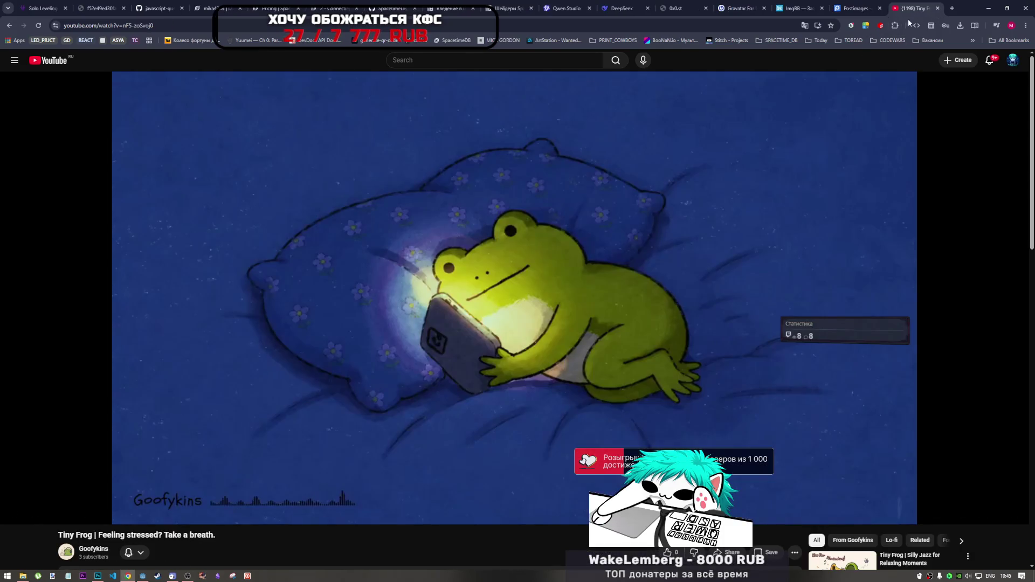
click(457, 259)
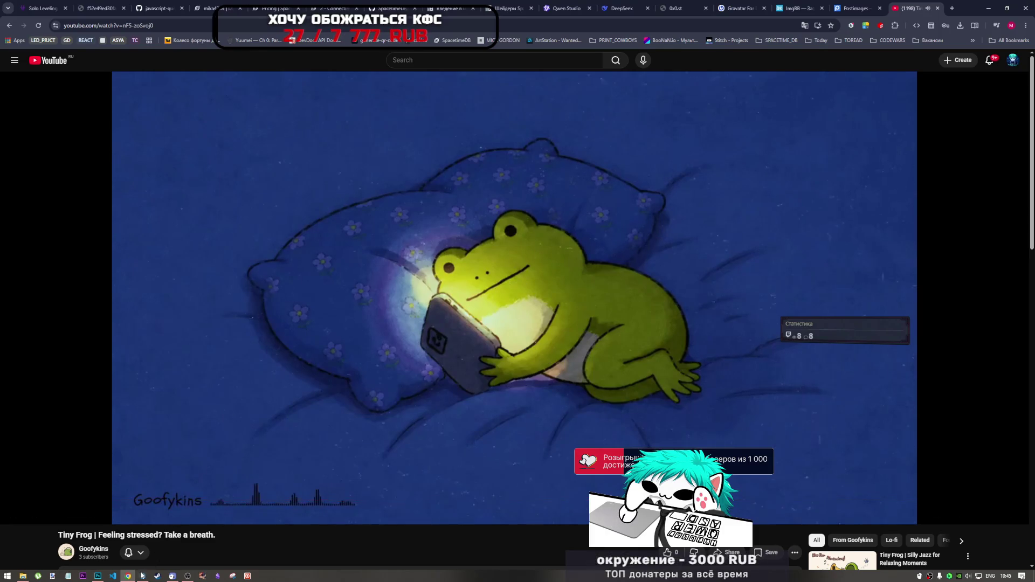
click(141, 575)
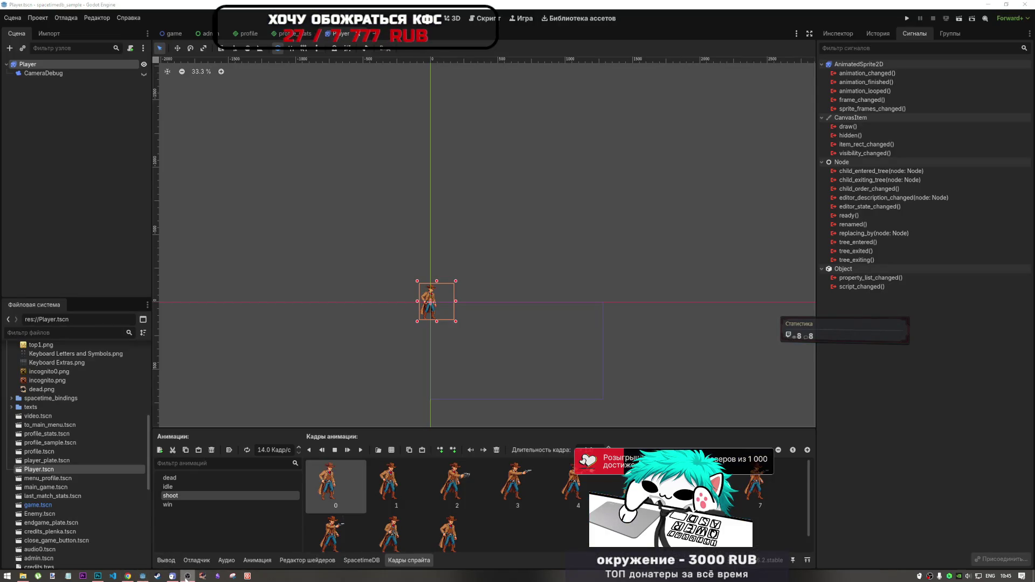
- Return to the cowboy sprite document and expand then re-collapse the idle group
click(97, 575)
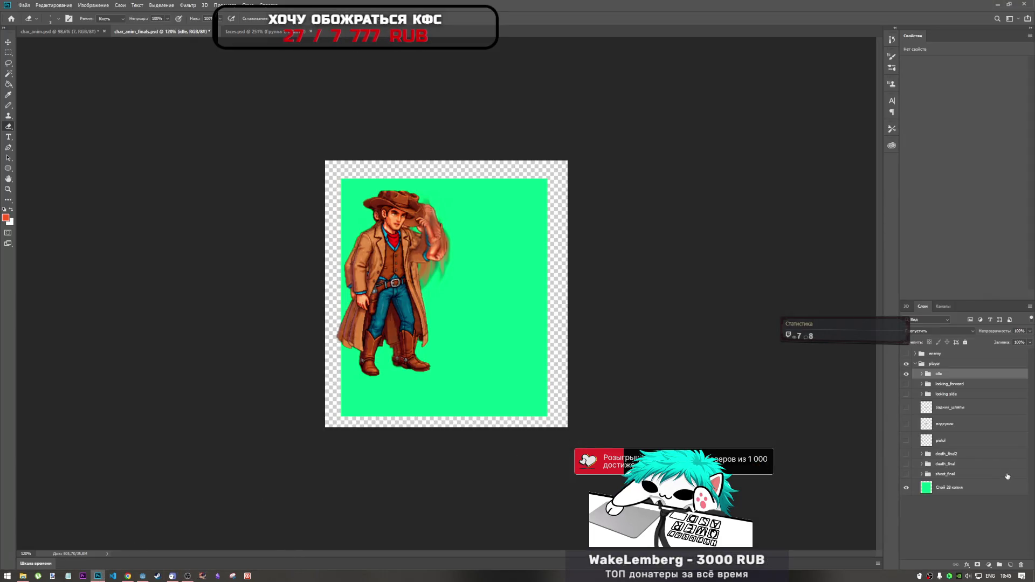
click(947, 385)
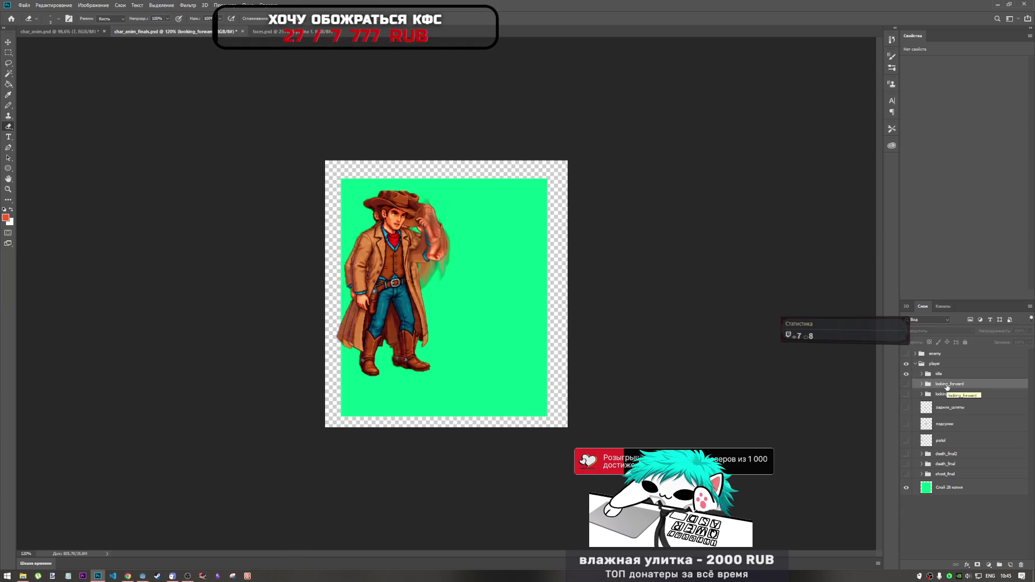
click(938, 373)
click(921, 374)
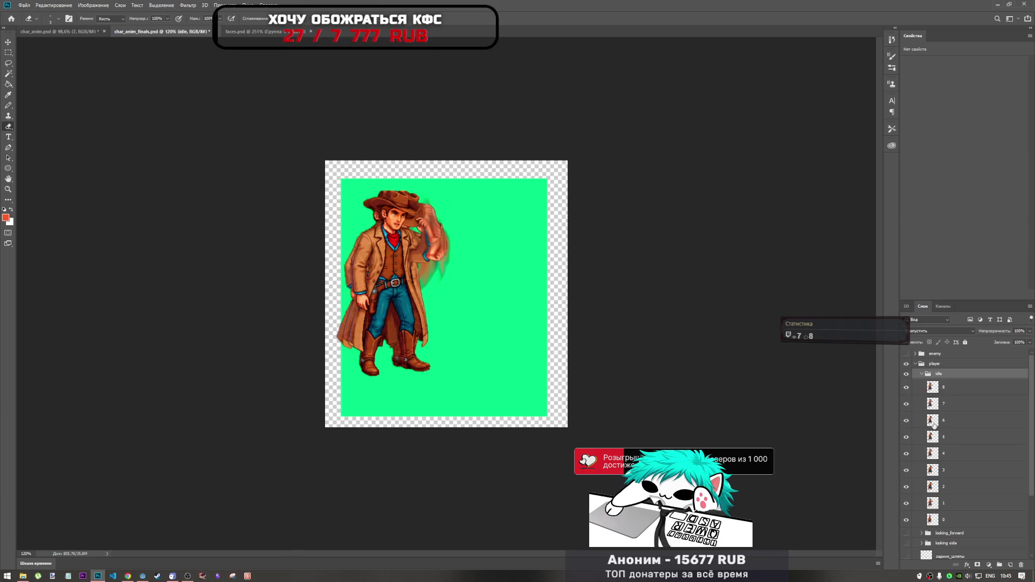
click(922, 374)
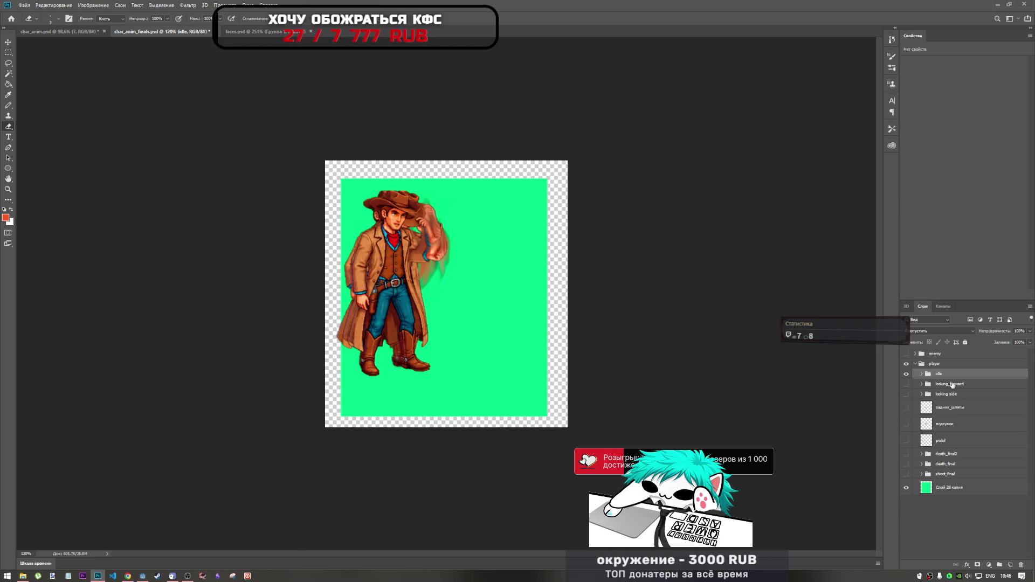
- Group looking_forward through pistol with Ctrl+G and begin renaming Группа 1
click(953, 385)
shift+click(944, 439)
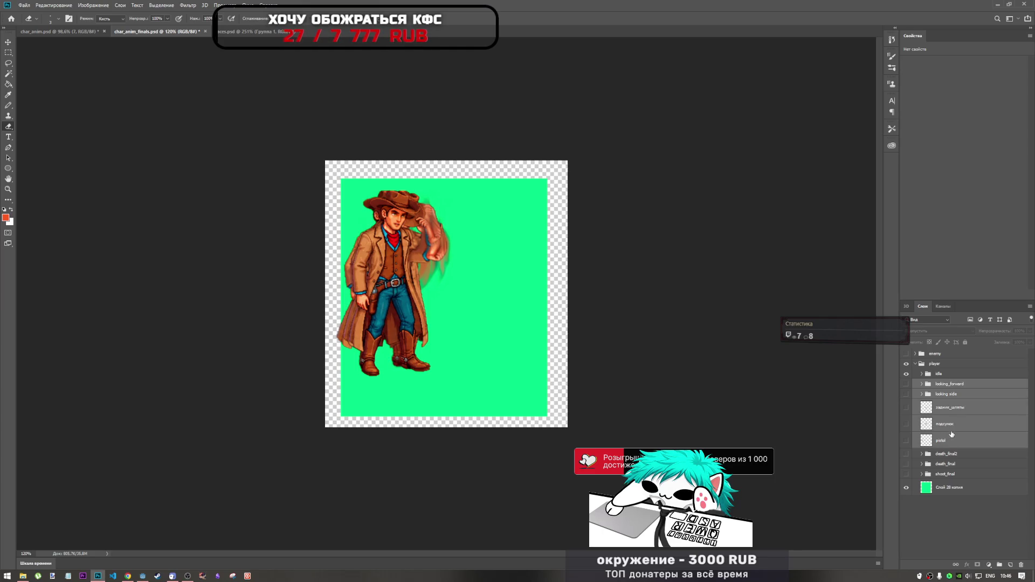
key(ctrl+g)
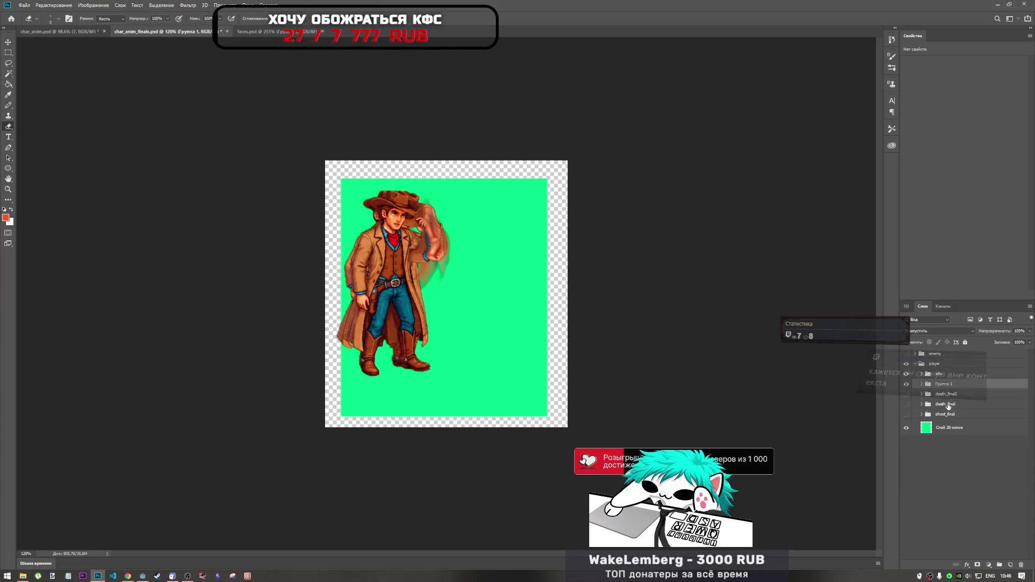
double_click(948, 384)
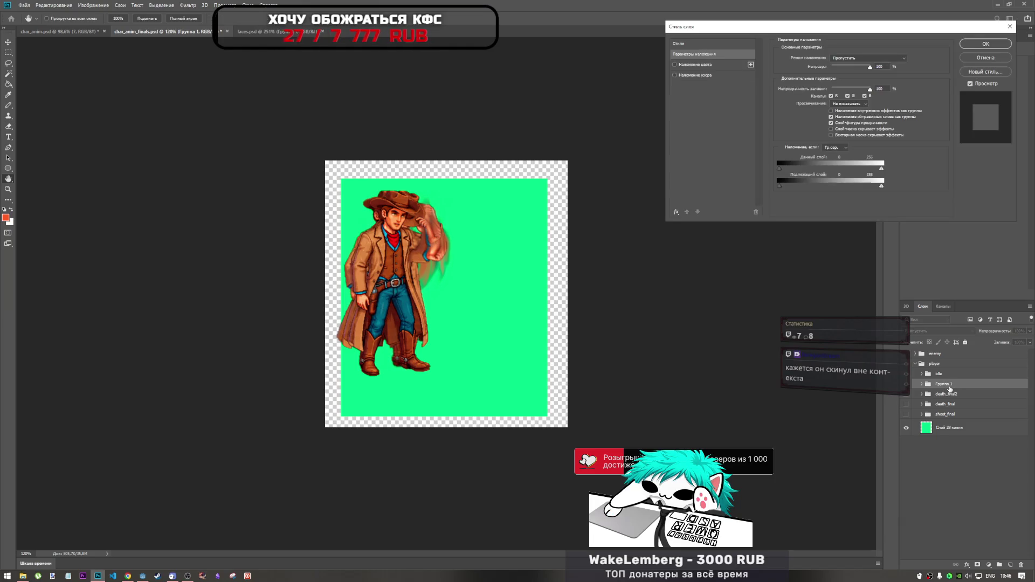
key(Escape)
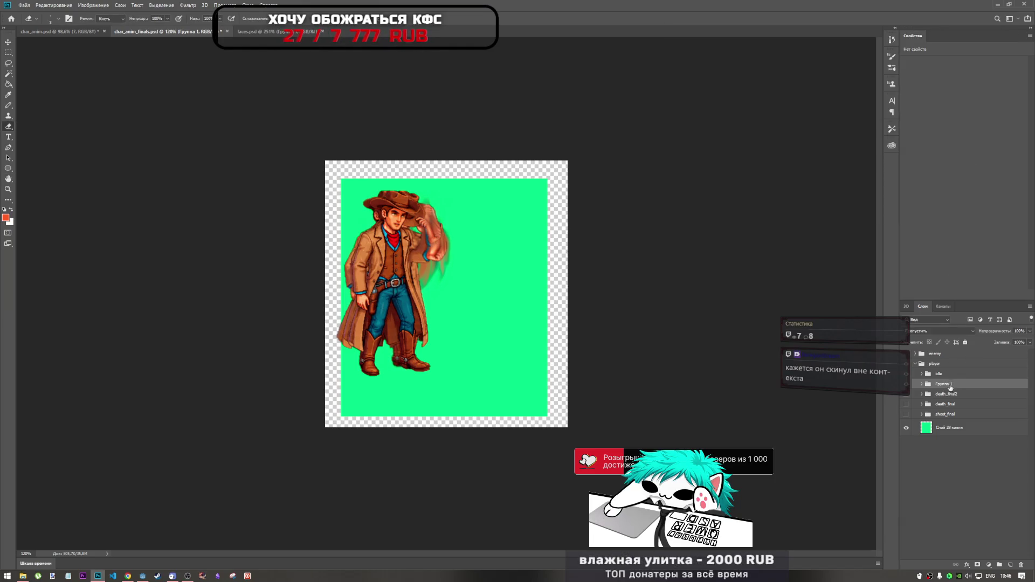
double_click(947, 384)
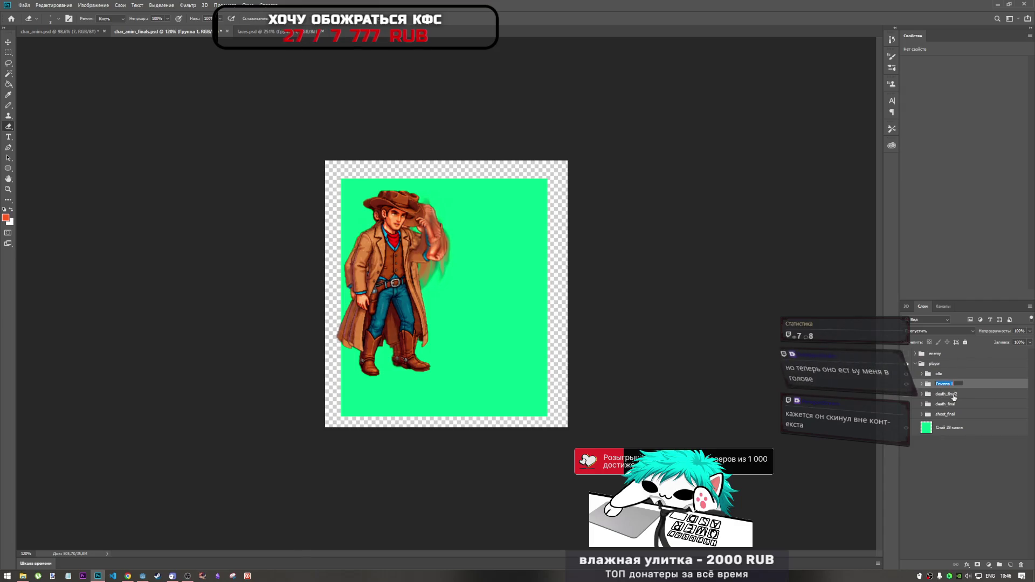
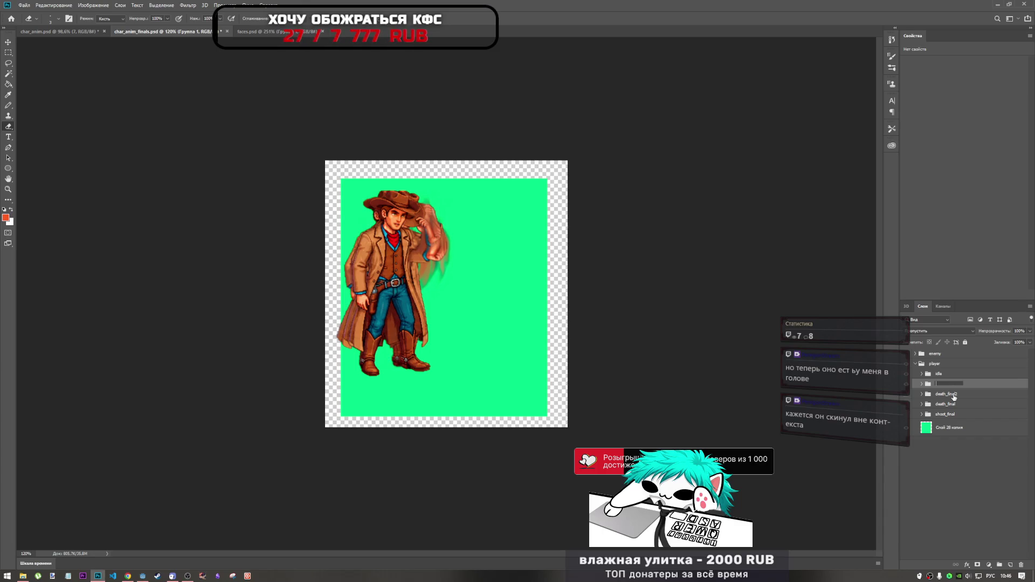
- Name the new layer group under player 'assets'
text(фыыуеы)
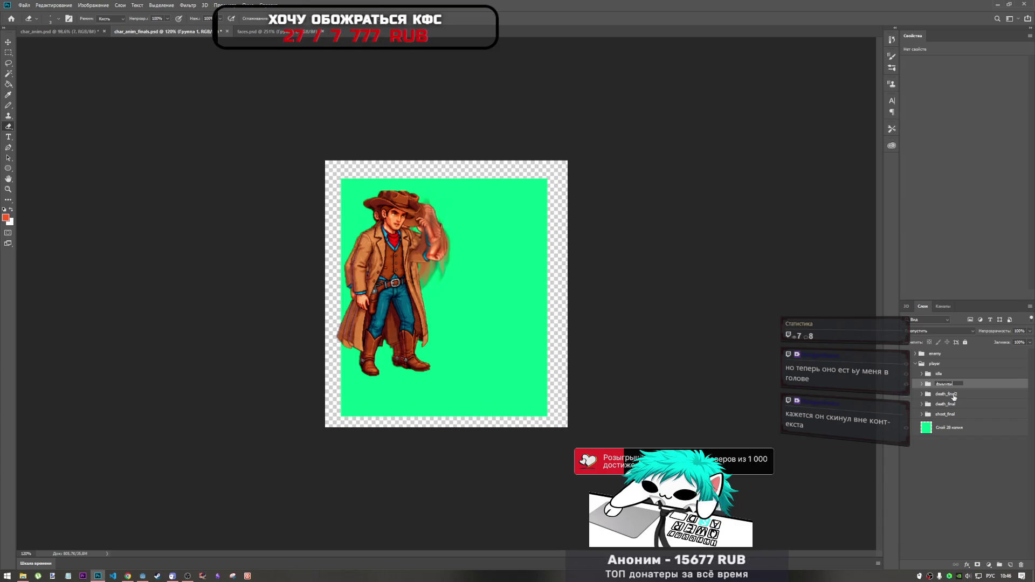
key(Pause)
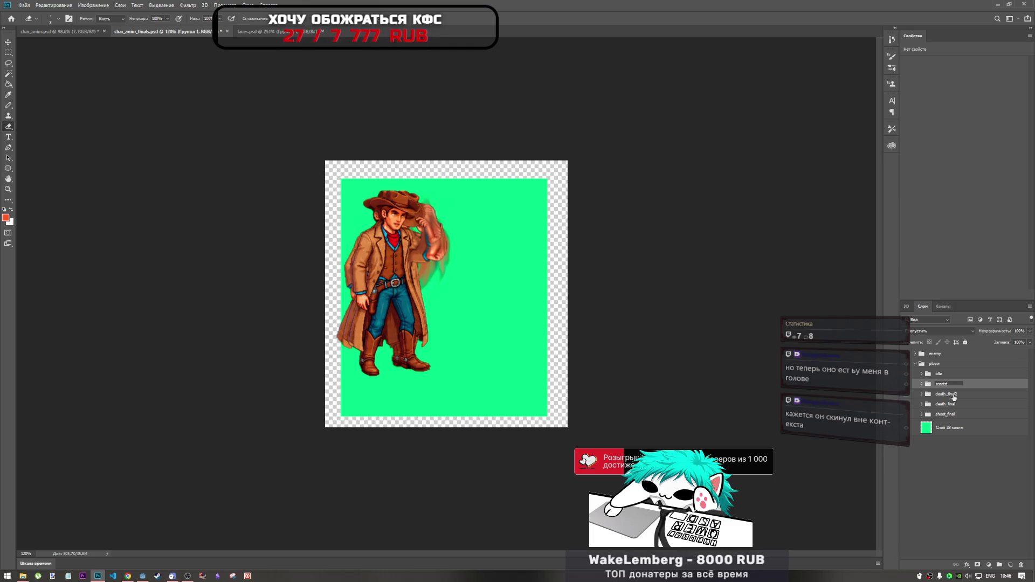
click(953, 397)
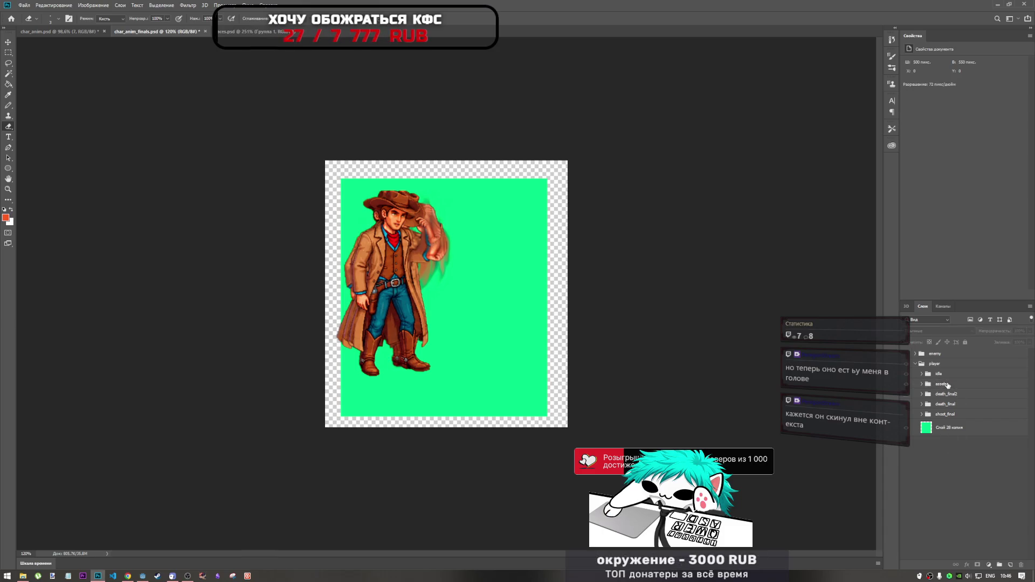
- Make the lying and shooting cowboy frame groups visible, then select the green background layer
click(956, 373)
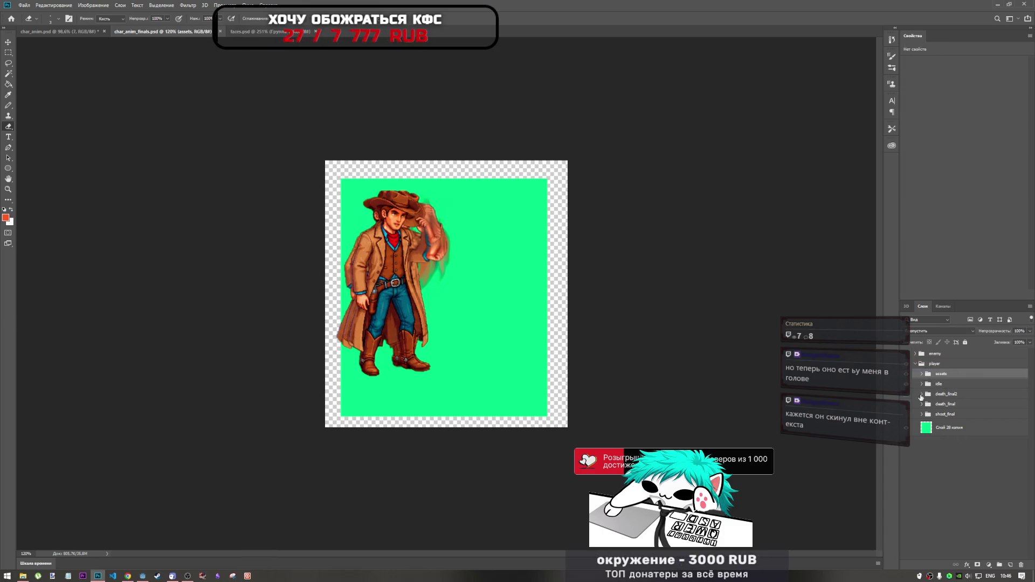
click(910, 389)
click(908, 394)
click(907, 404)
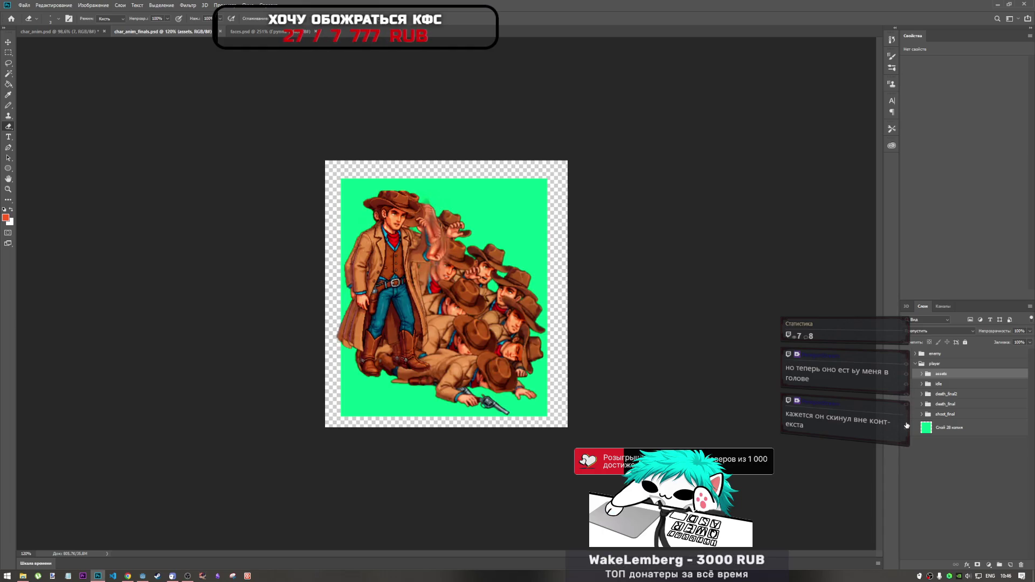
click(908, 414)
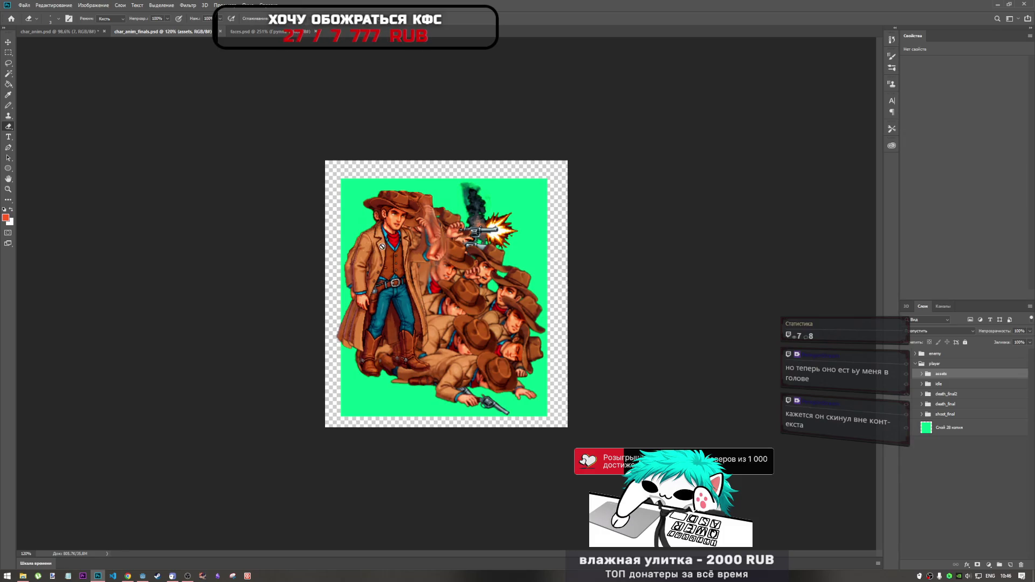
click(949, 427)
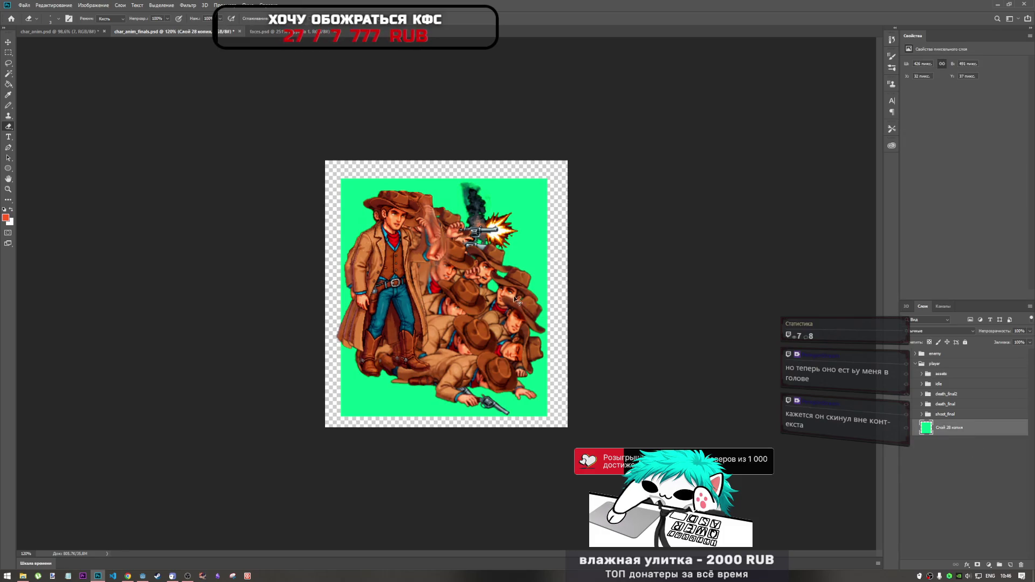
- Free-transform the green background layer so it covers more canvas around the cowboys
key(ctrl+t)
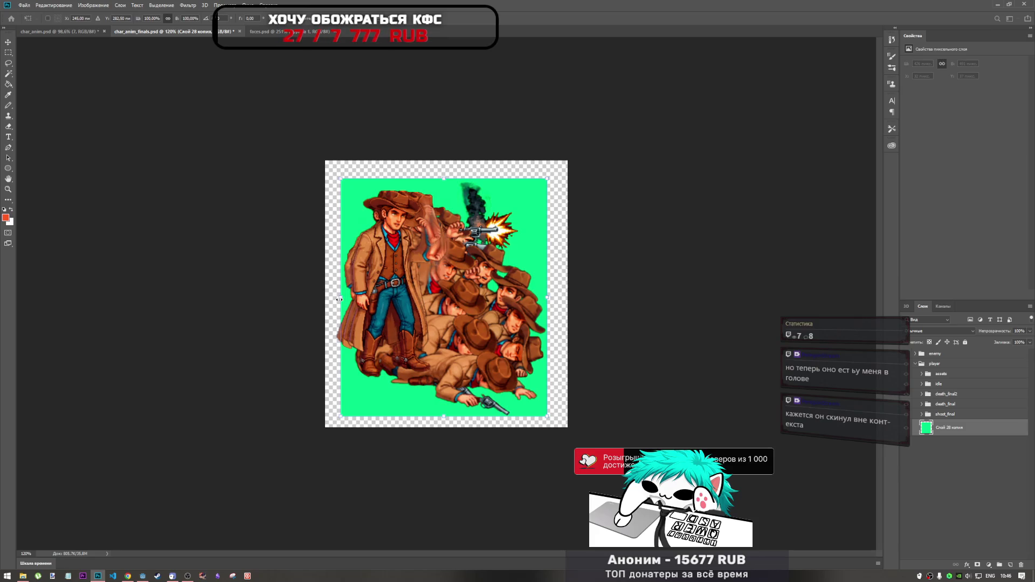
drag(341, 297, 335, 300)
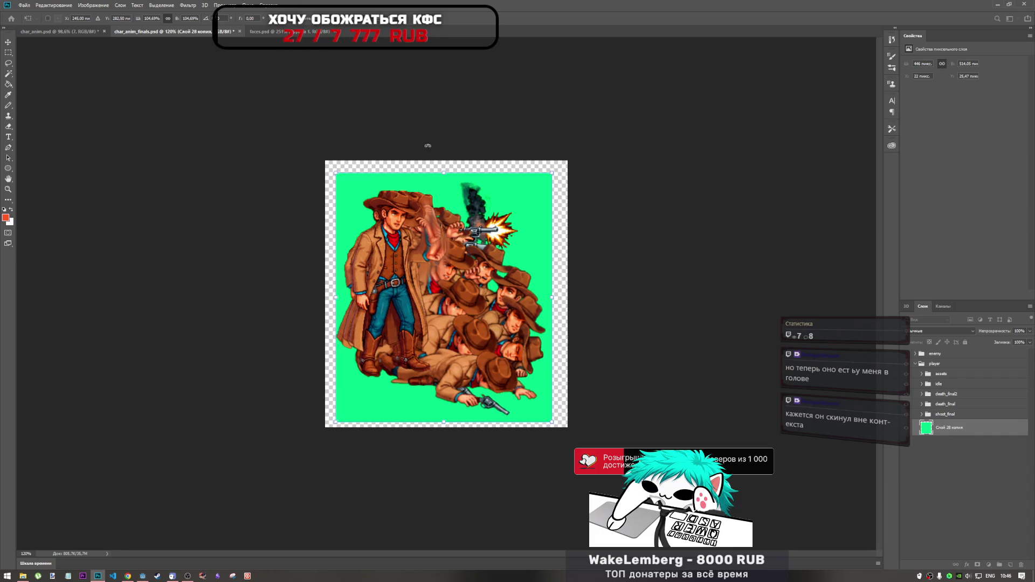
scroll(453, 172, up, 3)
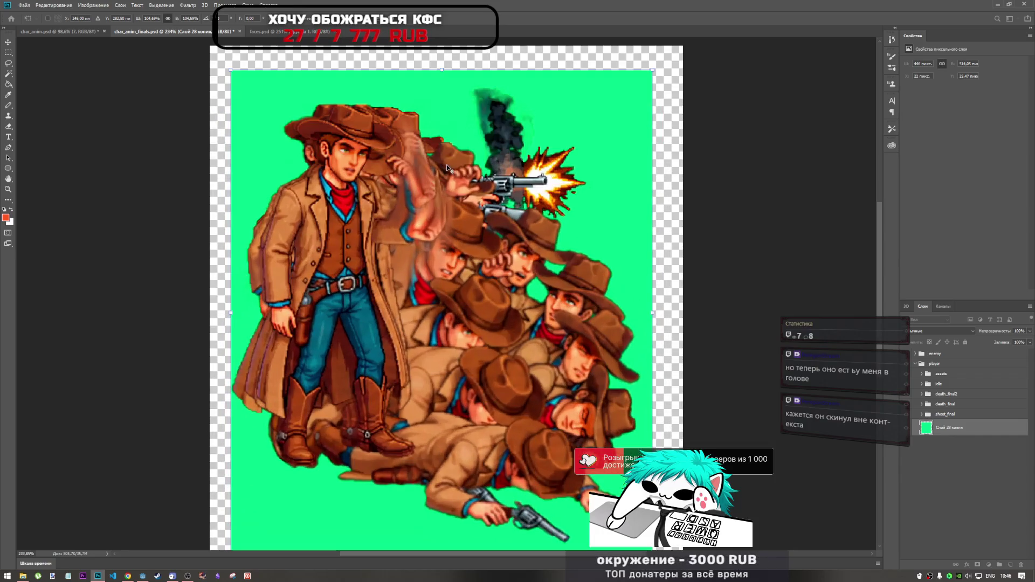
drag(441, 69, 442, 81)
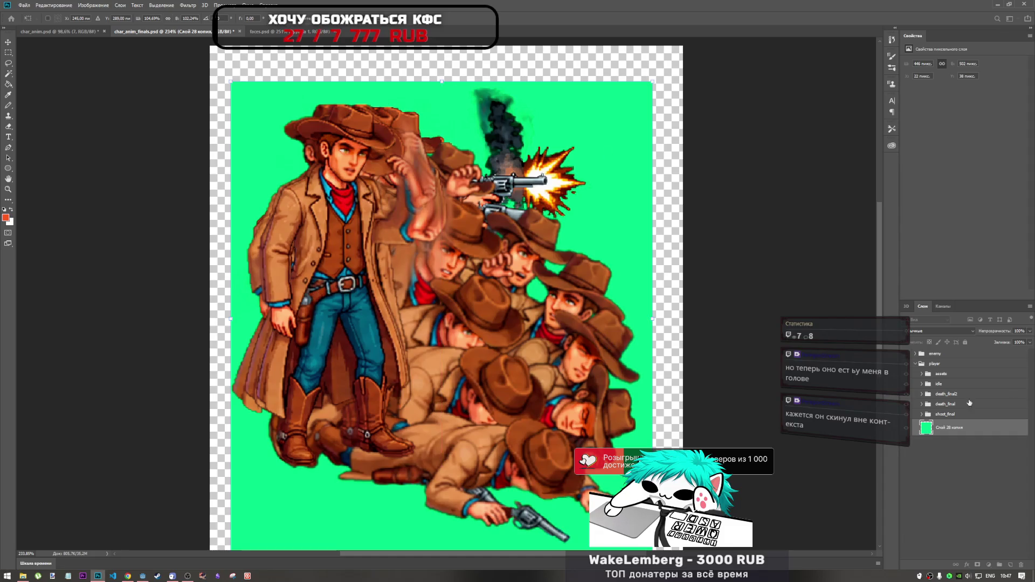
key(Return)
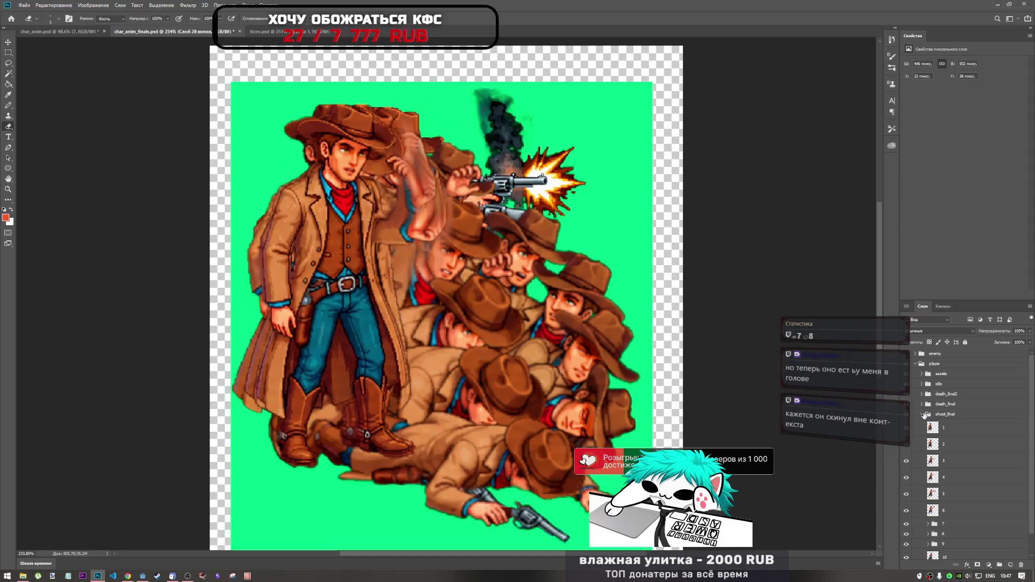
- Expand and collapse the shoot_final group to check its frames
click(922, 414)
click(922, 414)
click(922, 413)
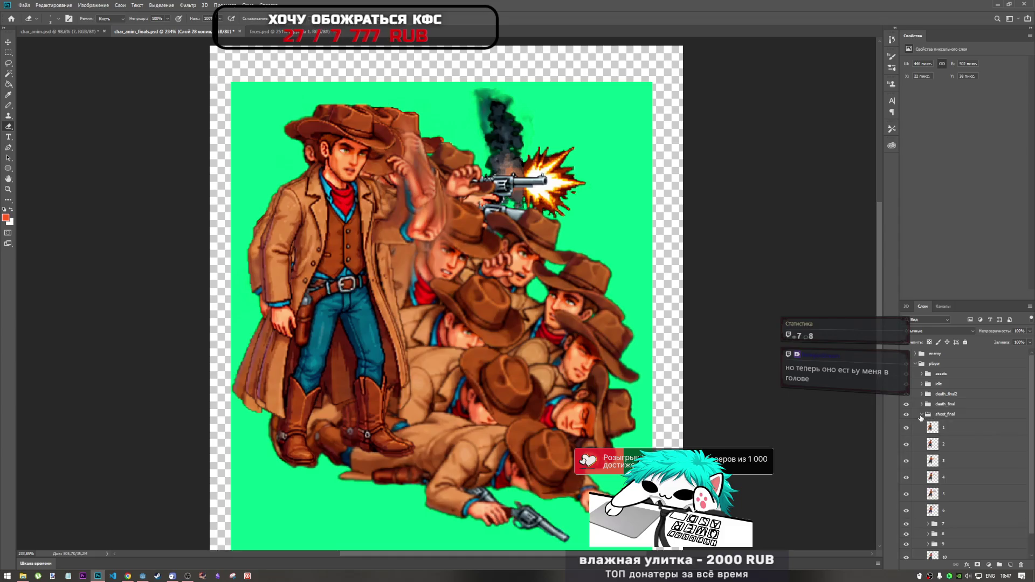
click(922, 415)
click(921, 415)
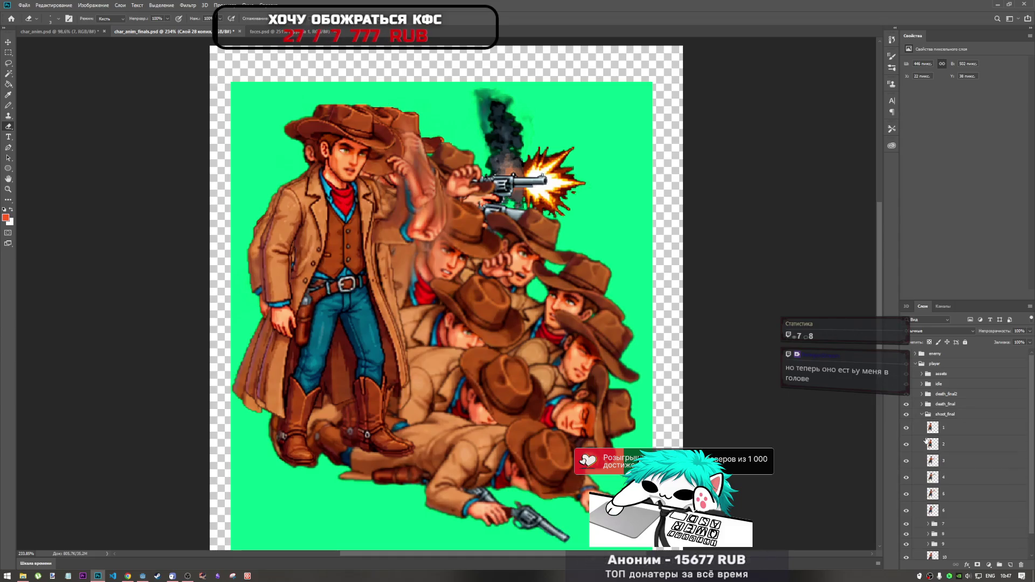
scroll(927, 443, down, 1)
scroll(927, 446, up, 1)
click(921, 413)
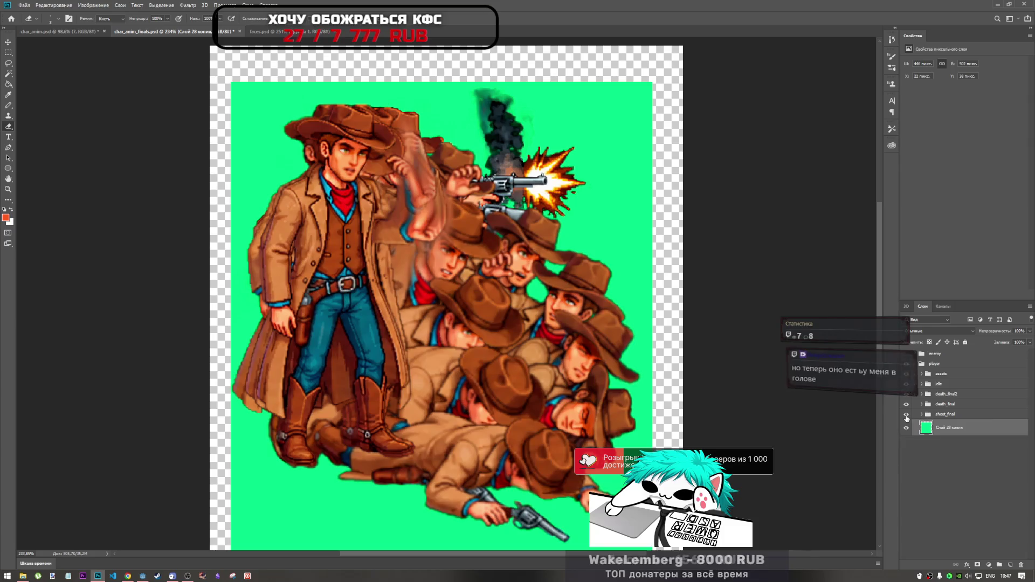
- Inspect the death_final group and its group 5, then switch to char_anim.psd
click(921, 405)
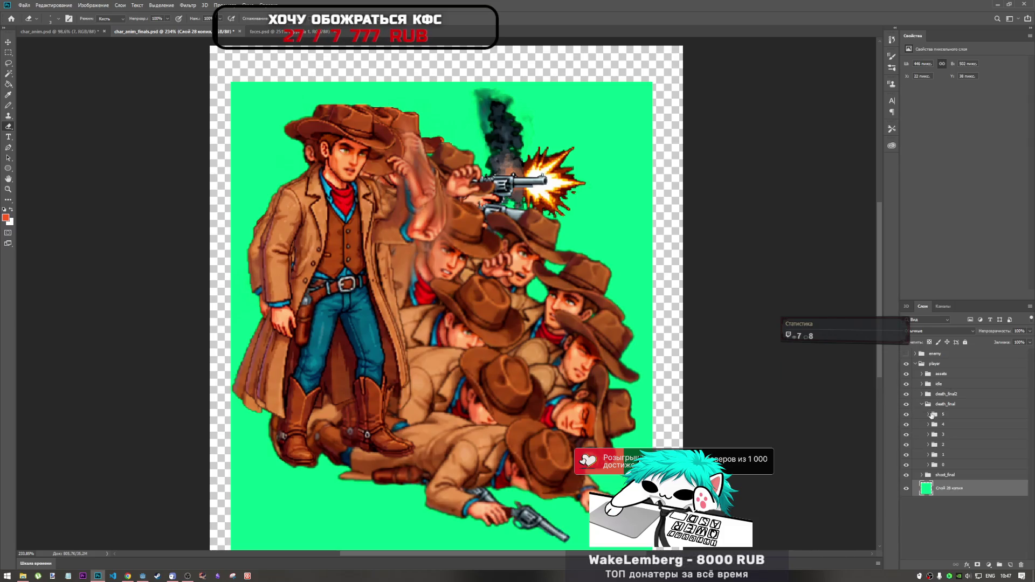
click(926, 415)
click(928, 415)
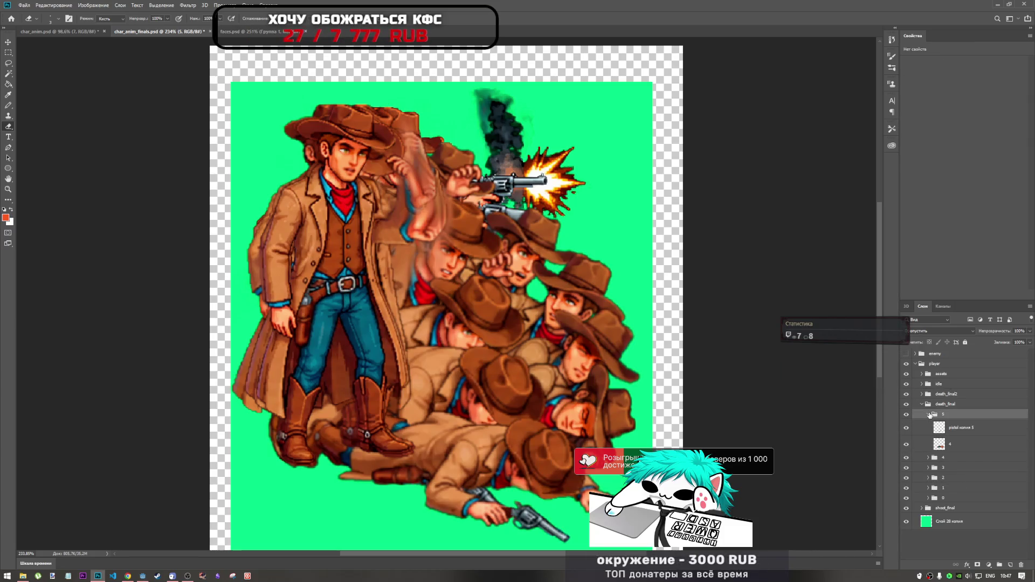
click(929, 414)
click(921, 404)
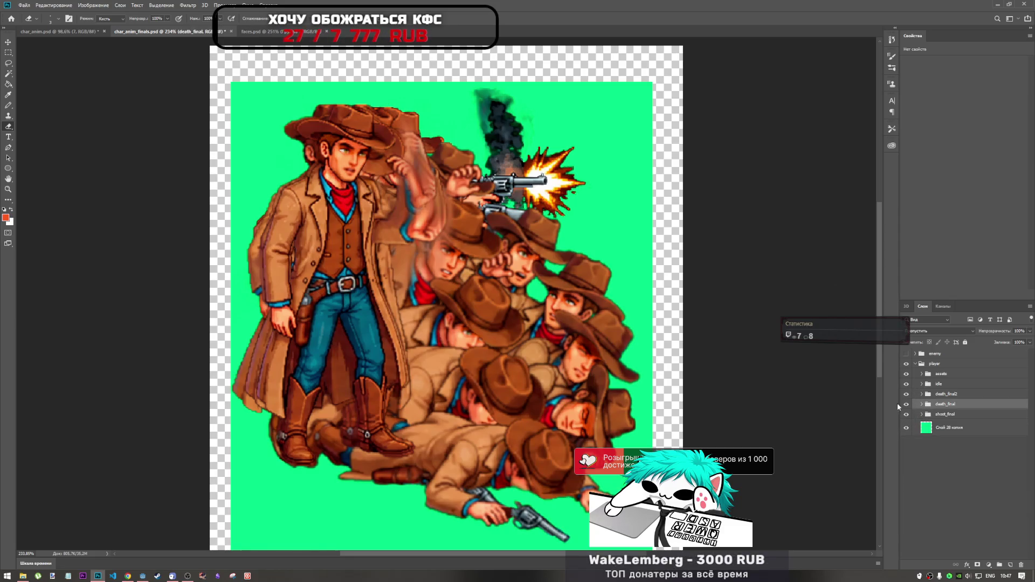
scroll(509, 302, down, 5)
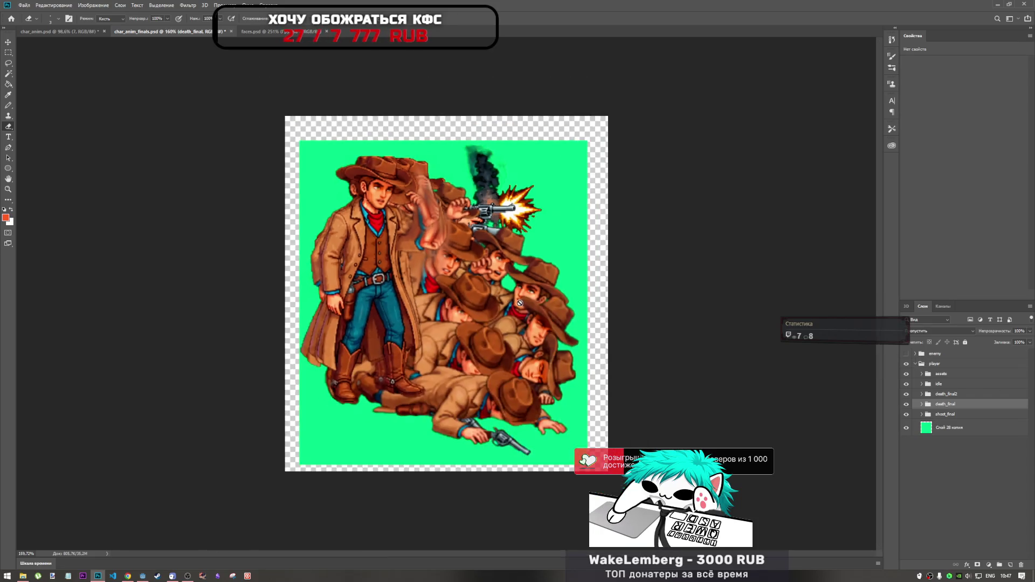
scroll(507, 303, up, 3)
scroll(485, 302, down, 1)
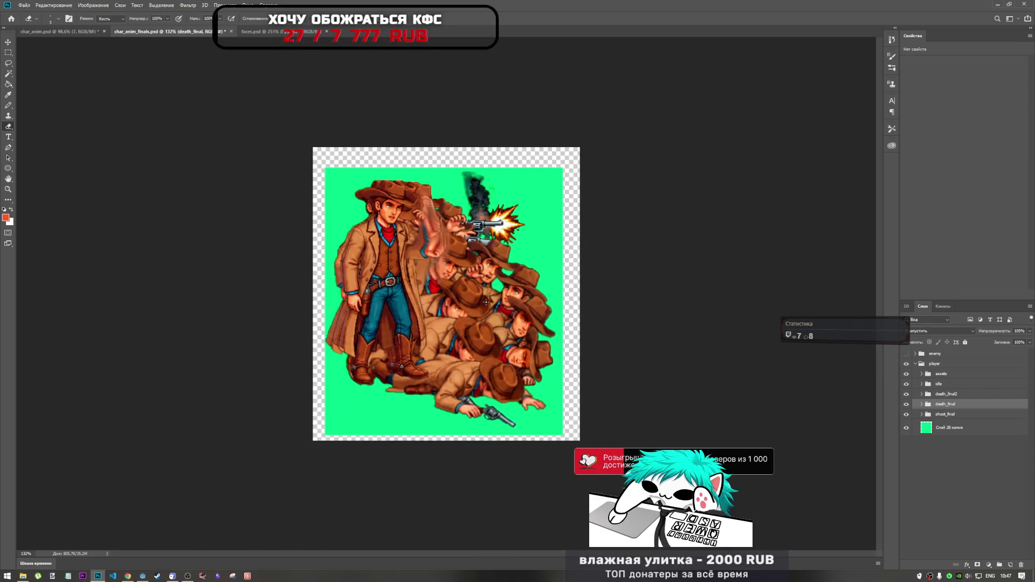
scroll(486, 303, up, 2)
click(60, 32)
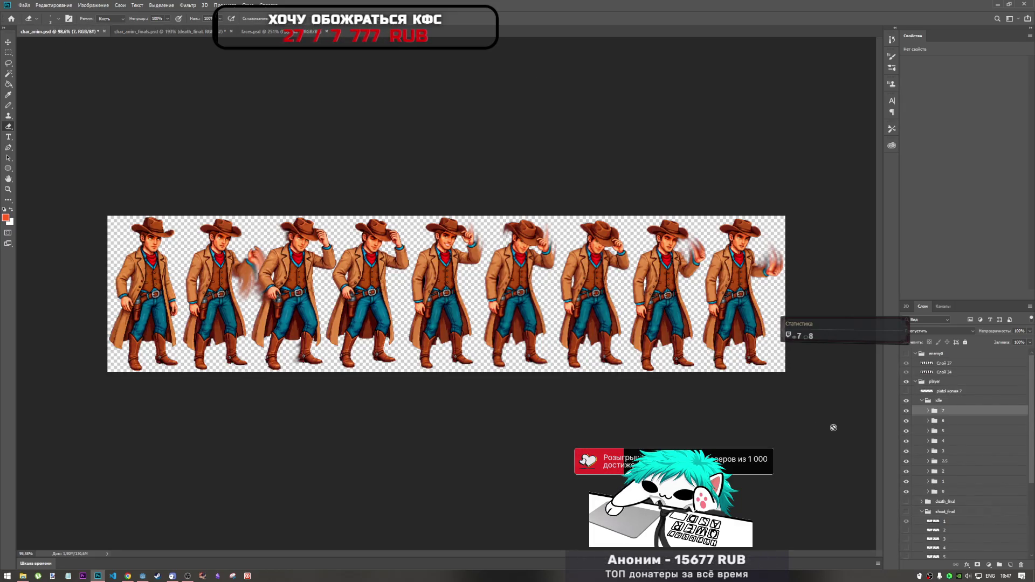
- Collapse the idle group, return to char_anim_finals.psd and select the green layer
click(921, 402)
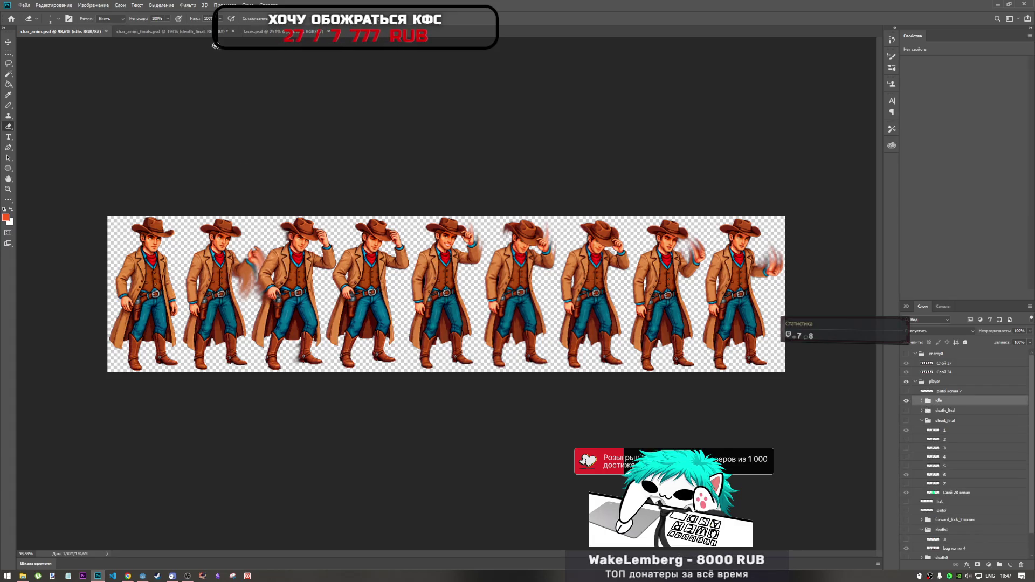
click(216, 31)
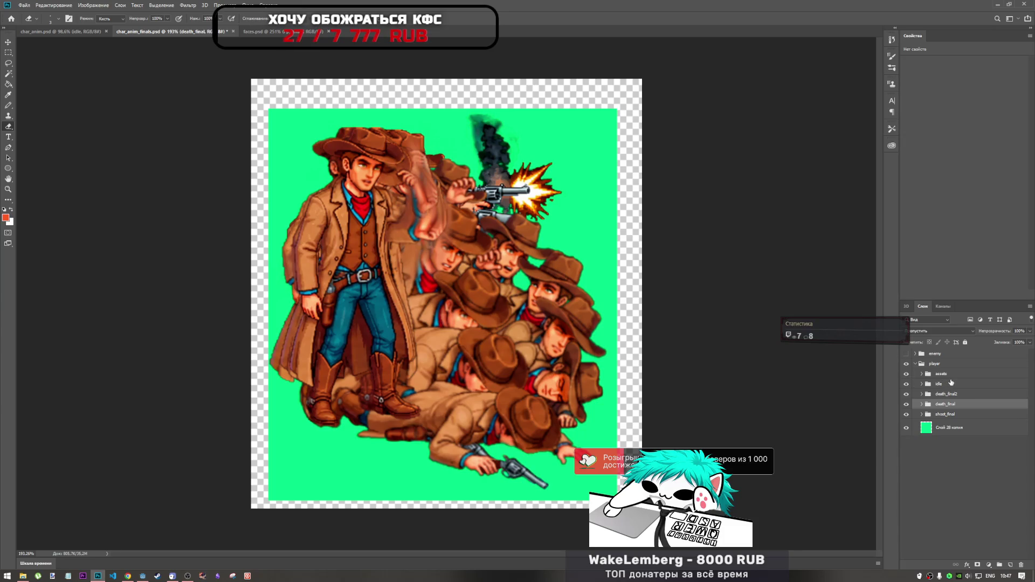
click(947, 427)
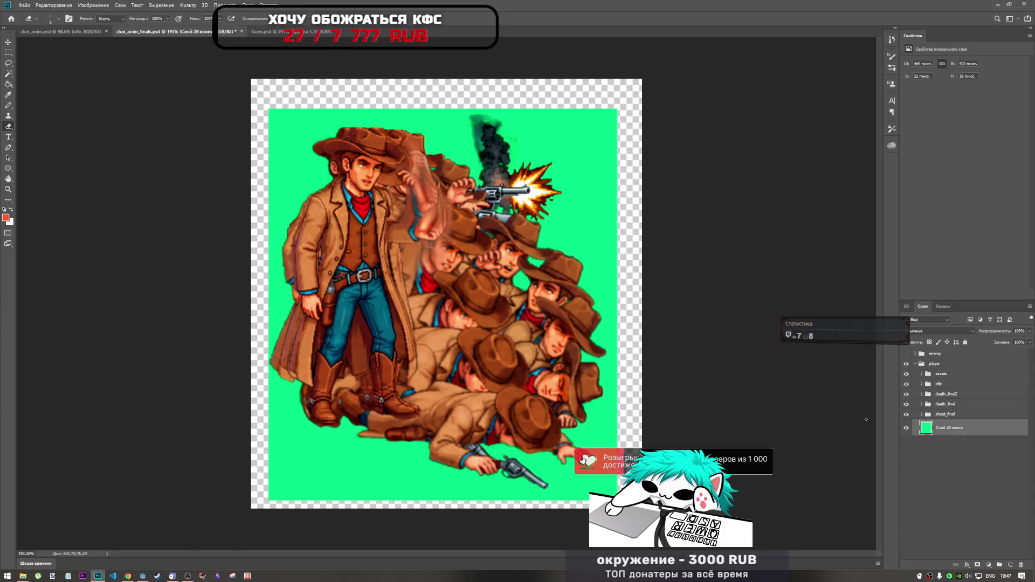
- Pull in the green background's bottom and right edges slightly and apply the transform
key(ctrl+t)
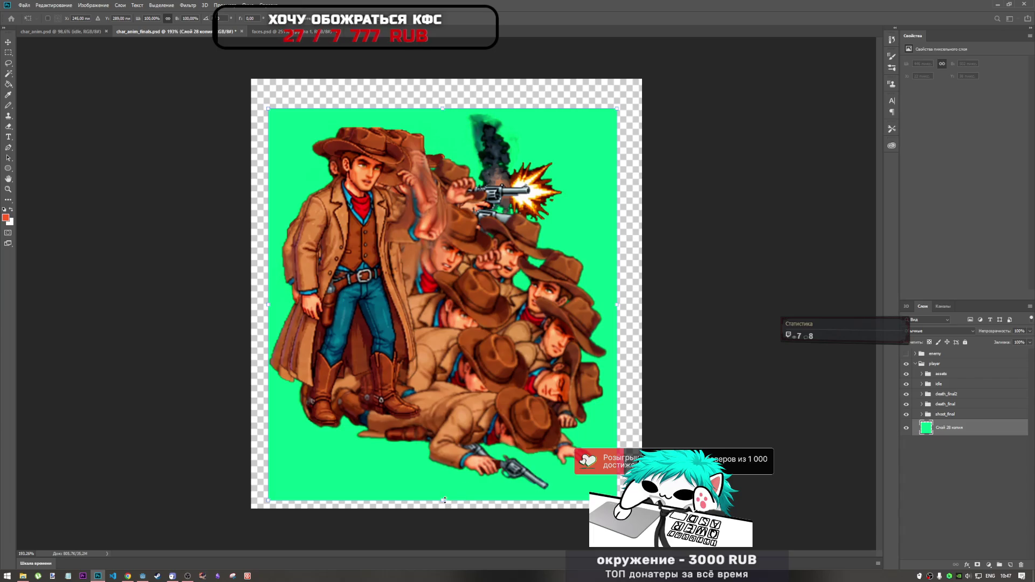
mouse_move(443, 498)
mouse_down()
mouse_move(443, 480)
mouse_move(445, 492)
mouse_up()
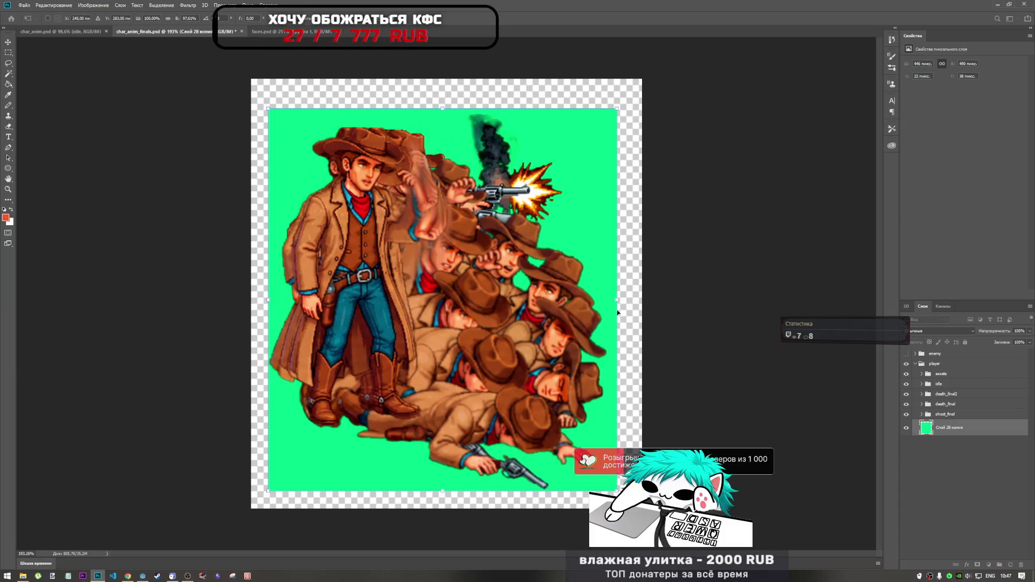
drag(616, 301, 610, 301)
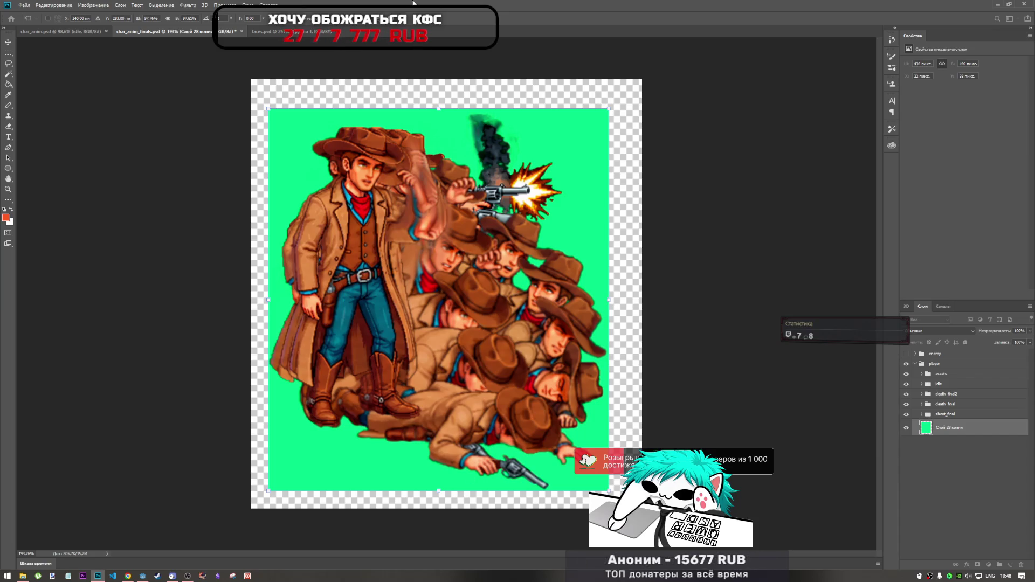
click(410, 20)
key(e)
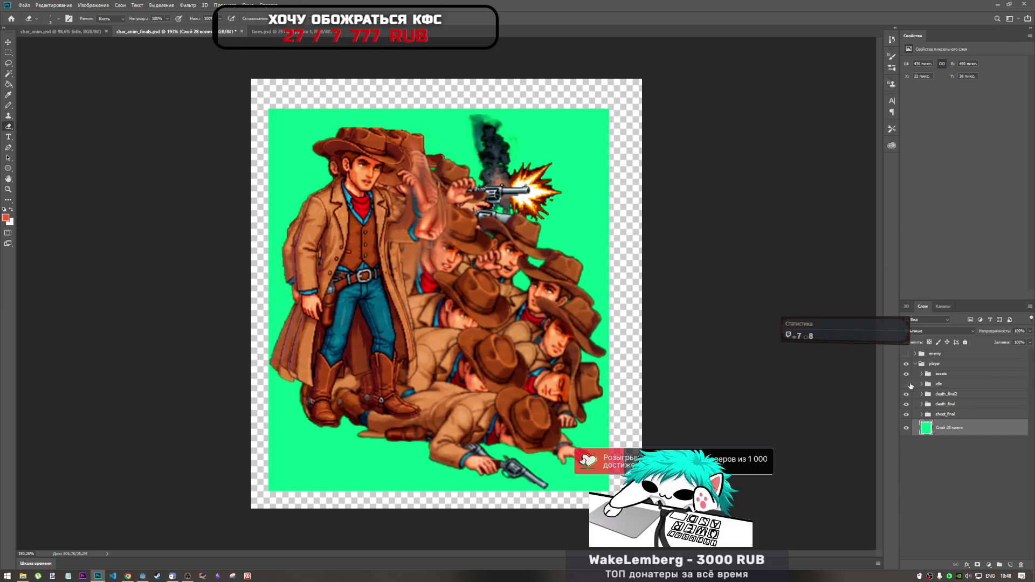
- Briefly preview the idle cowboy frames, then switch to char_anim.psd
click(907, 385)
click(906, 384)
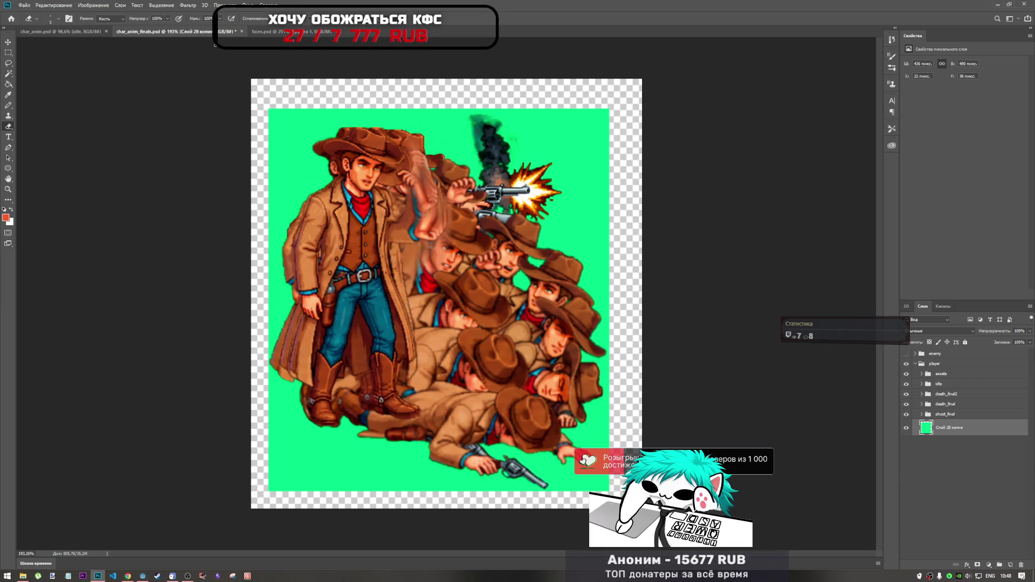
click(81, 32)
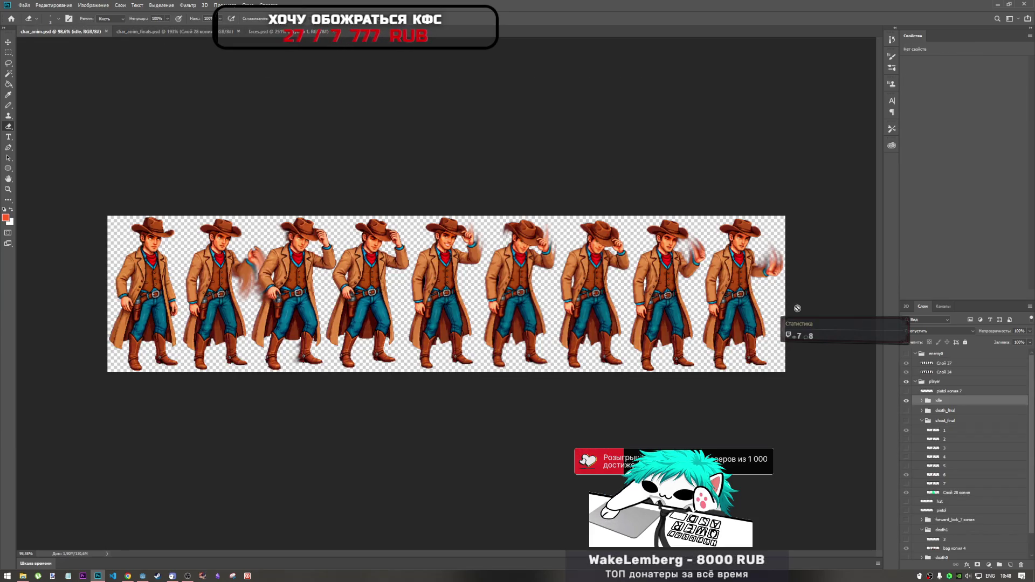
- Preview the death_final and shoot_final frames, then hide them along with idle
click(906, 403)
click(906, 404)
click(907, 409)
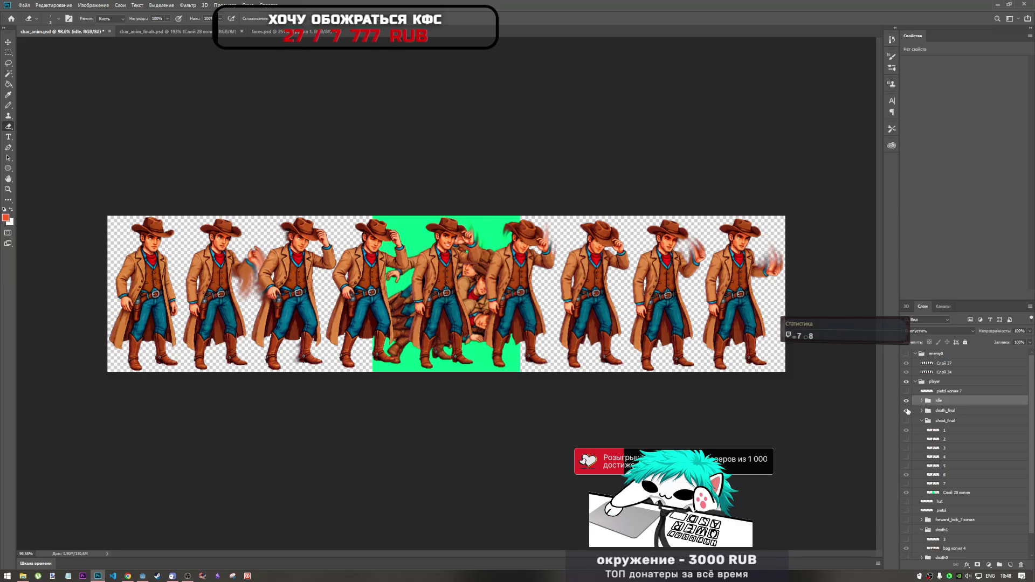
click(907, 403)
click(906, 410)
click(906, 401)
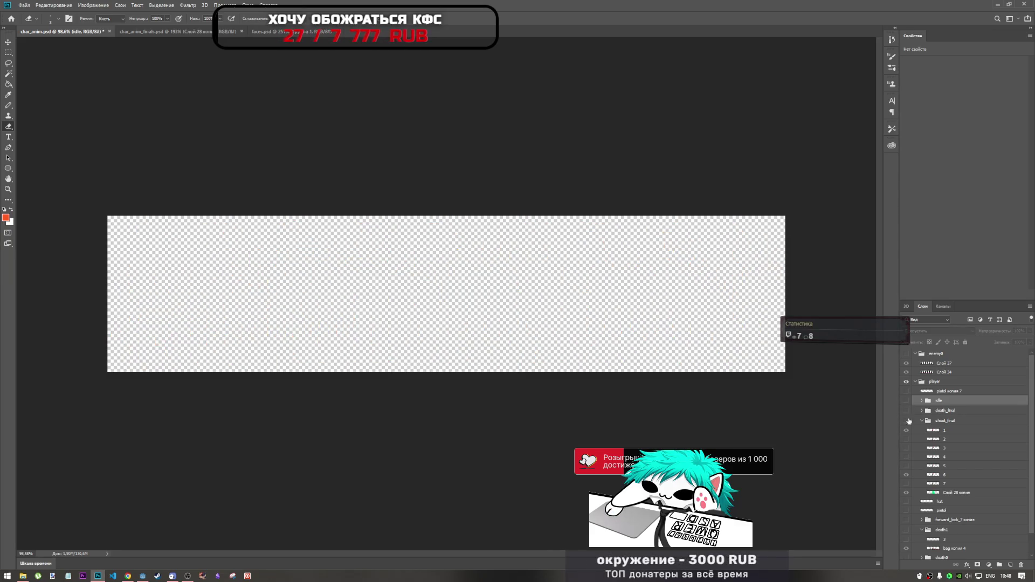
click(907, 421)
click(906, 421)
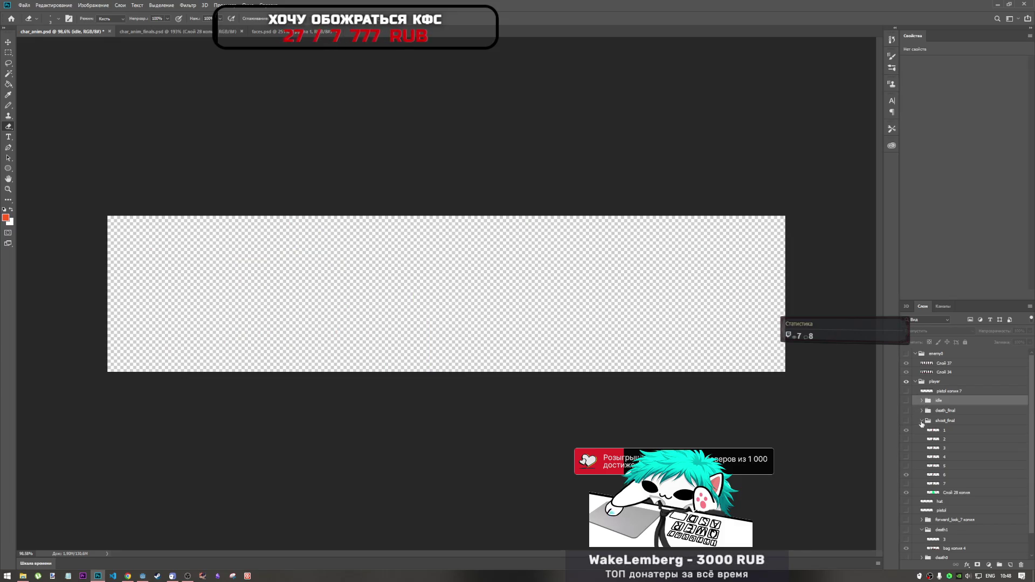
- Show enemy0 and the Слой 37 strip, and hide and collapse the player group
click(922, 421)
click(906, 354)
click(906, 363)
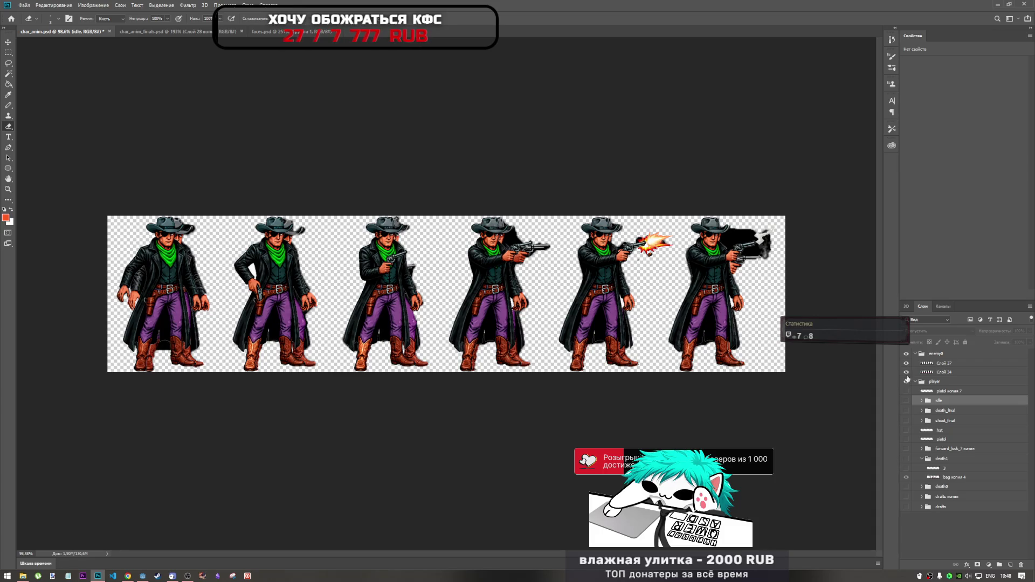
click(915, 381)
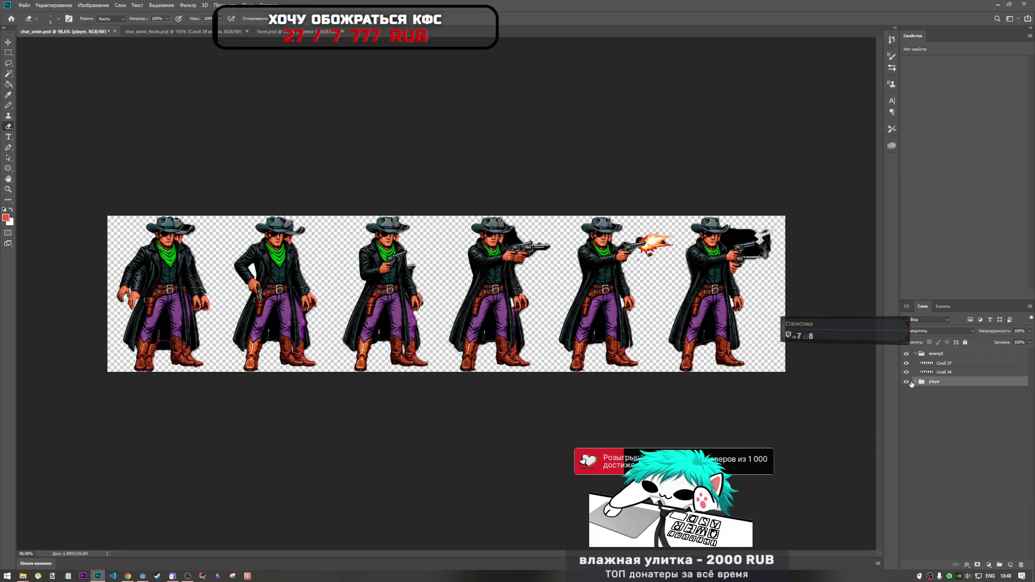
click(915, 381)
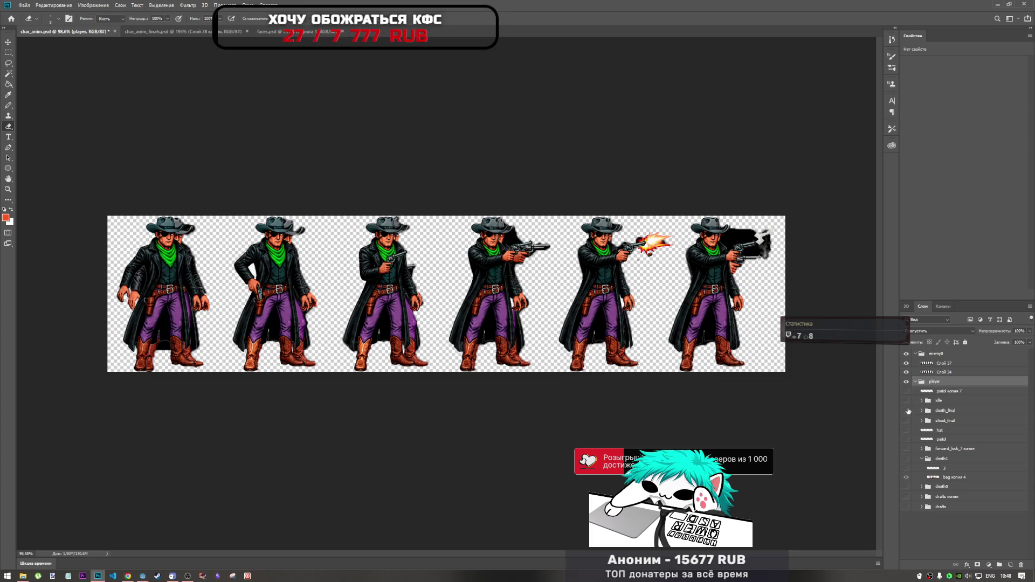
click(906, 401)
click(906, 382)
click(915, 381)
- Compare frames by toggling the Слой 37 overlay, then open the print_cowboys folder
click(931, 371)
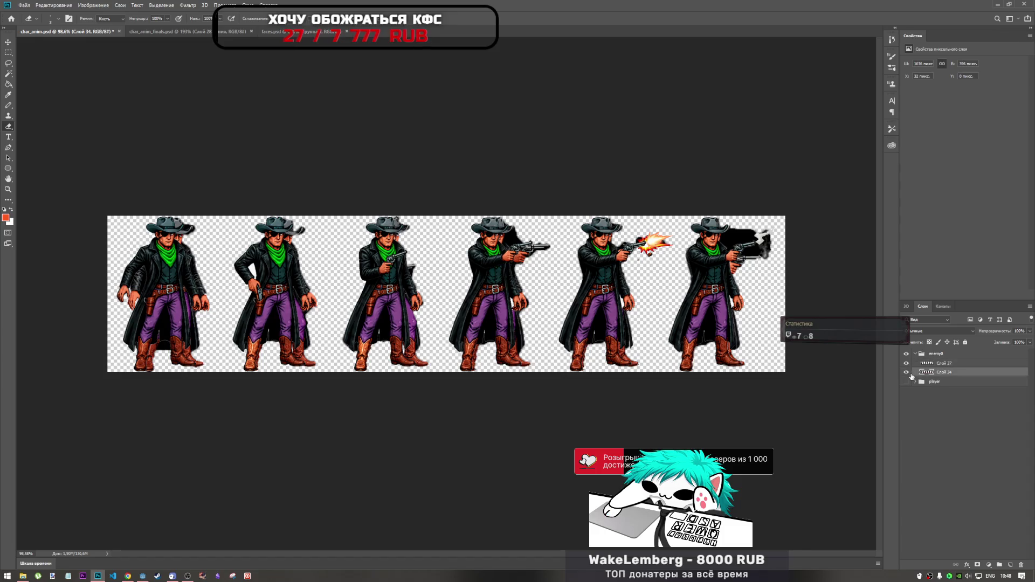
click(906, 363)
click(906, 363)
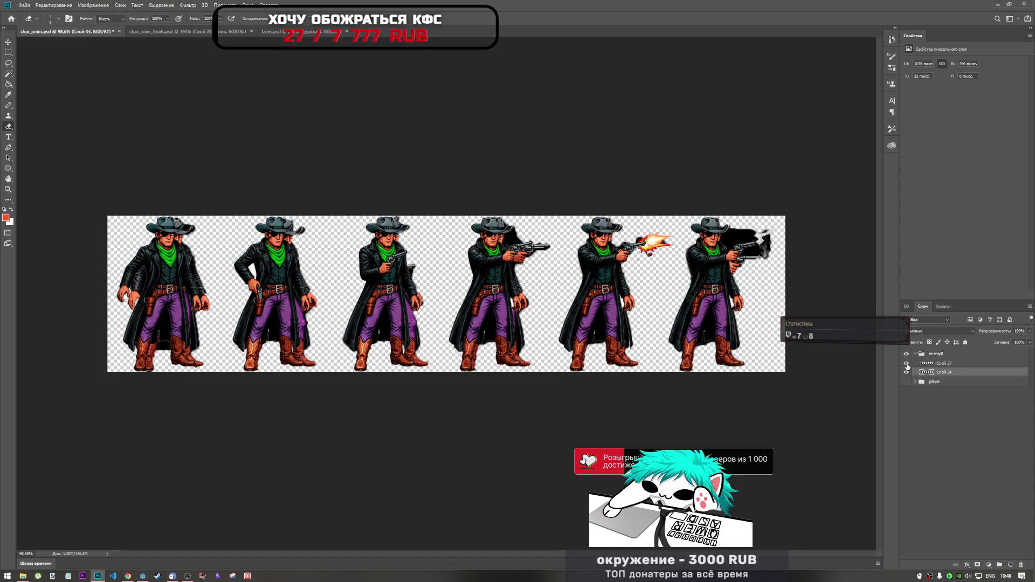
click(906, 364)
click(905, 364)
click(906, 364)
click(907, 365)
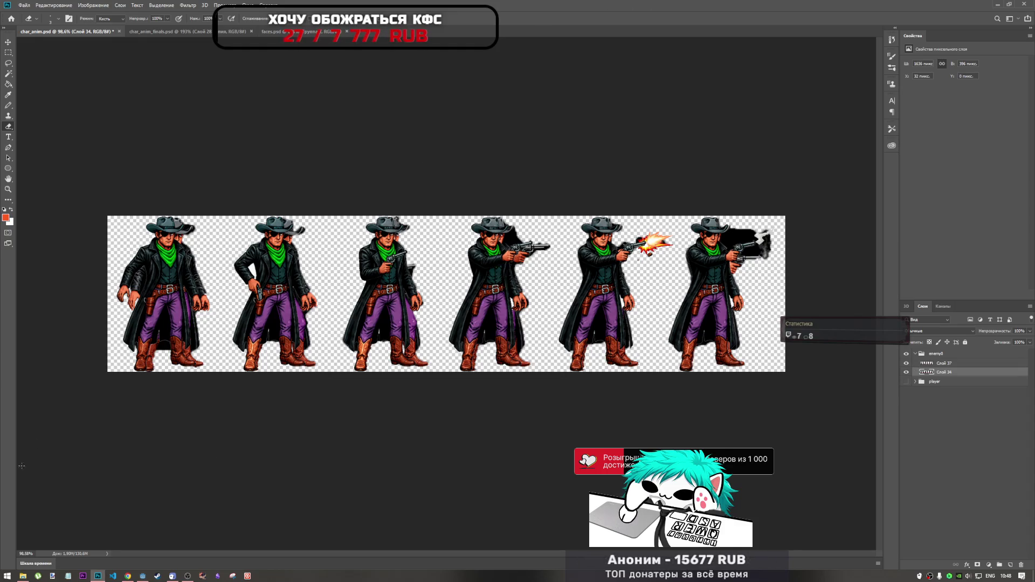
click(21, 576)
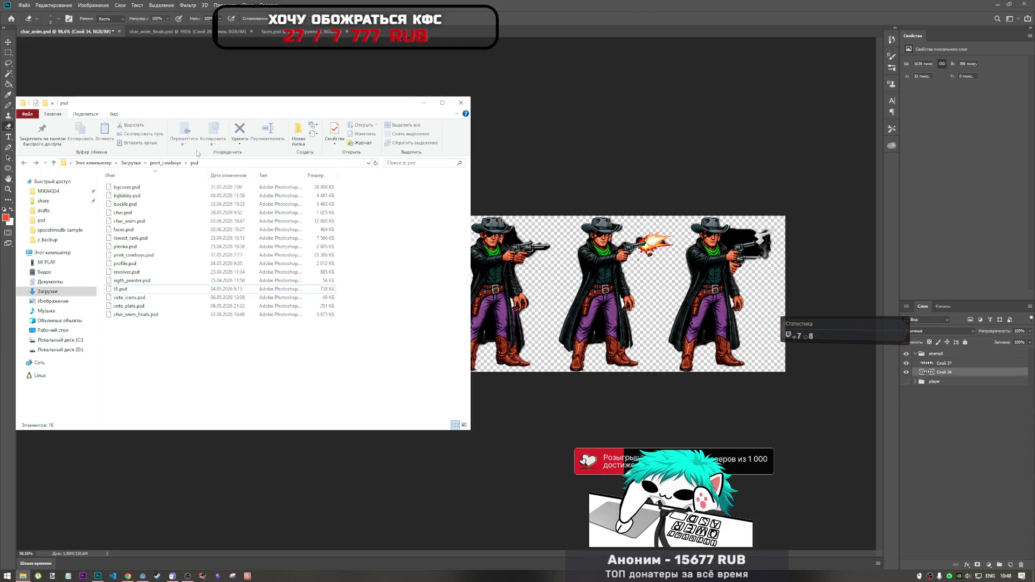
- Drag a ChatGPT Image PNG from Downloads into Photoshop as a new document
click(136, 164)
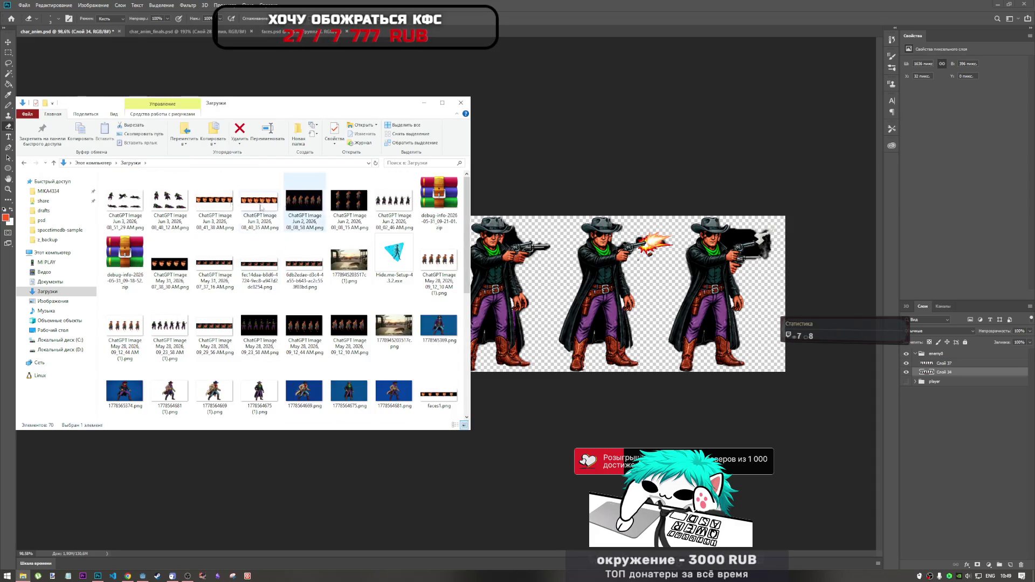
drag(166, 201, 583, 4)
click(328, 154)
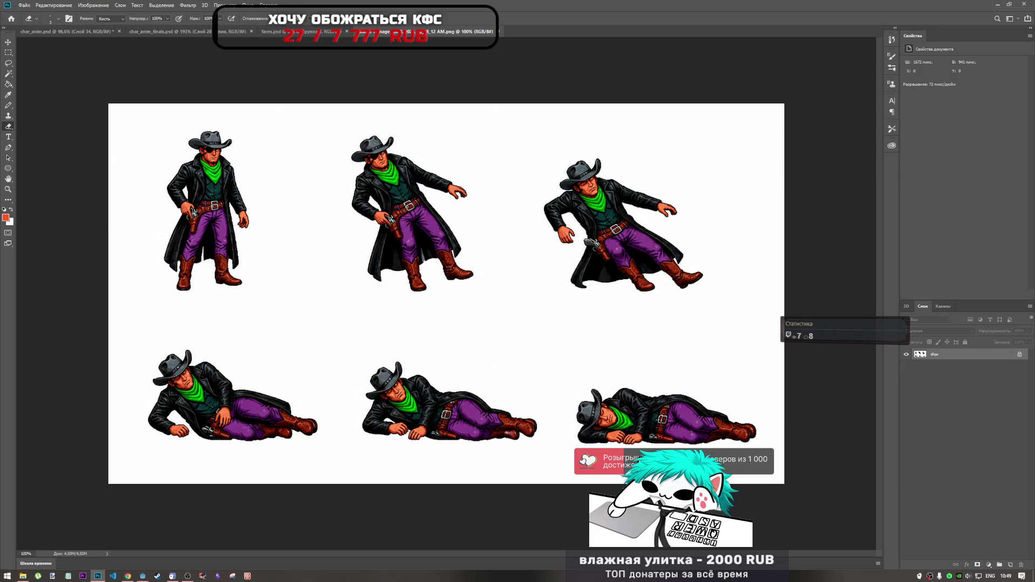
- Open the first ChatGPT Image PNG from Downloads, dismissing the missing-profile warning
click(26, 573)
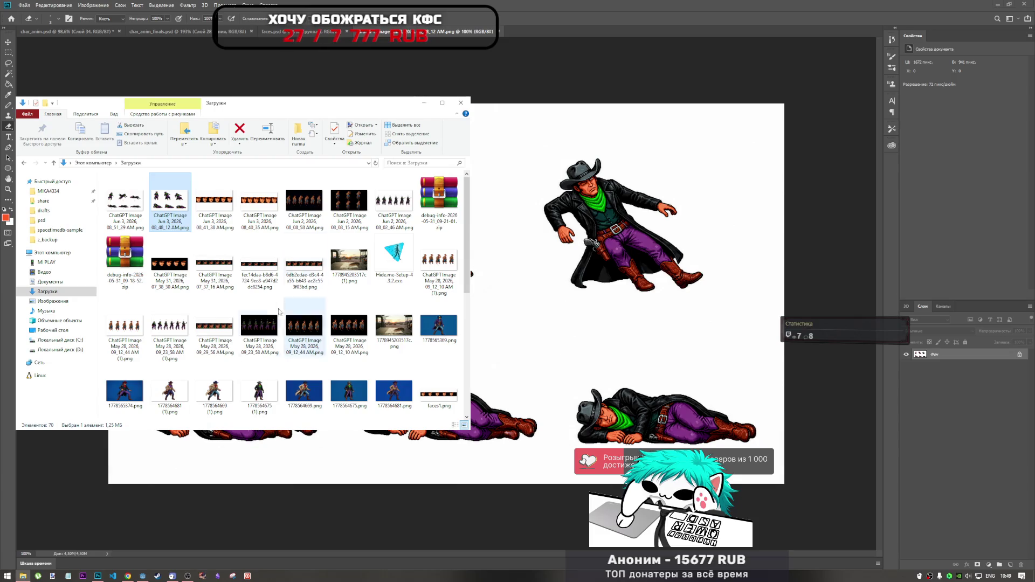
key(Left)
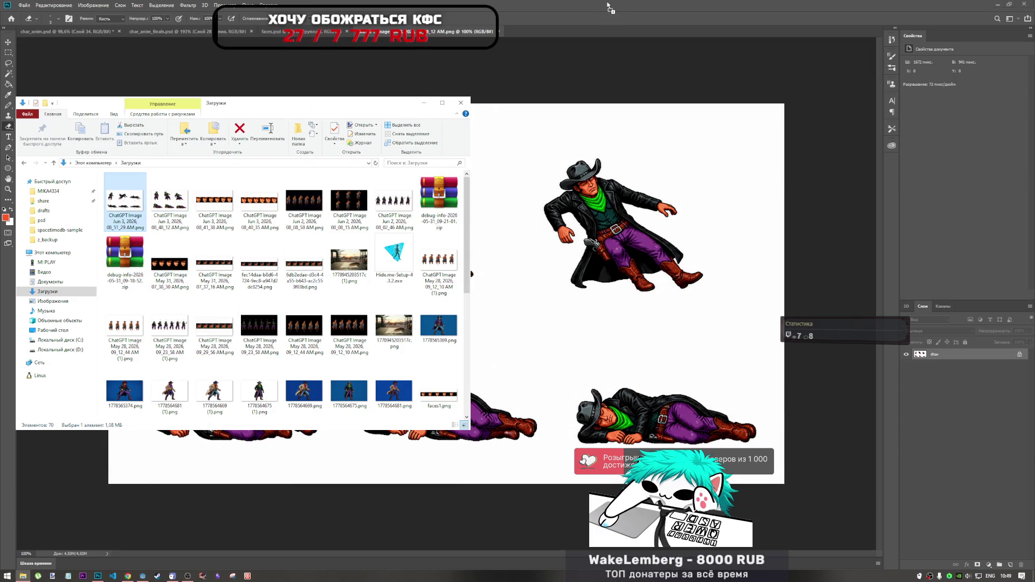
key(Return)
click(329, 153)
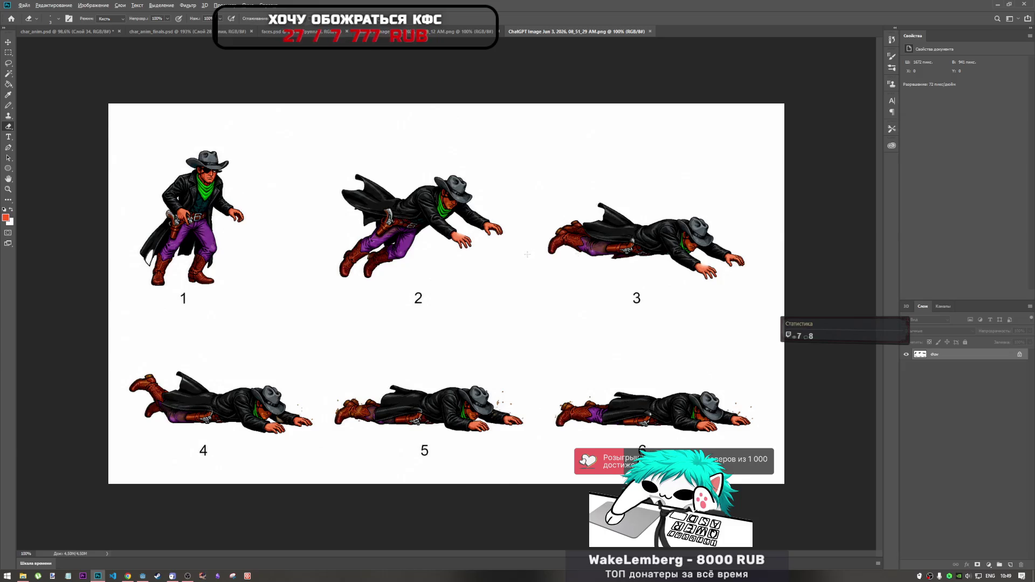
scroll(461, 240, up, 5)
scroll(477, 208, down, 5)
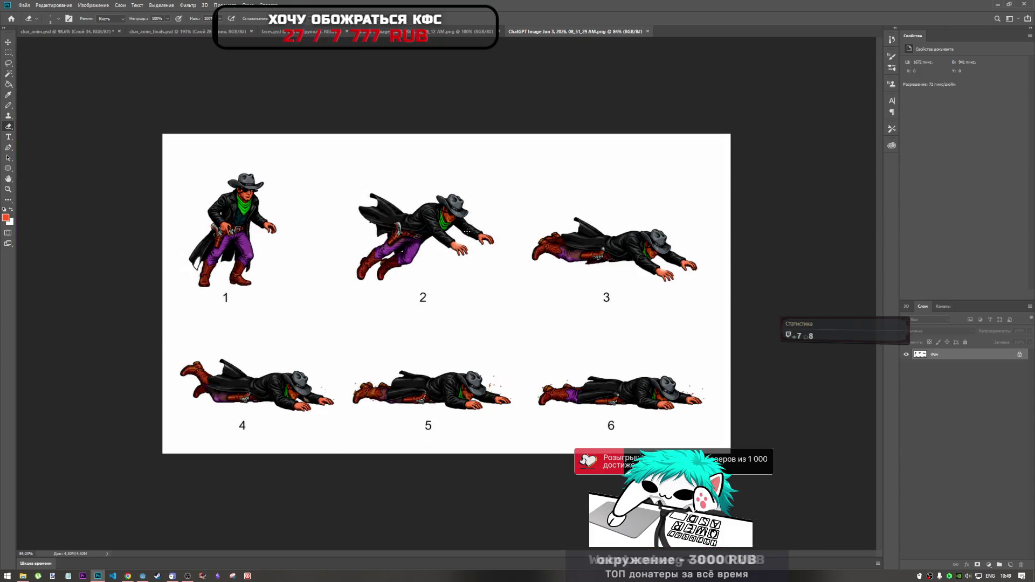
scroll(411, 336, up, 2)
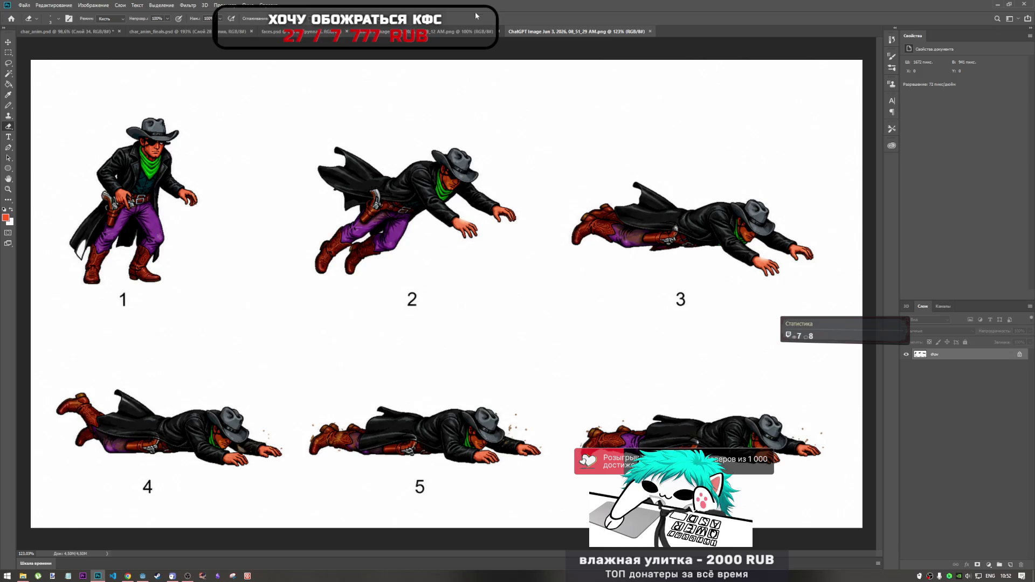
- Compare the falling and numbered cowboy sheets, then move through faces.psd to char_anim_finals.psd
click(458, 32)
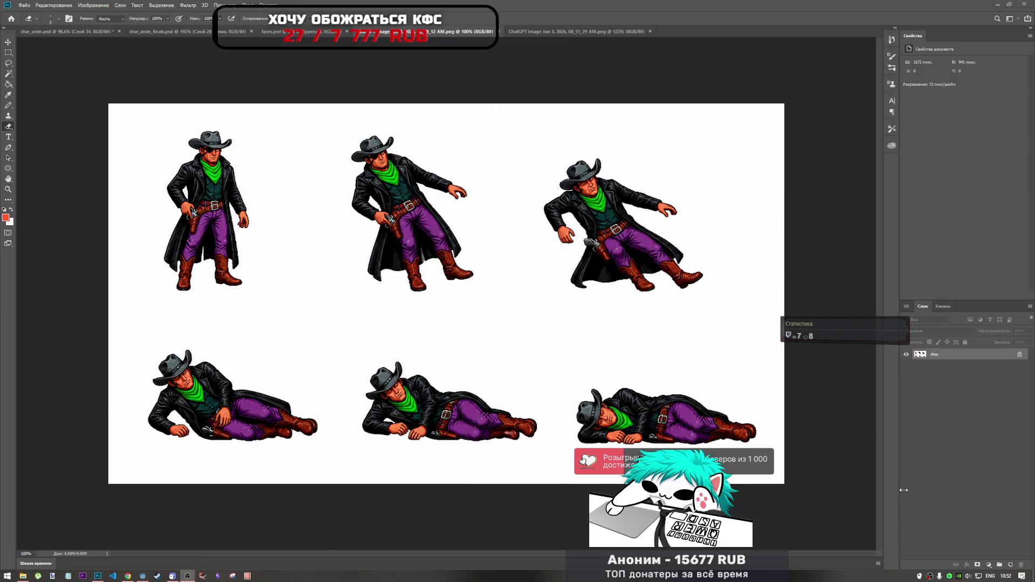
click(526, 31)
click(463, 32)
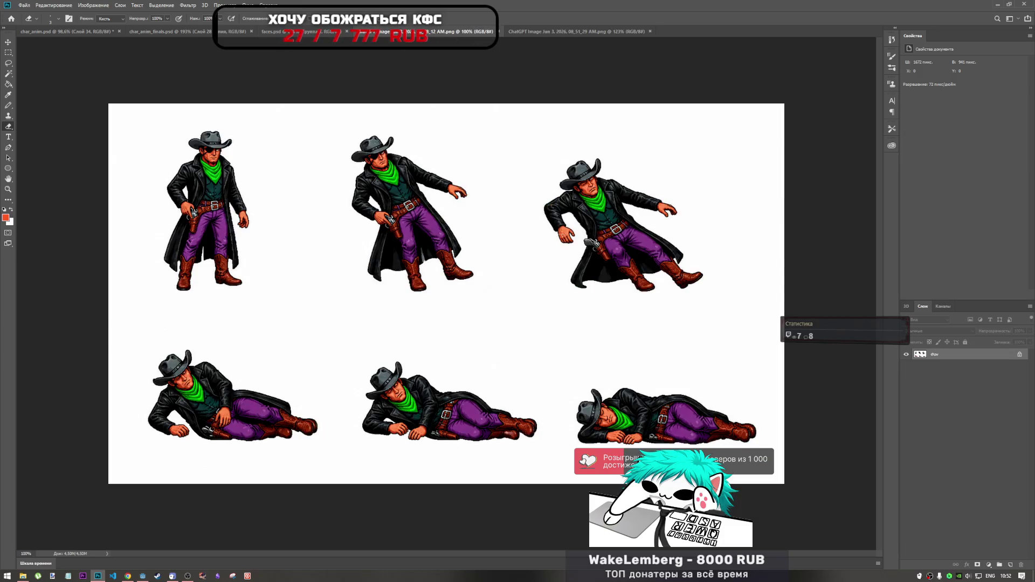
key(ctrl+Tab)
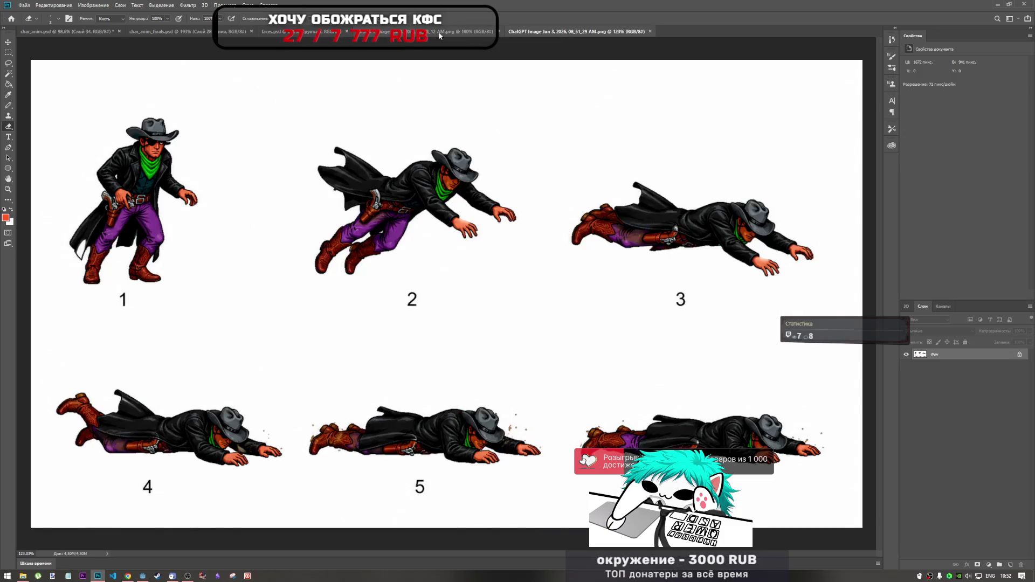
click(439, 33)
click(291, 32)
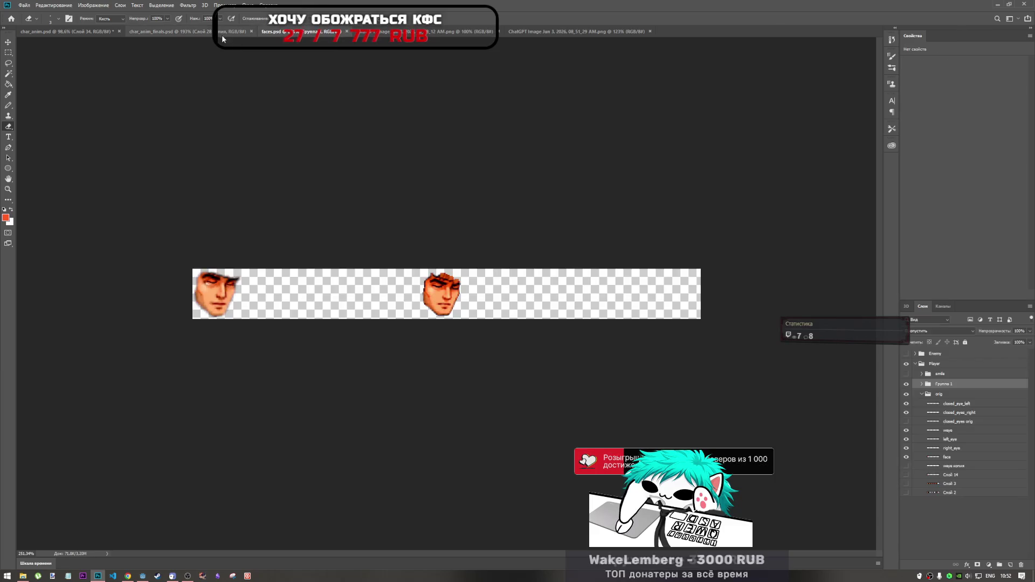
click(221, 33)
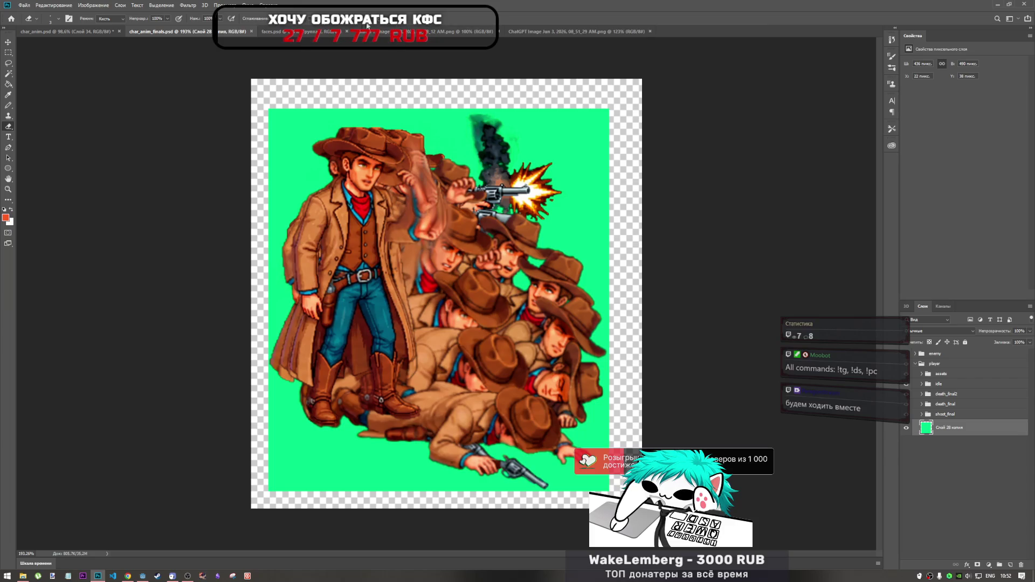
- In char_anim.psd, compare the sprite layers, select Слой 37 and return to the Eraser
click(79, 34)
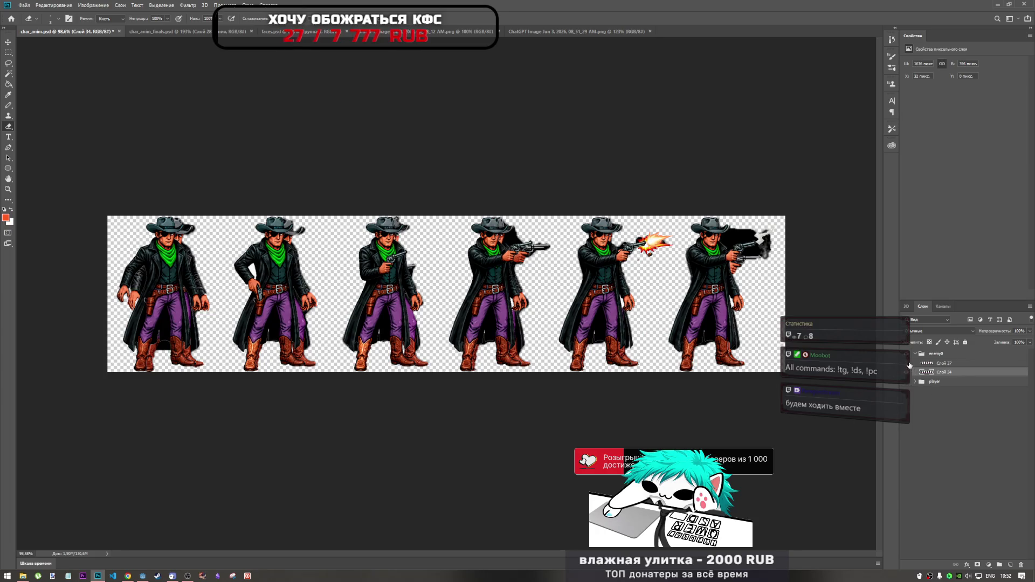
click(907, 363)
click(907, 363)
click(907, 372)
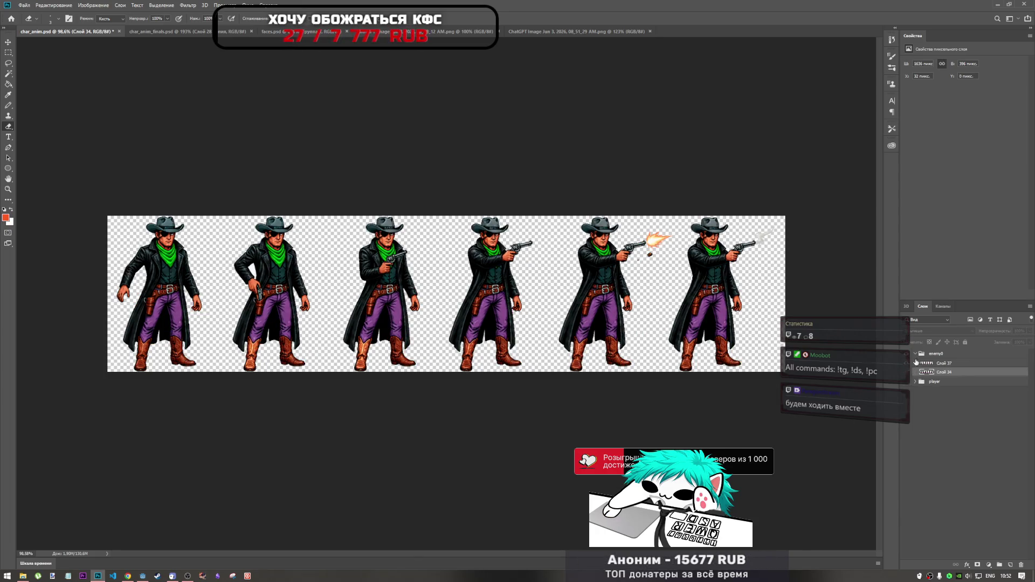
click(922, 364)
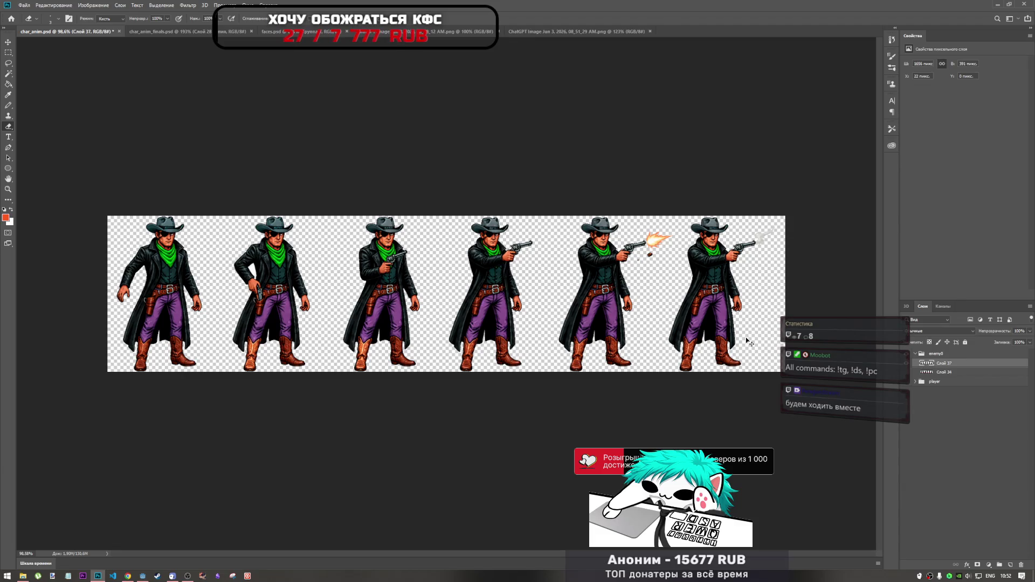
key(ctrl+t)
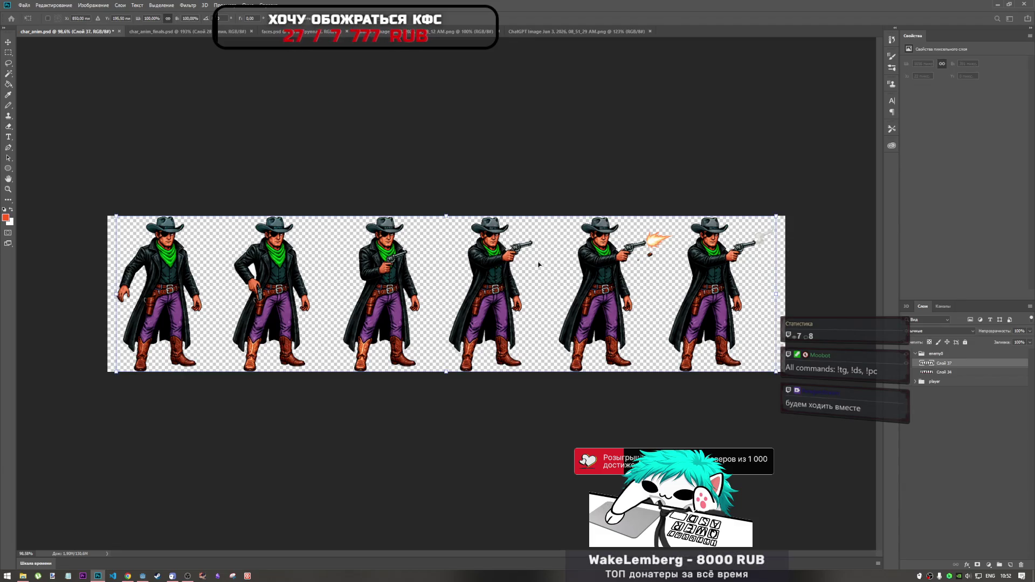
key(Return)
key(e)
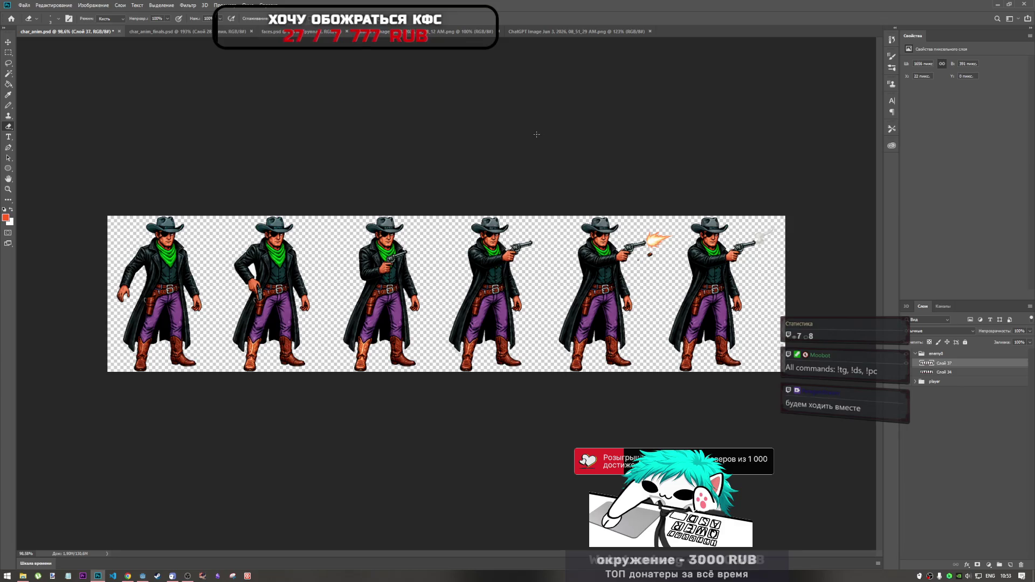
- Move through faces.psd, char_anim.psd and char_anim_finals.psd to the six-pose ChatGPT Image sheet
click(267, 32)
click(219, 32)
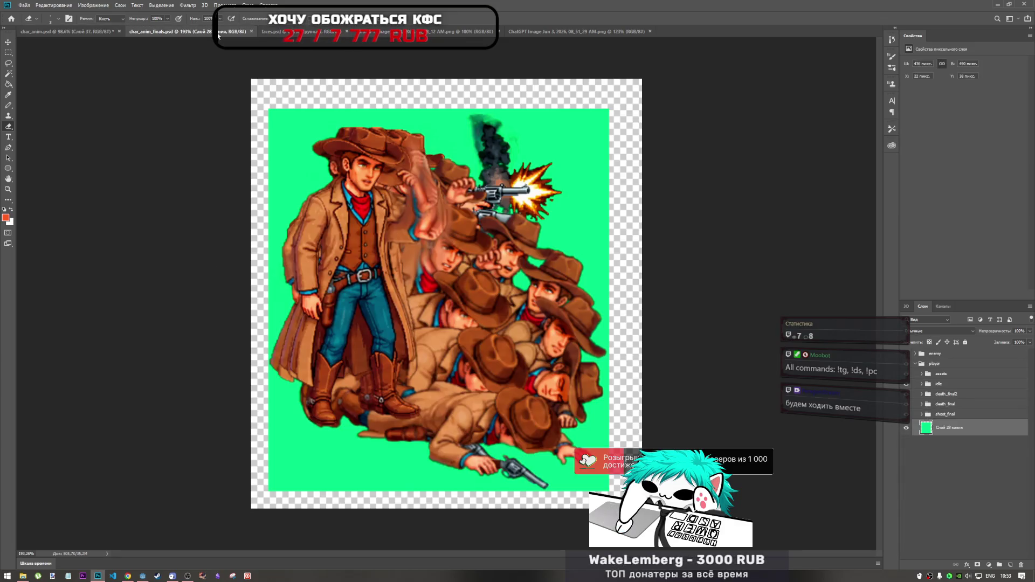
click(313, 32)
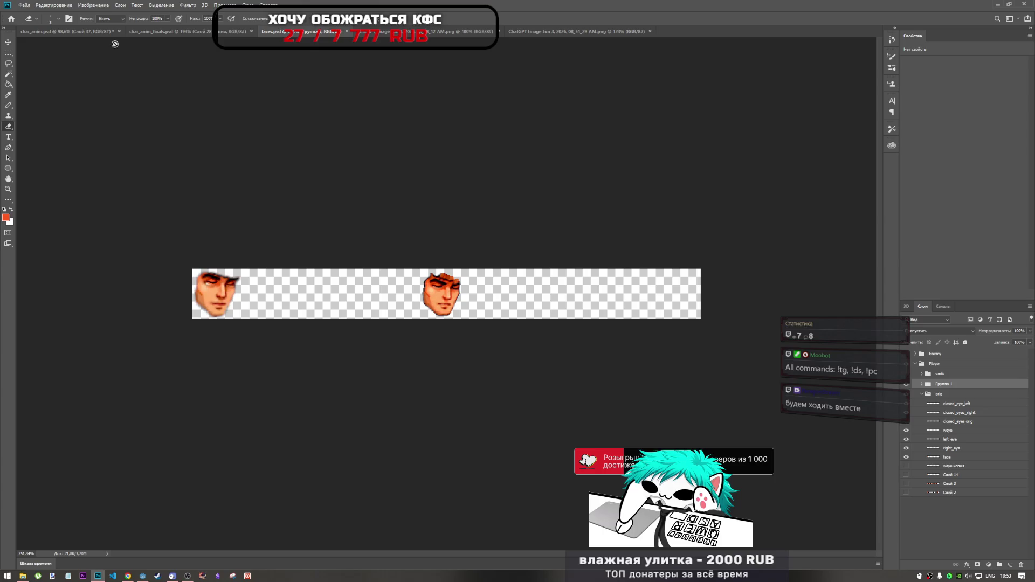
click(152, 31)
key(ctrl+Tab)
click(95, 33)
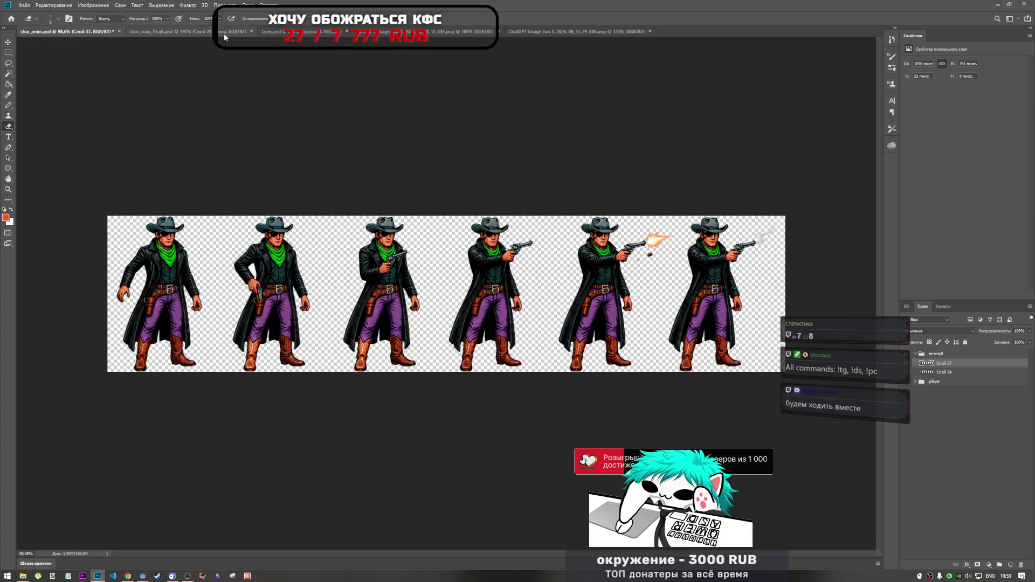
click(245, 31)
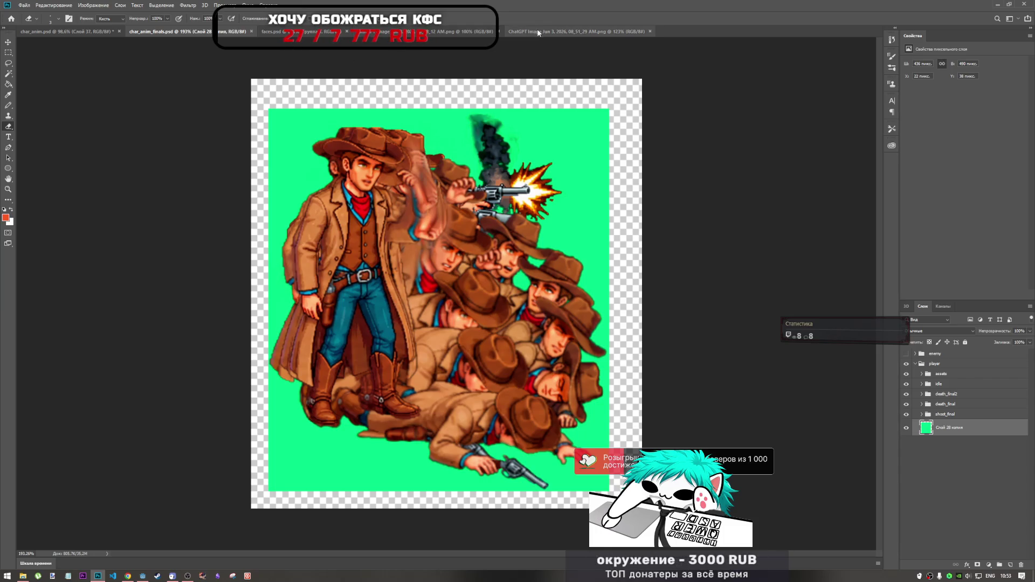
click(453, 31)
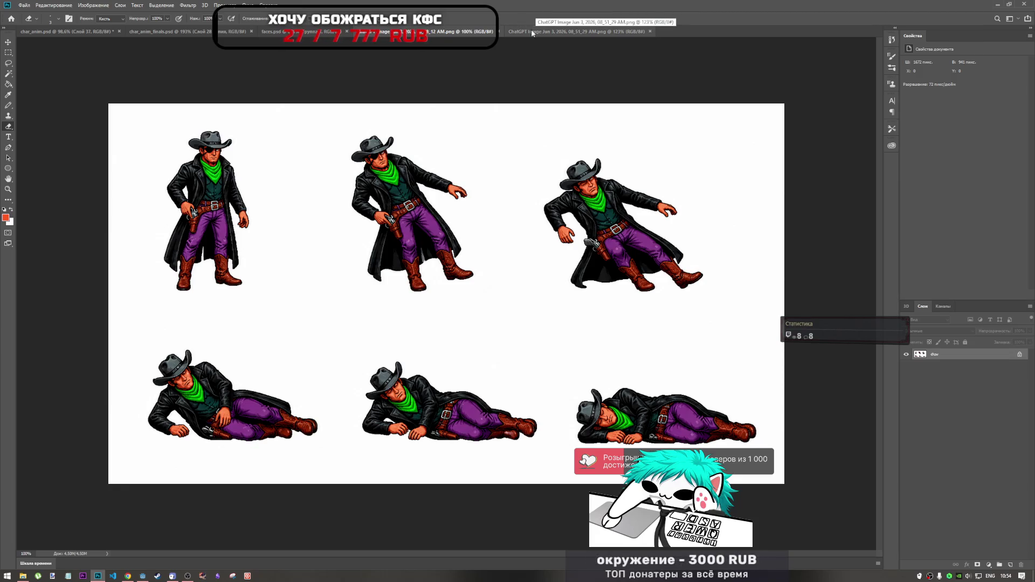
- Save char_anim.psd, then return to char_anim_finals.psd
click(271, 31)
click(232, 31)
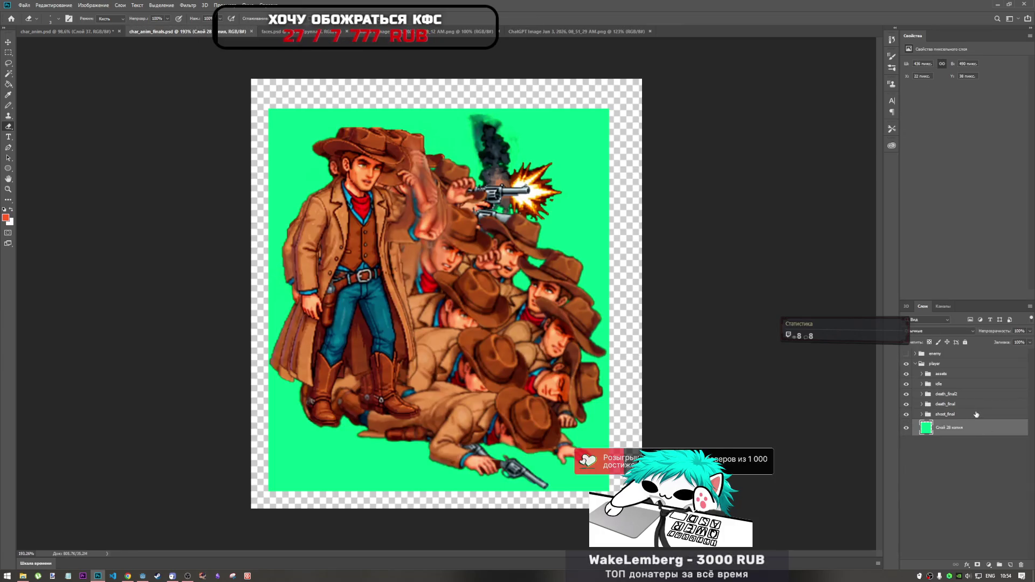
click(106, 32)
key(ctrl+s)
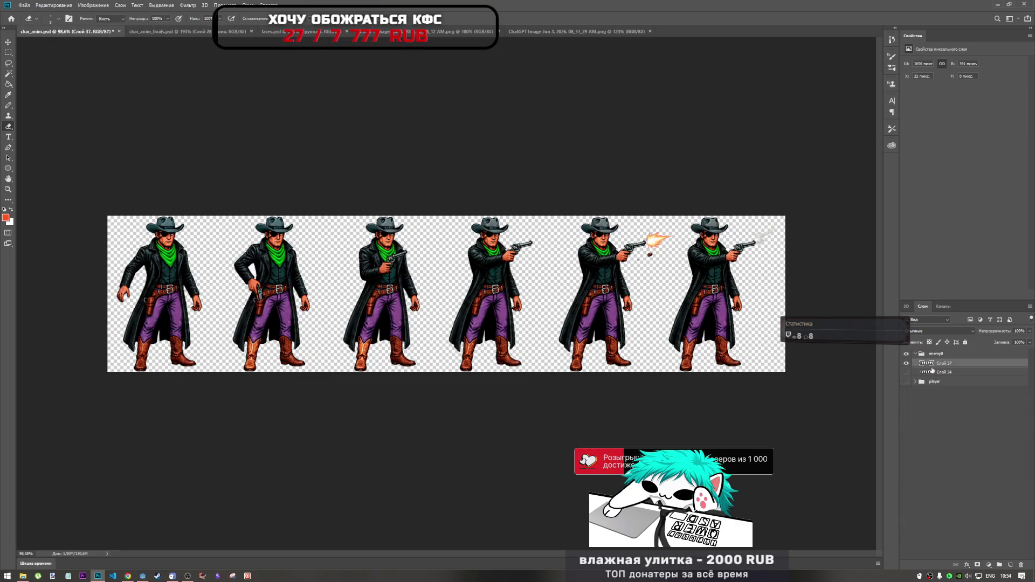
click(301, 33)
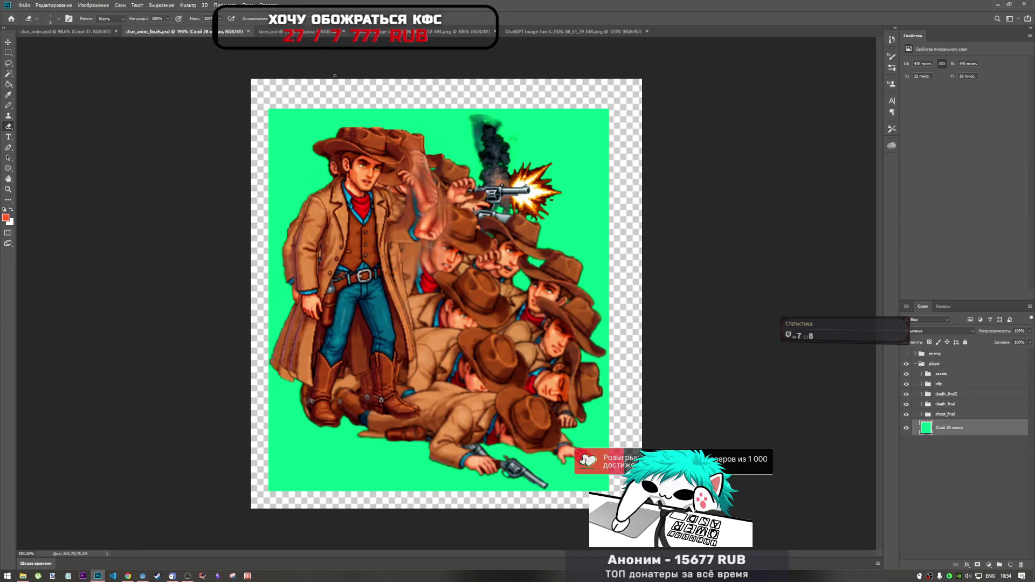
- Browse the player, idle, death_final and shoot_final layer groups, expanding and collapsing shoot_final
key(alt+bracketright)
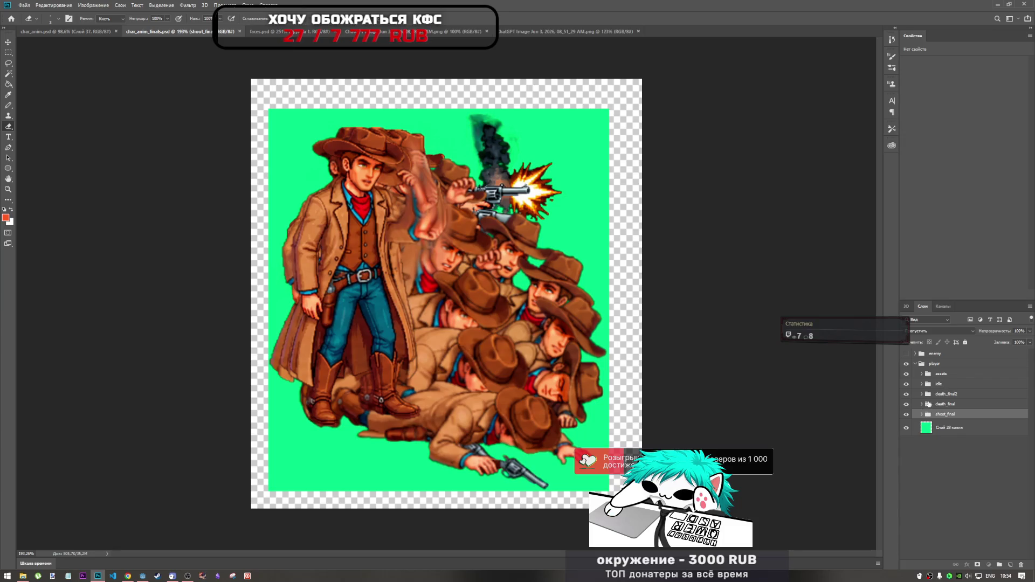
key(alt+bracketright)
click(954, 383)
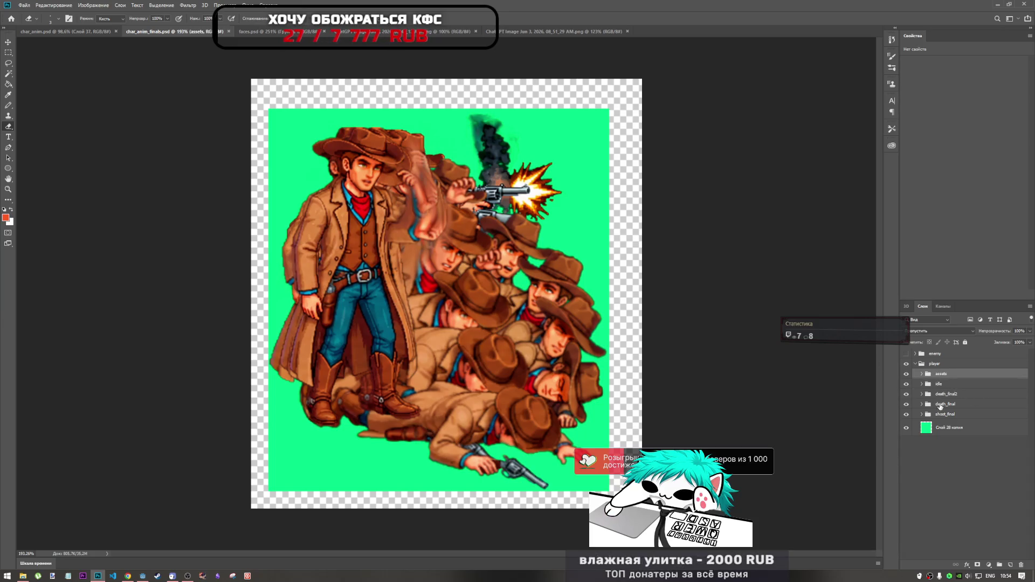
click(952, 395)
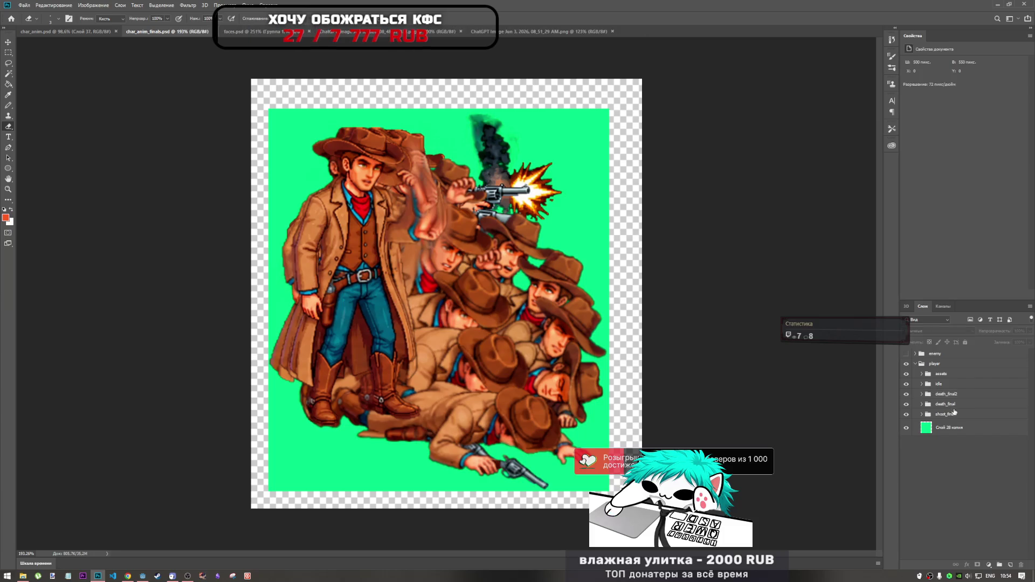
click(953, 404)
click(952, 415)
click(934, 364)
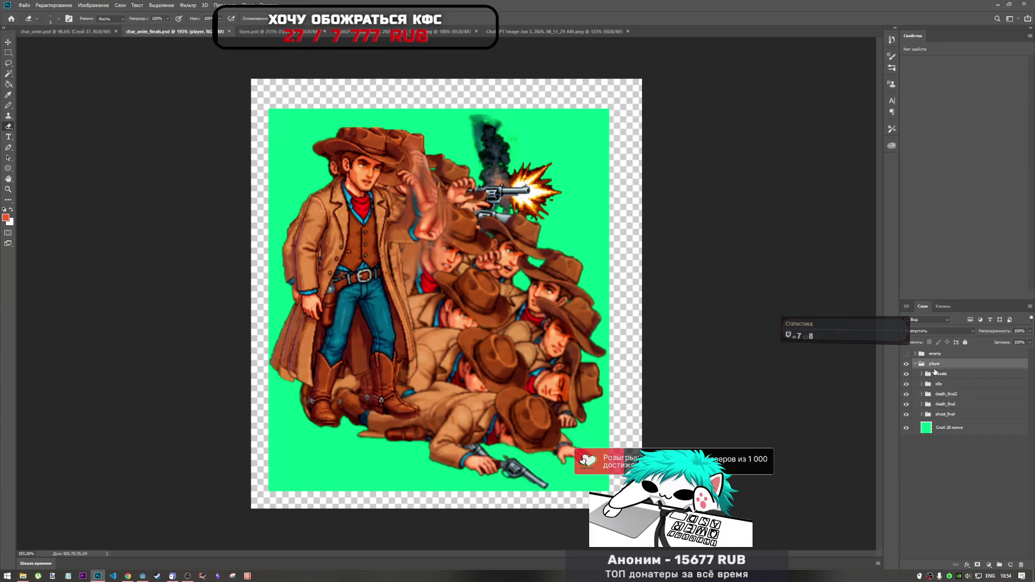
click(923, 415)
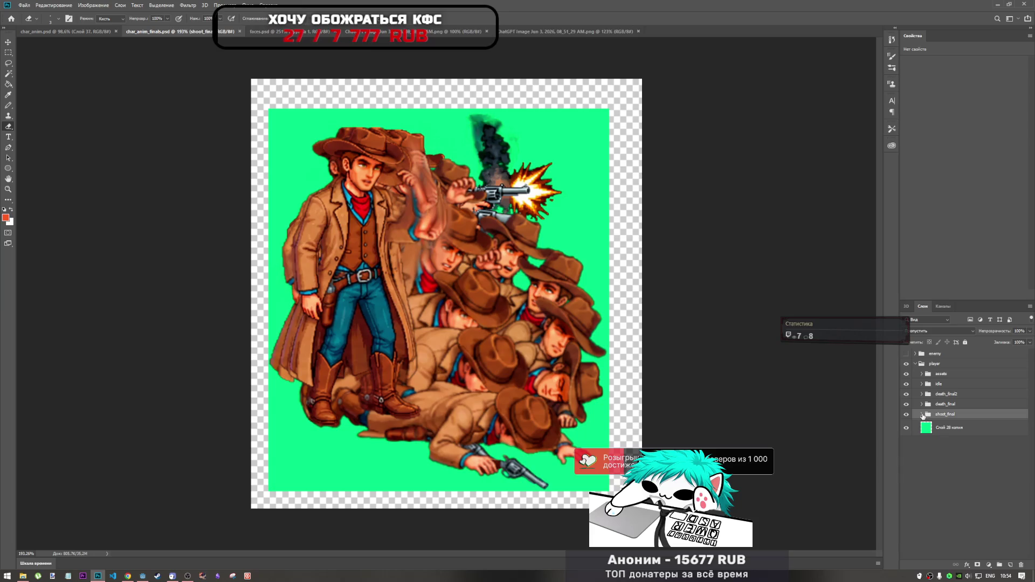
click(921, 414)
click(922, 415)
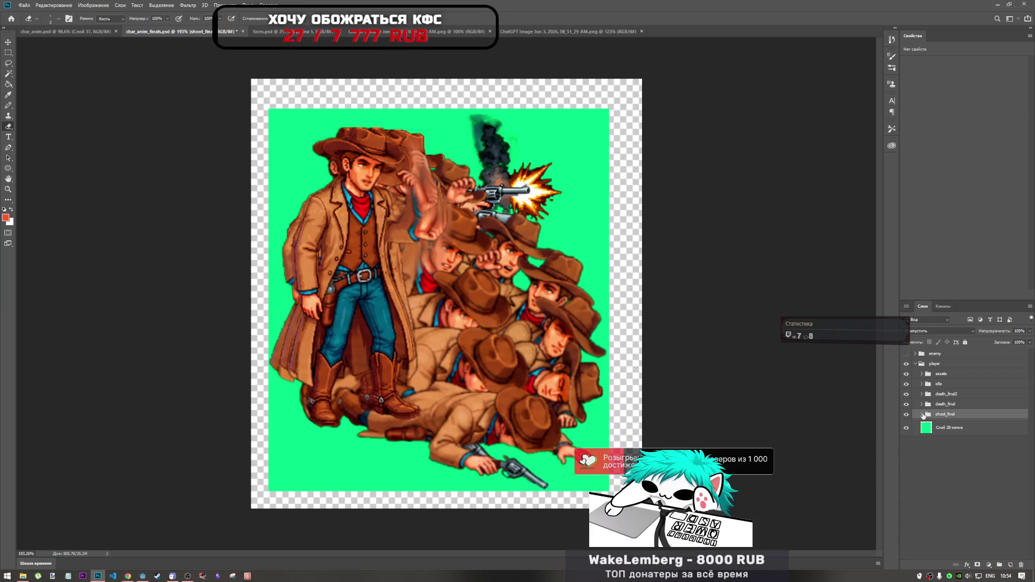
- Briefly show the enemy group, then select the green background layer and open its options
click(906, 355)
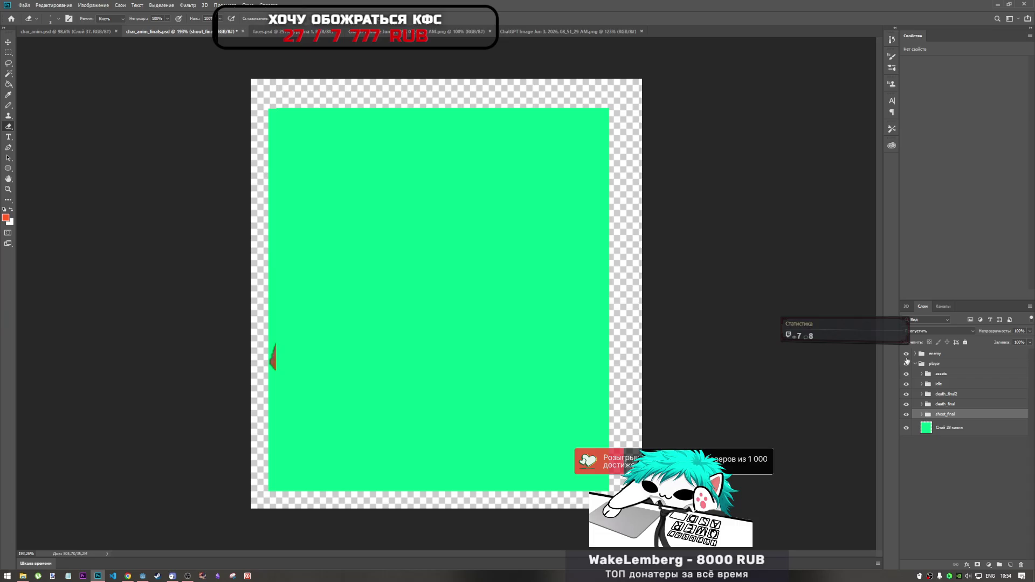
click(905, 354)
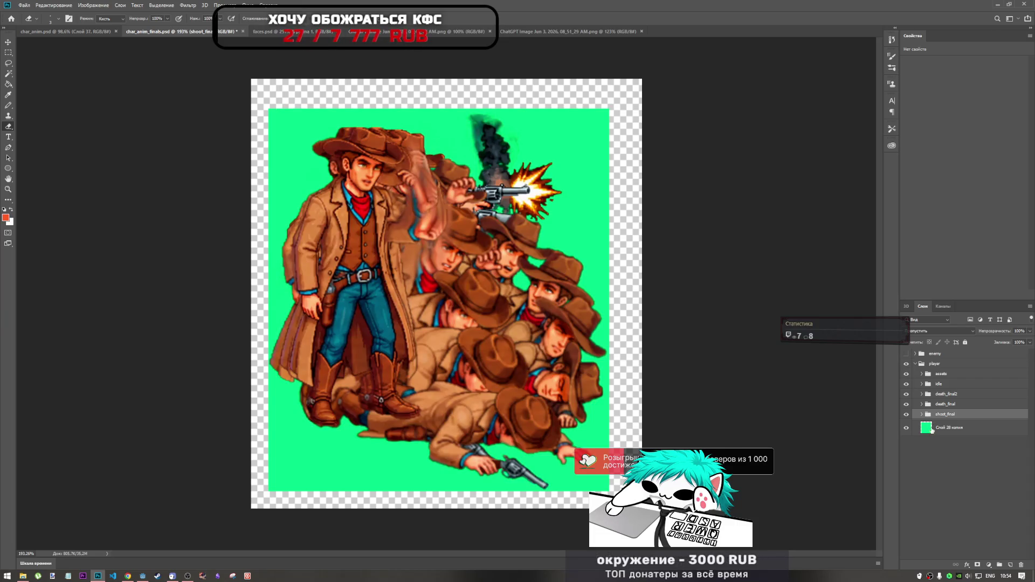
click(930, 427)
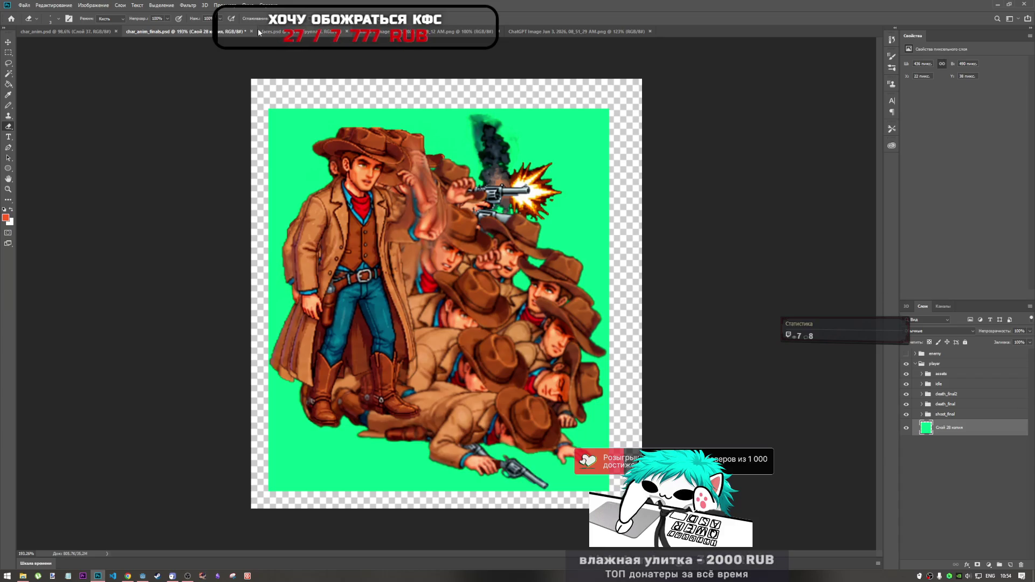
right_click(925, 430)
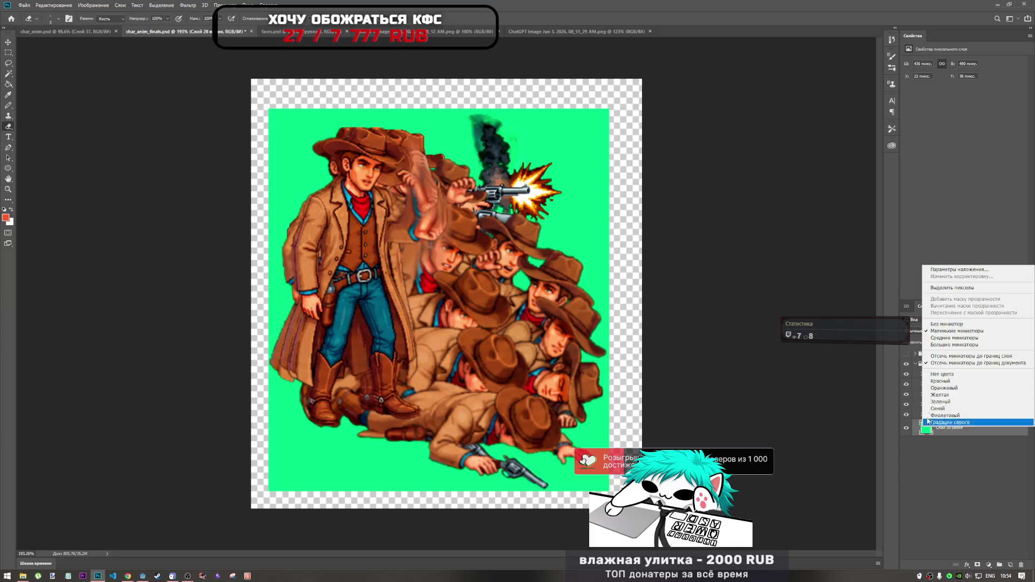
- Select the green layer's pixels and rotate the canvas view about -32° before resetting it
click(948, 288)
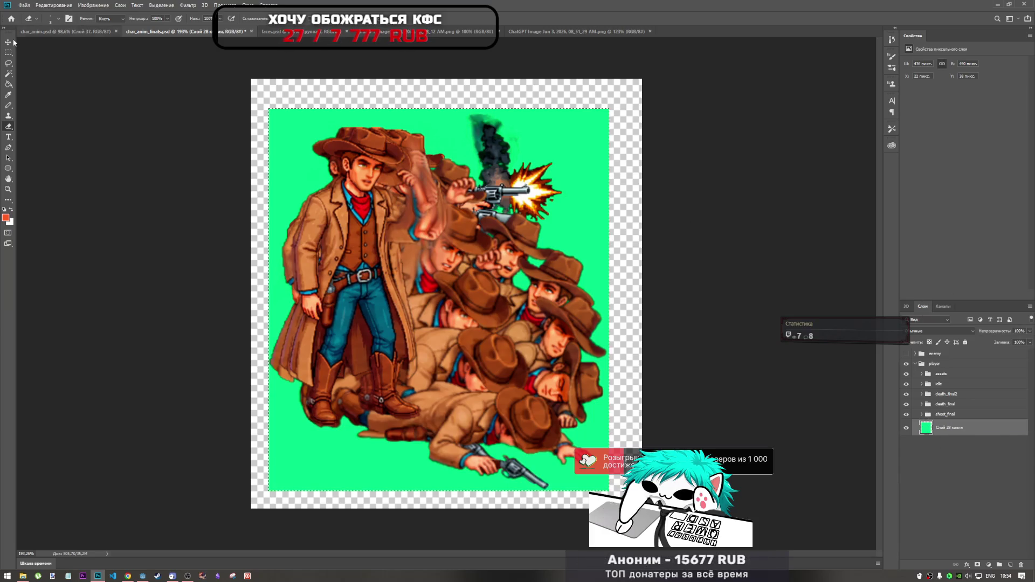
click(93, 5)
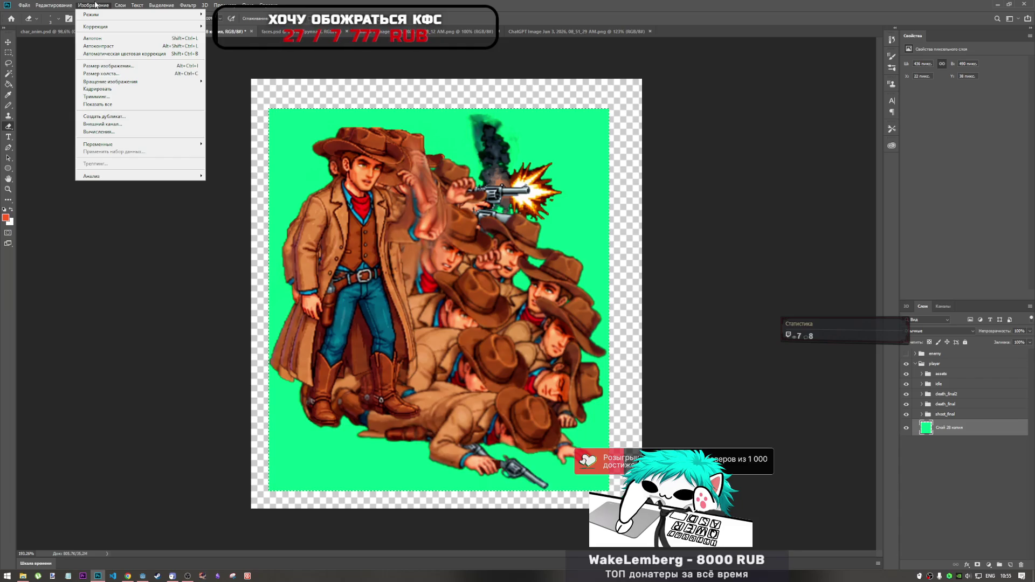
click(94, 6)
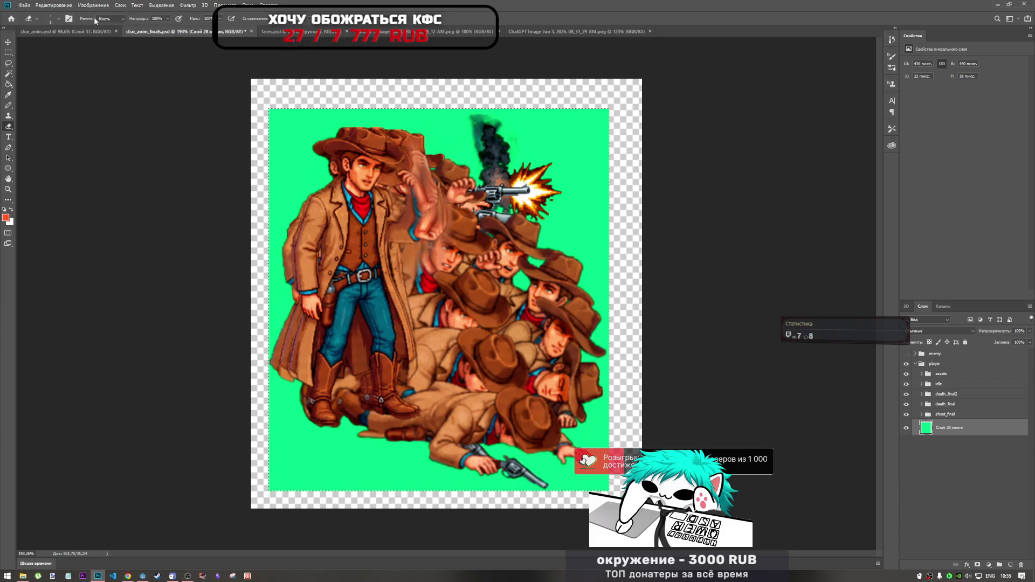
key(r)
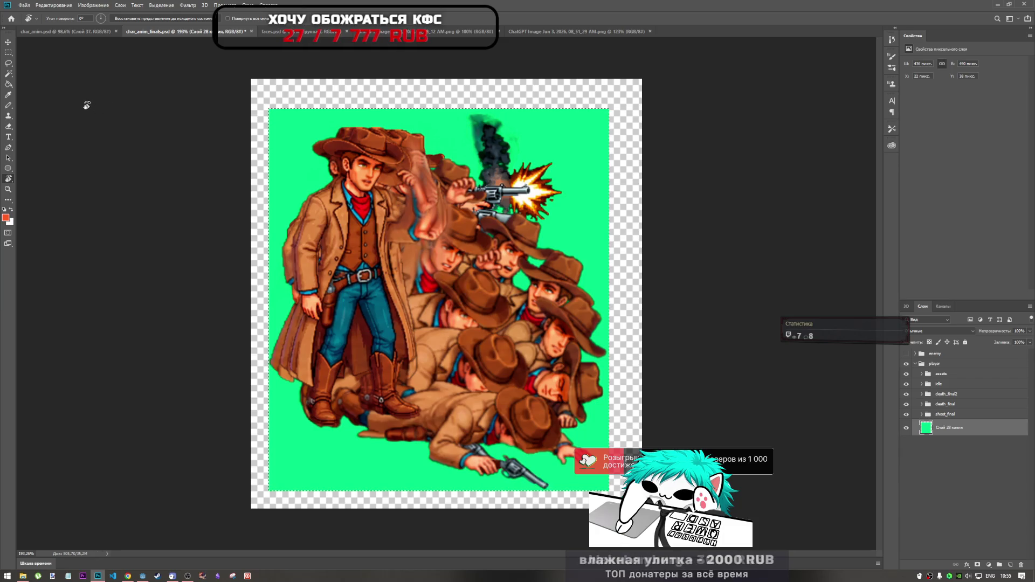
mouse_move(86, 104)
mouse_down()
mouse_move(134, 352)
mouse_move(223, 368)
mouse_up()
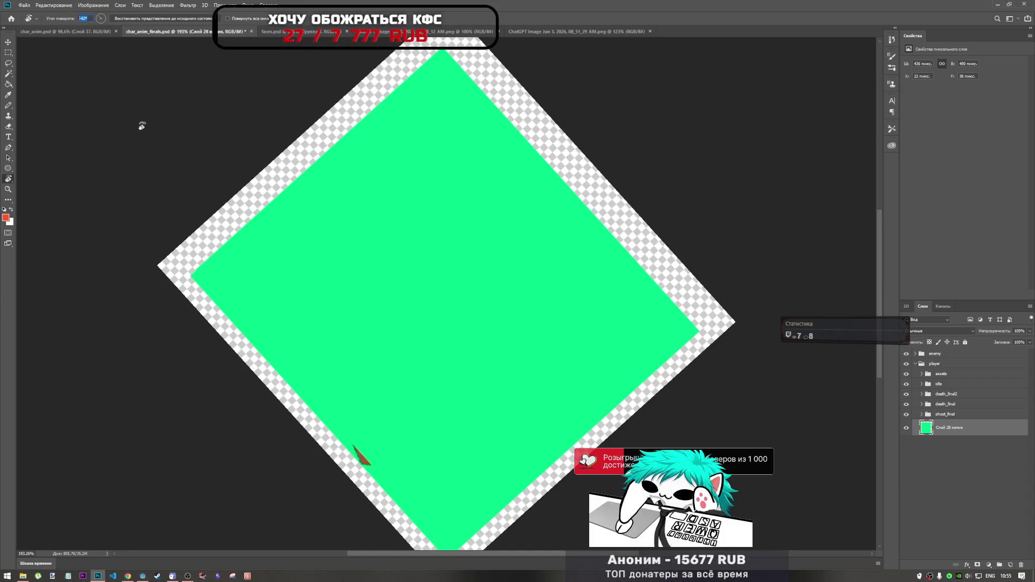
key(Escape)
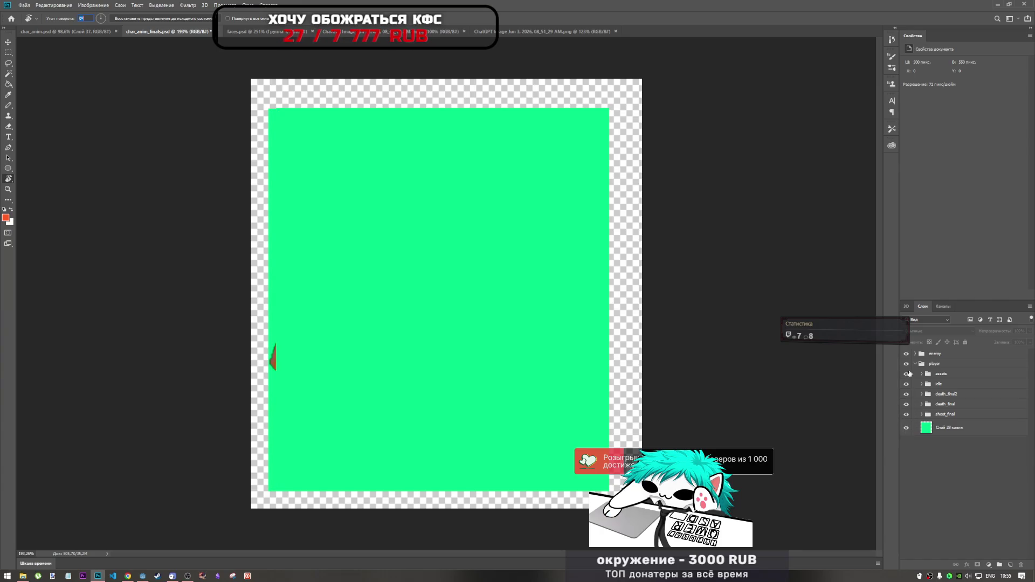
- Hide the enemy group and load a selection from the green layer's pixels
click(906, 356)
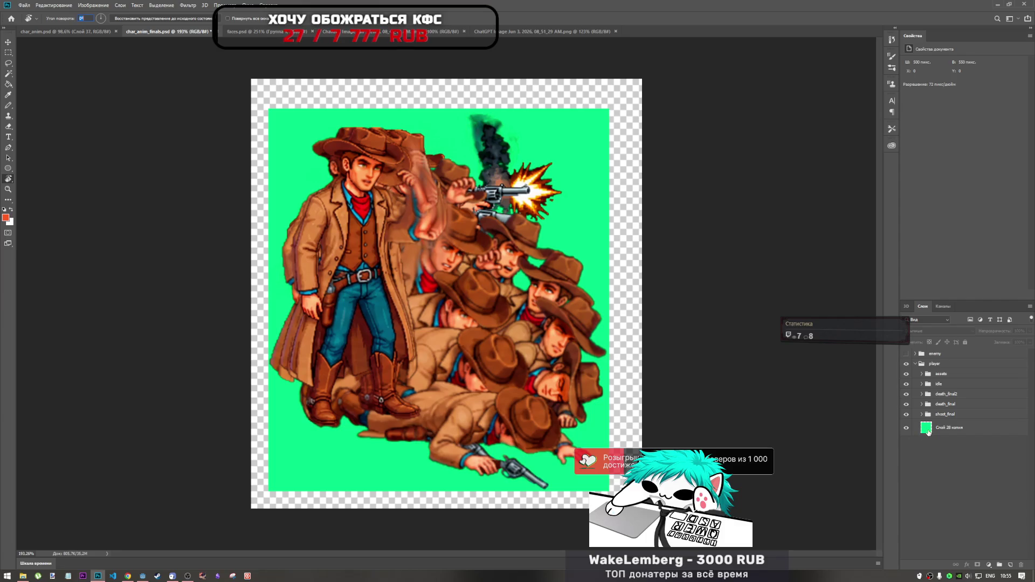
right_click(926, 429)
click(952, 290)
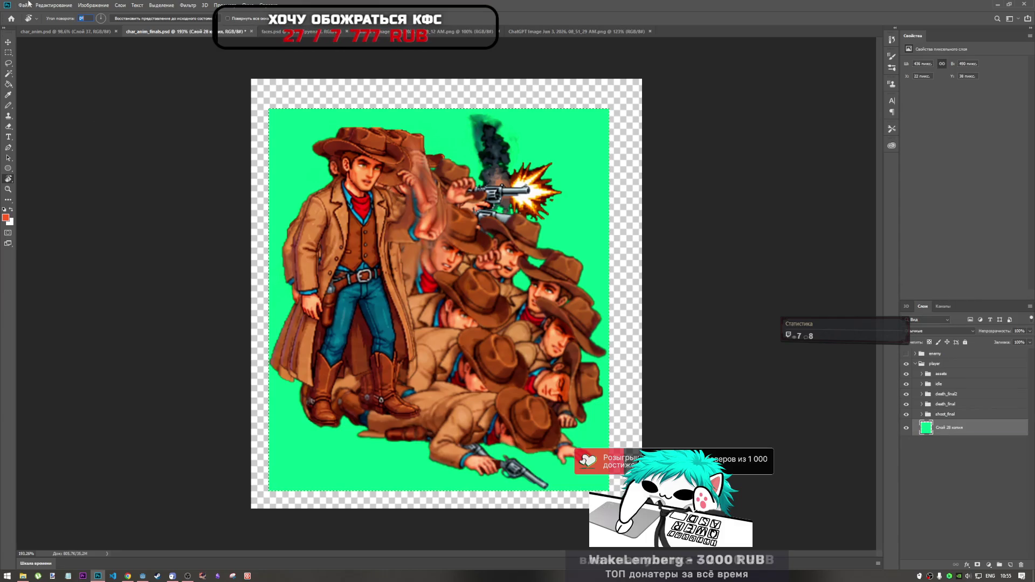
click(70, 8)
click(6, 73)
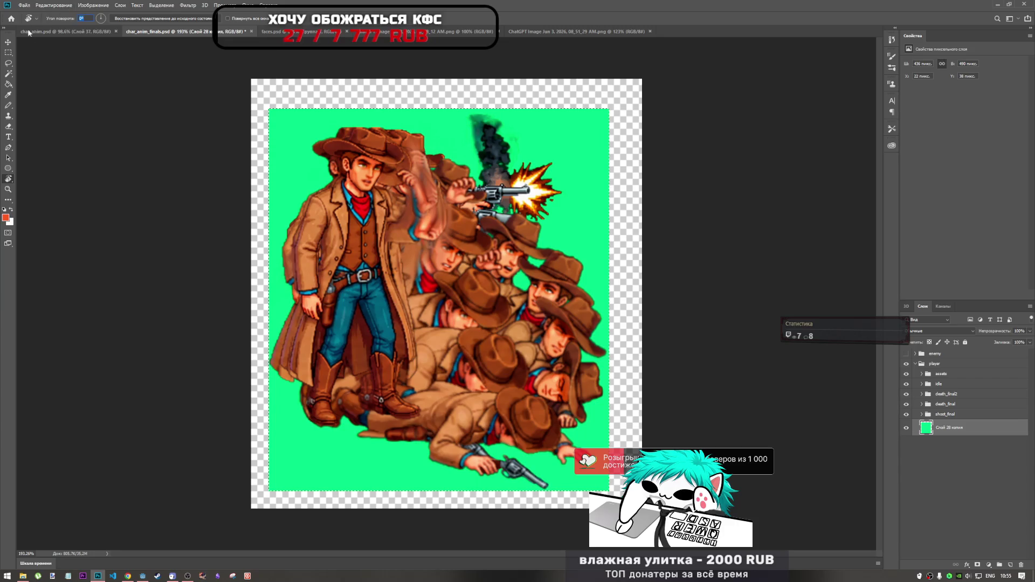
- Switch to the Hand tool, then to the Rectangular Marquee tool
click(8, 180)
click(41, 179)
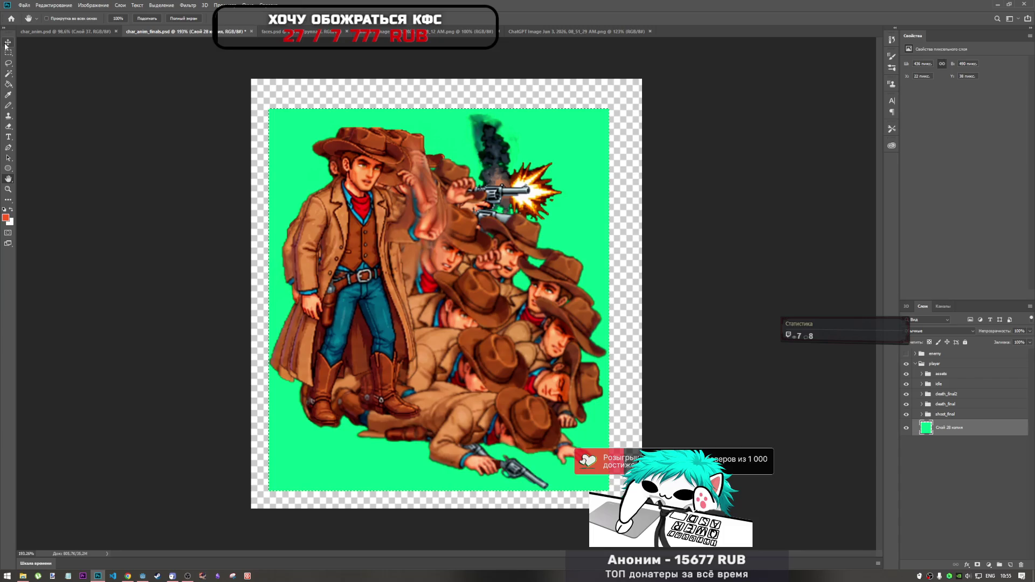
right_click(8, 180)
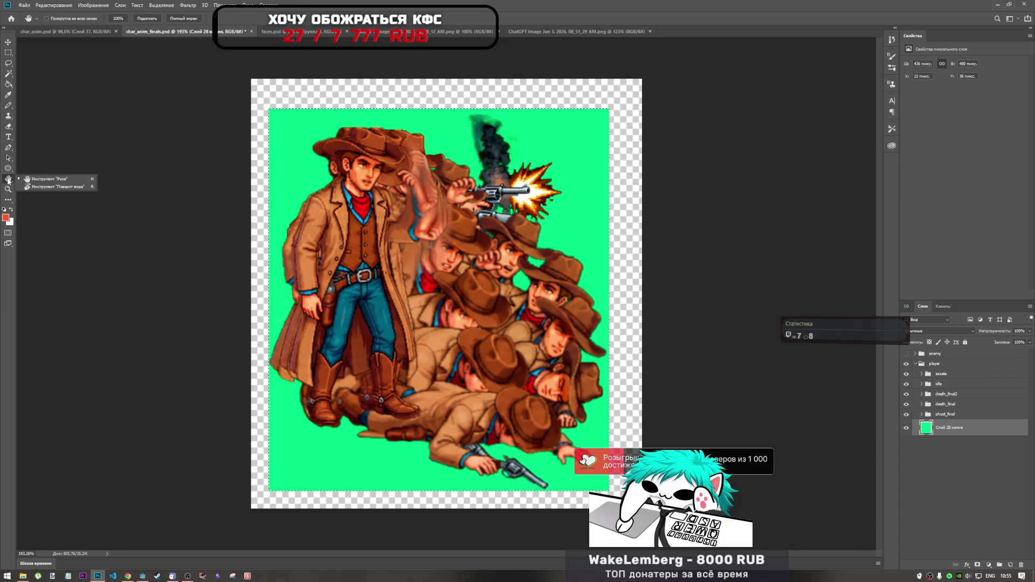
click(8, 180)
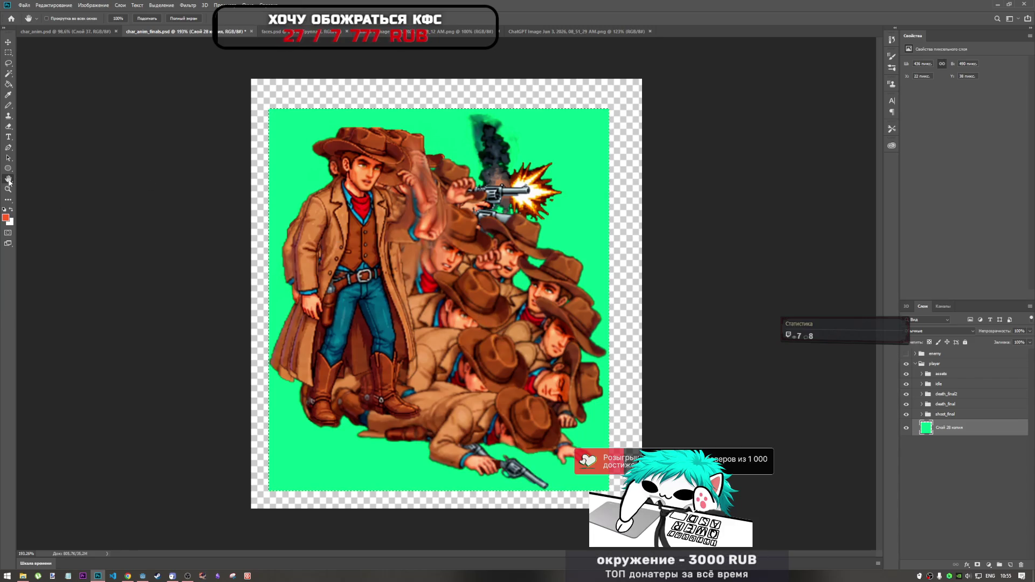
click(8, 53)
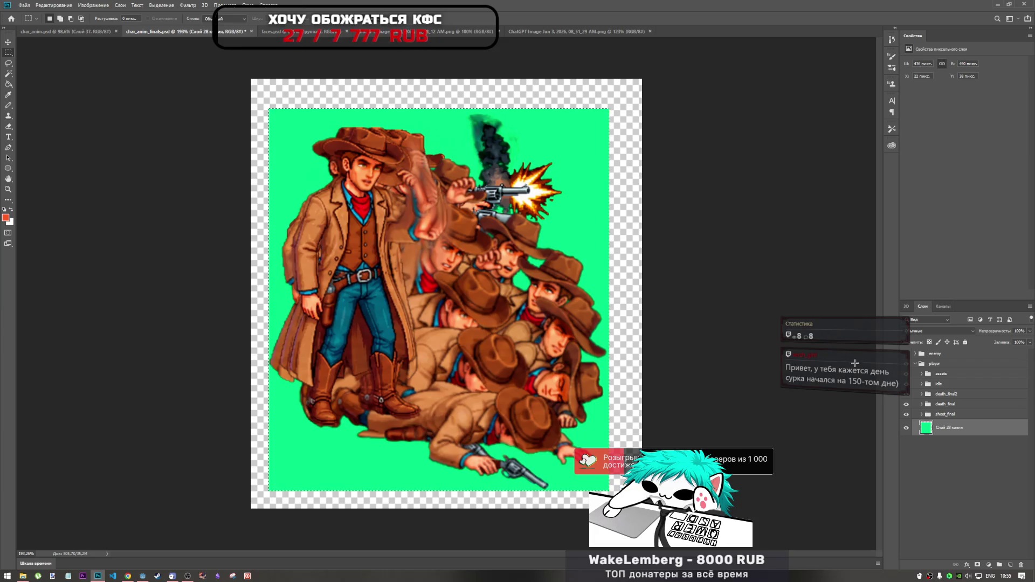
- Crop the canvas to the green rectangle selection with Image > Crop
click(57, 7)
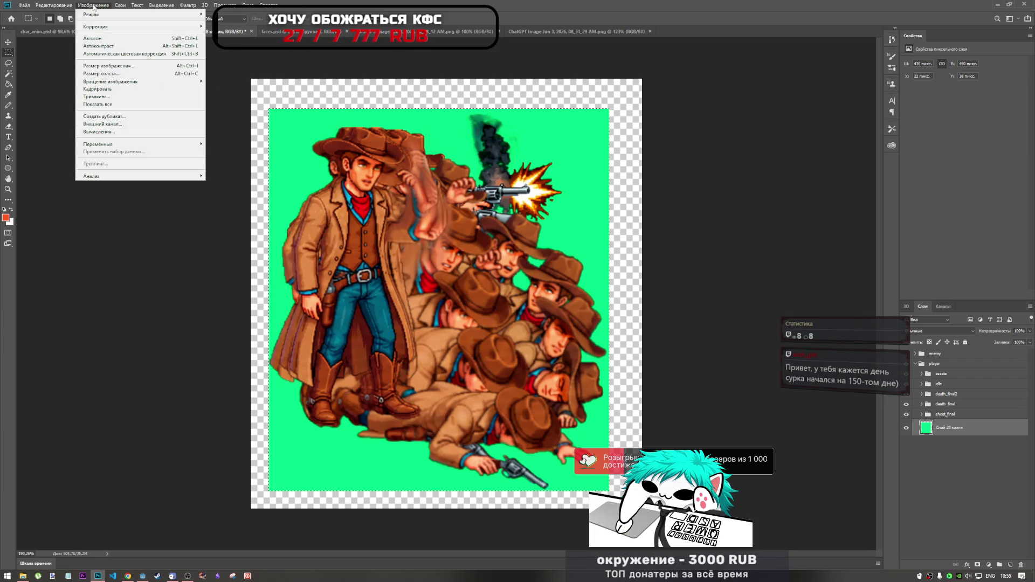
click(92, 5)
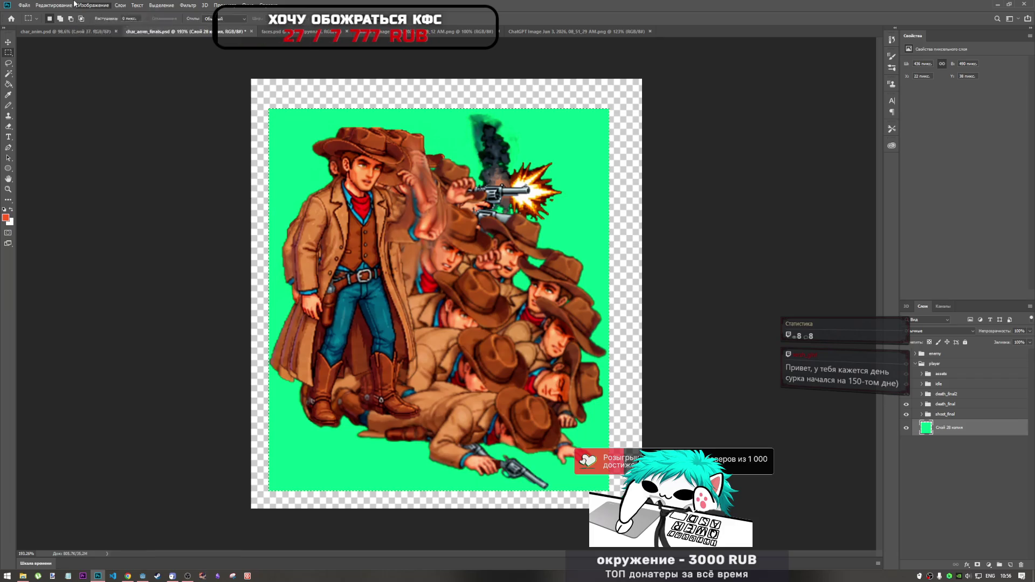
click(75, 5)
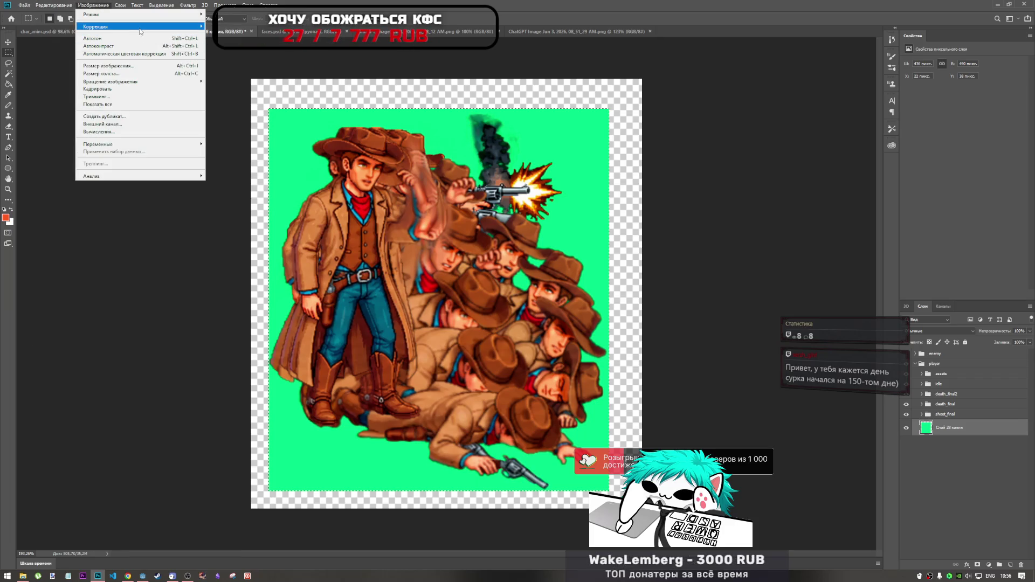
mouse_move(138, 31)
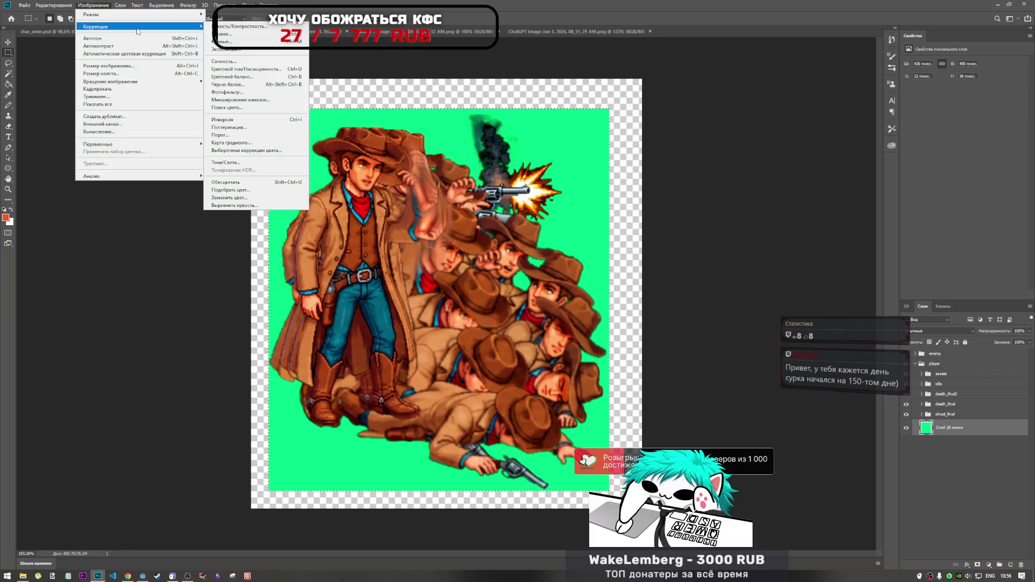
click(120, 89)
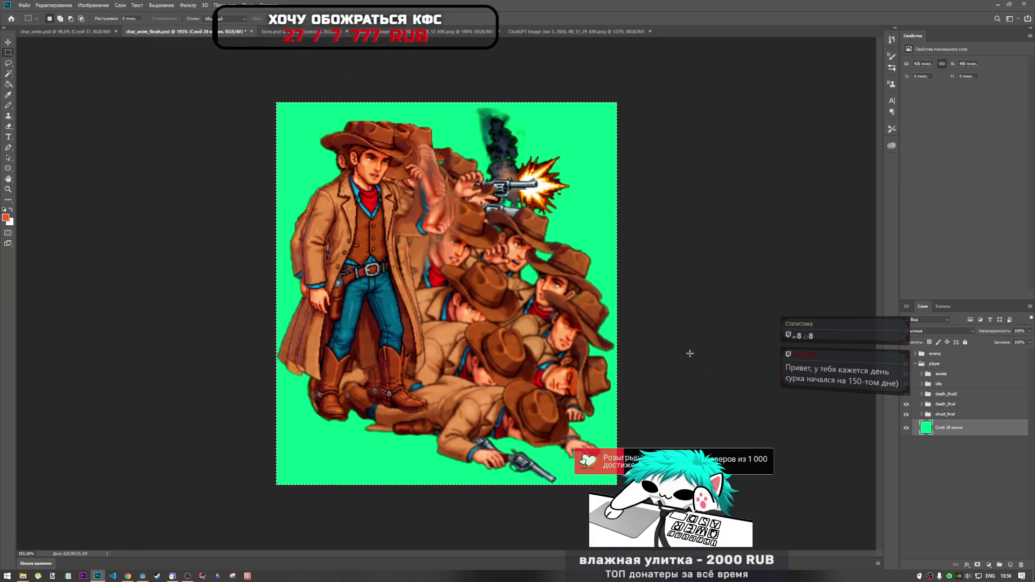
- Deselect, hide the green background, expand shoot_final, and open File Explorer on Downloads
click(685, 350)
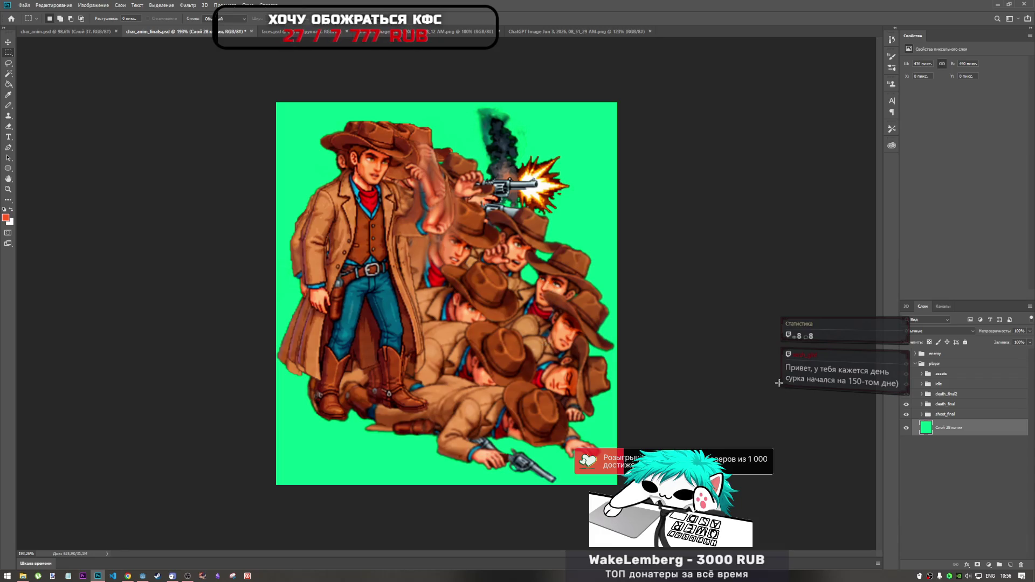
click(905, 428)
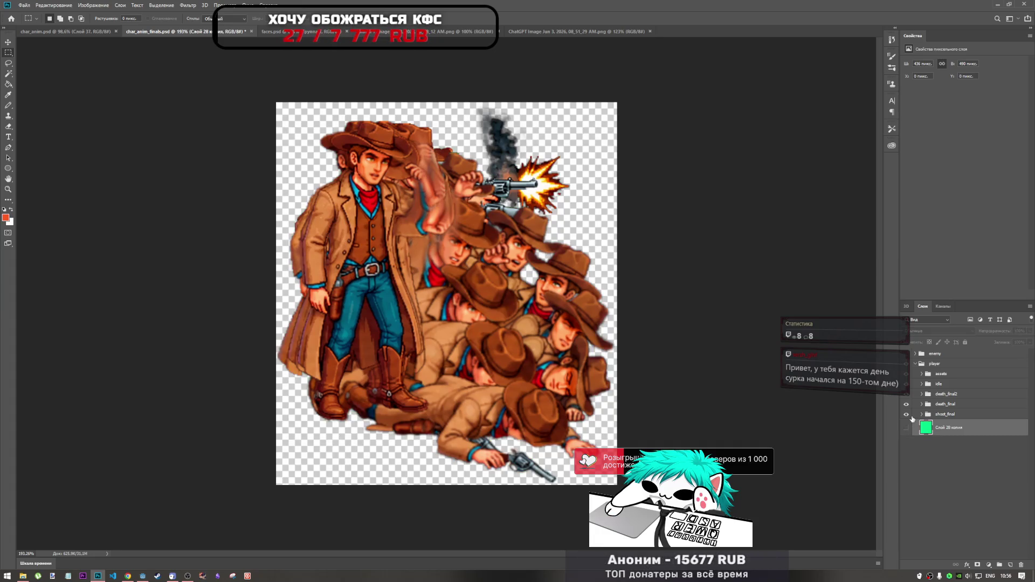
click(921, 415)
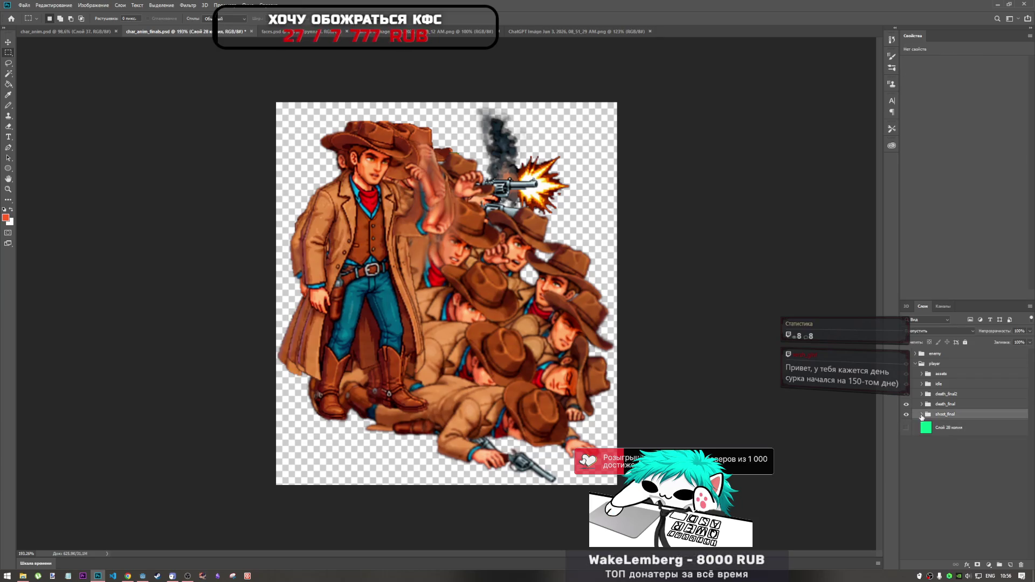
click(920, 414)
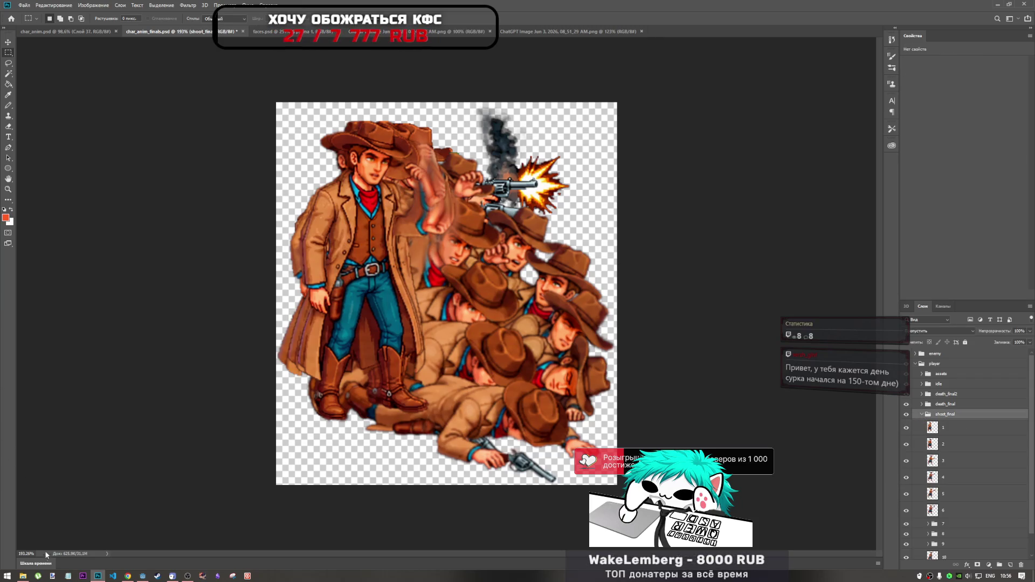
click(24, 576)
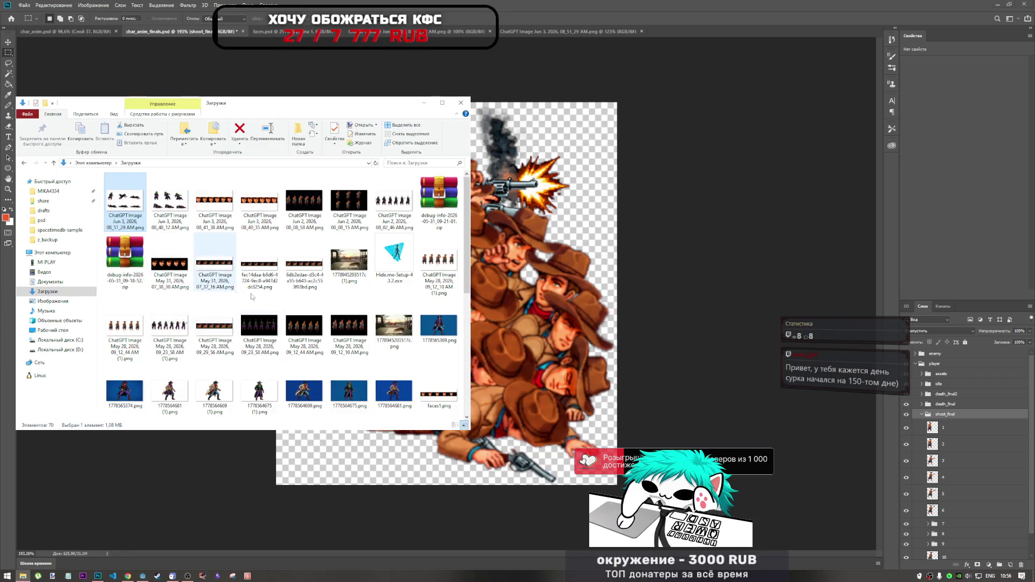
- Open print_cowboys › FINALS › char in Explorer, then return to Photoshop
scroll(288, 258, down, 5)
double_click(259, 389)
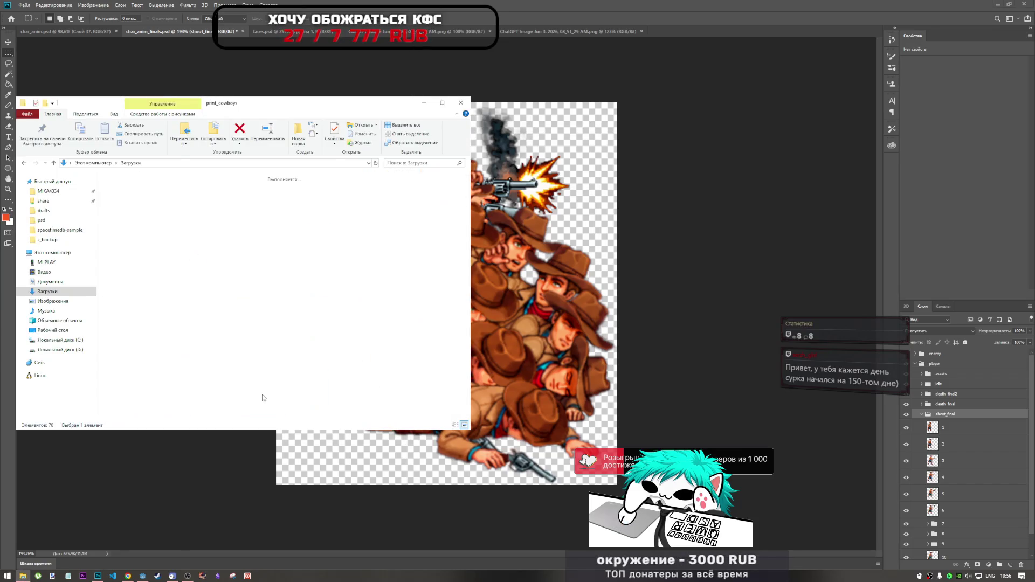
double_click(234, 210)
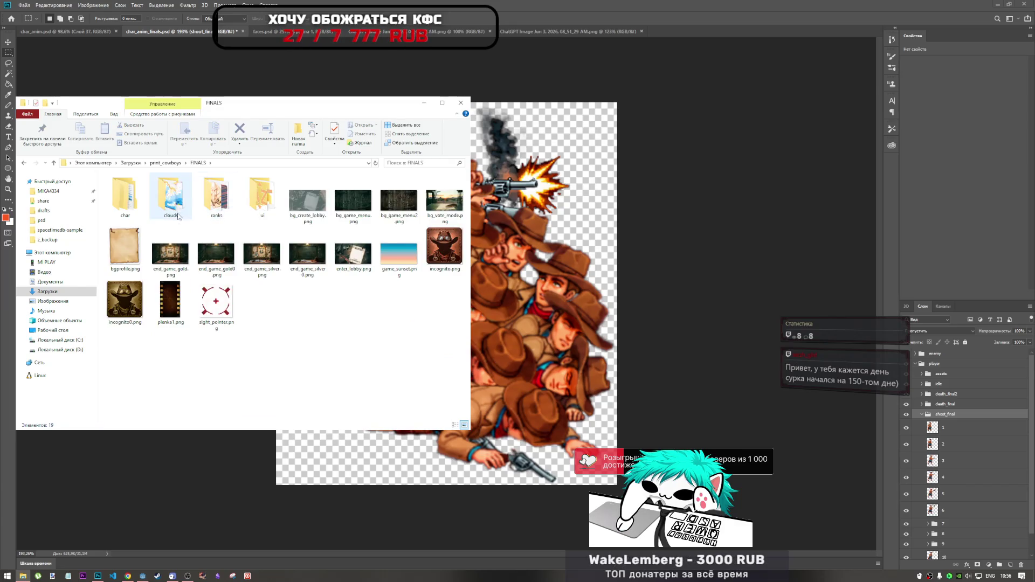
double_click(125, 196)
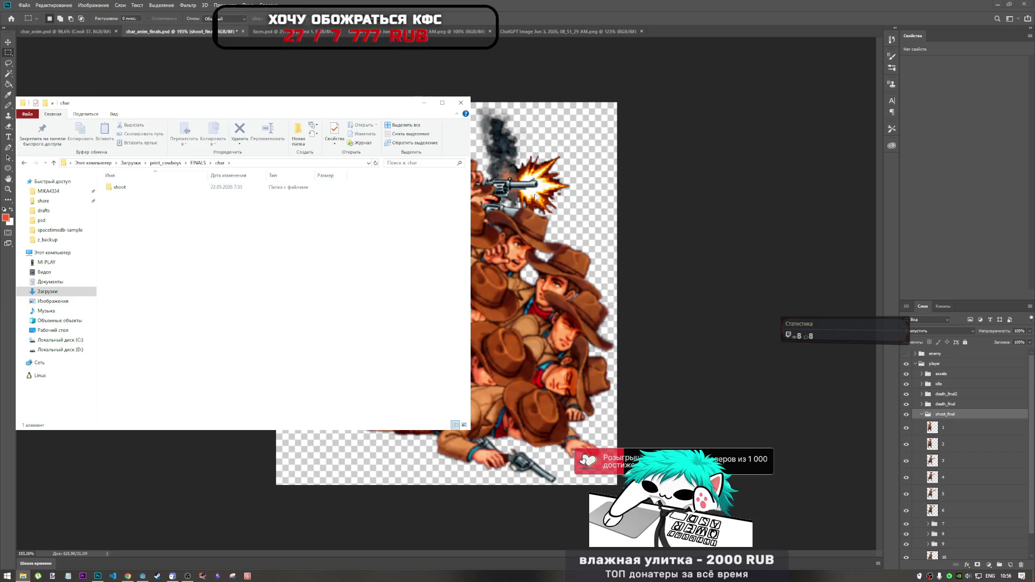
click(933, 415)
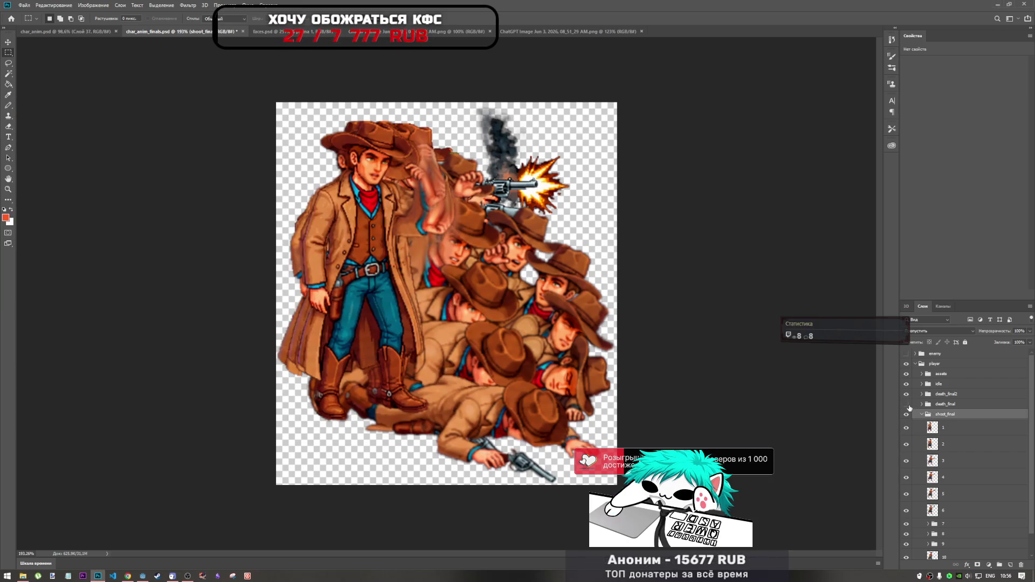
- Hide the idle and death groups to preview shoot_final's frames, re-enabling layer 4
click(906, 403)
click(906, 394)
click(906, 383)
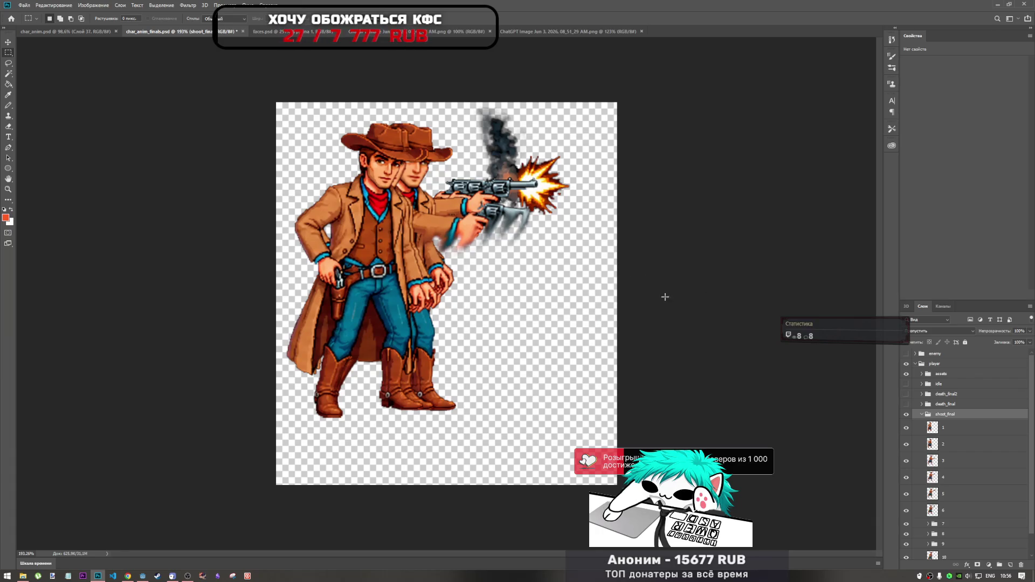
click(906, 428)
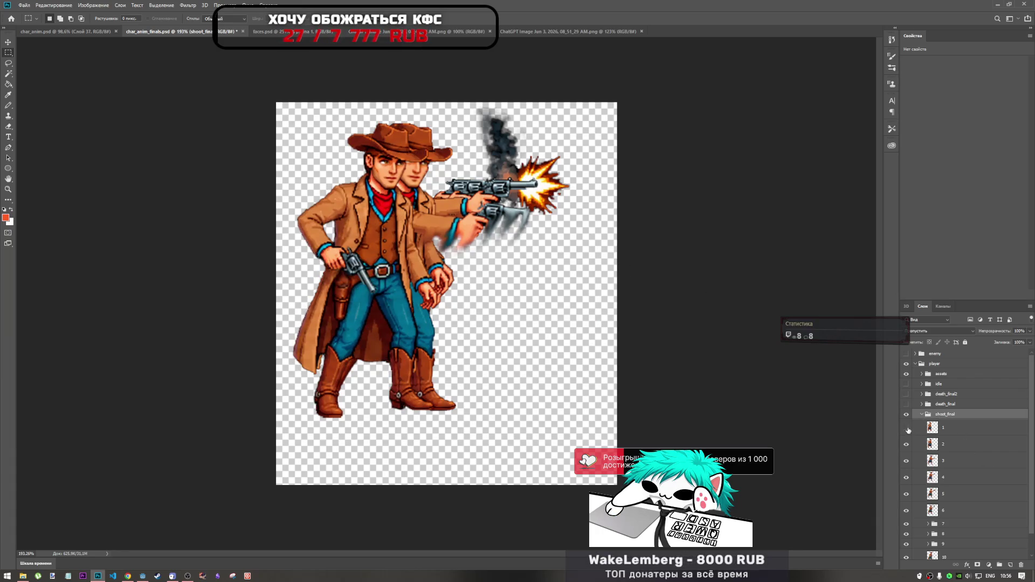
click(906, 428)
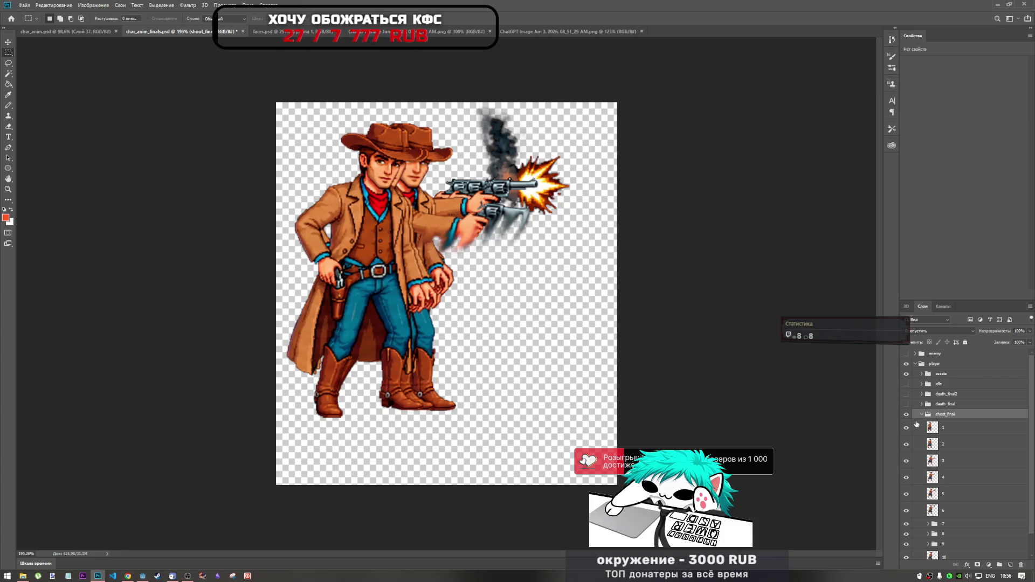
click(906, 413)
click(906, 413)
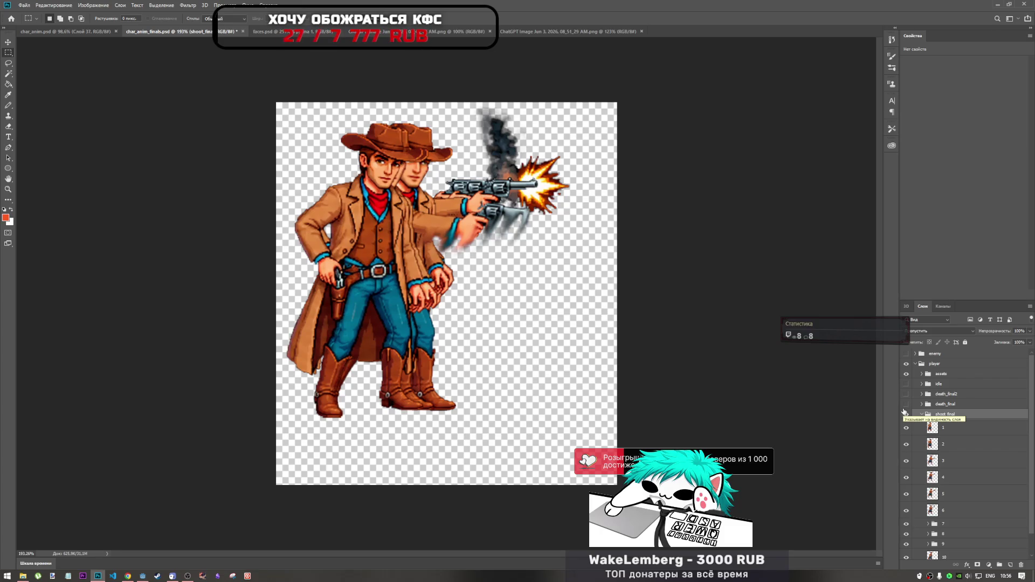
click(906, 478)
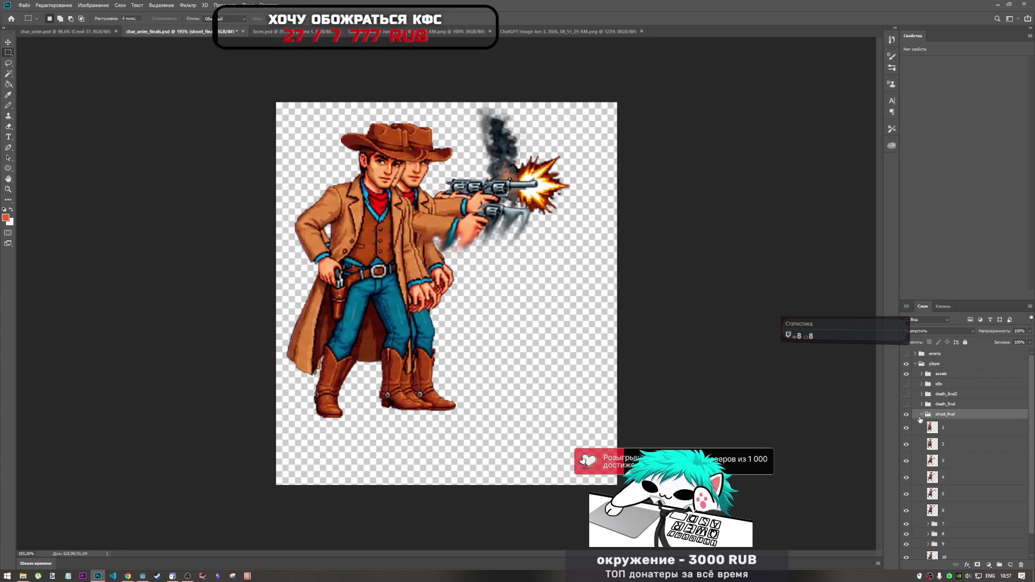
- Inspect the shoot_final frames, briefly showing and re-hiding the green background layer
click(922, 415)
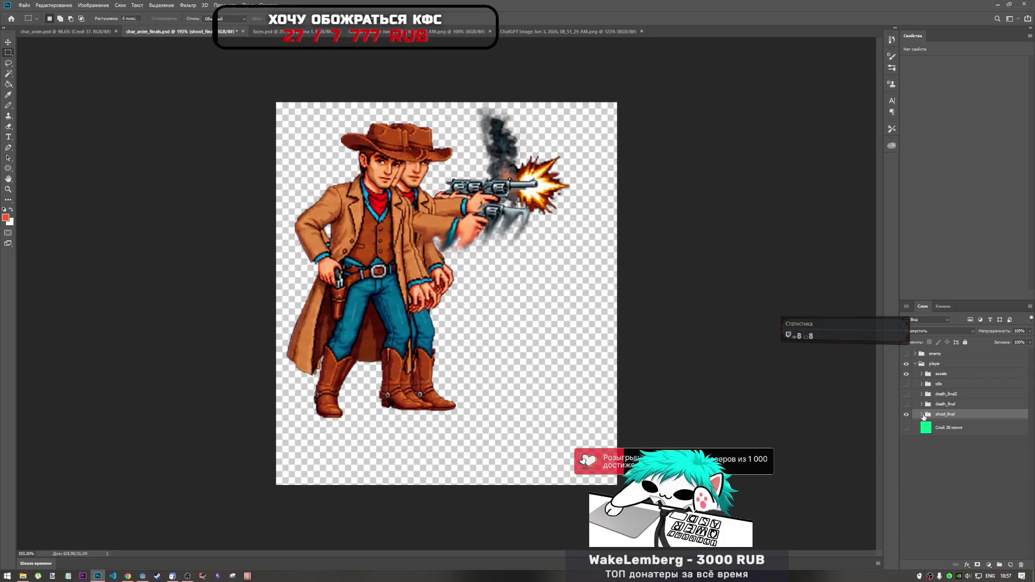
click(921, 415)
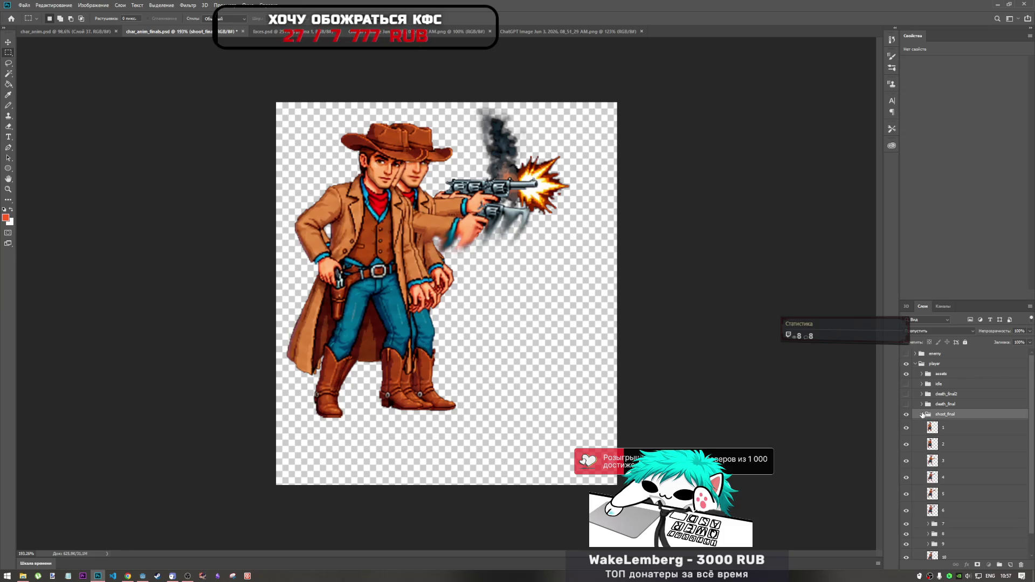
click(921, 415)
click(909, 429)
click(909, 429)
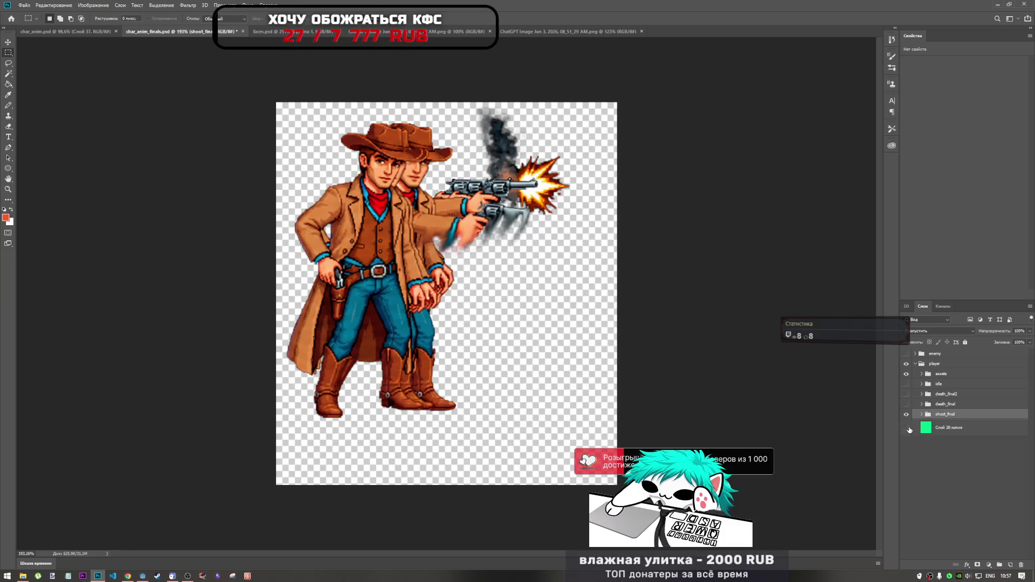
click(909, 430)
click(909, 429)
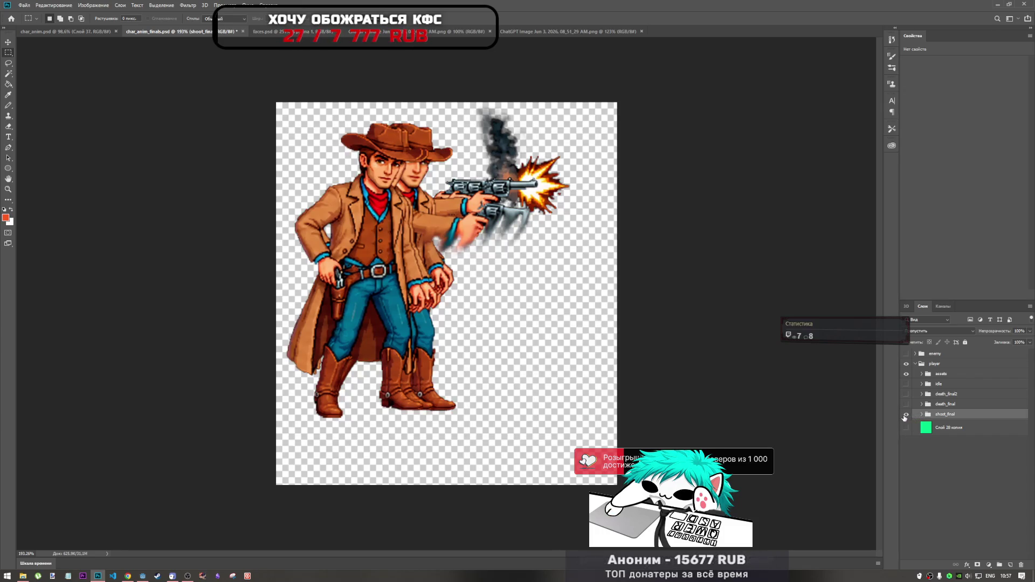
click(922, 415)
scroll(913, 447, down, 1)
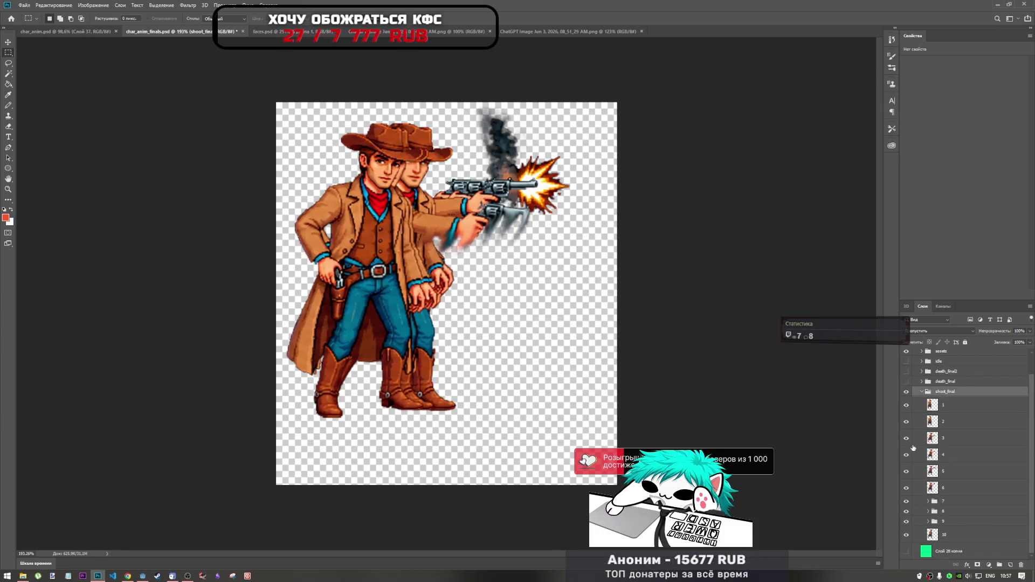
scroll(914, 444, up, 1)
click(922, 414)
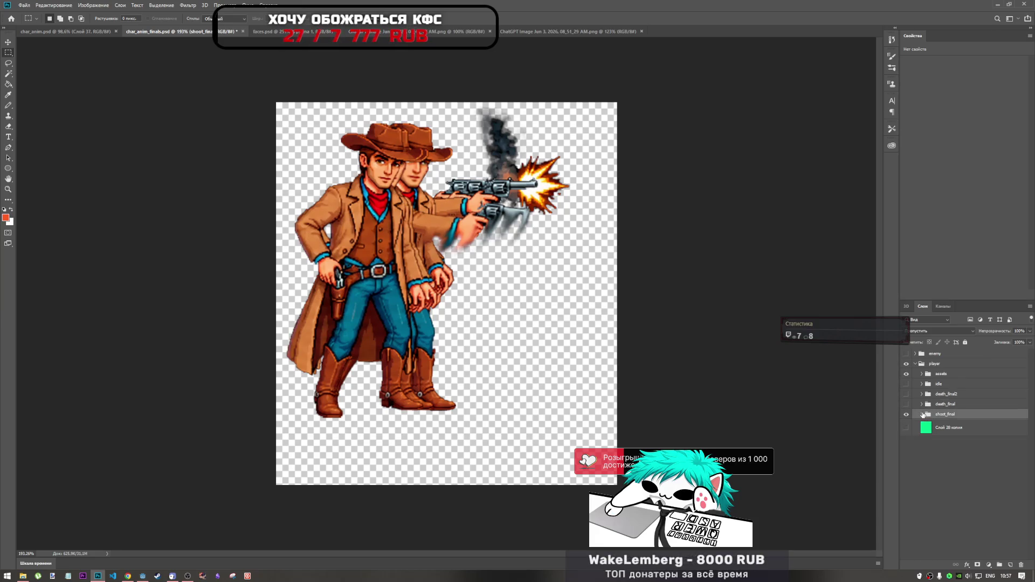
- Make the idle, death_final2, death_final and shoot_final groups visible again and save char_anim_finals
click(906, 415)
click(906, 384)
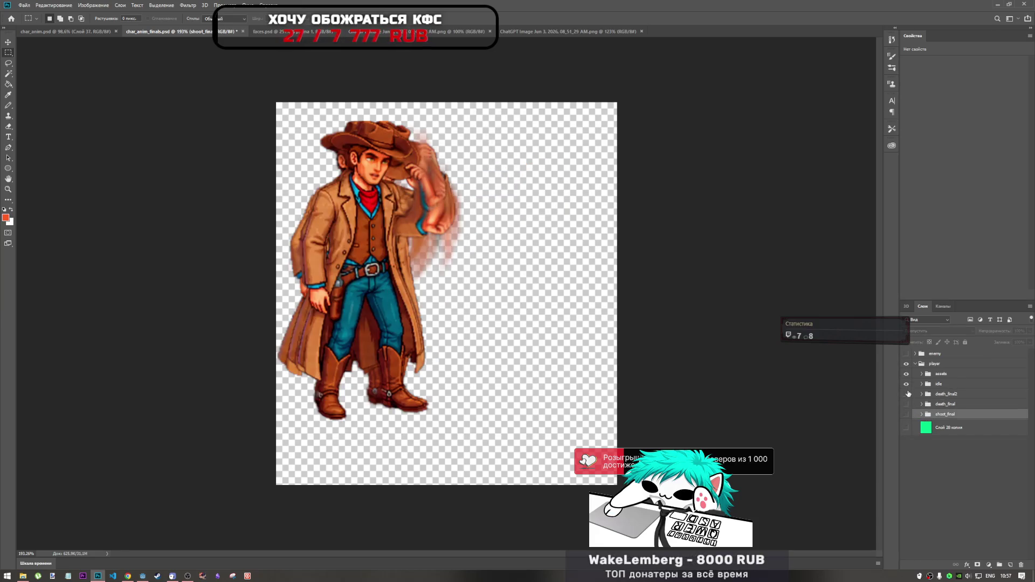
click(907, 394)
click(907, 404)
click(907, 415)
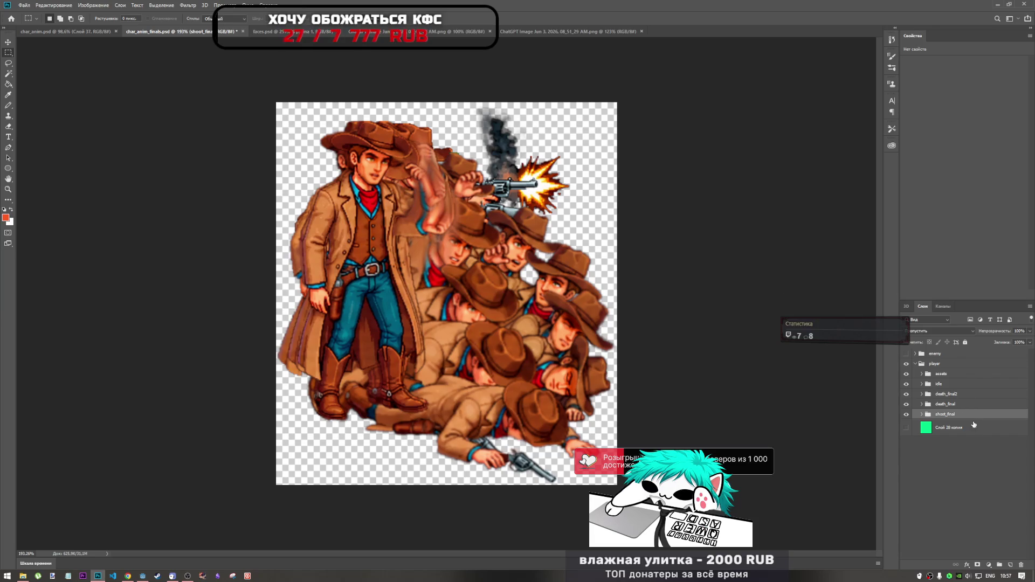
key(ctrl+s)
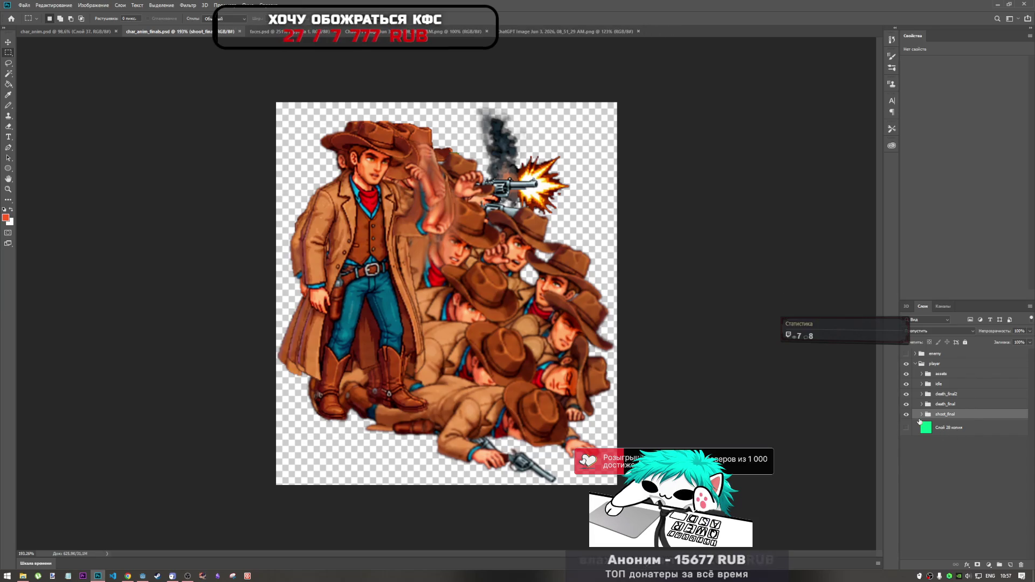
- Expand shoot_final to frames 1–10, select frame group 7, then collapse it
click(27, 6)
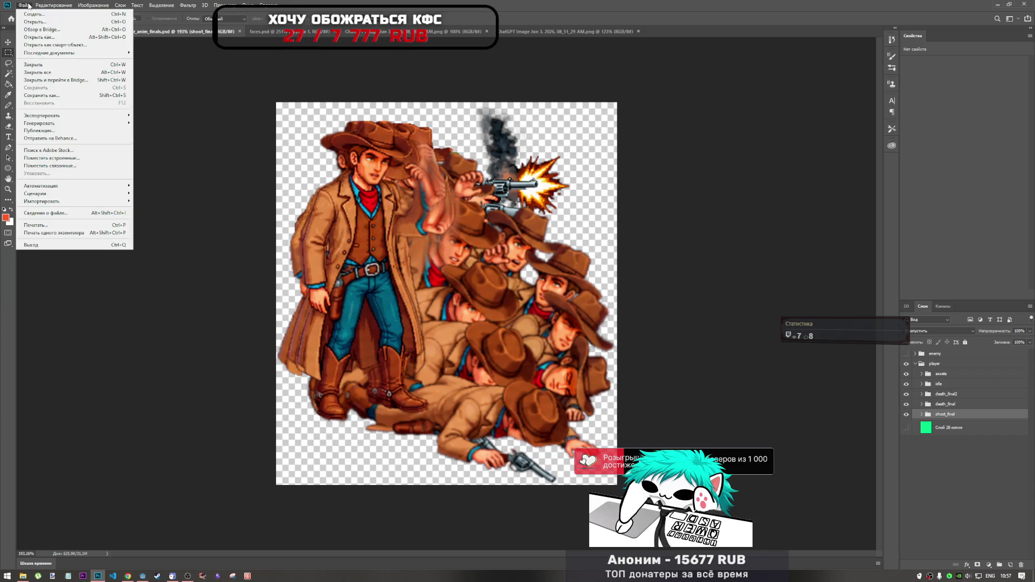
click(923, 418)
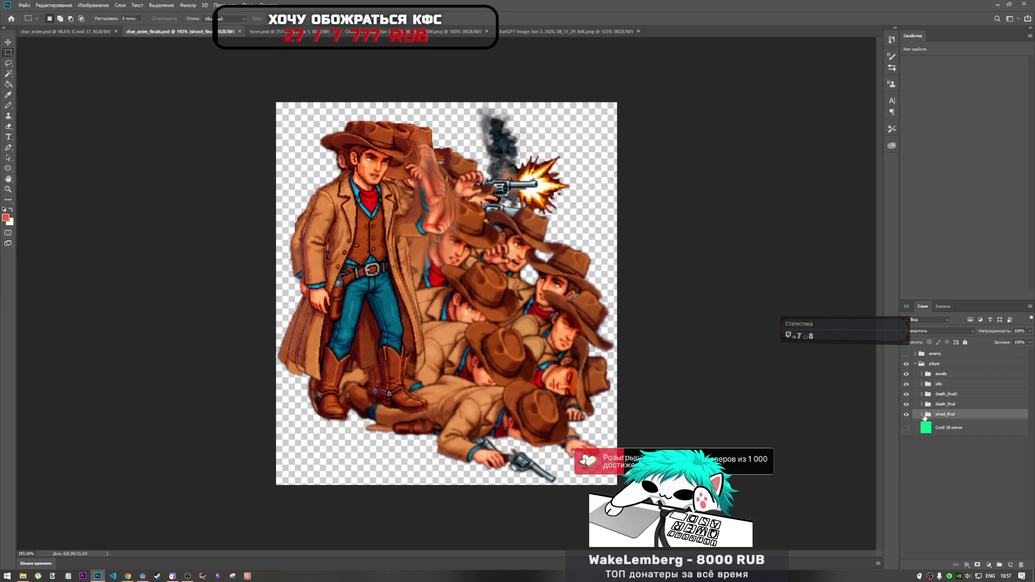
click(924, 417)
click(924, 417)
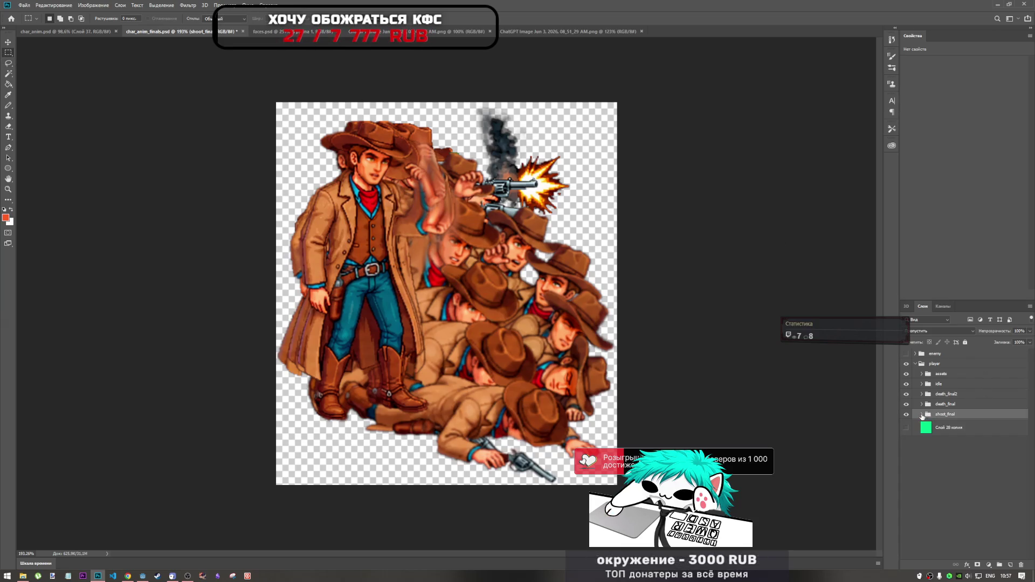
click(922, 416)
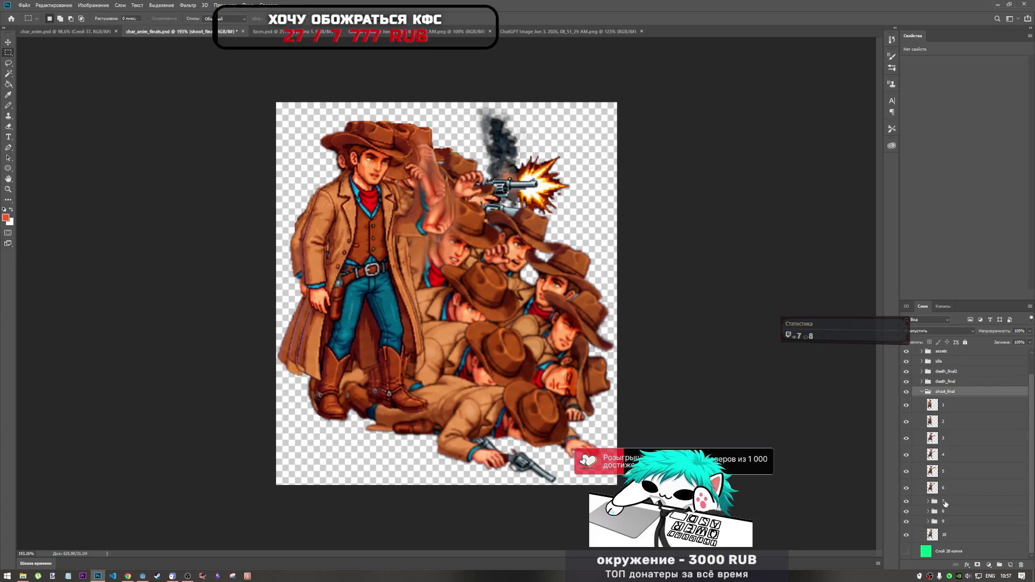
click(944, 502)
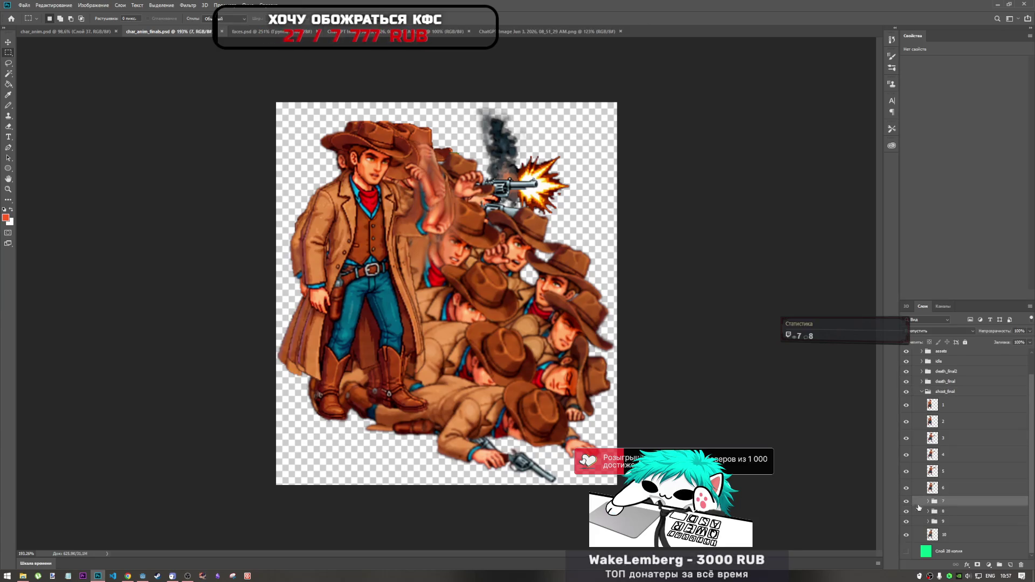
click(914, 392)
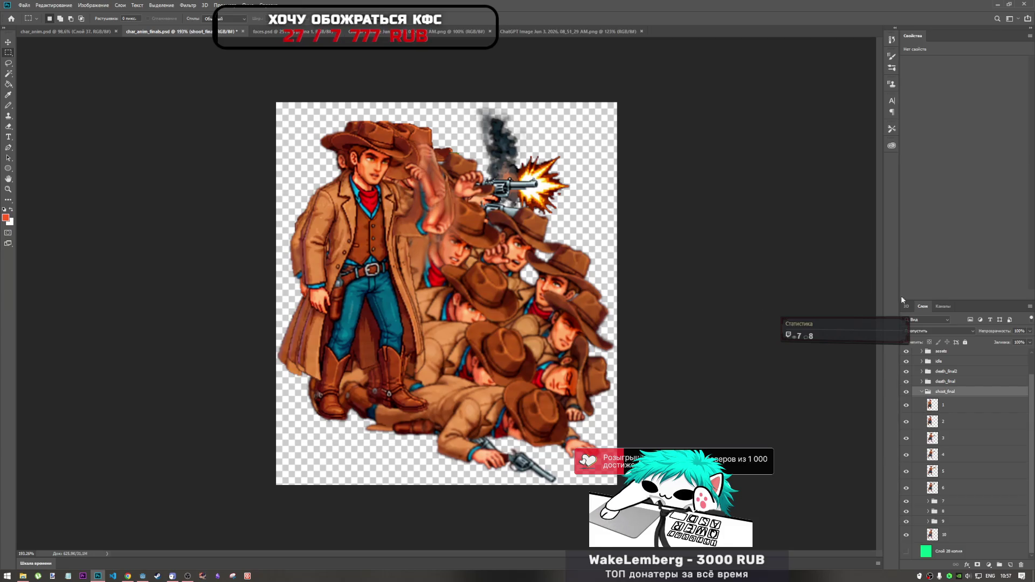
click(922, 392)
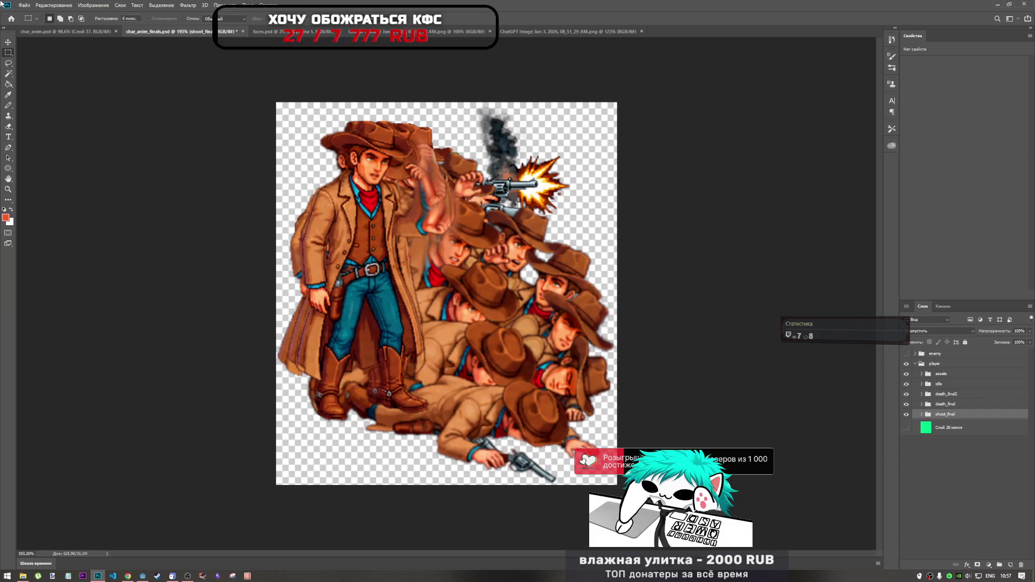
- Expand the death_final group and select its frame sub-folder 5
click(54, 6)
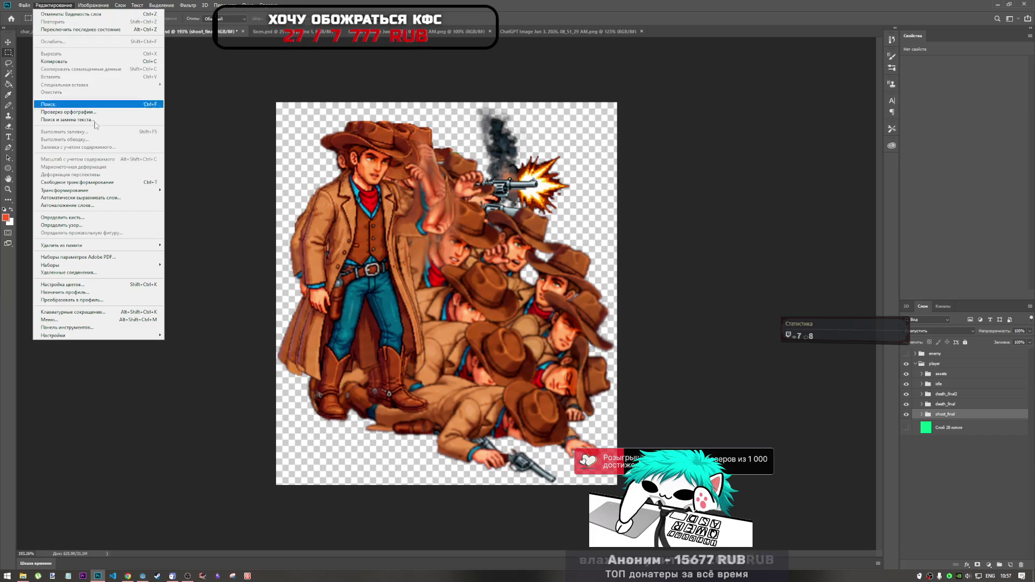
mouse_move(25, 5)
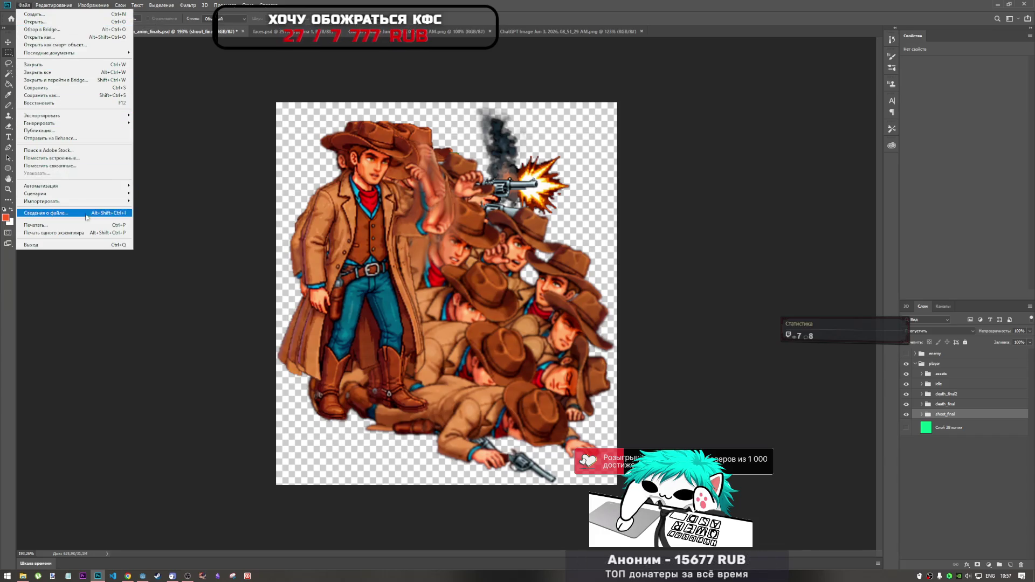
mouse_move(99, 187)
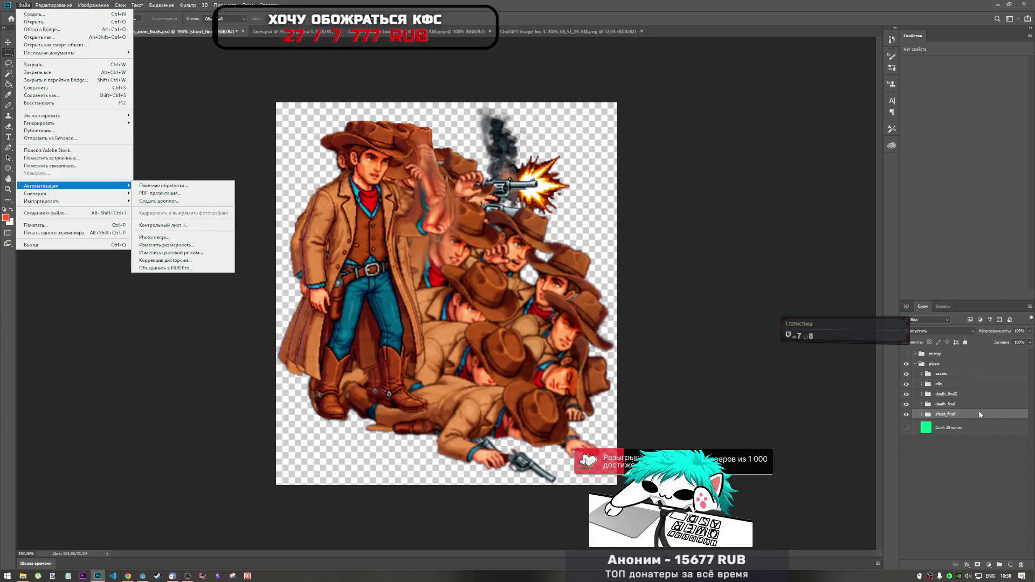
click(921, 404)
click(921, 404)
click(948, 414)
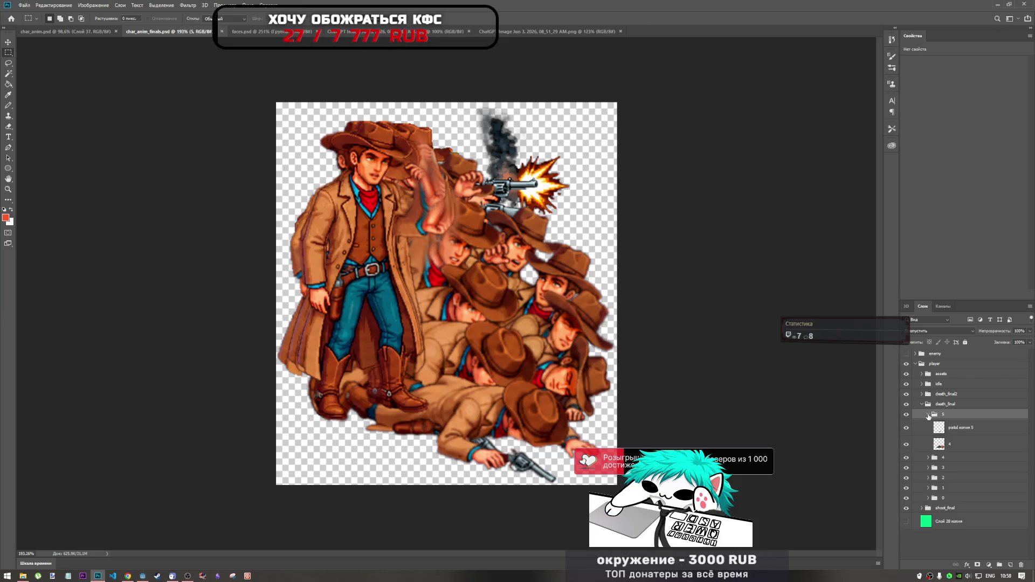
- Collapse death_final, hide the falling and dead cowboy groups, and collapse shoot_final
click(923, 407)
click(921, 405)
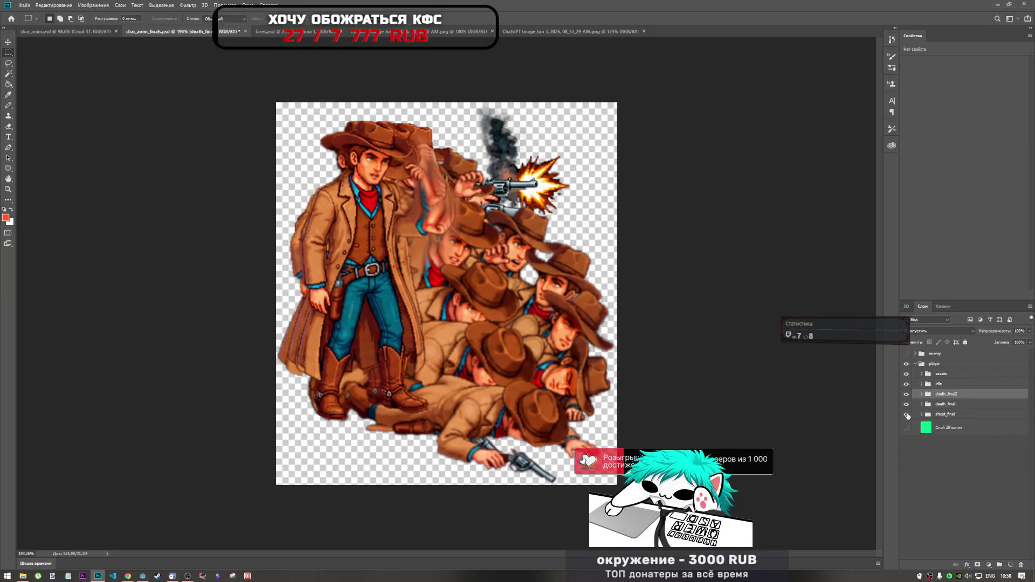
click(925, 414)
click(954, 427)
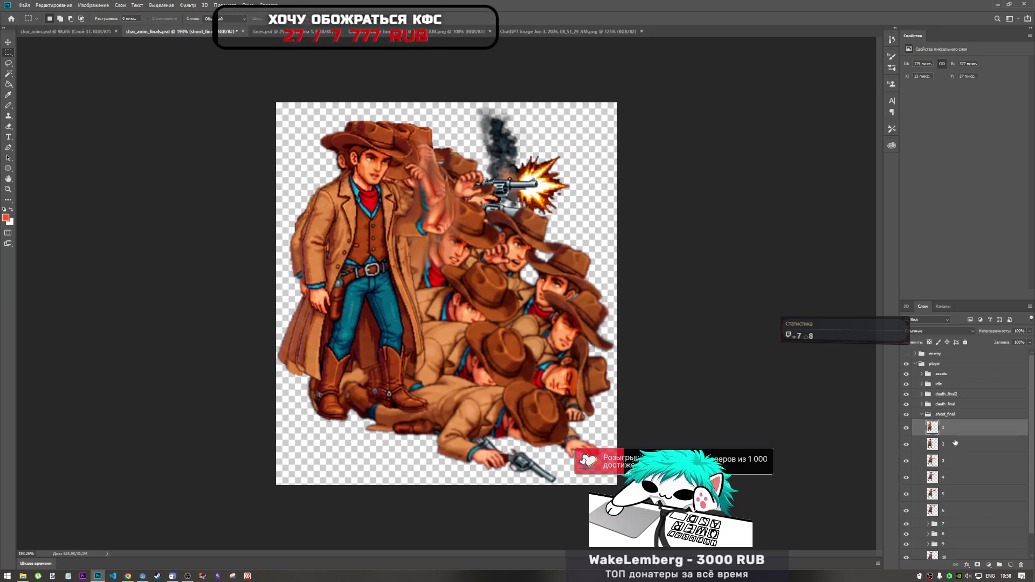
scroll(961, 466, down, 1)
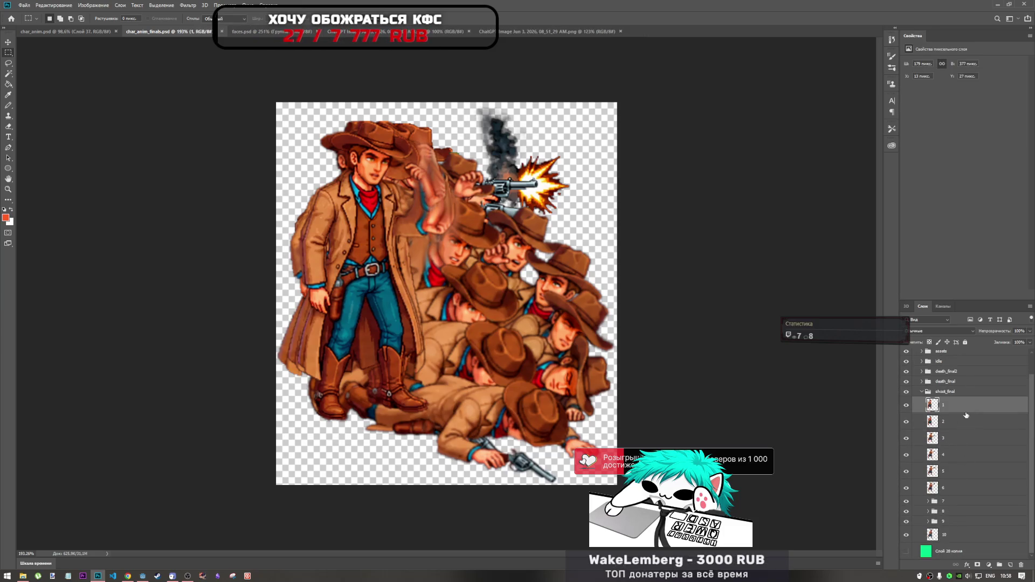
click(906, 381)
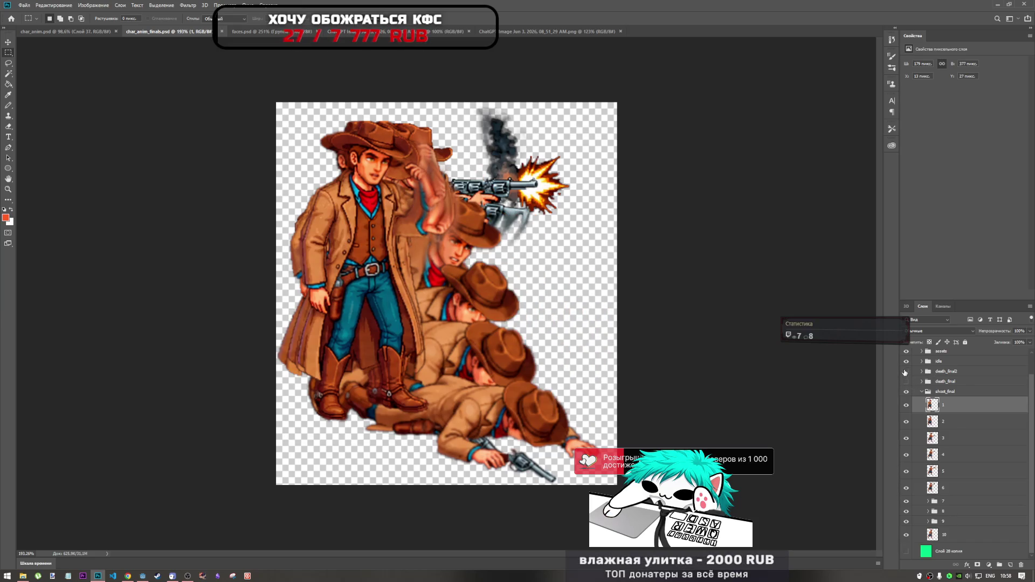
click(905, 371)
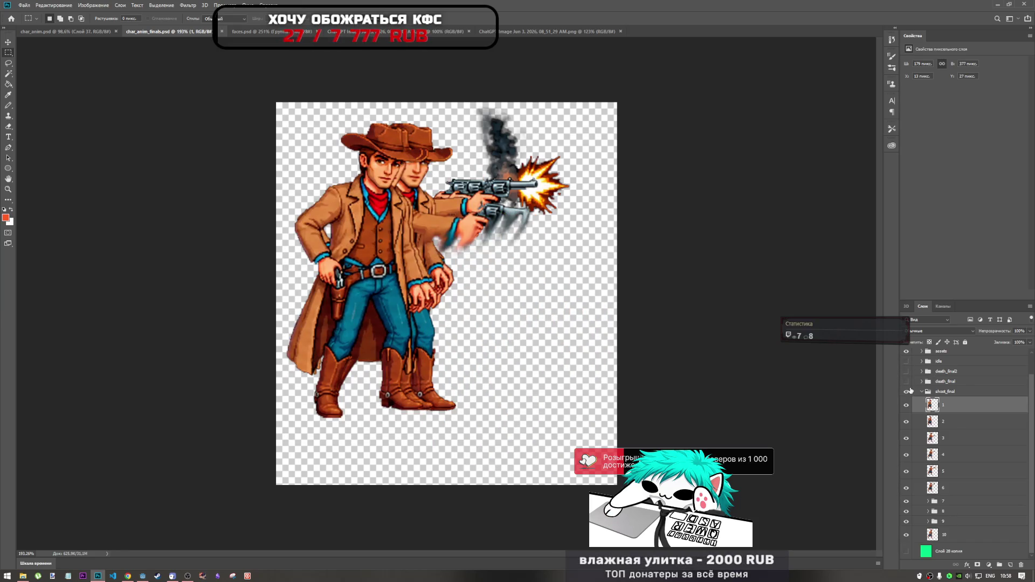
click(921, 391)
- Hide the shoot_final, assets and player groups, checking the pistol, pouch and hat-back layers
click(905, 414)
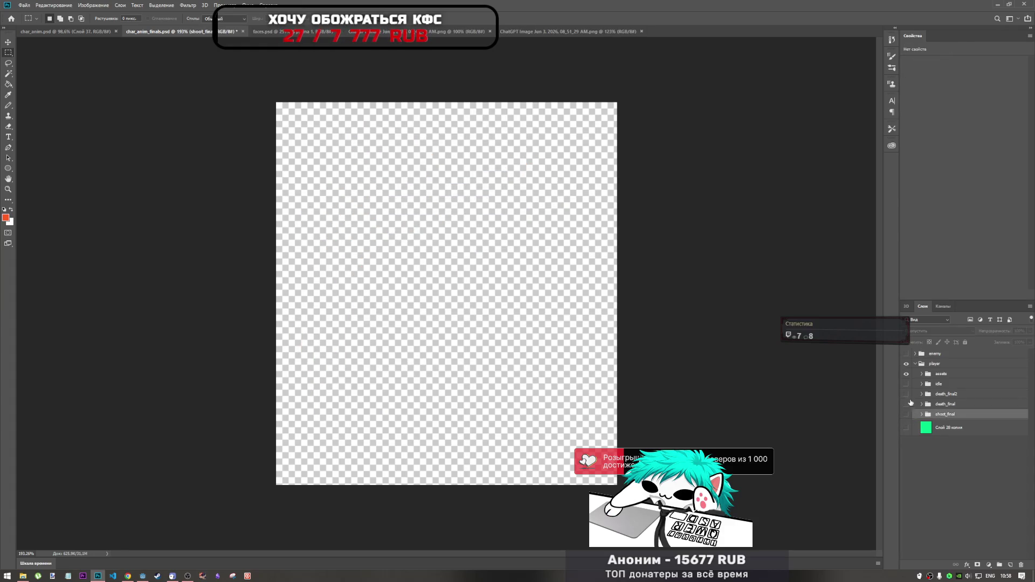
click(905, 374)
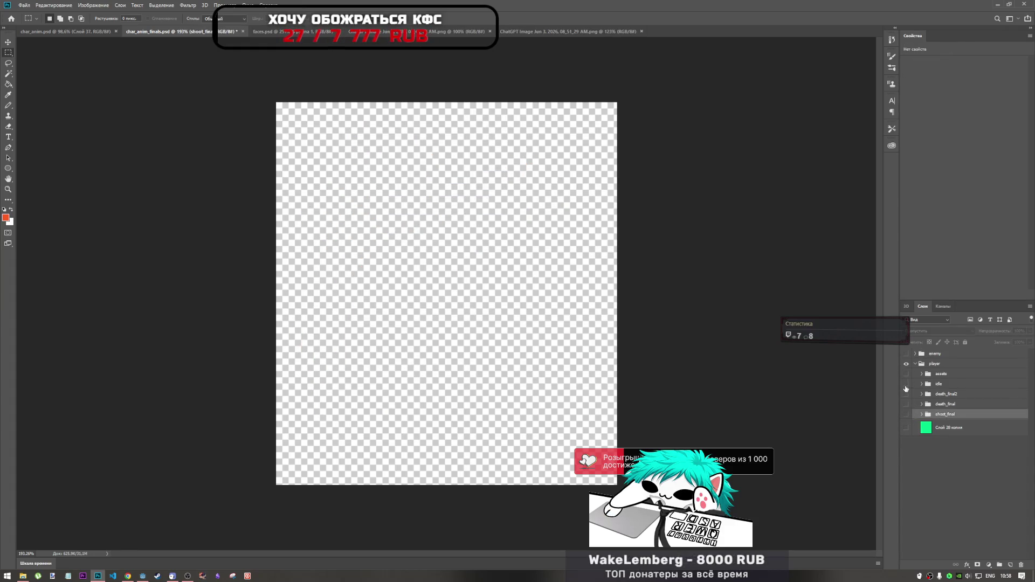
click(921, 374)
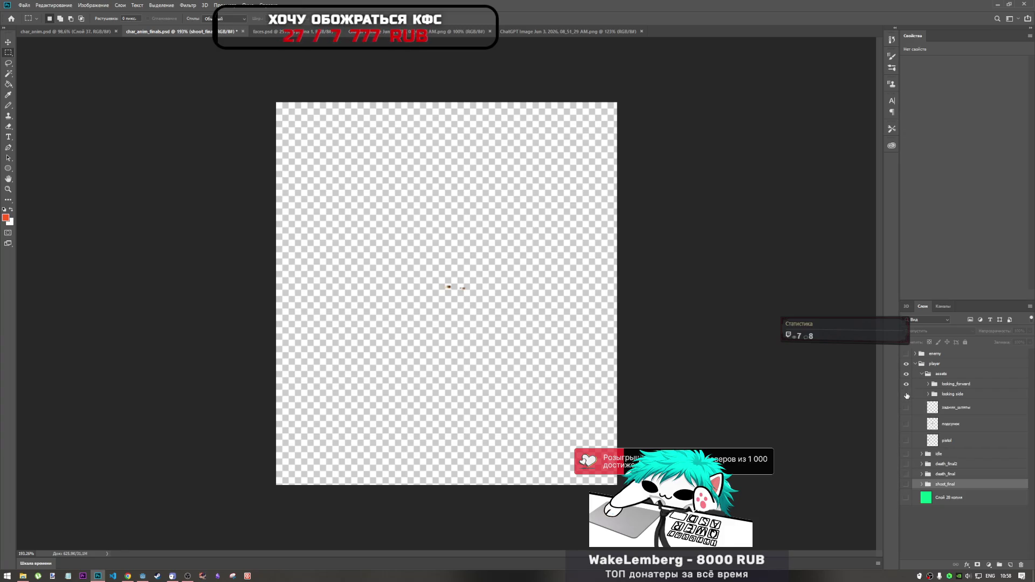
click(906, 394)
click(906, 408)
click(906, 424)
click(906, 440)
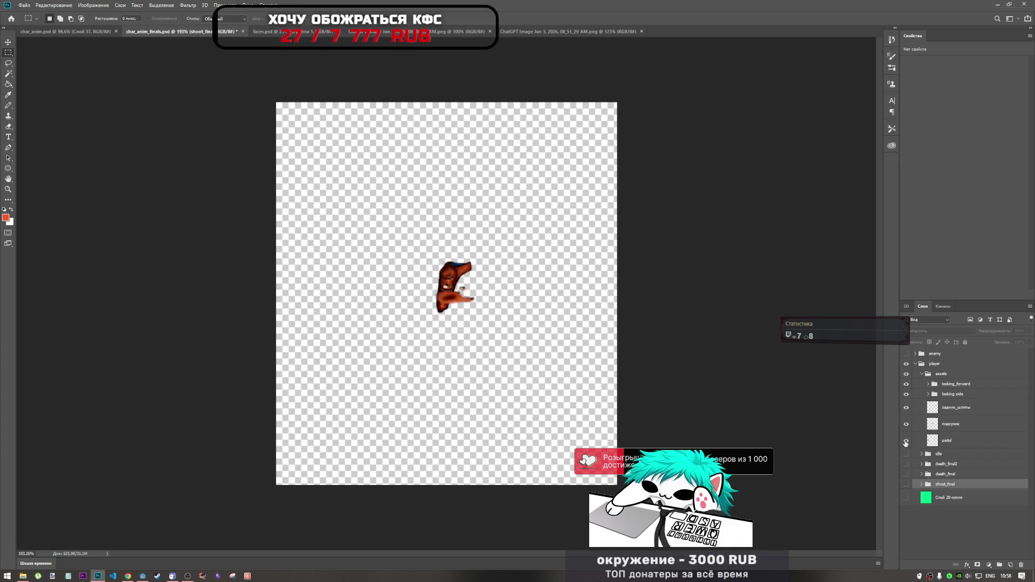
click(907, 365)
click(906, 373)
click(906, 374)
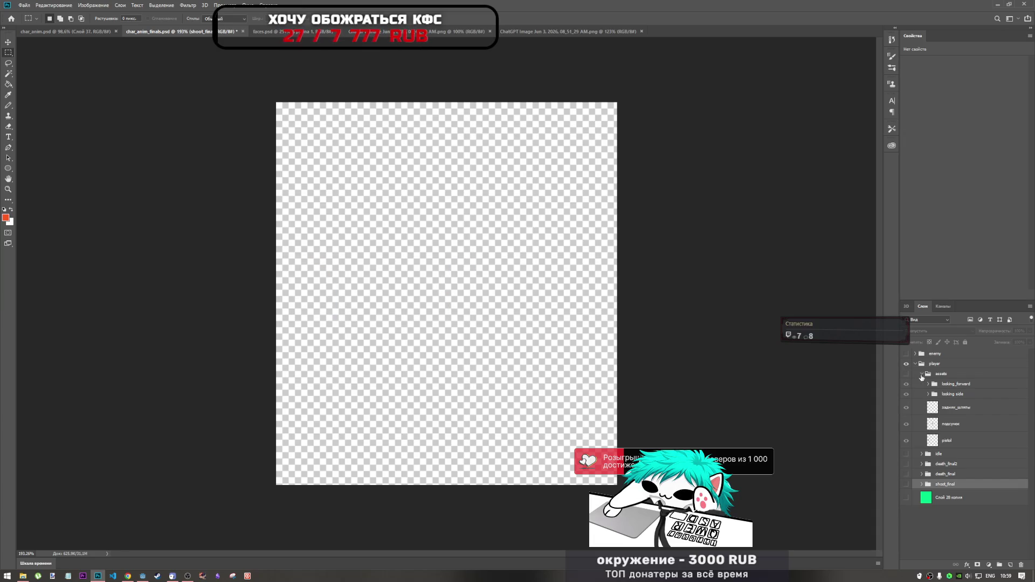
click(921, 374)
- Show the idle group with only frame 0 visible, and select idle layers 0–8
click(906, 384)
click(921, 384)
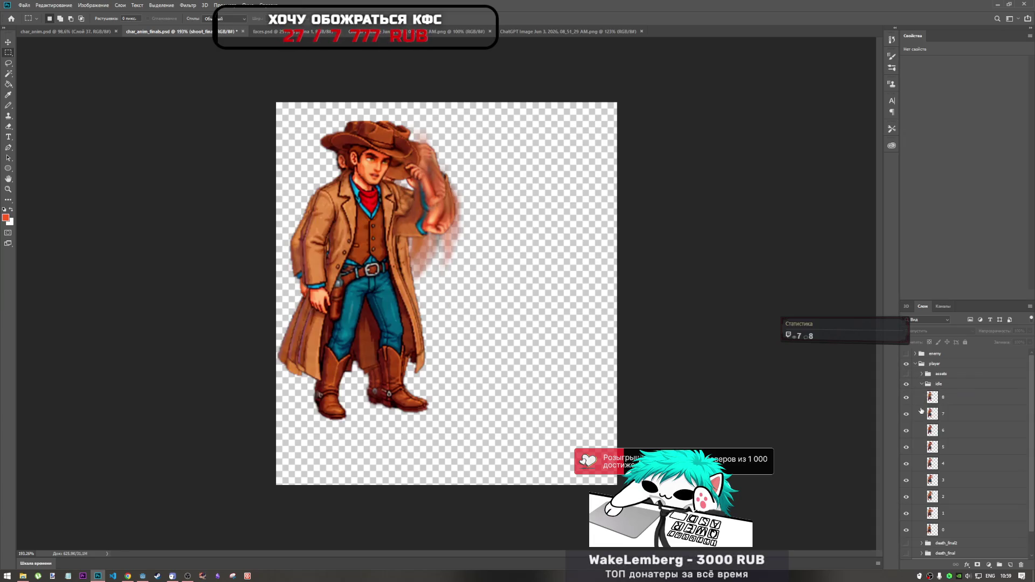
scroll(948, 521, down, 1)
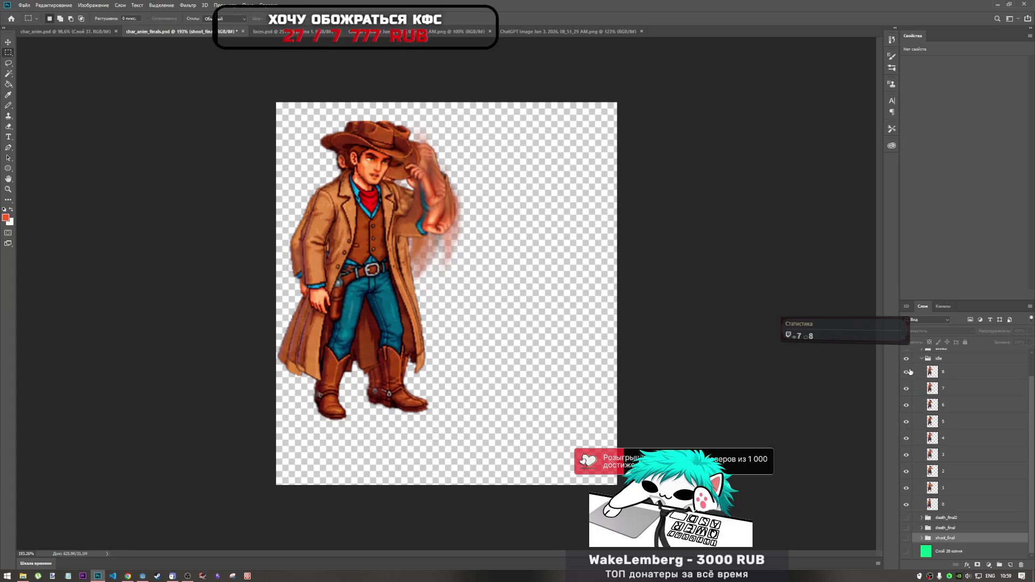
drag(906, 372, 906, 505)
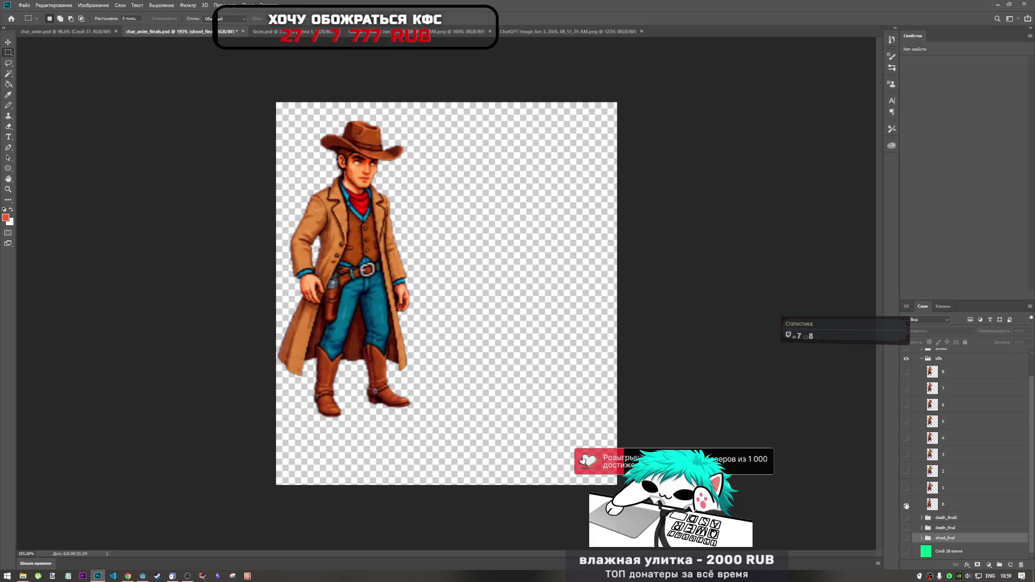
click(962, 507)
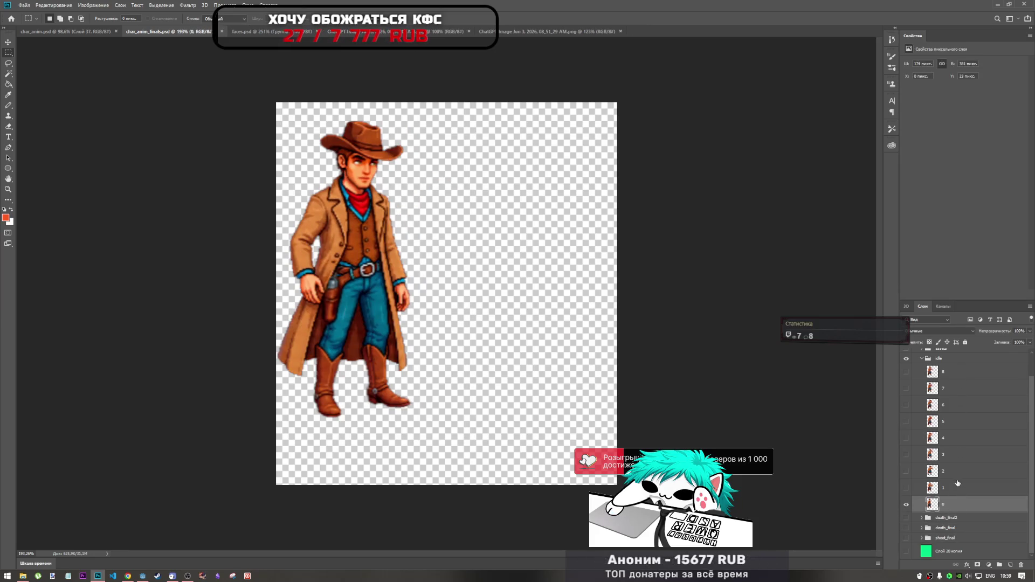
shift+click(958, 373)
right_click(958, 373)
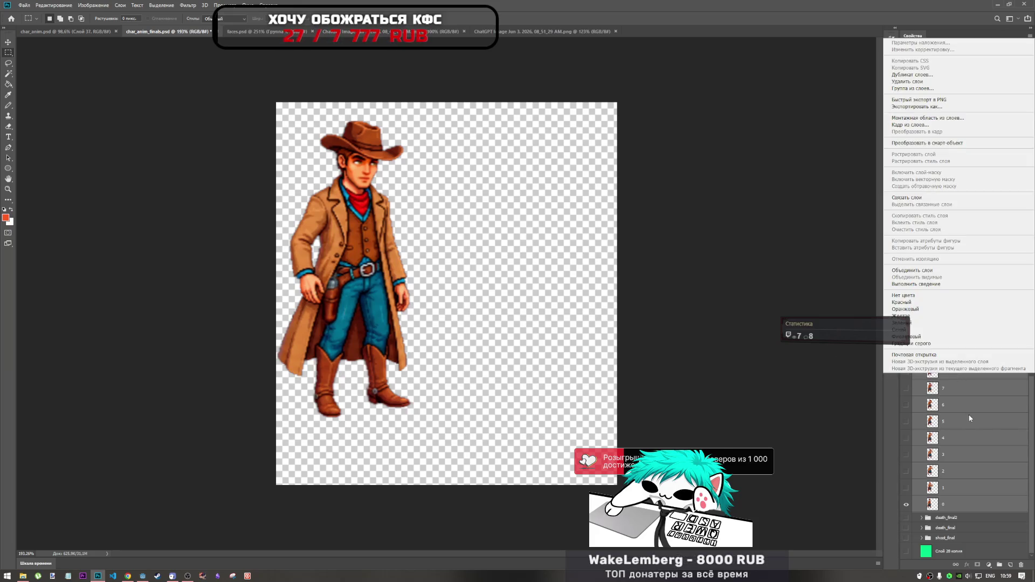
- Make idle frame layers 1 through 8 visible on the canvas
click(923, 518)
right_click(950, 372)
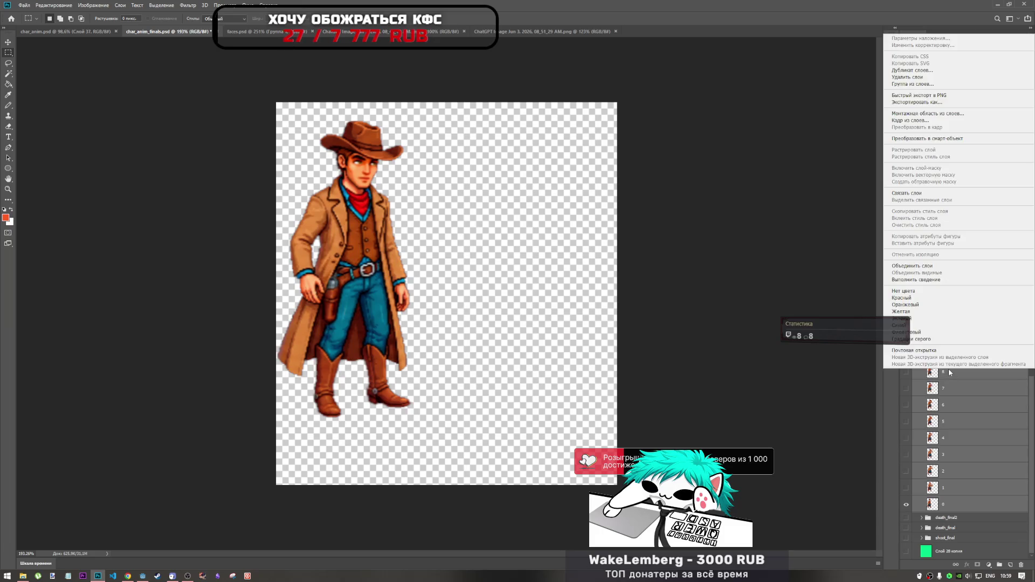
click(906, 488)
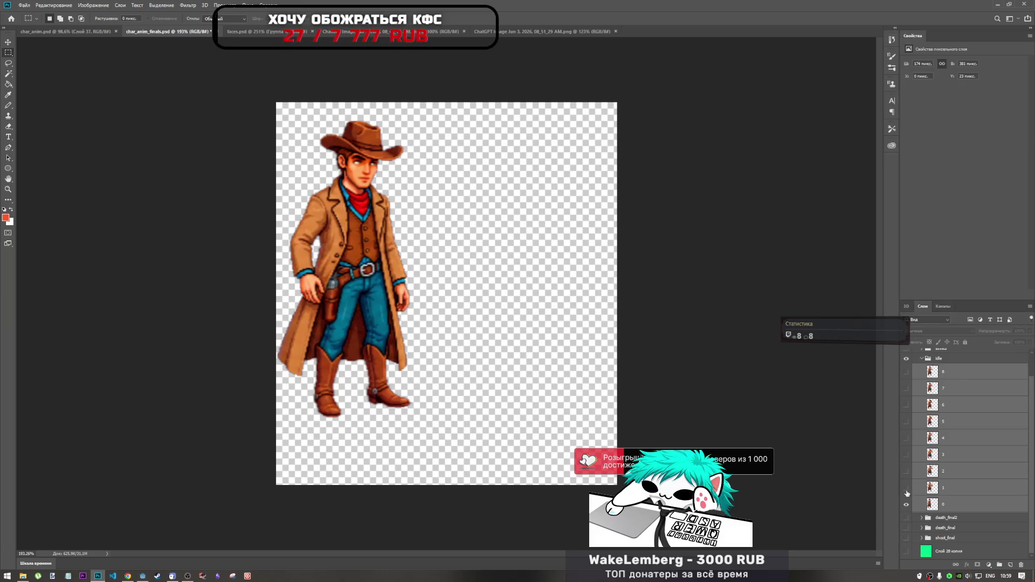
click(906, 488)
click(906, 471)
click(906, 454)
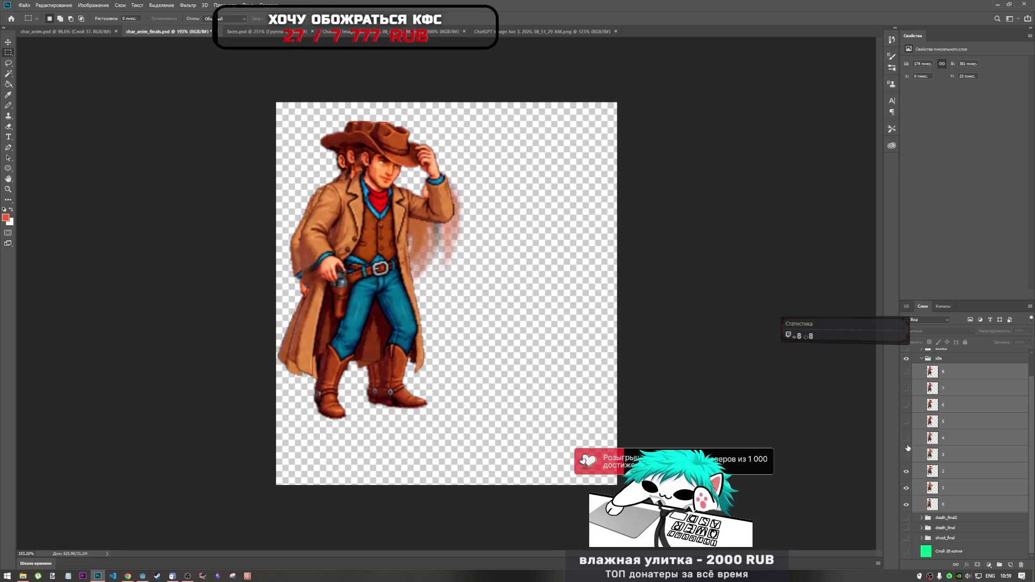
click(906, 438)
click(906, 421)
click(906, 405)
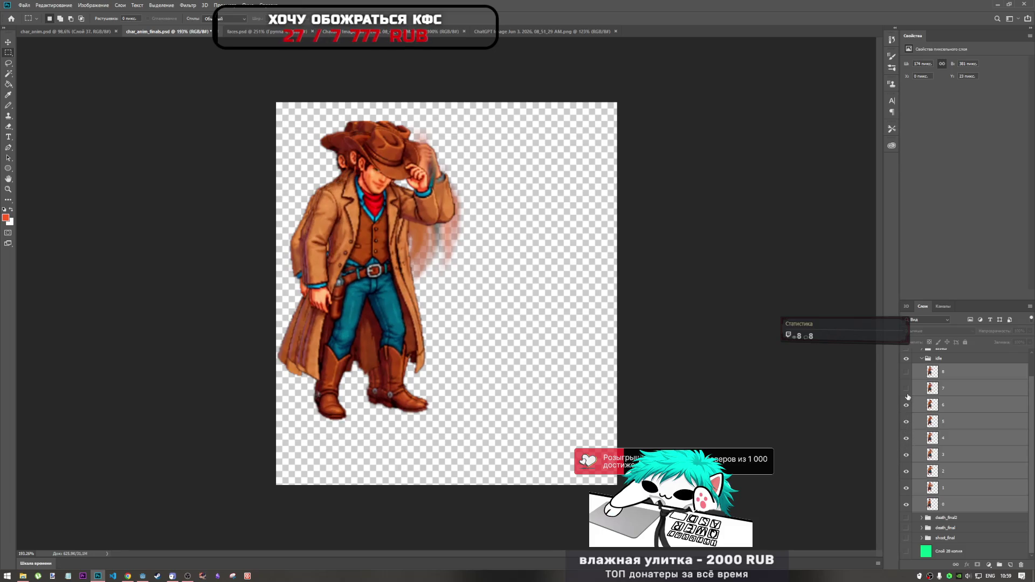
click(906, 388)
click(906, 372)
- Cancel the Frame from Layer dialog, then export the selected idle frames with Export As
right_click(953, 371)
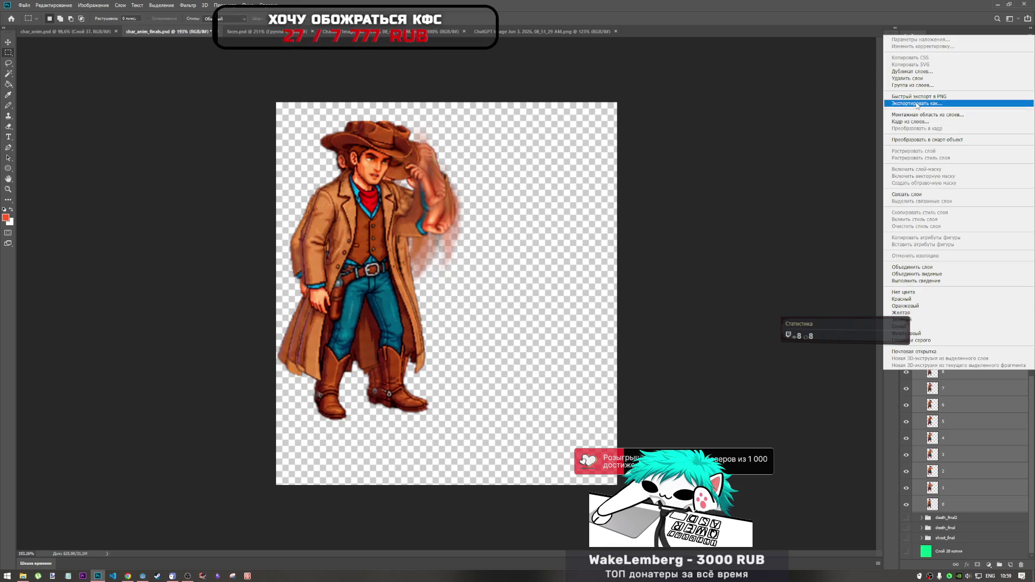
click(916, 122)
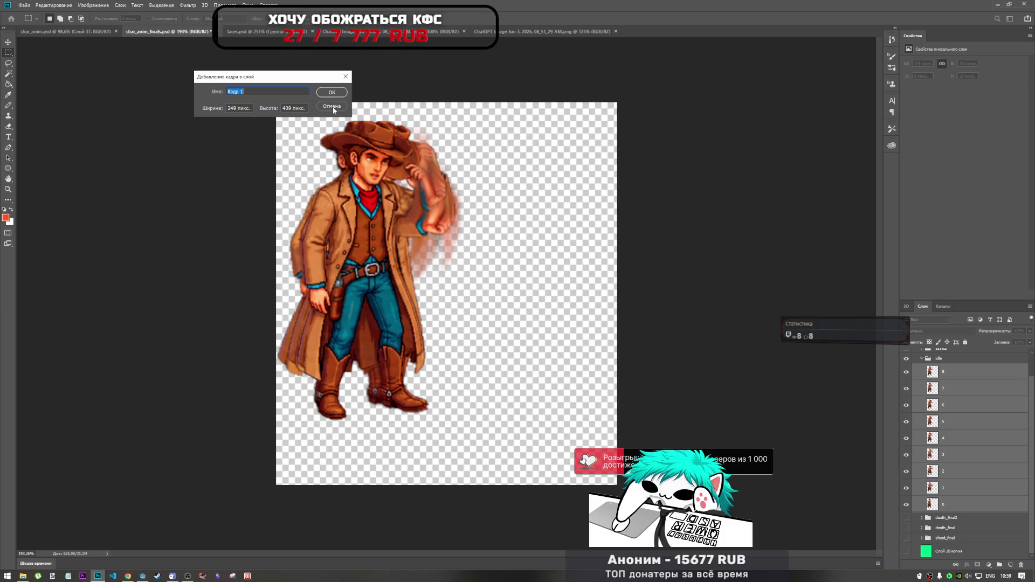
click(332, 106)
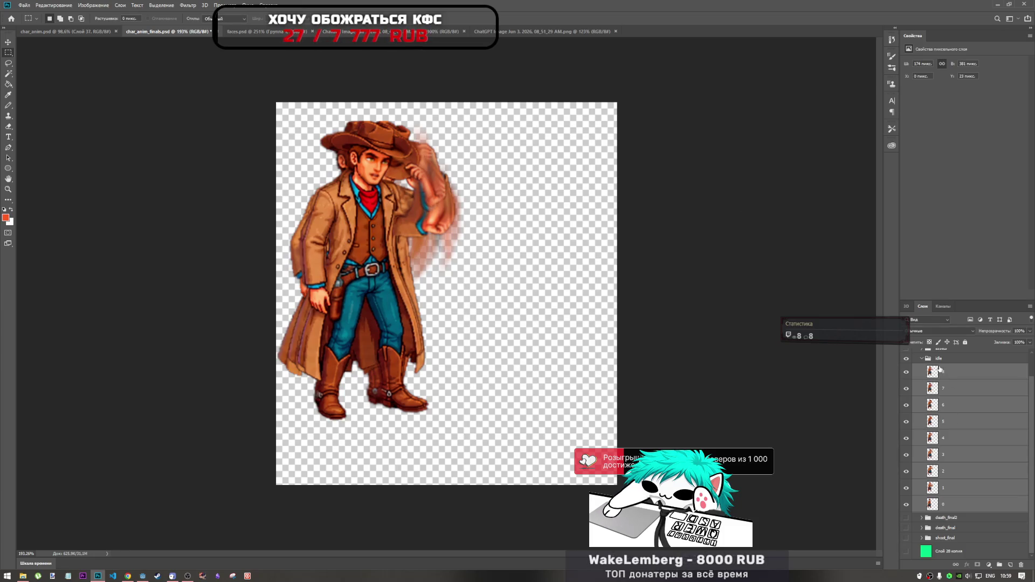
right_click(939, 370)
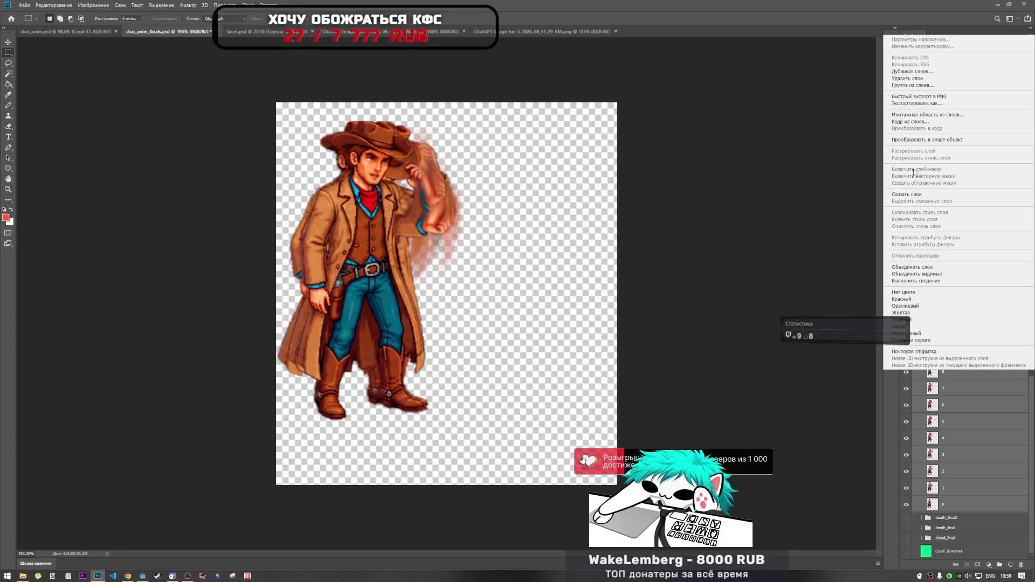
click(919, 103)
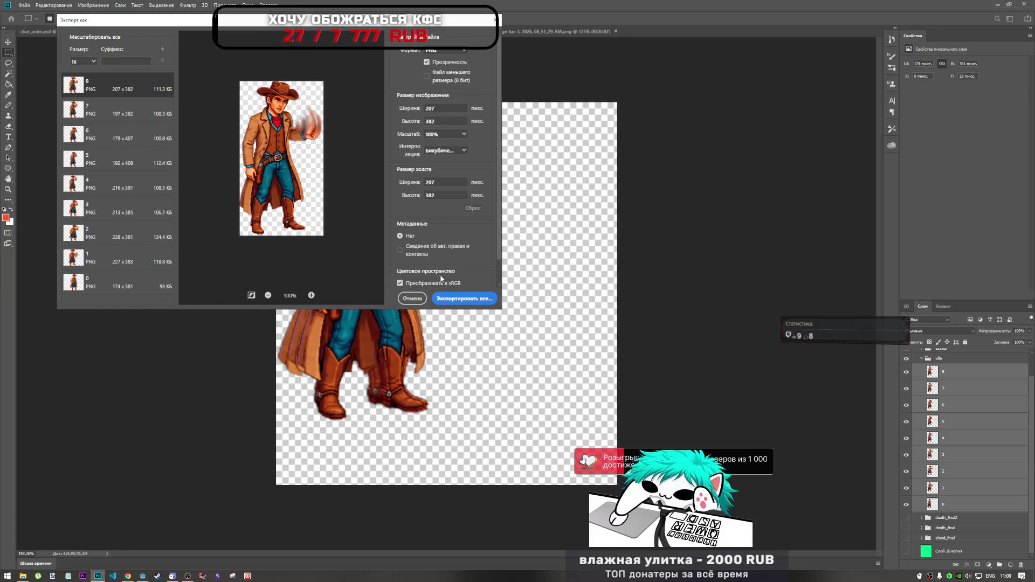
- From the Export All folder picker, create a new folder named 'idle' inside char
click(484, 302)
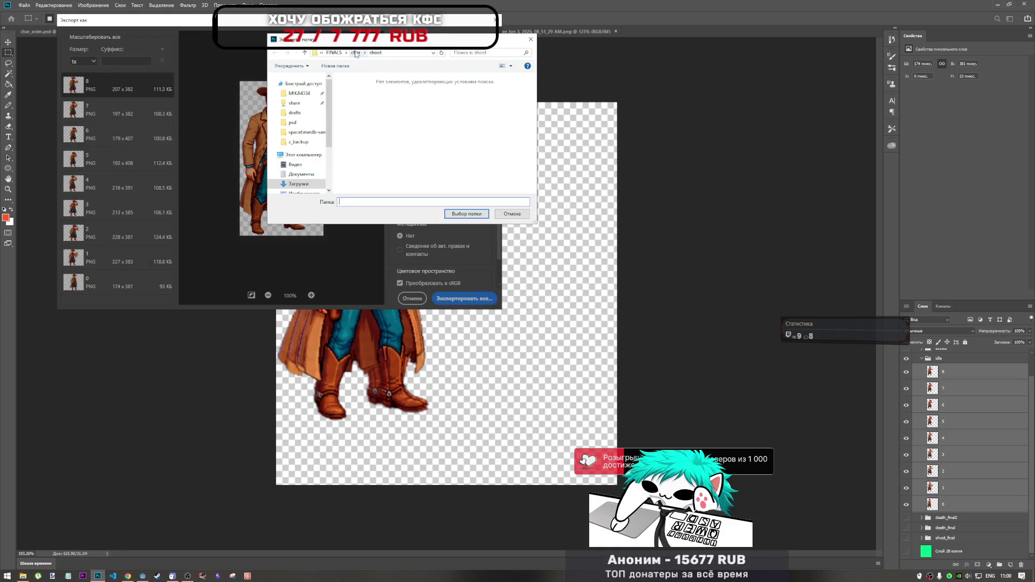
click(355, 53)
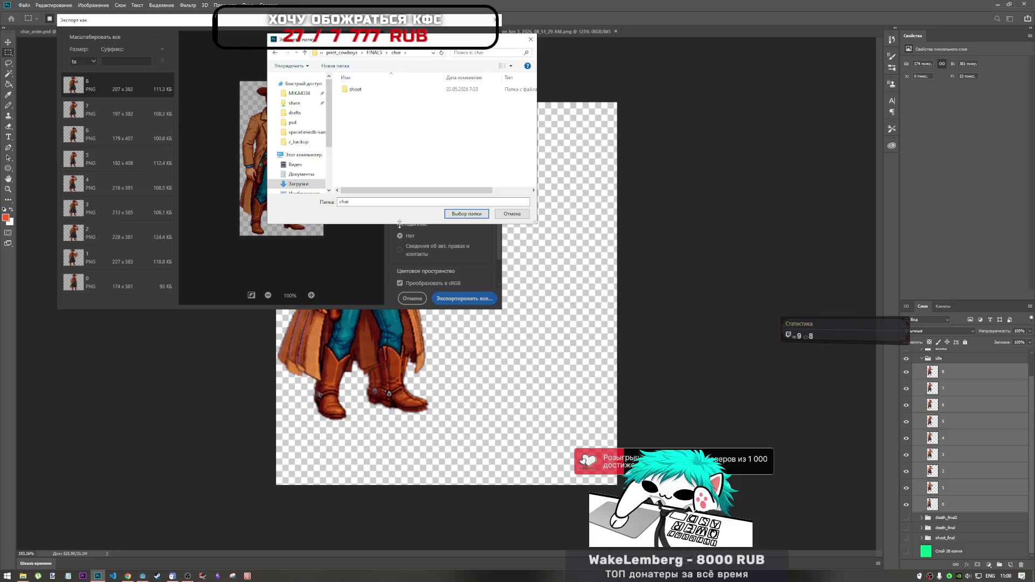
right_click(373, 147)
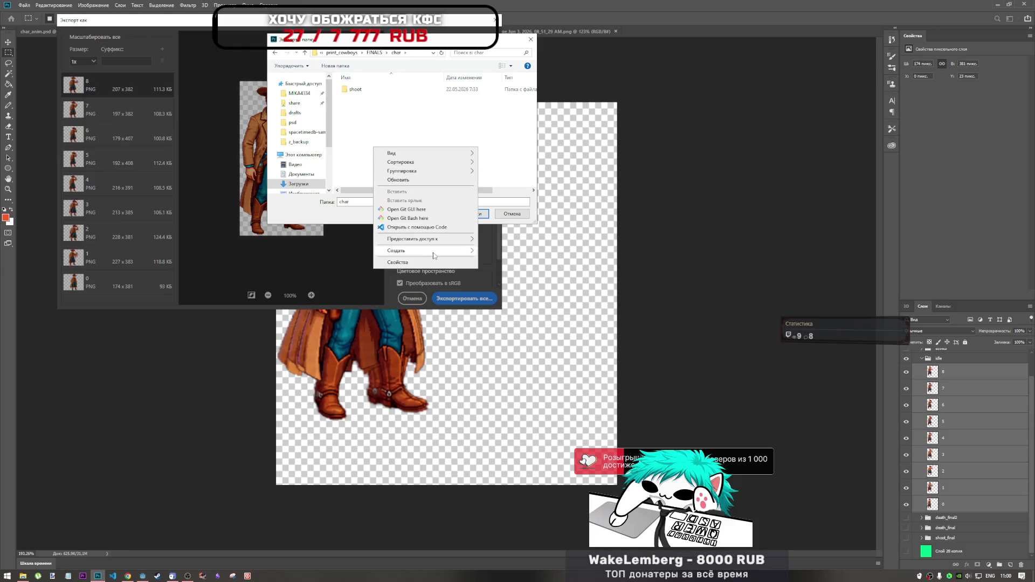
mouse_move(434, 252)
click(502, 255)
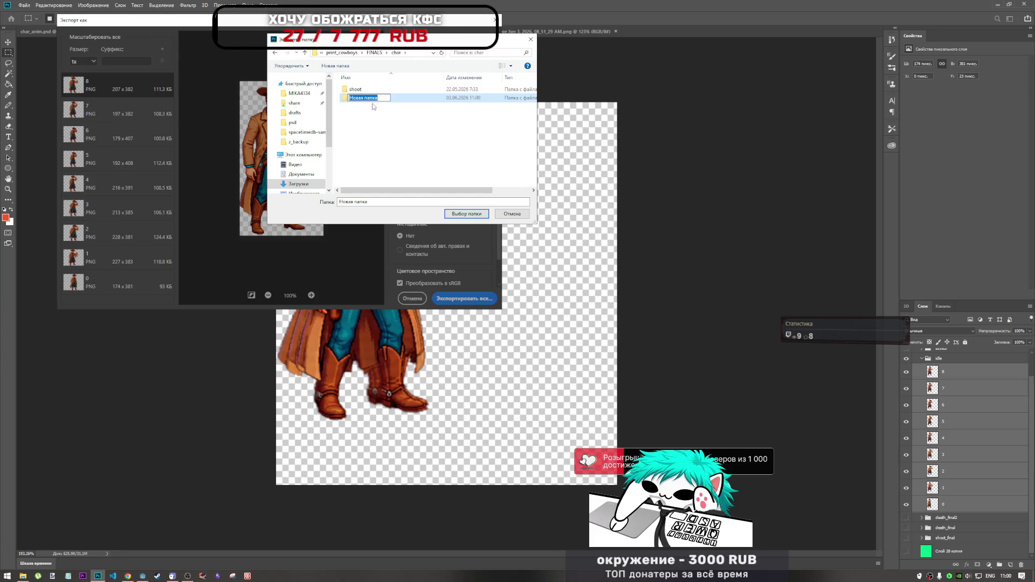
text(idlke)
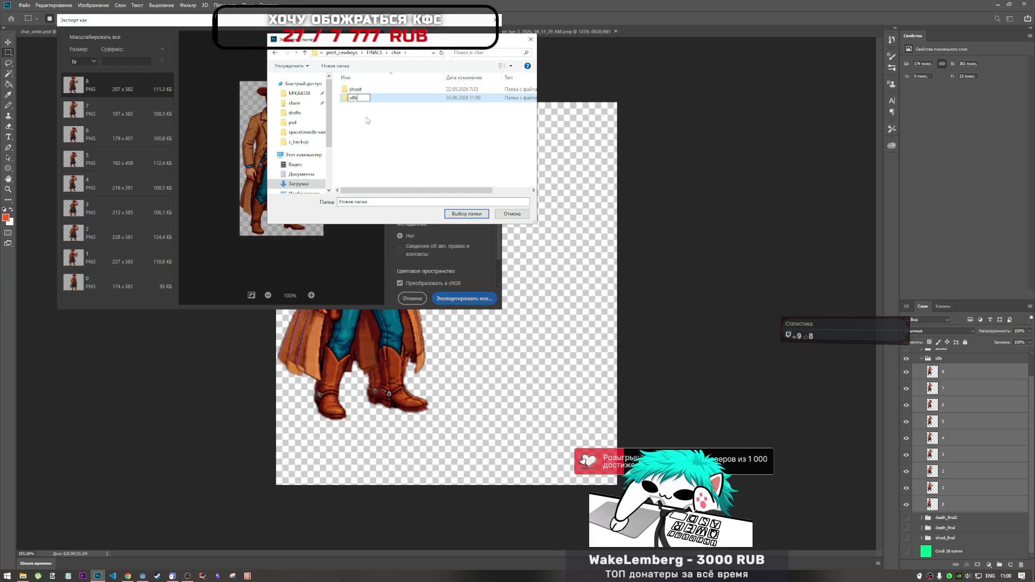
key(BackSpace)
text(e)
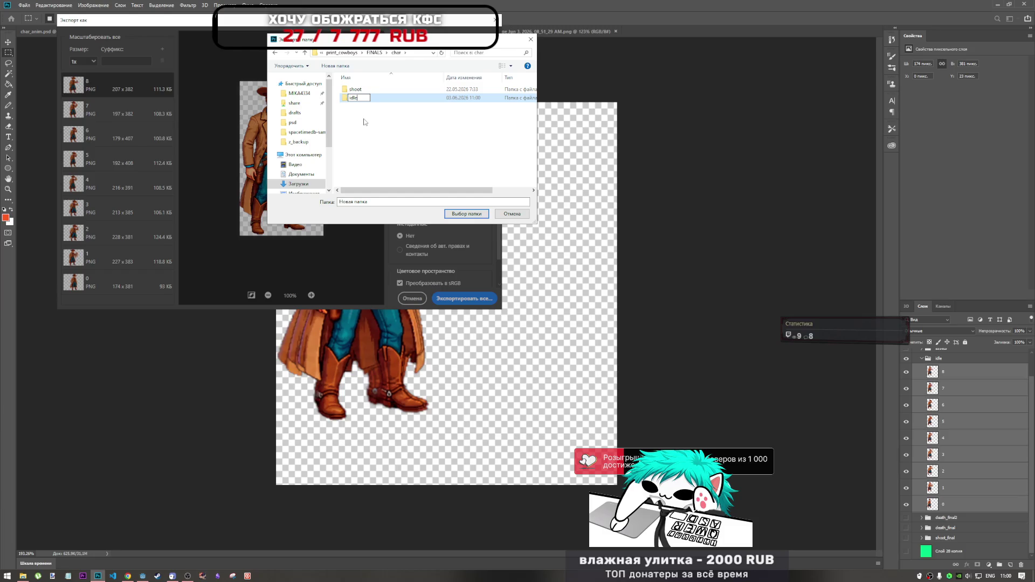
click(361, 119)
- Choose the idle folder as the export destination and confirm it
click(356, 90)
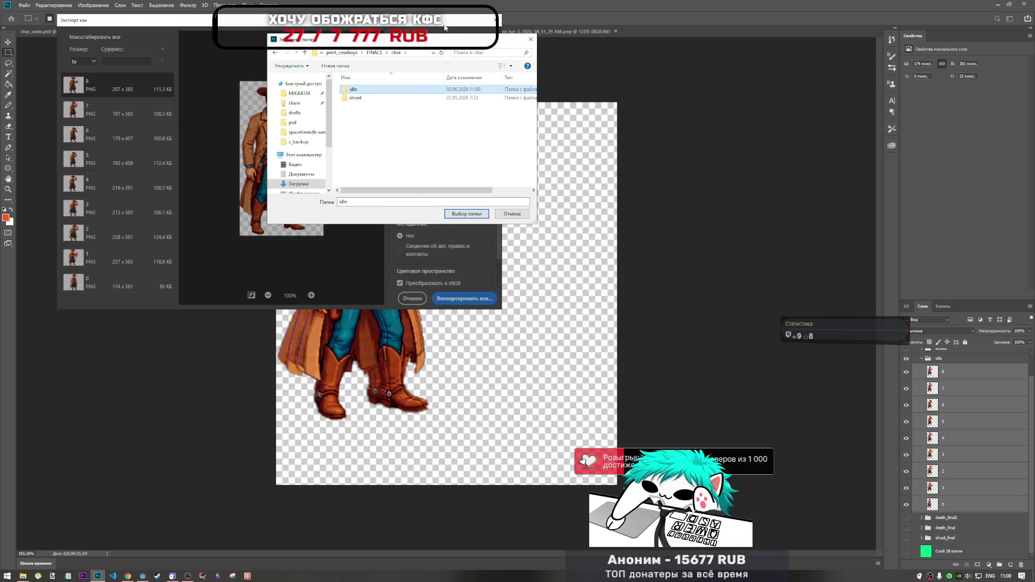
mouse_move(444, 39)
mouse_down()
mouse_move(535, 35)
mouse_move(629, 53)
mouse_up()
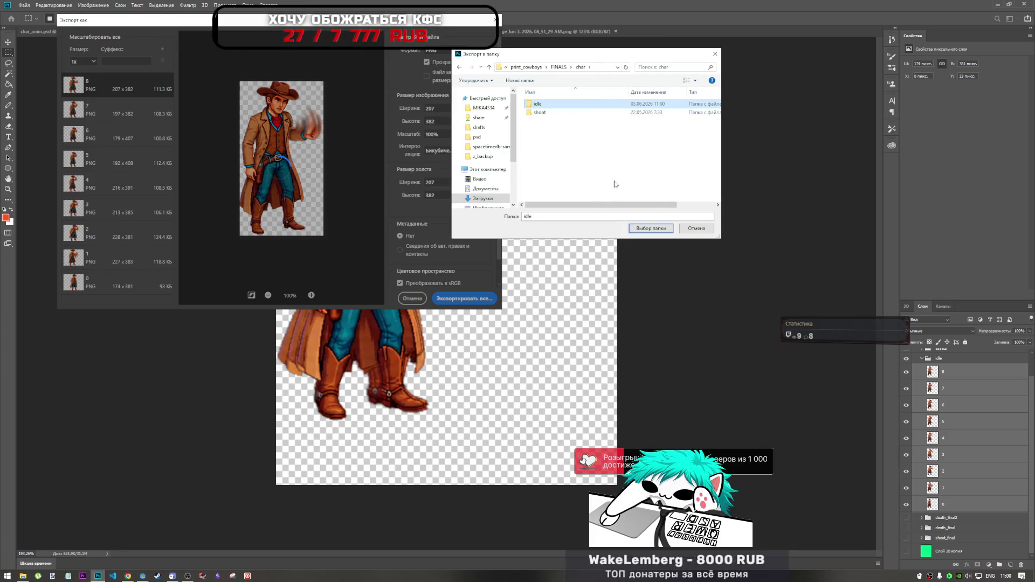
click(651, 228)
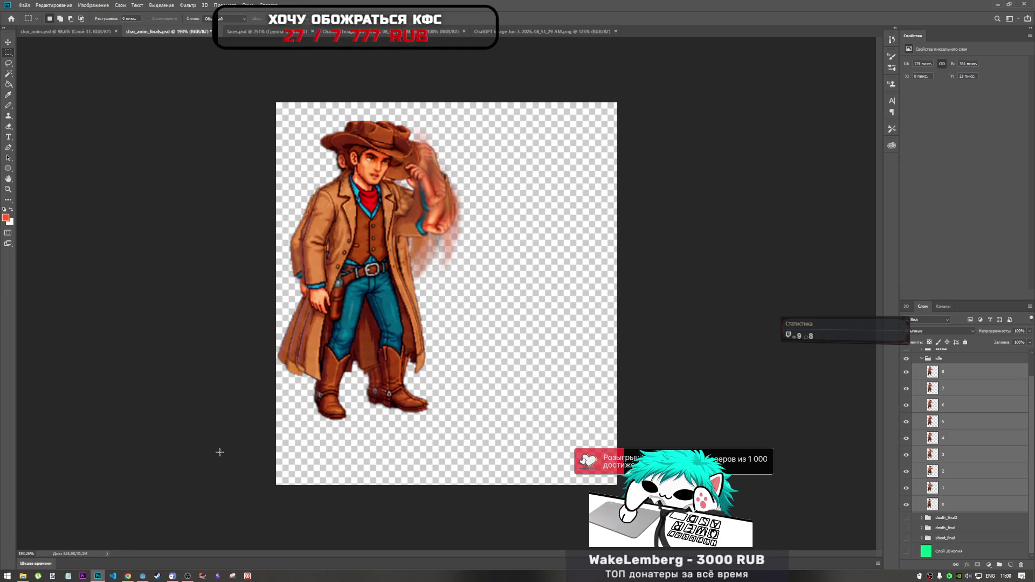
click(23, 576)
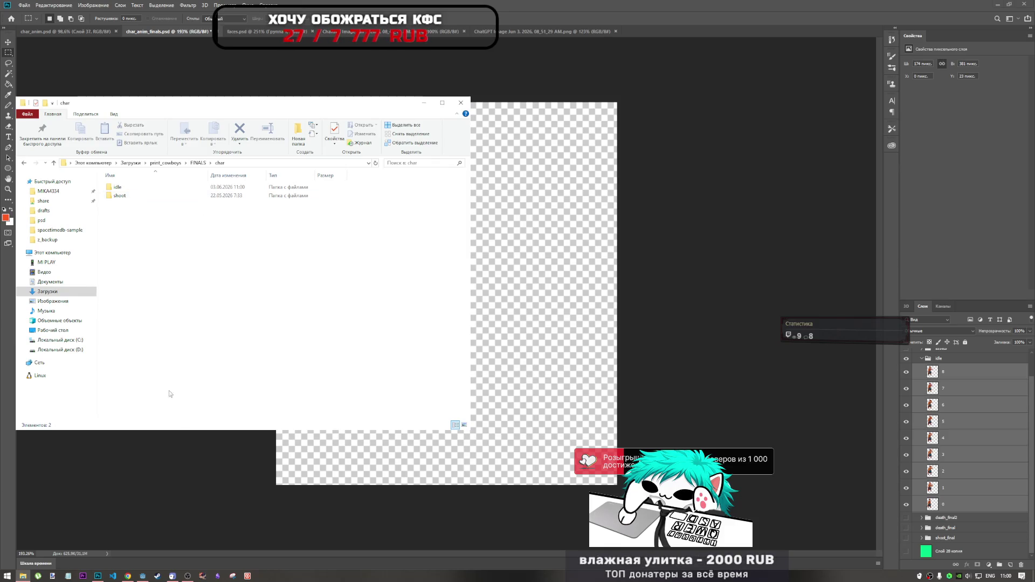
- Check that the idle folder holds the nine exported frames 0.png–8.png, then return to Photoshop
double_click(189, 187)
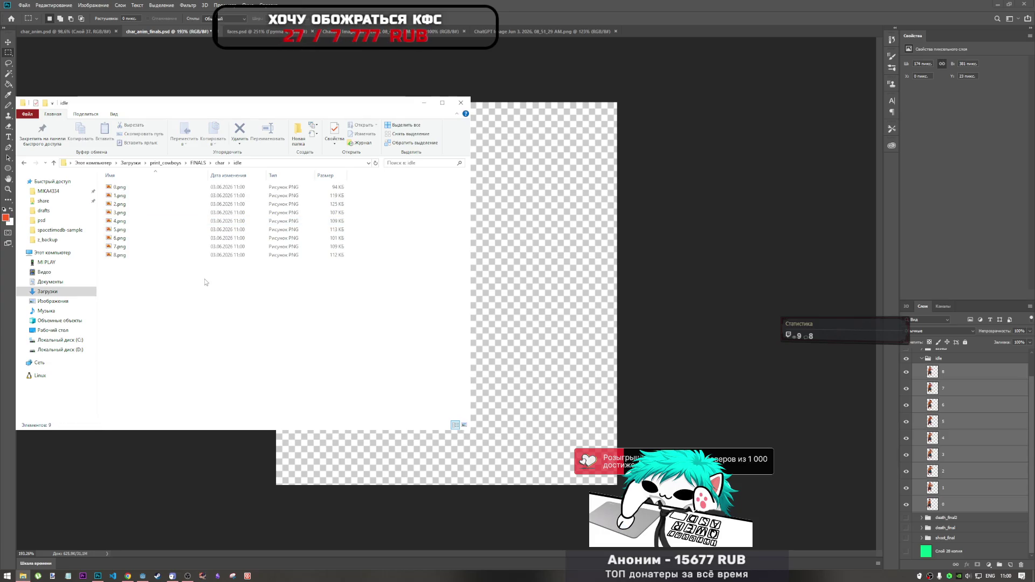
click(464, 425)
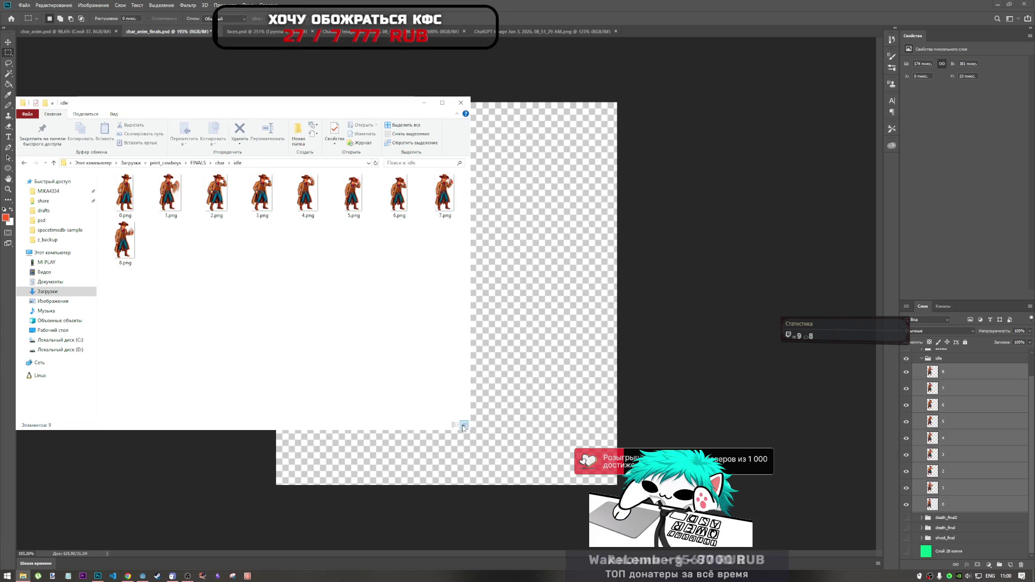
click(455, 425)
click(516, 4)
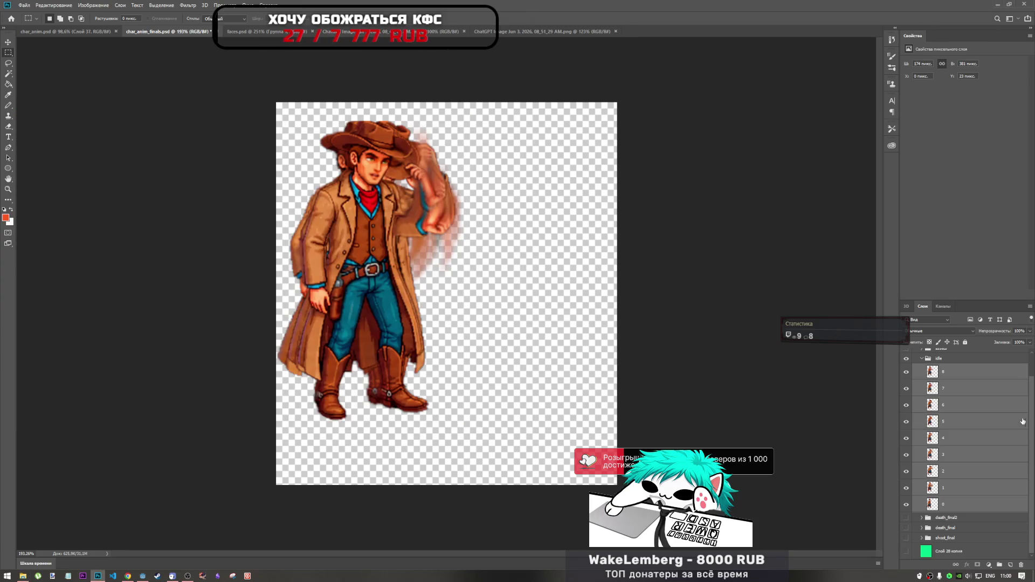
right_click(945, 386)
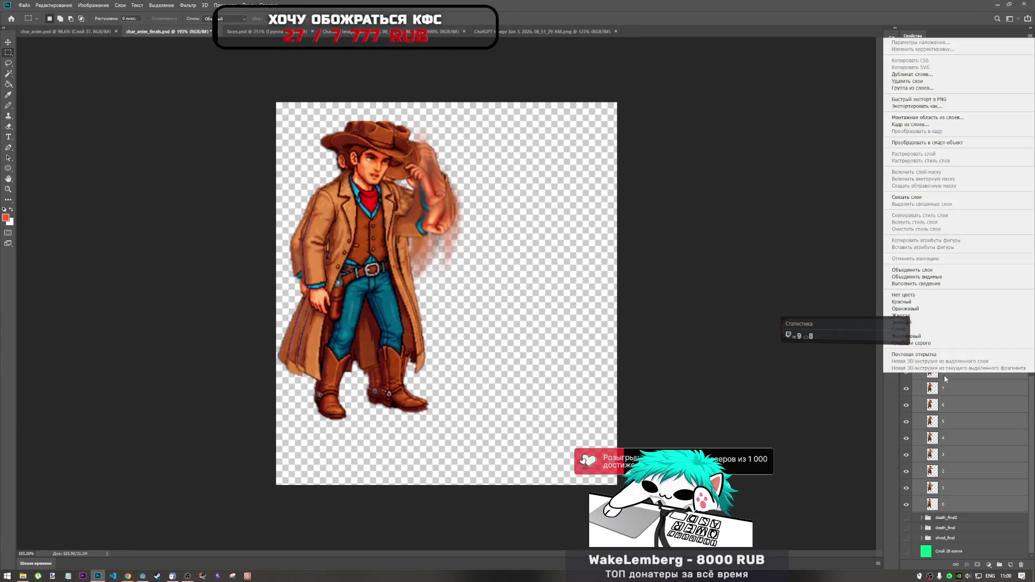
- Reopen Export As for the frame layers with Convert to sRGB turned off
click(936, 107)
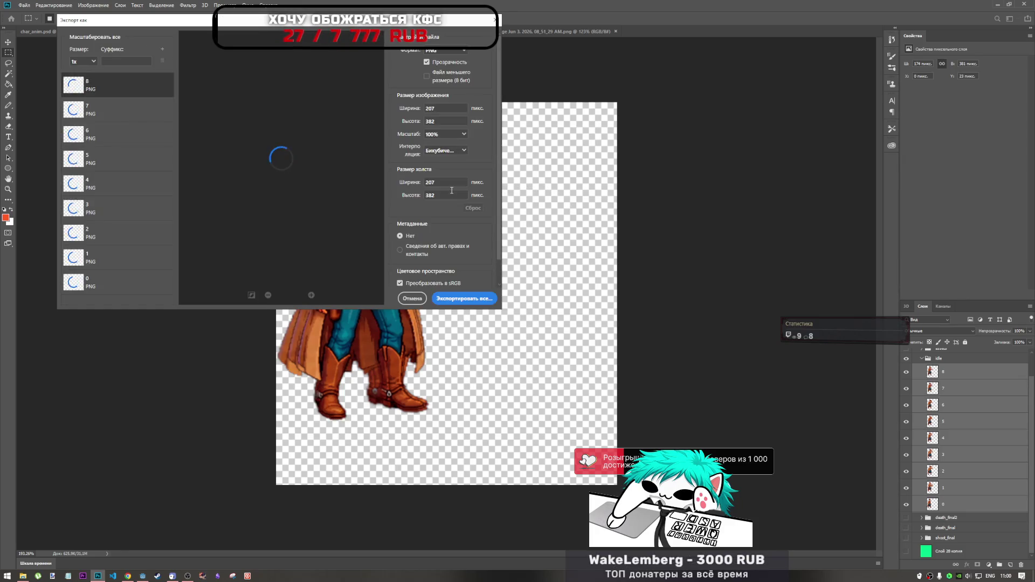
click(418, 283)
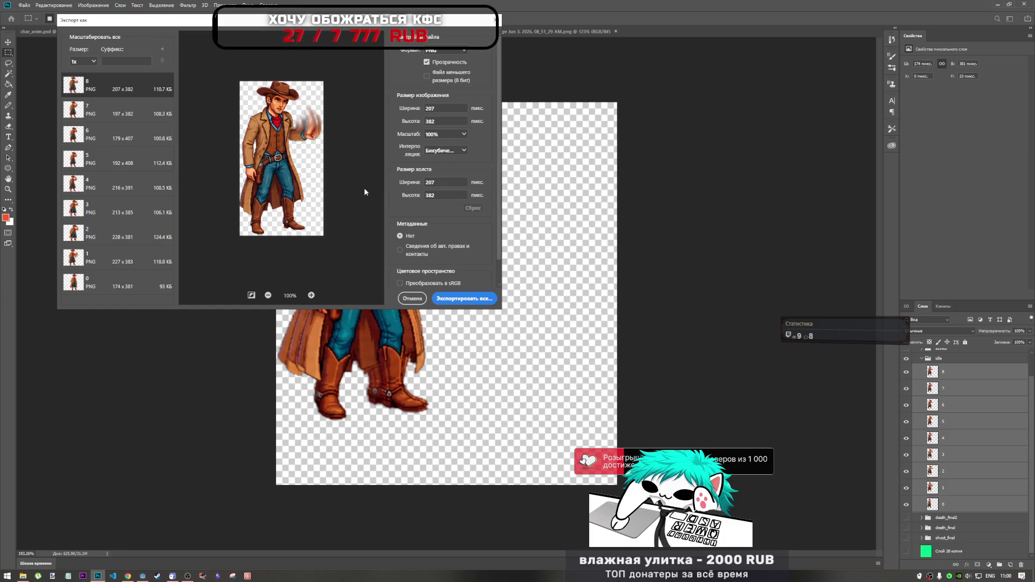
click(425, 285)
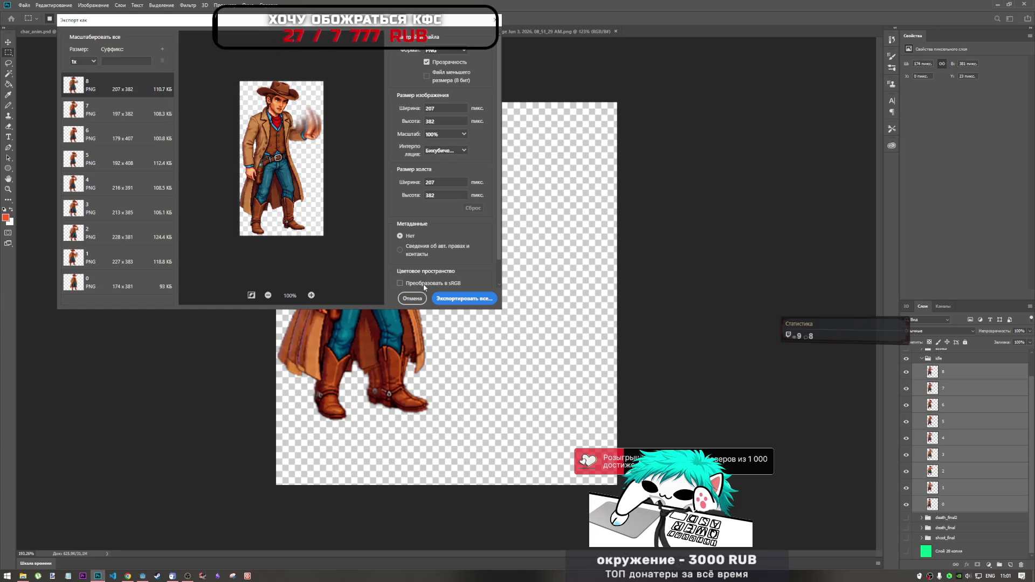
click(423, 287)
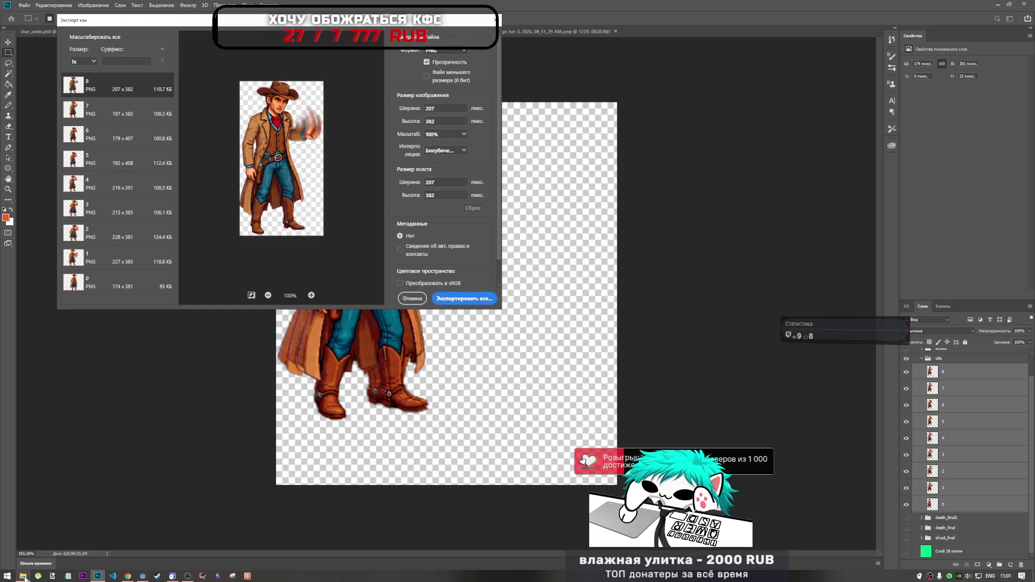
click(23, 575)
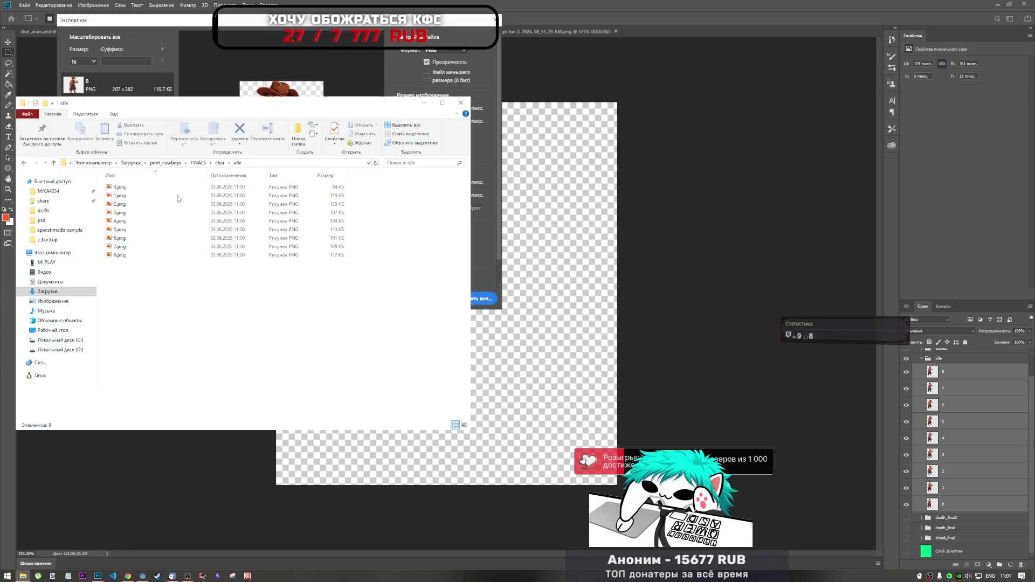
- Create a second folder, idle0, inside char, then start Export All in Photoshop
key(alt+Up)
right_click(175, 227)
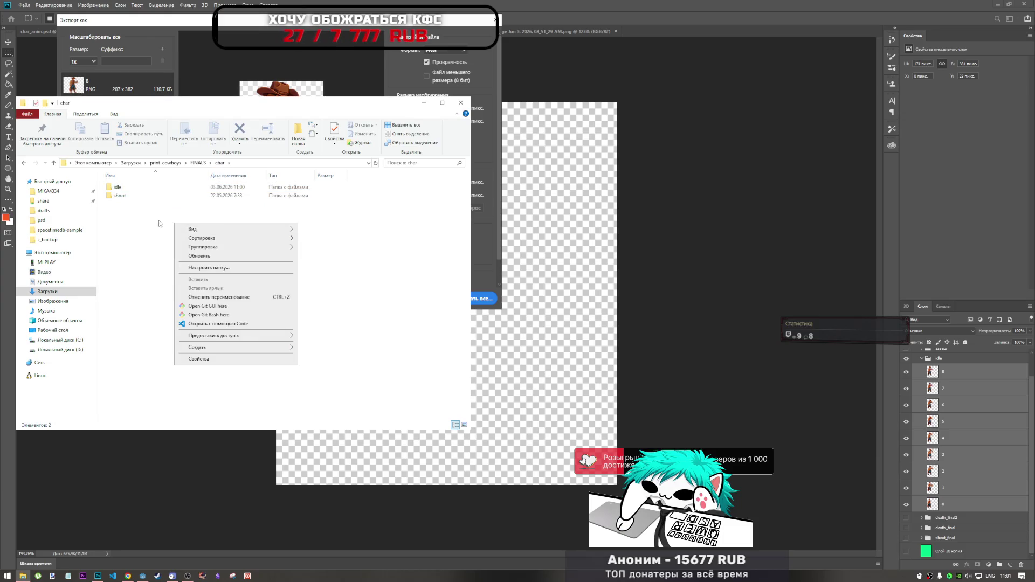
mouse_move(280, 348)
click(335, 348)
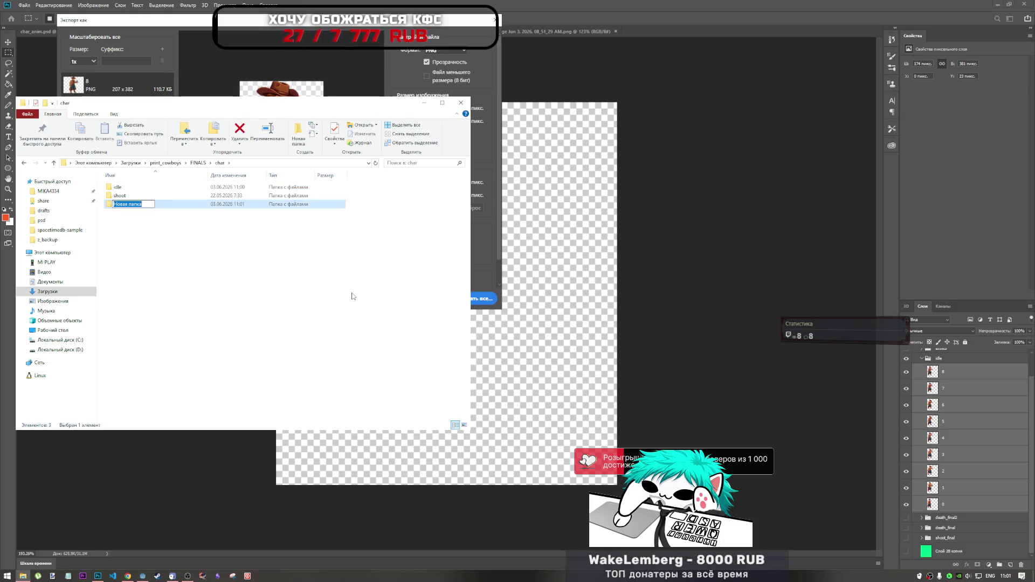
text(idle0)
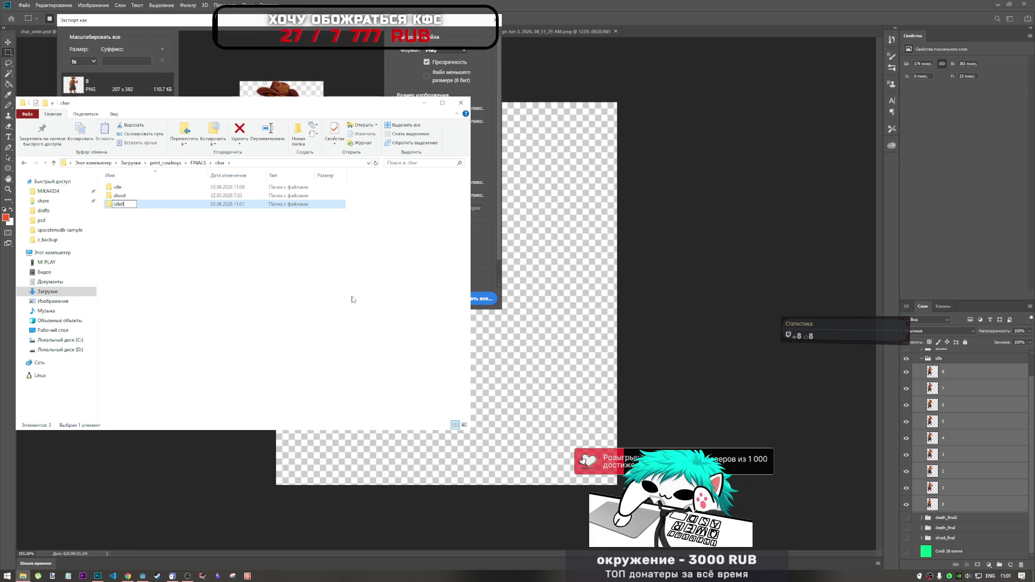
key(Return)
click(323, 282)
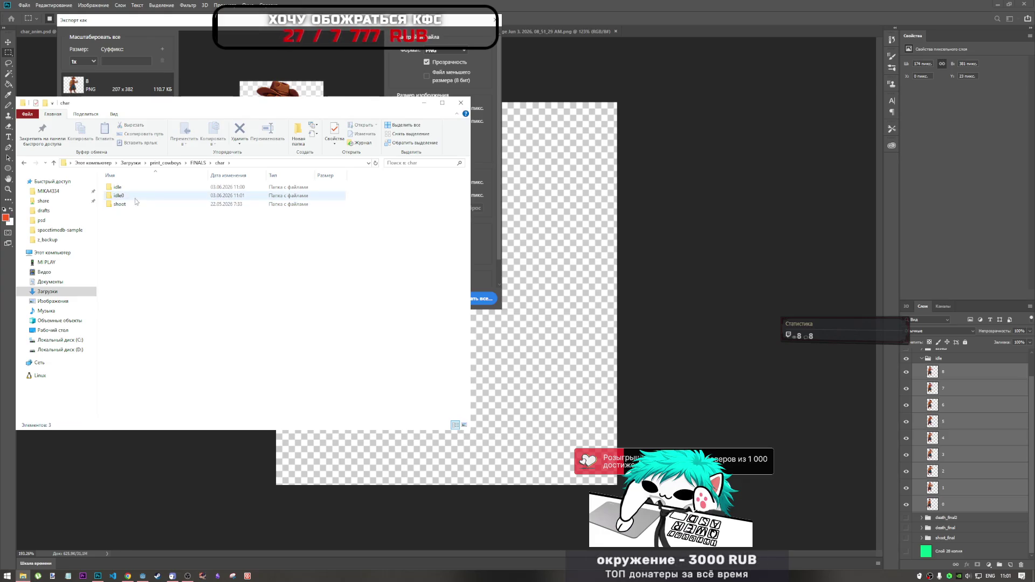
click(487, 263)
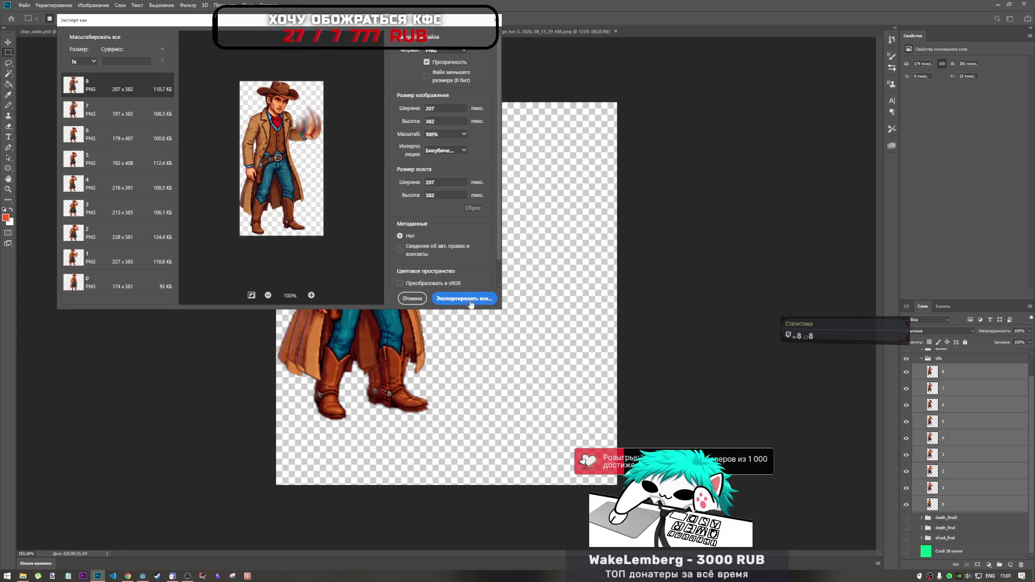
click(473, 300)
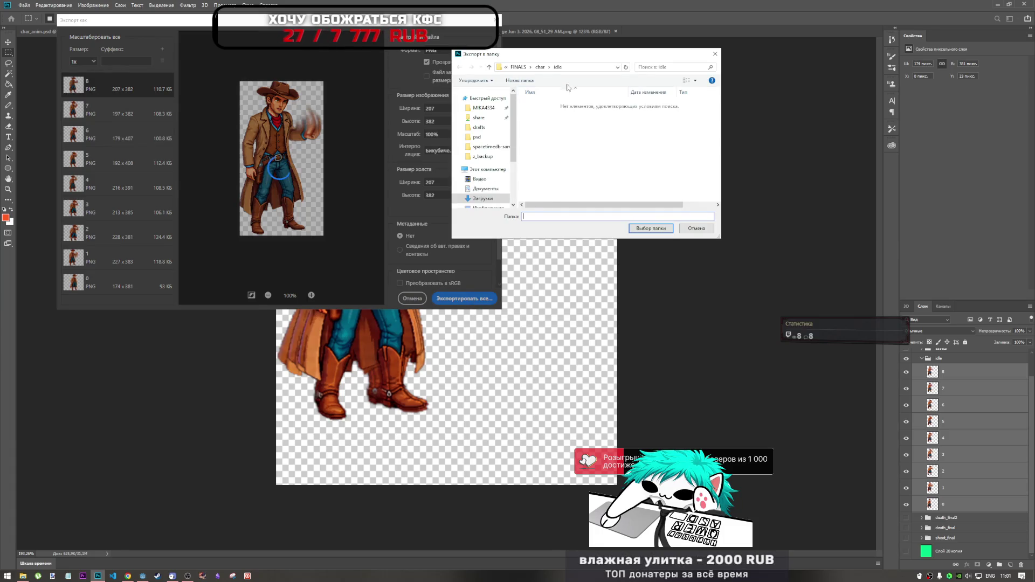
- Export all frames as PNGs into the idle0 folder
click(539, 66)
click(539, 112)
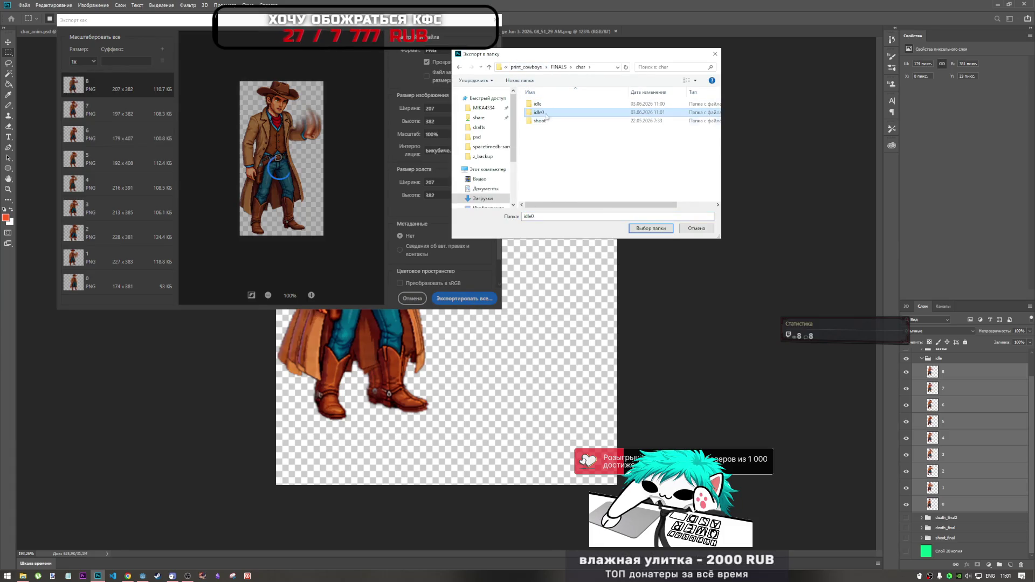
click(637, 230)
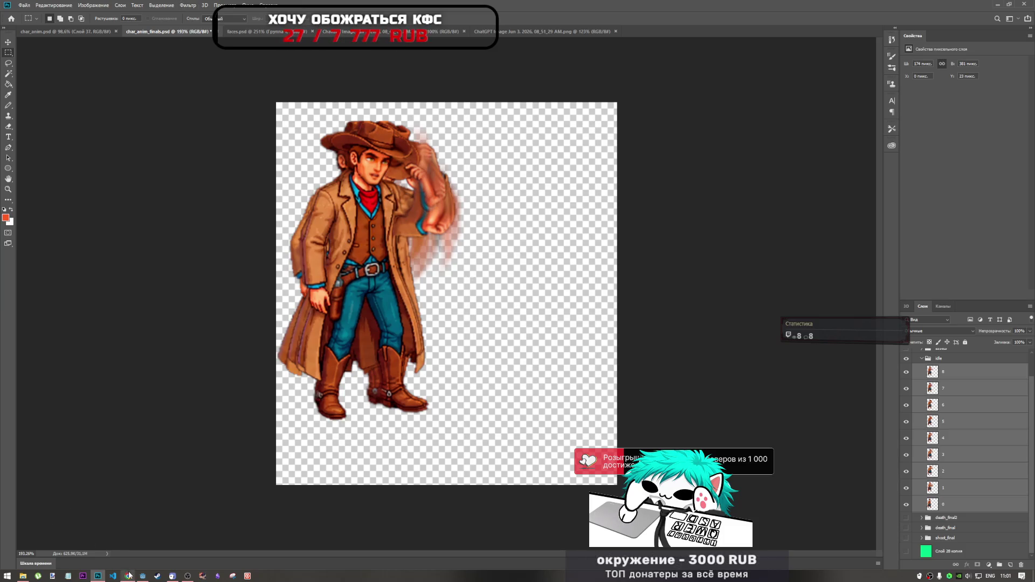
- Select and copy the idle and idle0 folders in File Explorer
click(22, 575)
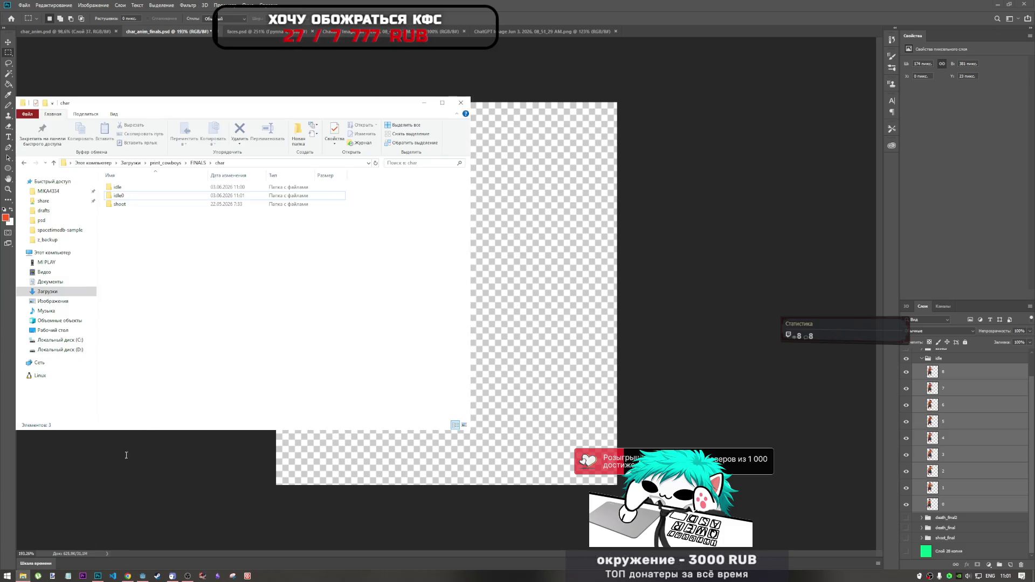
click(123, 190)
shift+click(123, 196)
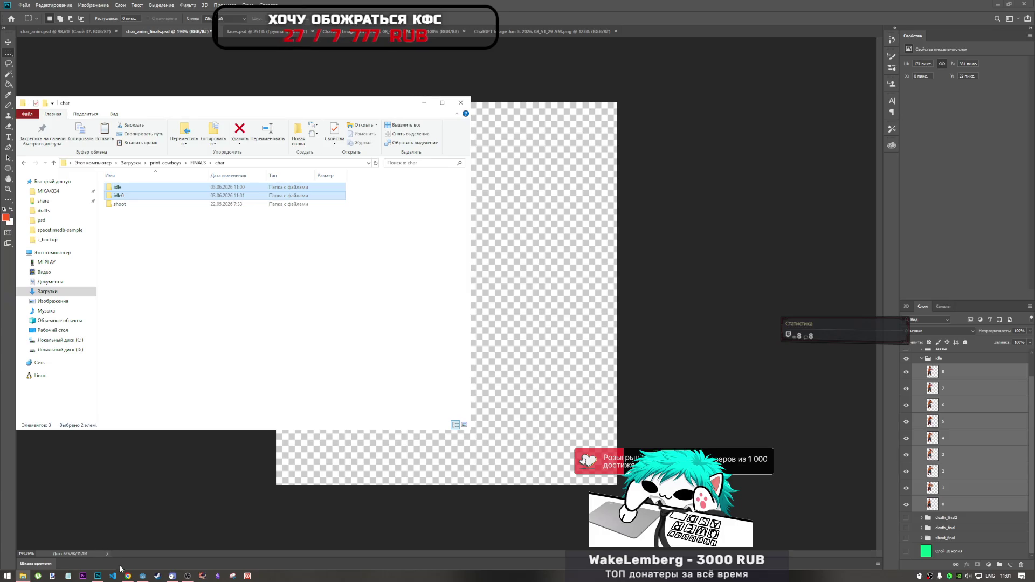
click(142, 575)
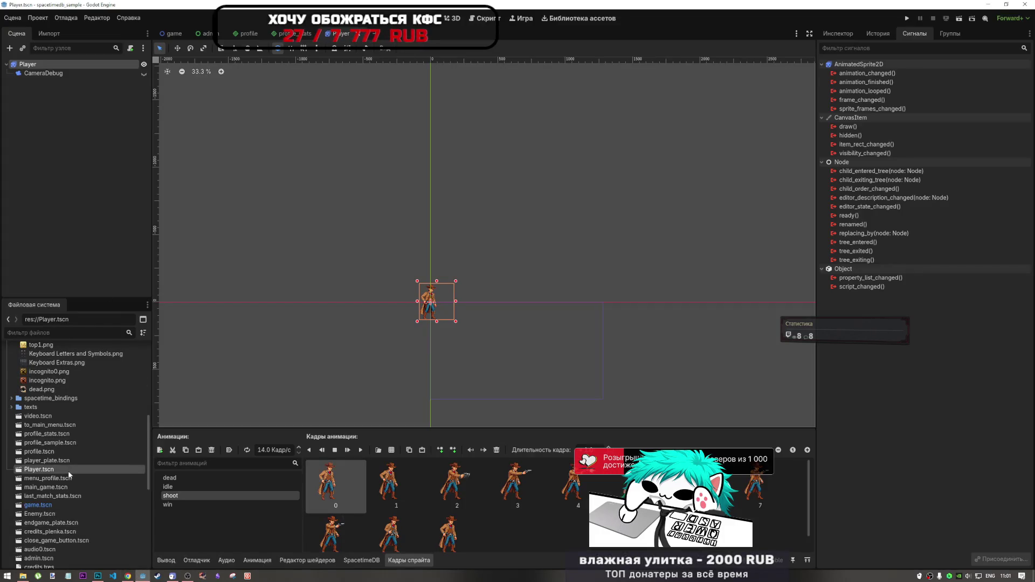
- Paste the idle and idle0 folders into the Godot project's player folder via the file manager
scroll(68, 474, up, 10)
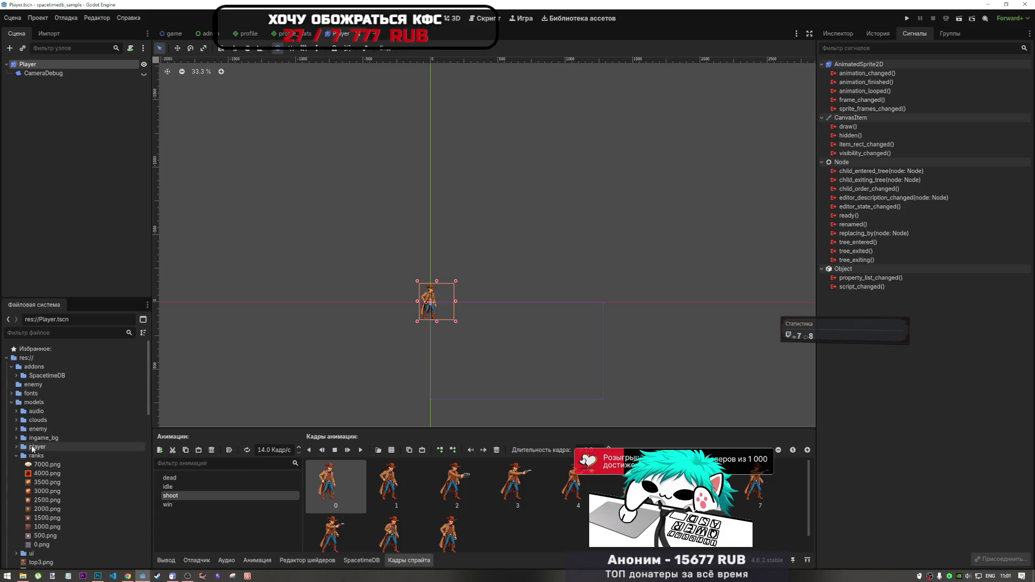
click(17, 448)
right_click(41, 447)
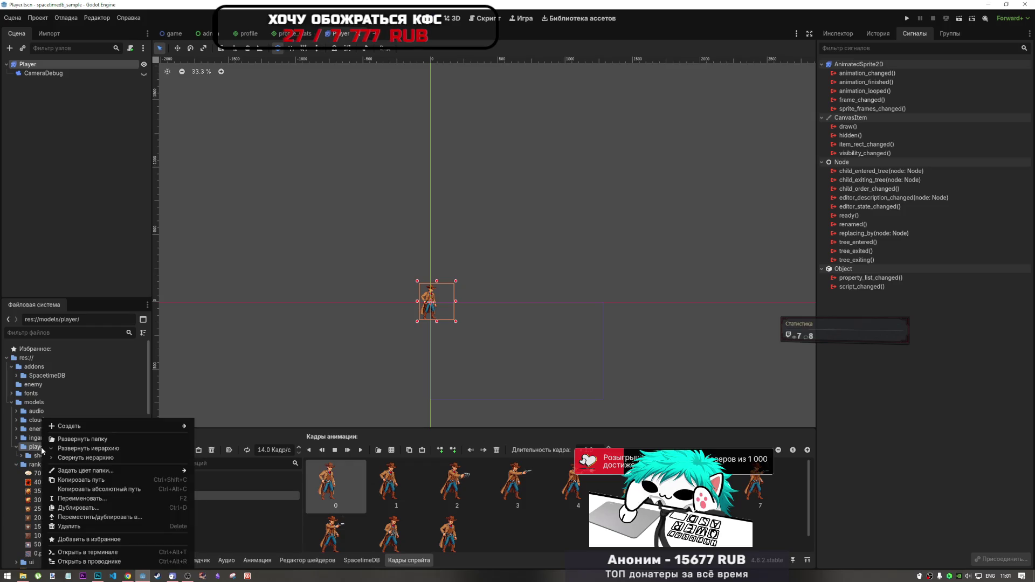
mouse_move(108, 425)
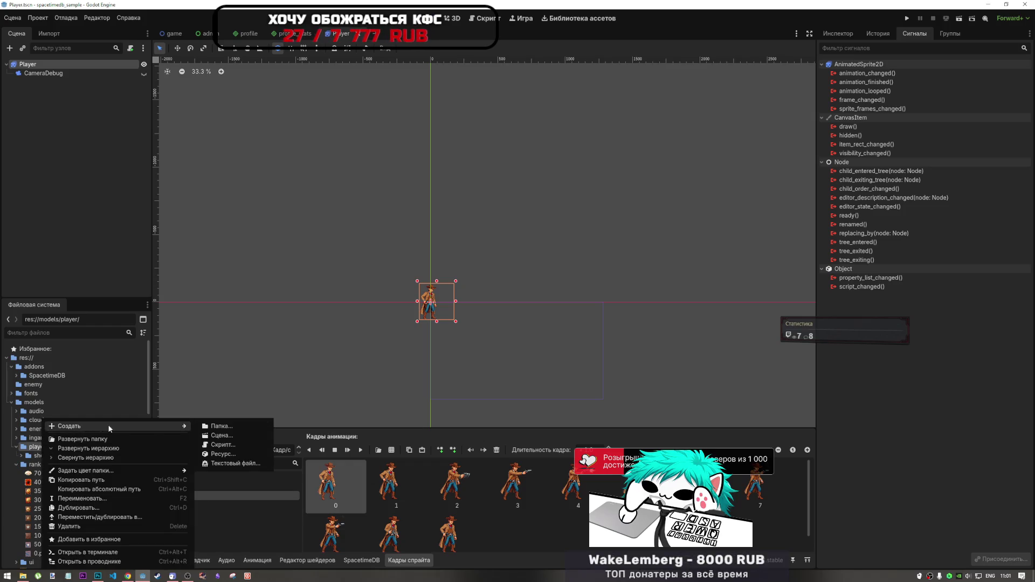
click(215, 426)
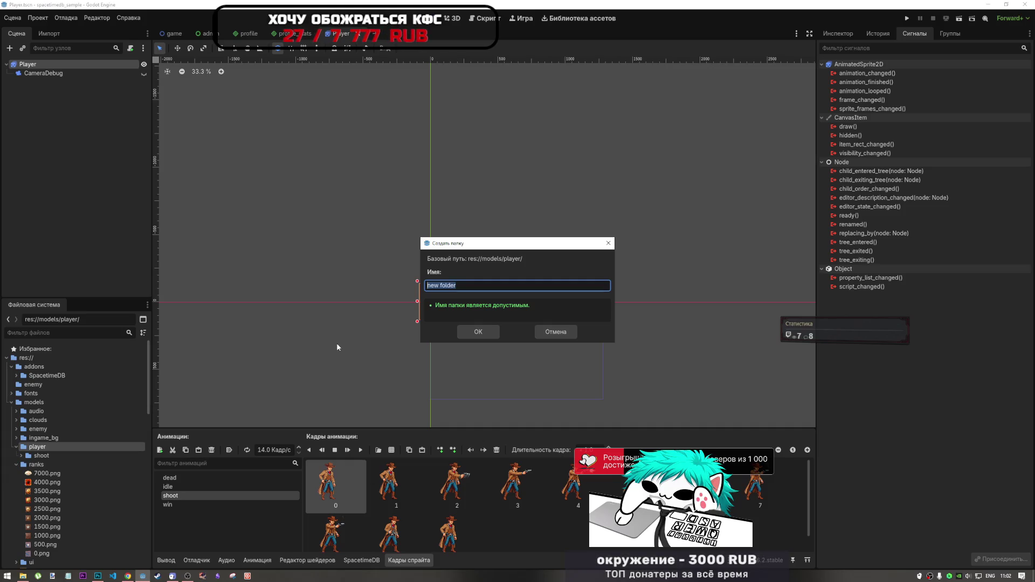
click(561, 331)
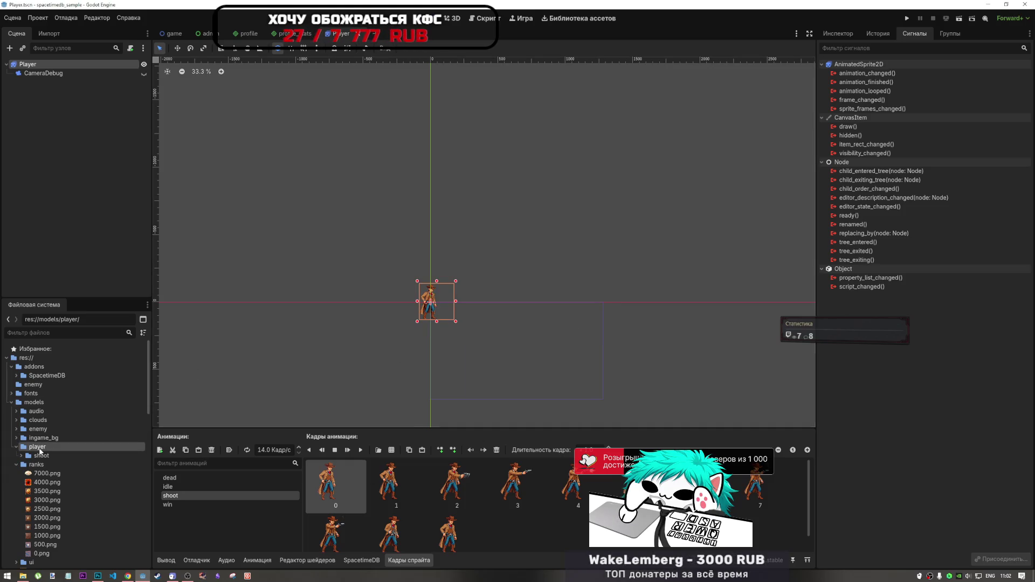
right_click(39, 452)
click(97, 565)
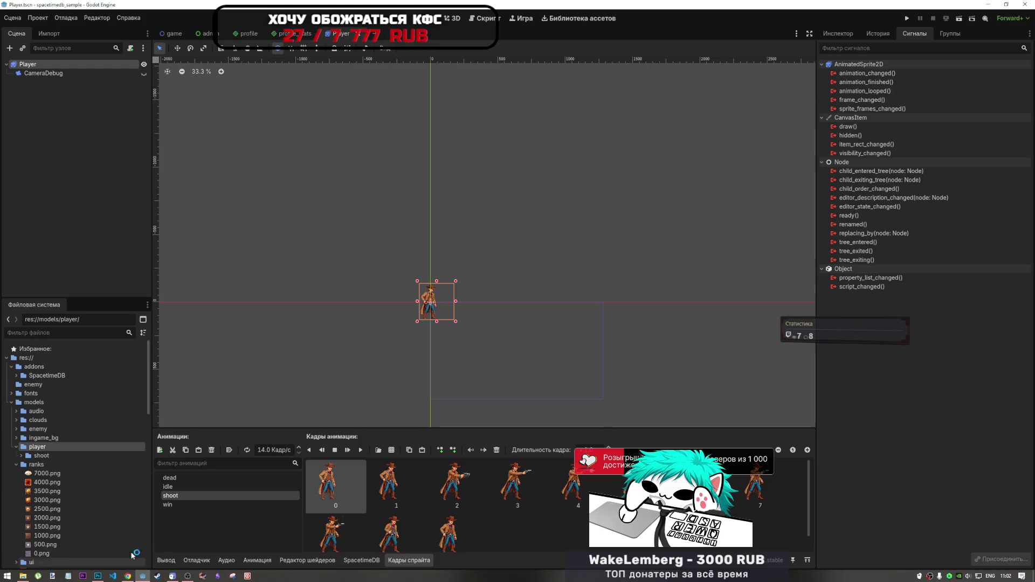
right_click(337, 291)
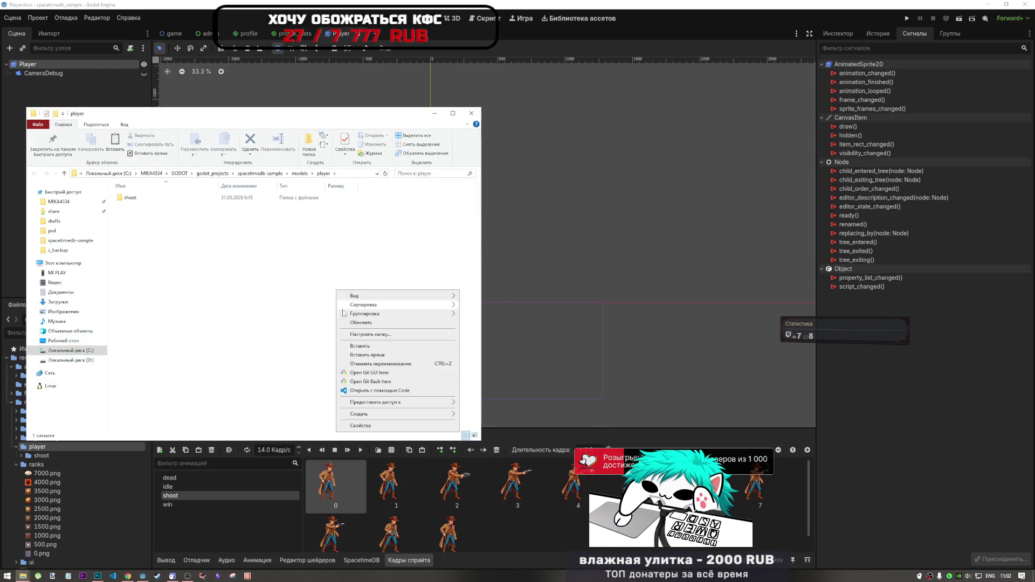
click(361, 346)
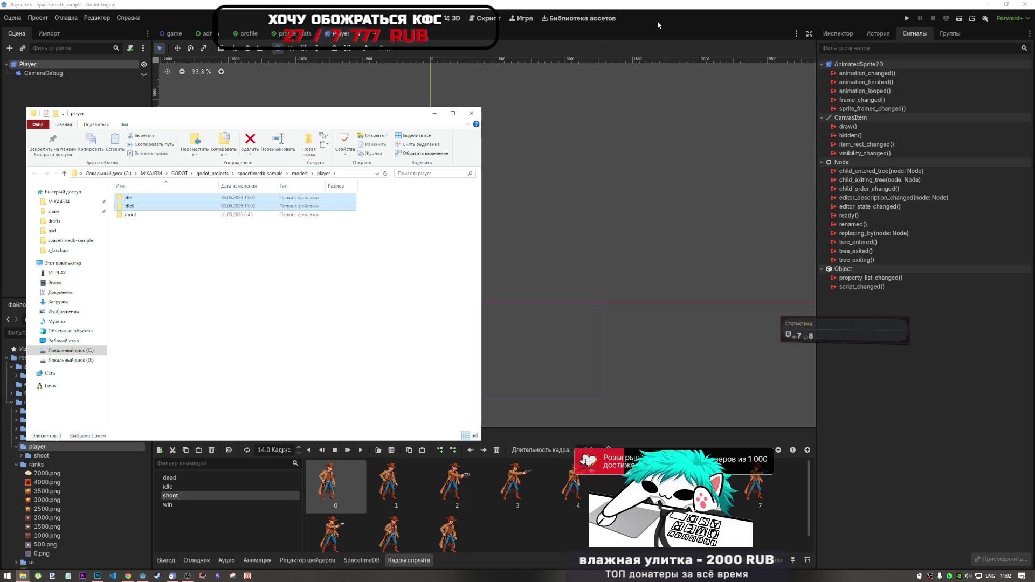
click(654, 27)
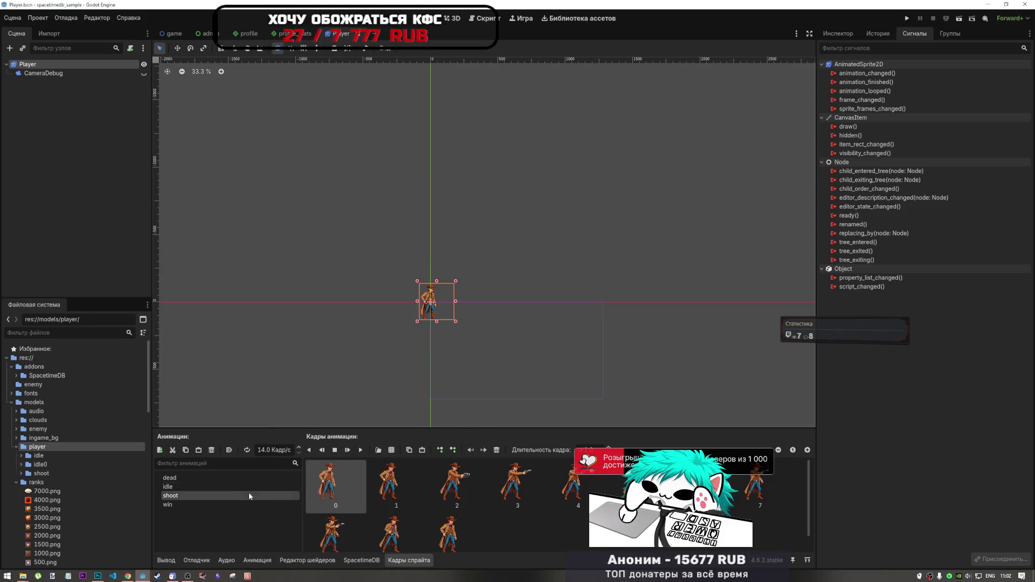
- Add a new sprite animation named idle0
click(230, 488)
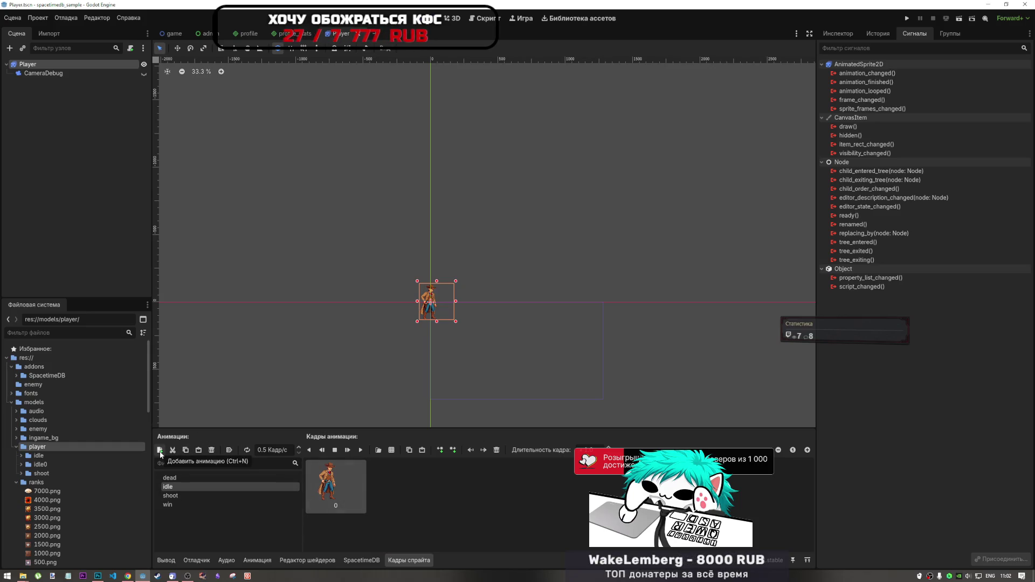
click(160, 450)
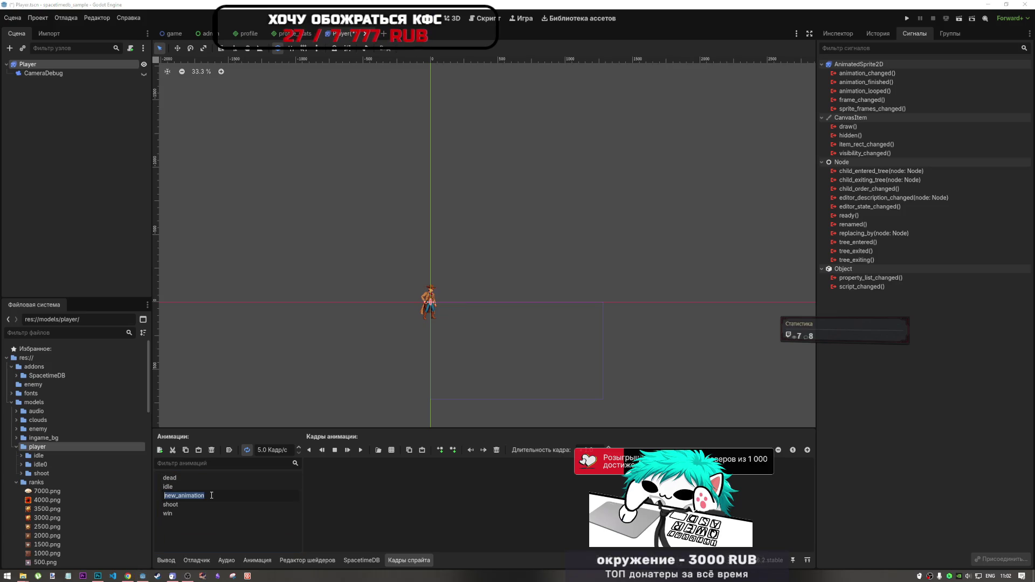
text(idle)
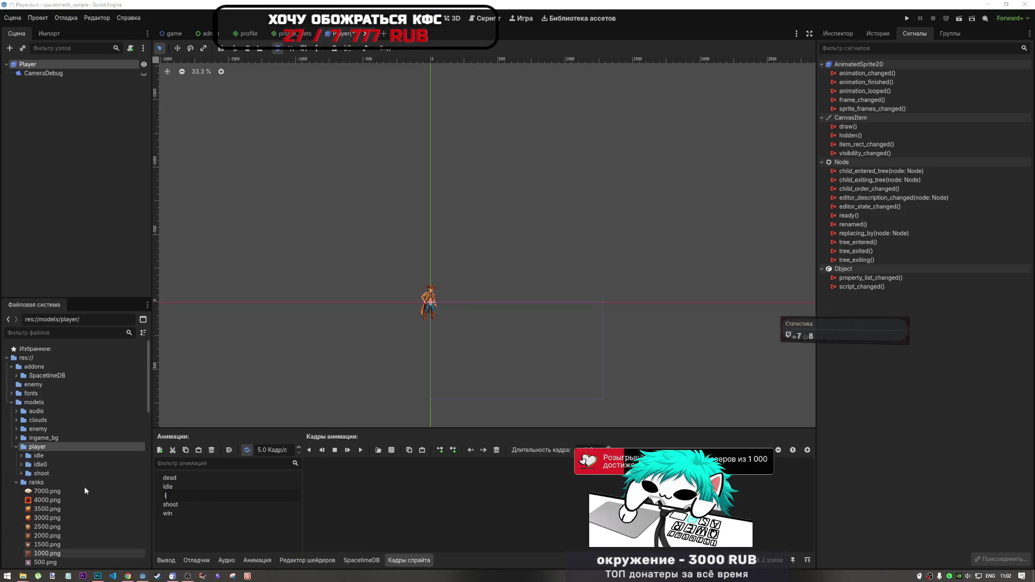
text(0)
key(Return)
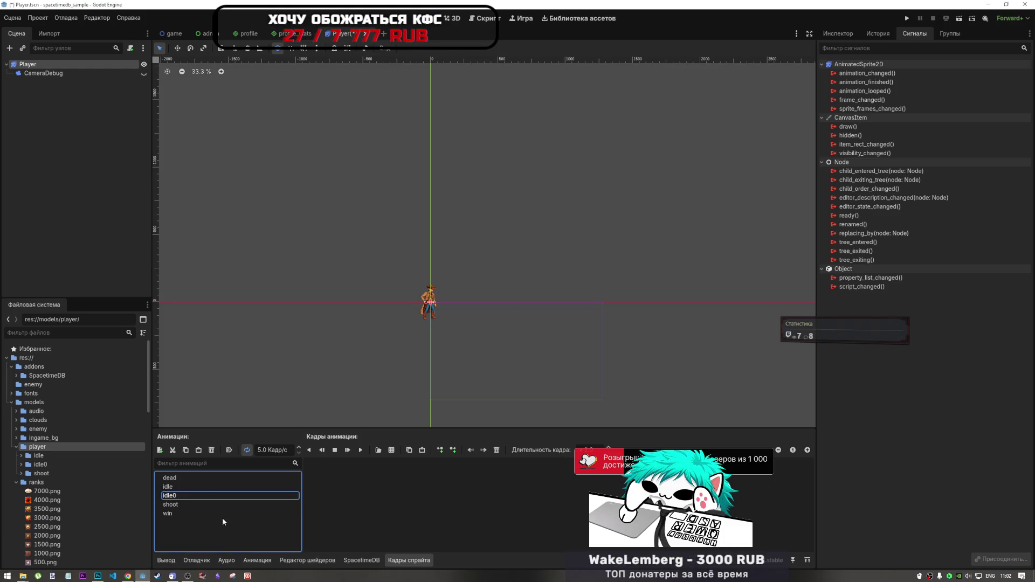
- Add frames 8.png through 0.png from the idle folder to the idle animation
click(195, 487)
scroll(395, 295, up, 4)
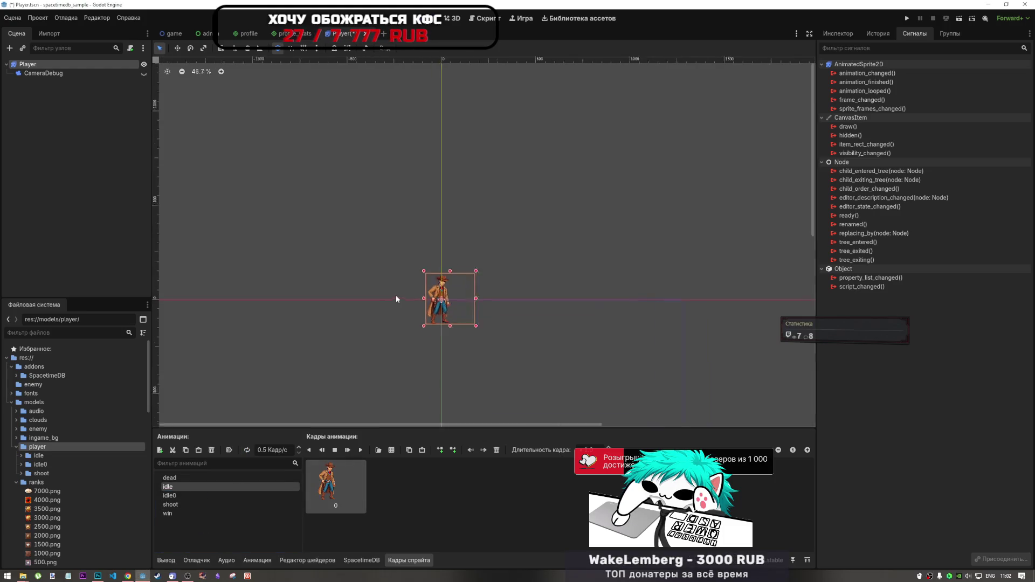
scroll(461, 307, up, 2)
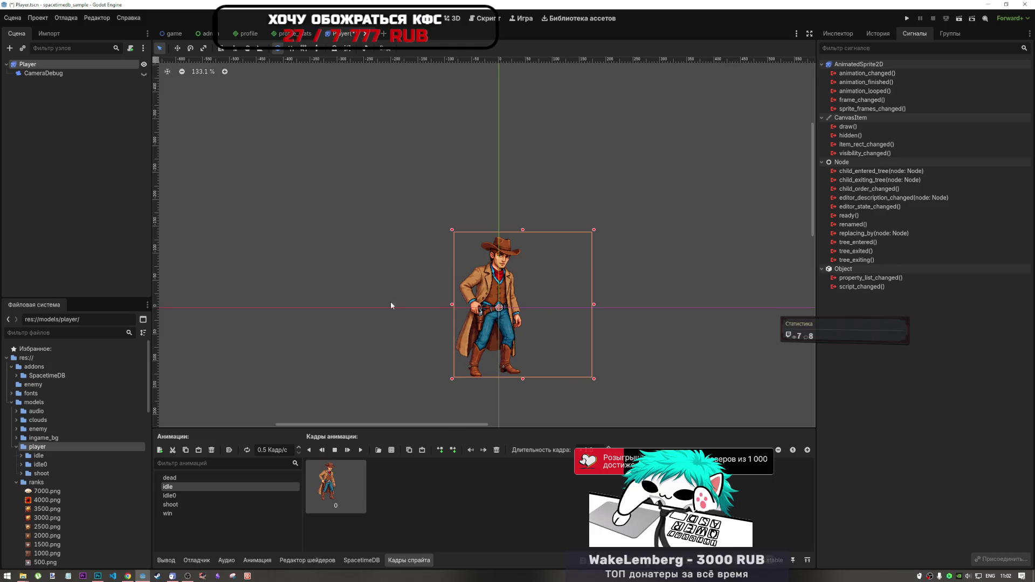
click(37, 456)
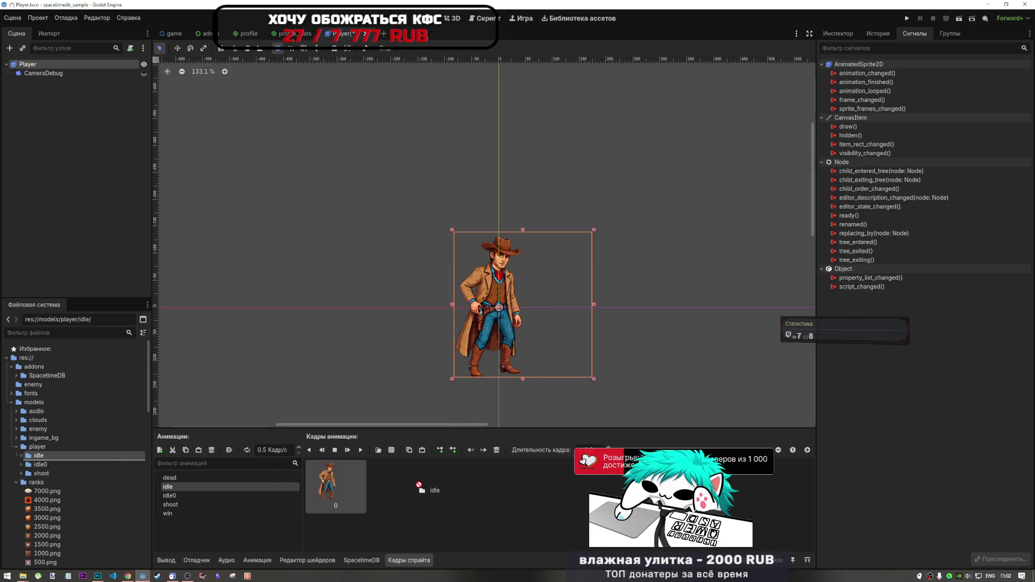
click(21, 455)
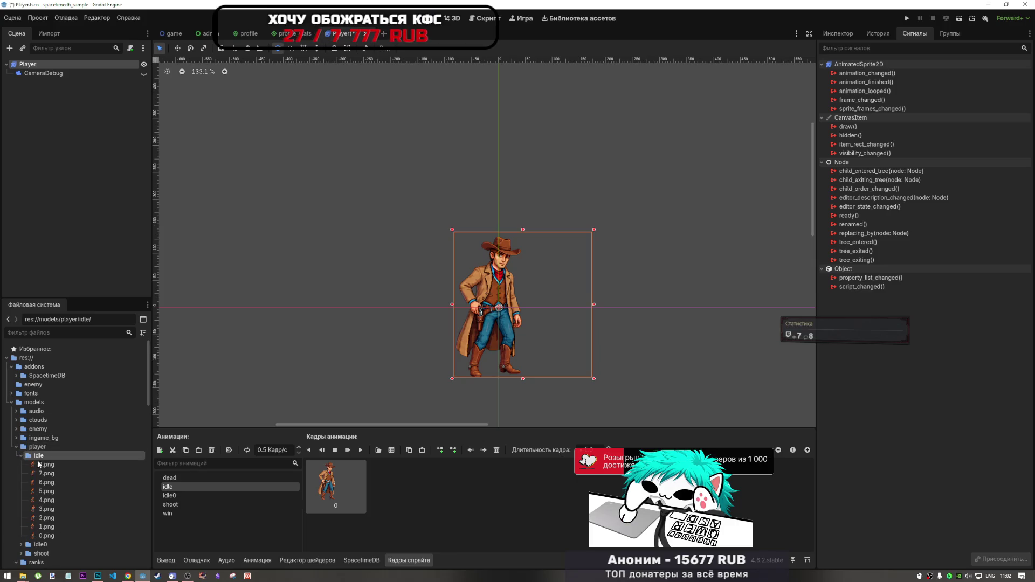
click(47, 464)
shift+click(50, 536)
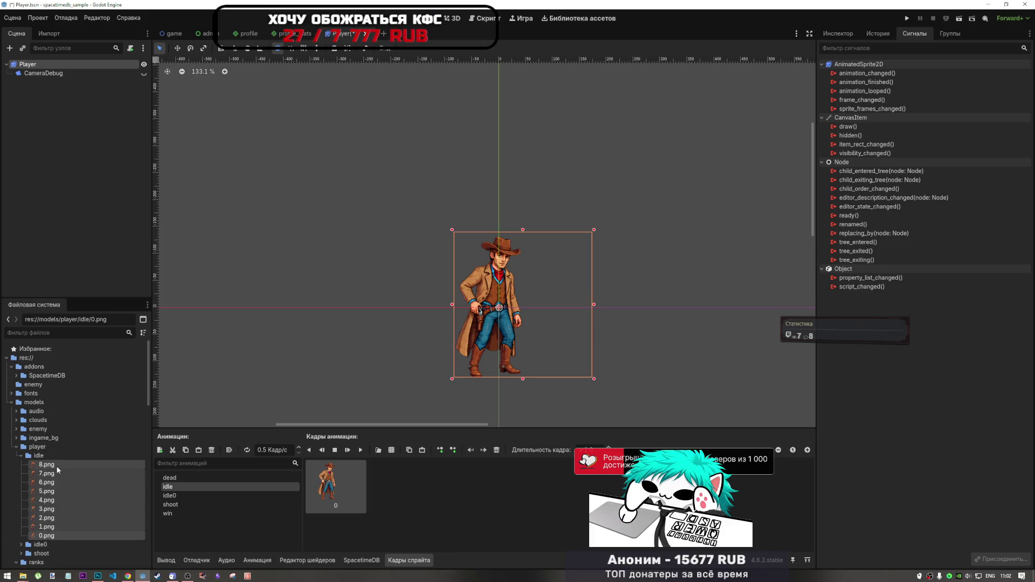
mouse_move(57, 481)
mouse_down()
mouse_move(445, 507)
mouse_move(432, 487)
mouse_up()
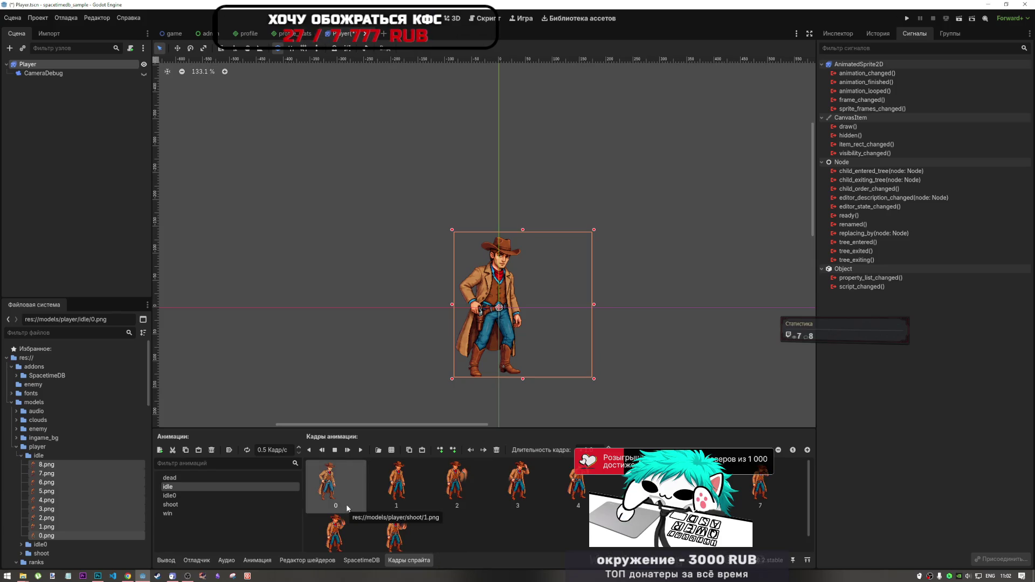
- Fix the idle animation by deleting the unwanted first frame and re-adding 0.png
key(Delete)
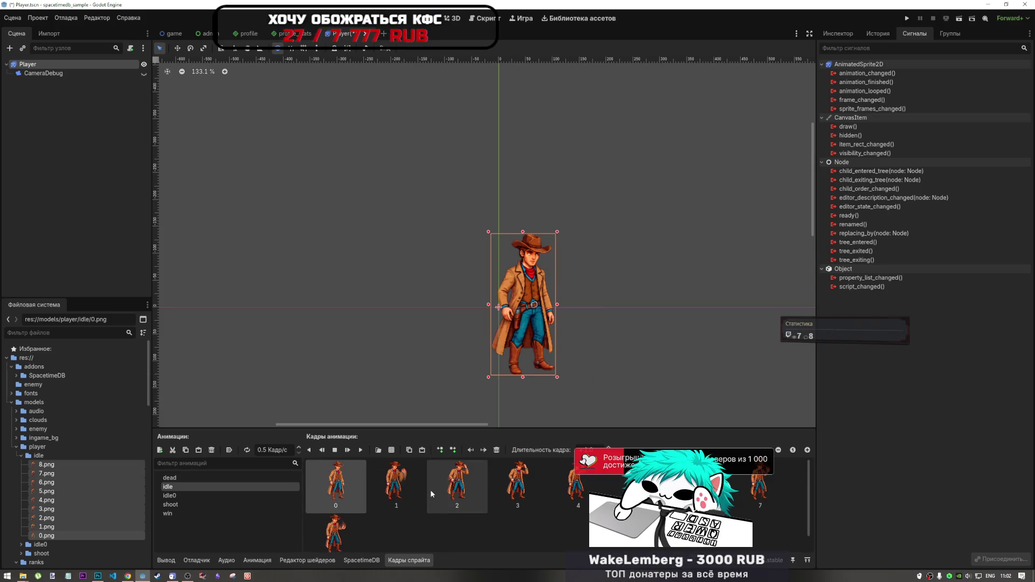
mouse_move(430, 489)
mouse_down()
mouse_move(354, 492)
mouse_move(392, 522)
mouse_up()
scroll(385, 511, up, 1)
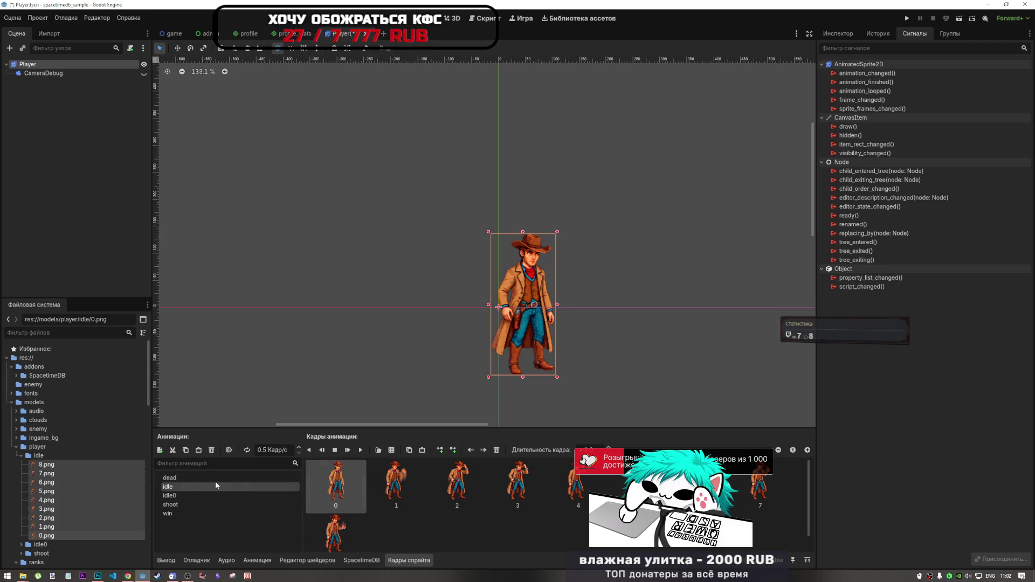
scroll(61, 474, down, 2)
click(68, 486)
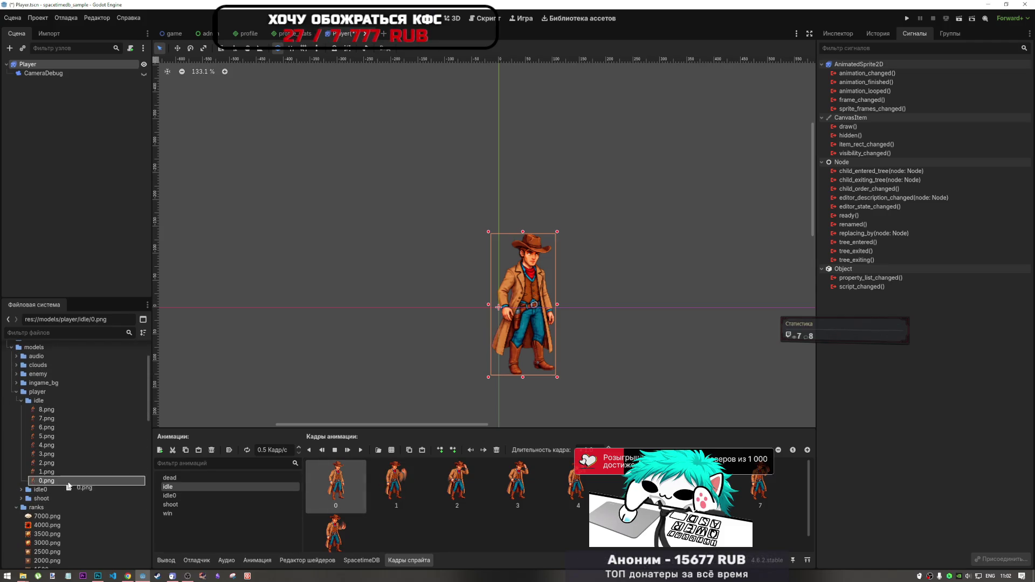
drag(59, 481, 356, 537)
scroll(381, 494, down, 1)
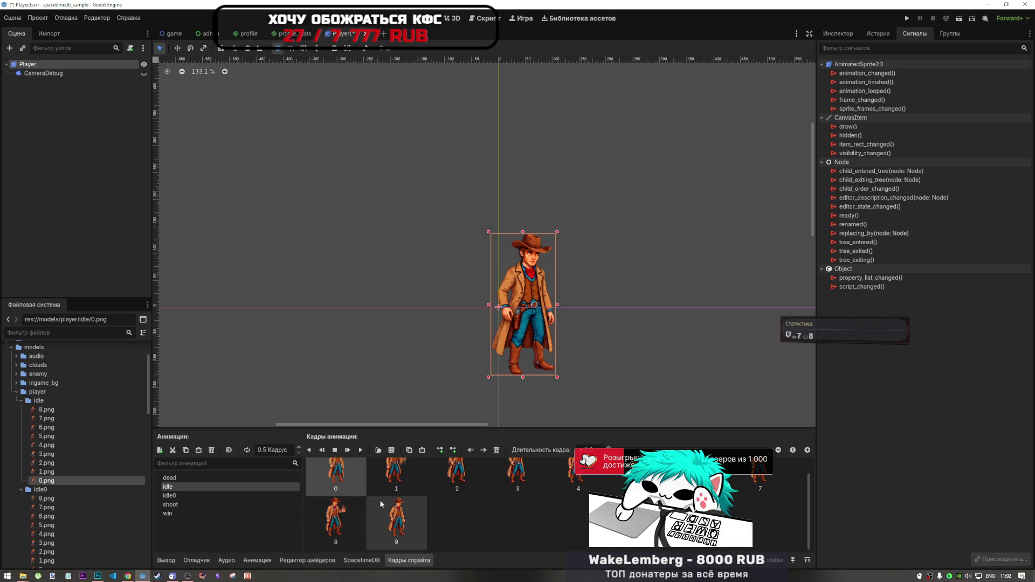
scroll(404, 511, up, 1)
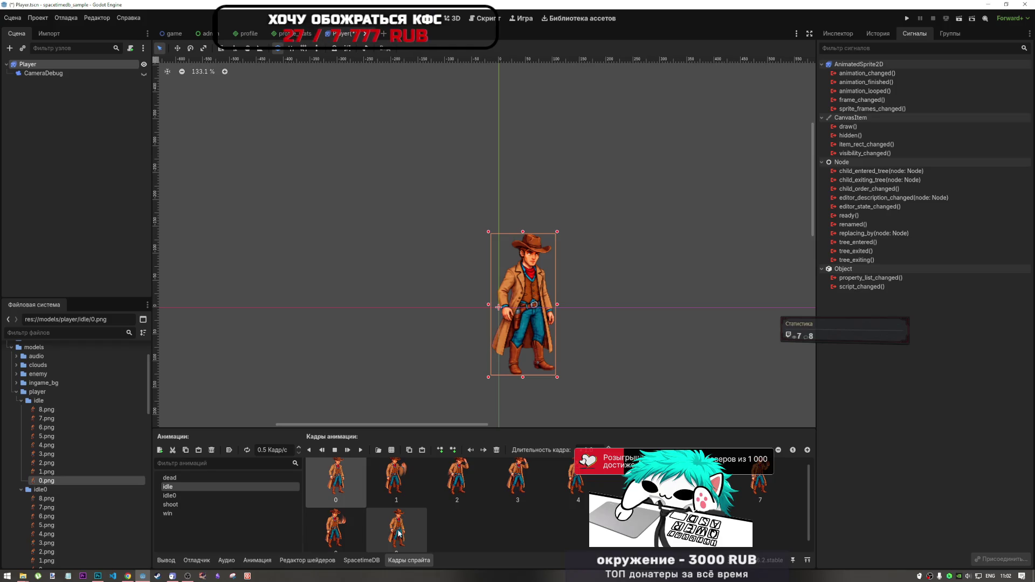
scroll(396, 527, up, 1)
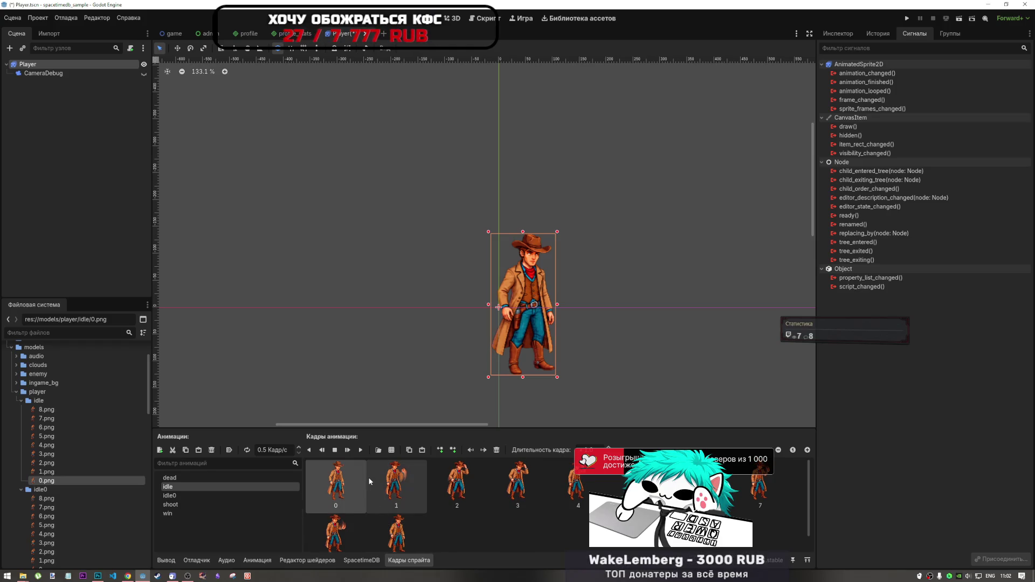
- Fill the idle0 animation with idle0 frames 8.png–0.png, appending 0.png as frame 9
click(21, 401)
click(43, 418)
shift+click(51, 490)
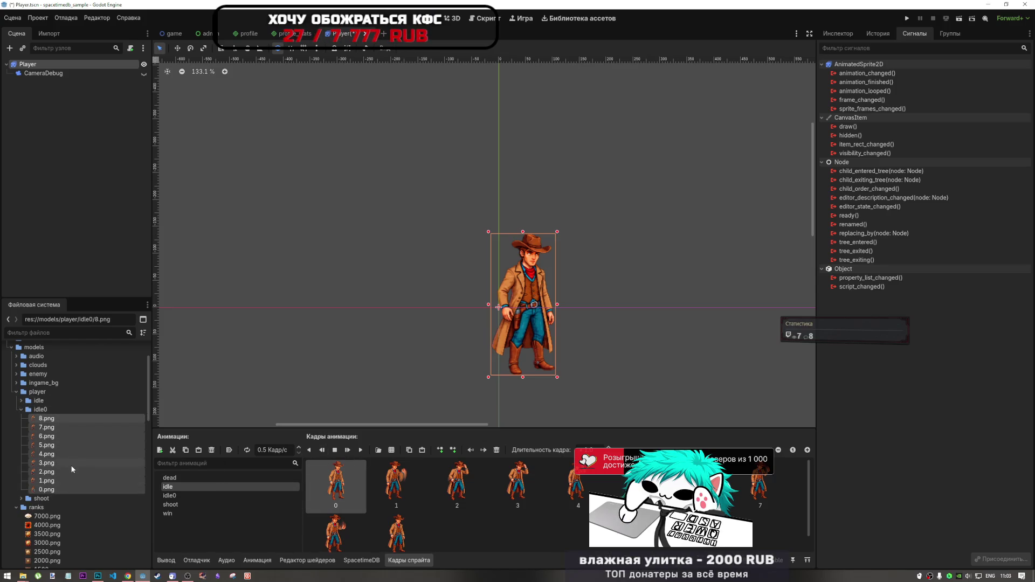
click(169, 495)
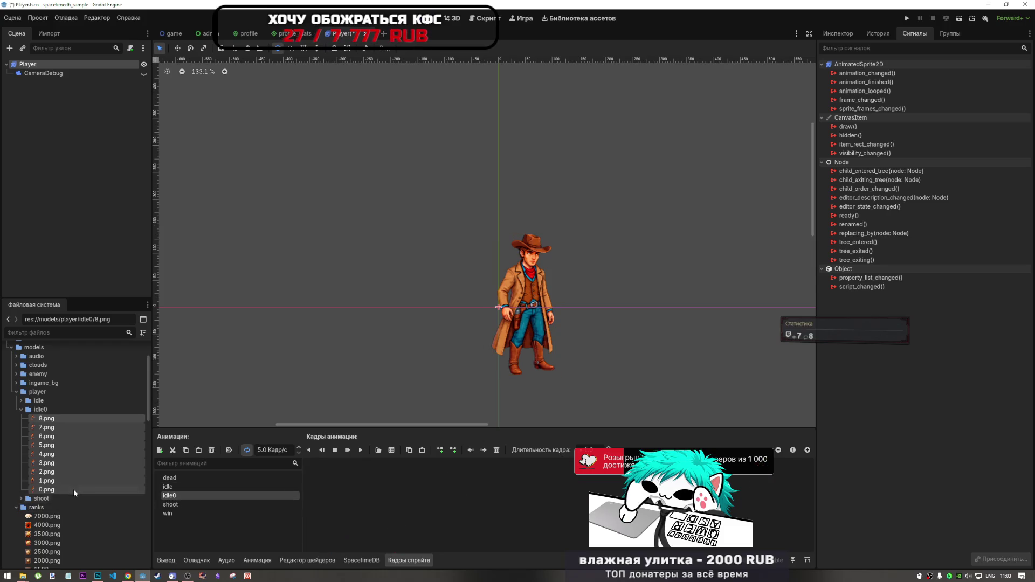
drag(66, 487, 348, 497)
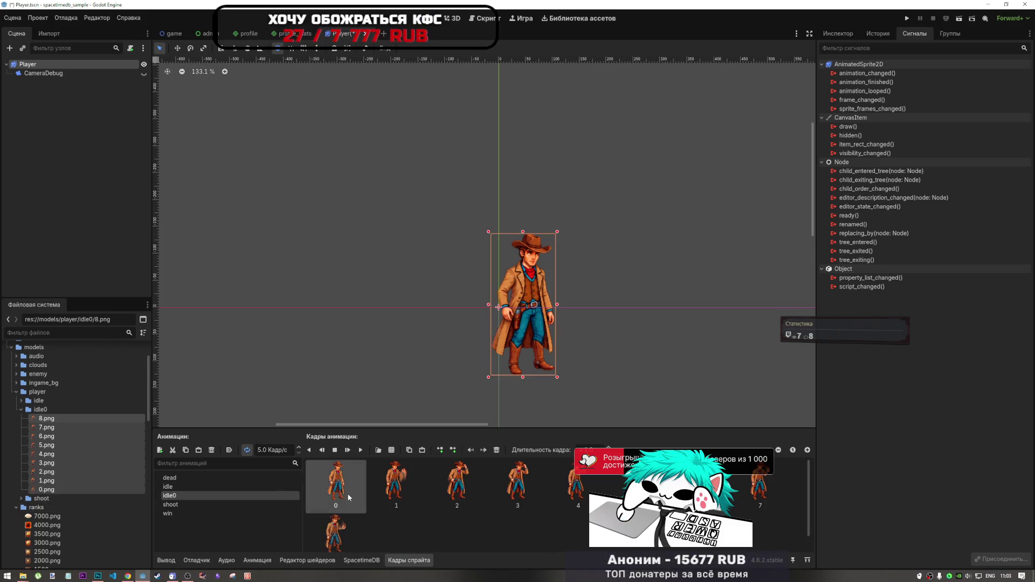
scroll(412, 507, down, 1)
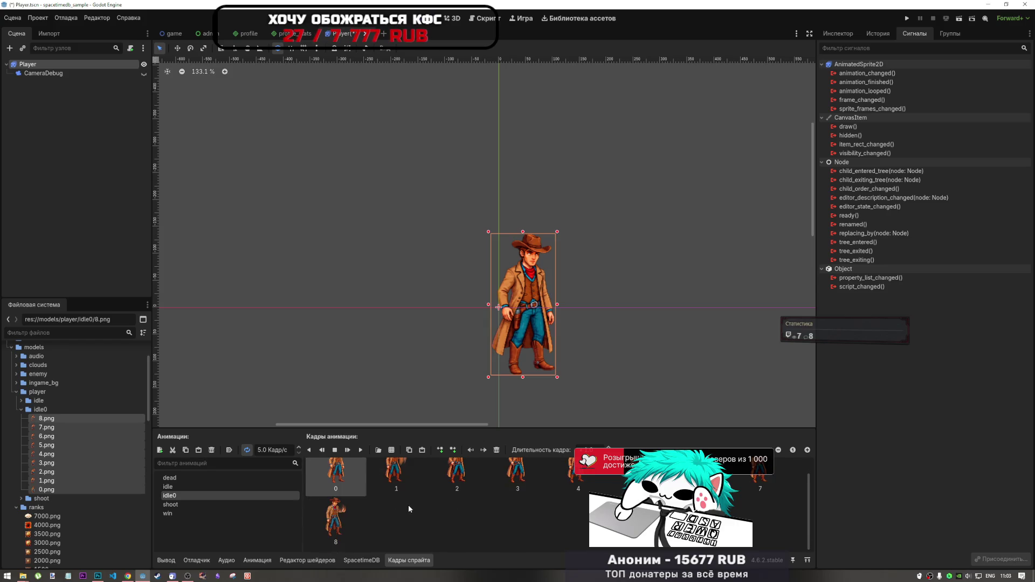
click(48, 490)
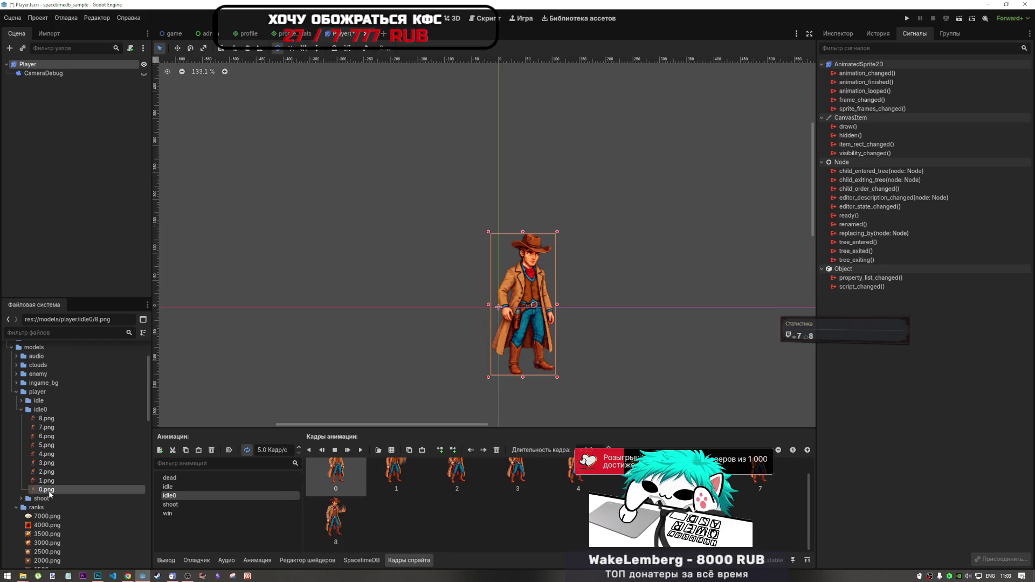
mouse_move(47, 490)
mouse_down()
mouse_move(391, 528)
mouse_move(408, 521)
mouse_up()
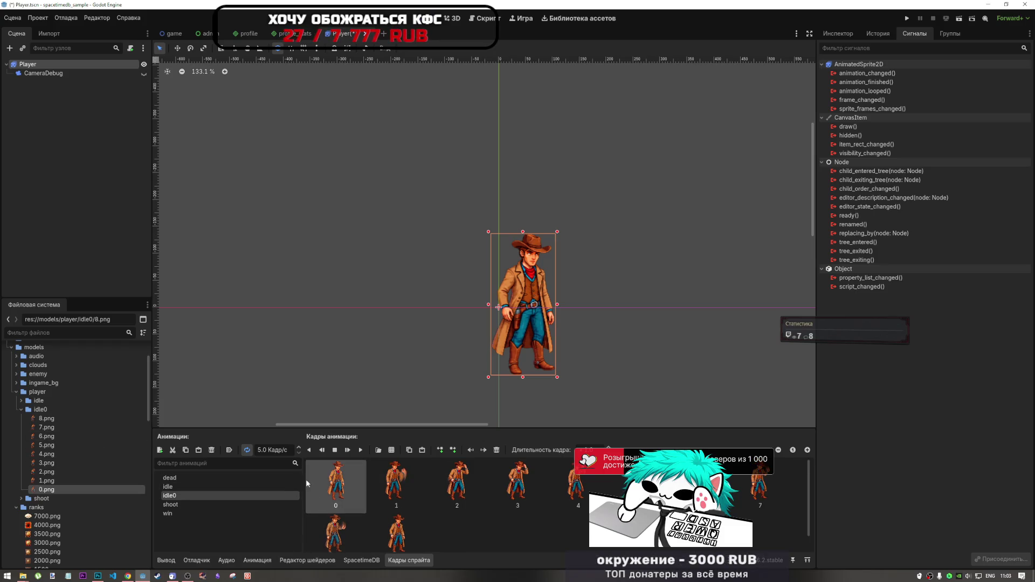
click(234, 487)
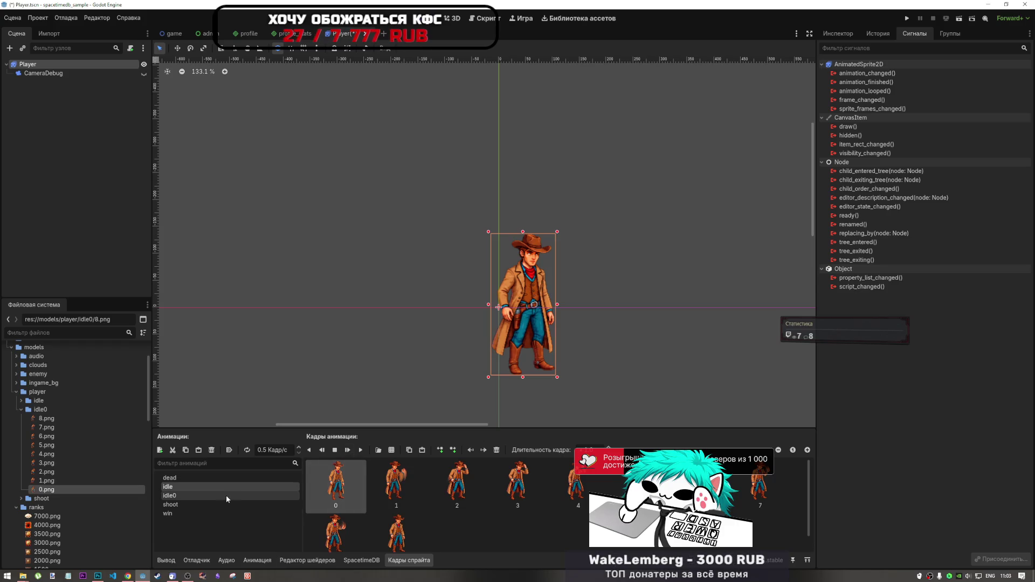
- Set the idle animation's frame rate to 14 FPS
click(361, 450)
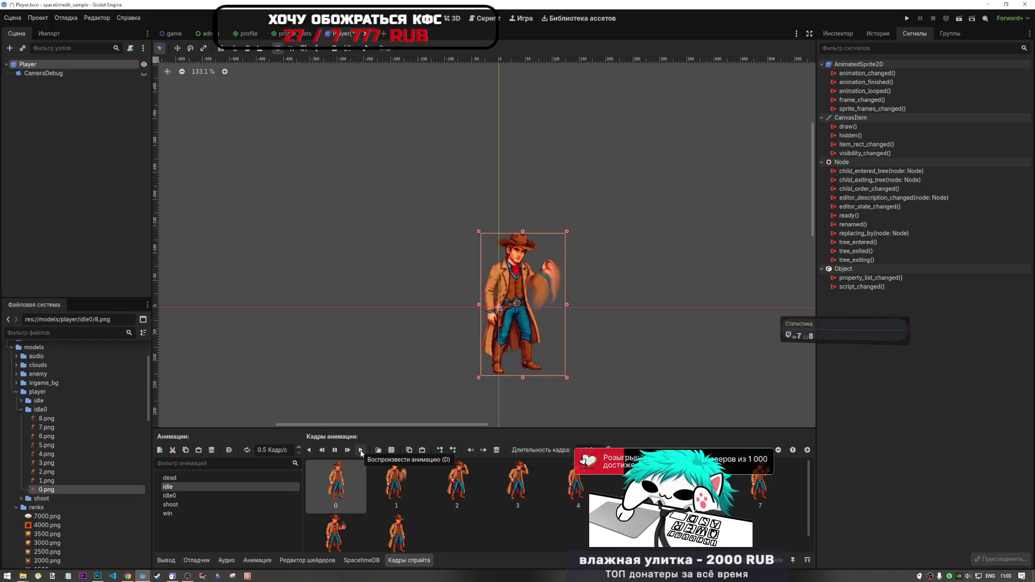
click(334, 449)
click(282, 449)
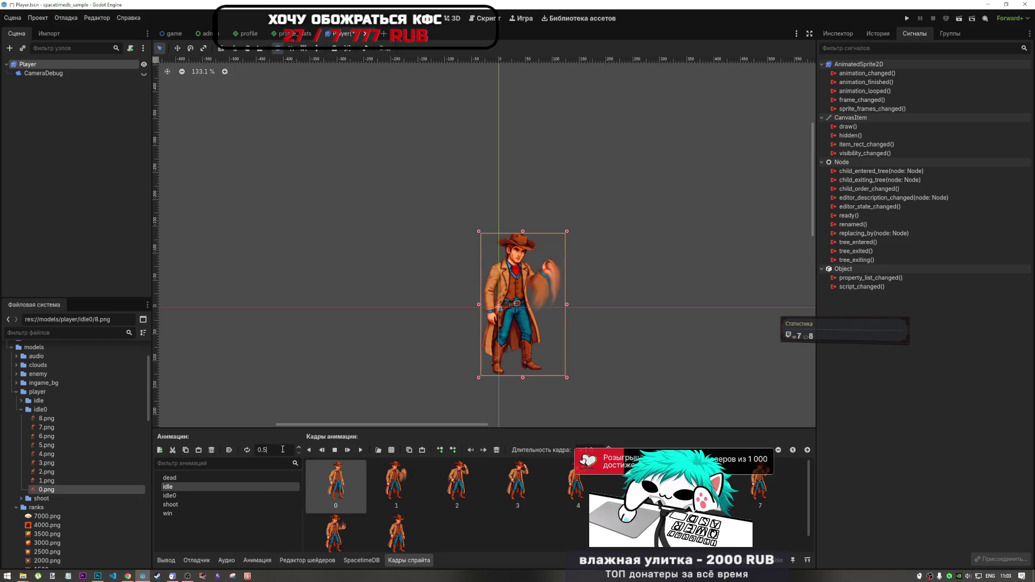
key(Return)
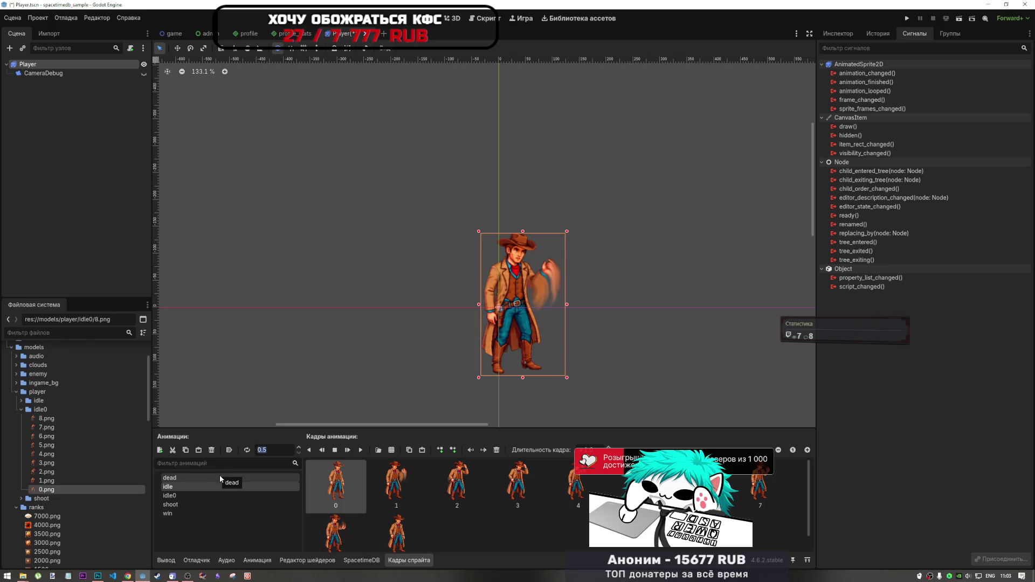
text(14)
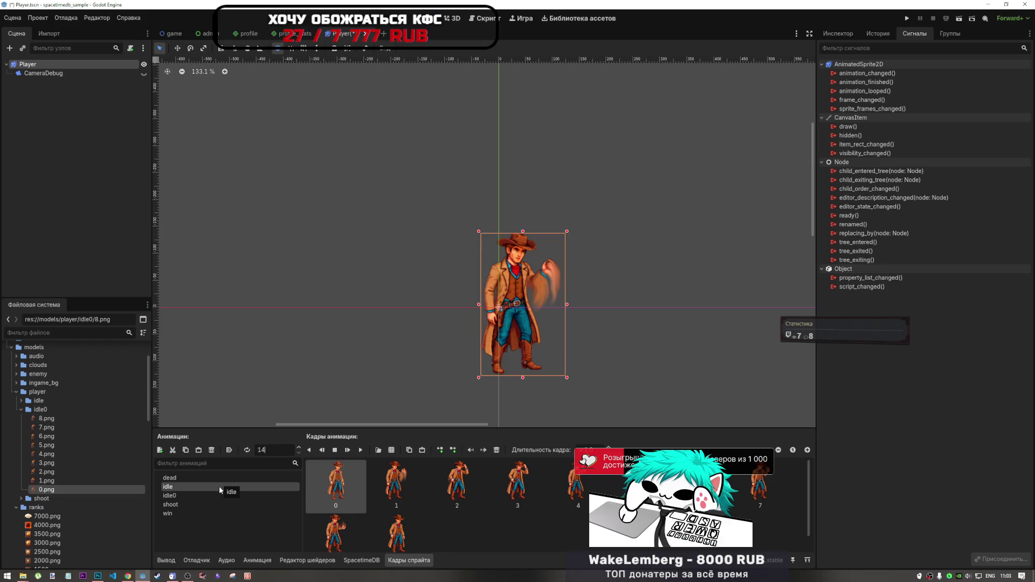
key(Return)
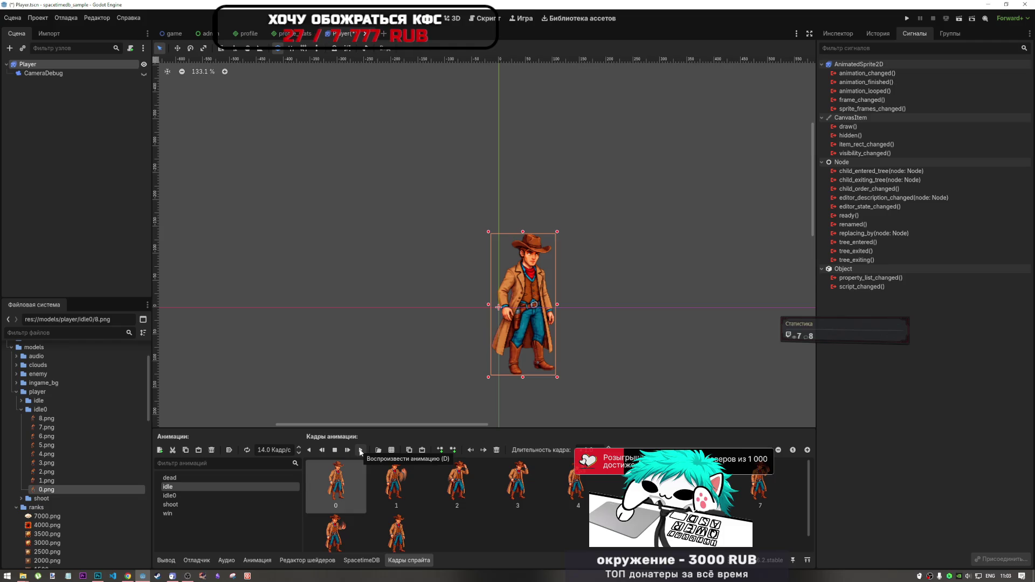
- Preview the idle animation at 14 FPS several times
click(361, 452)
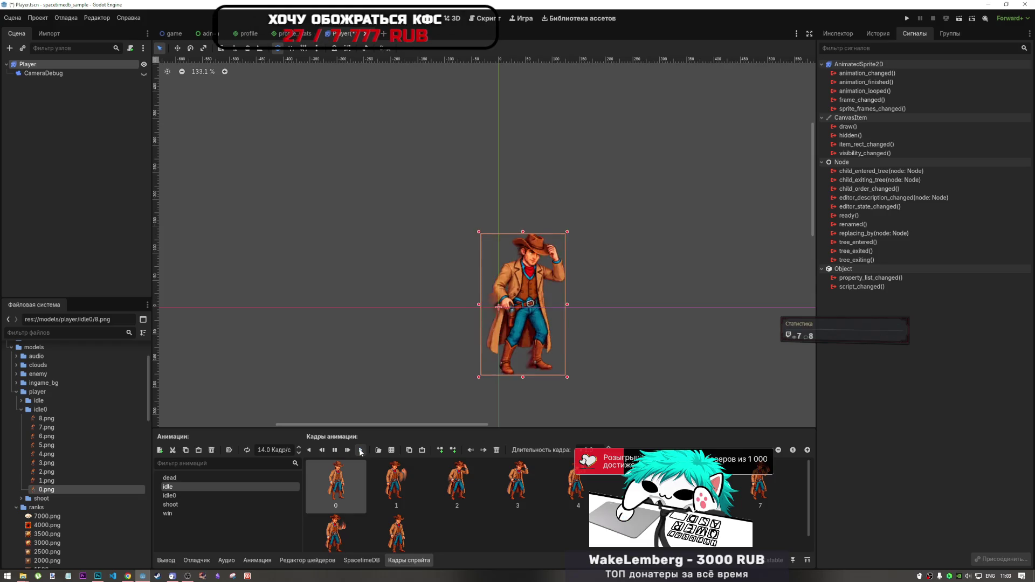
click(361, 452)
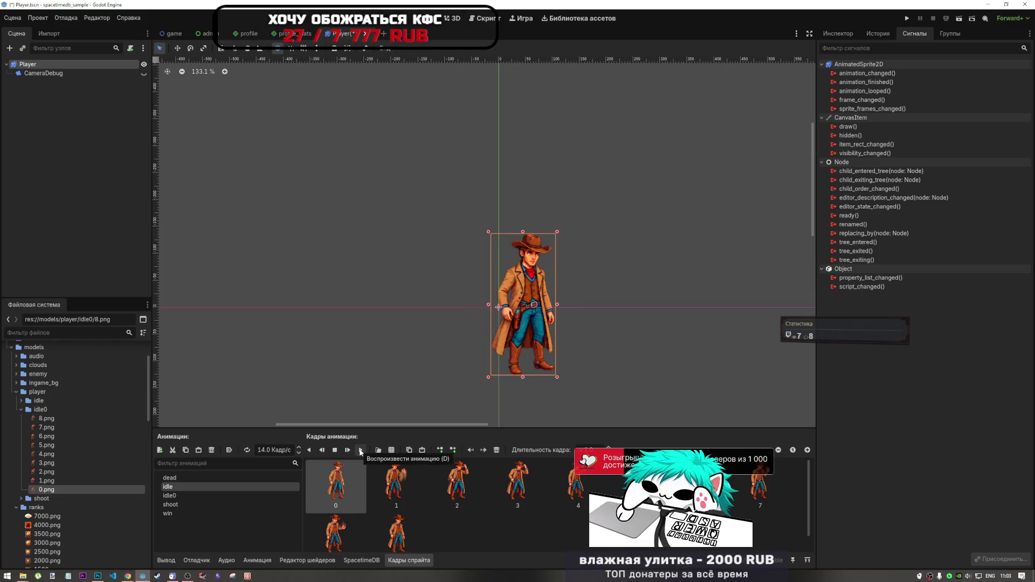
click(360, 452)
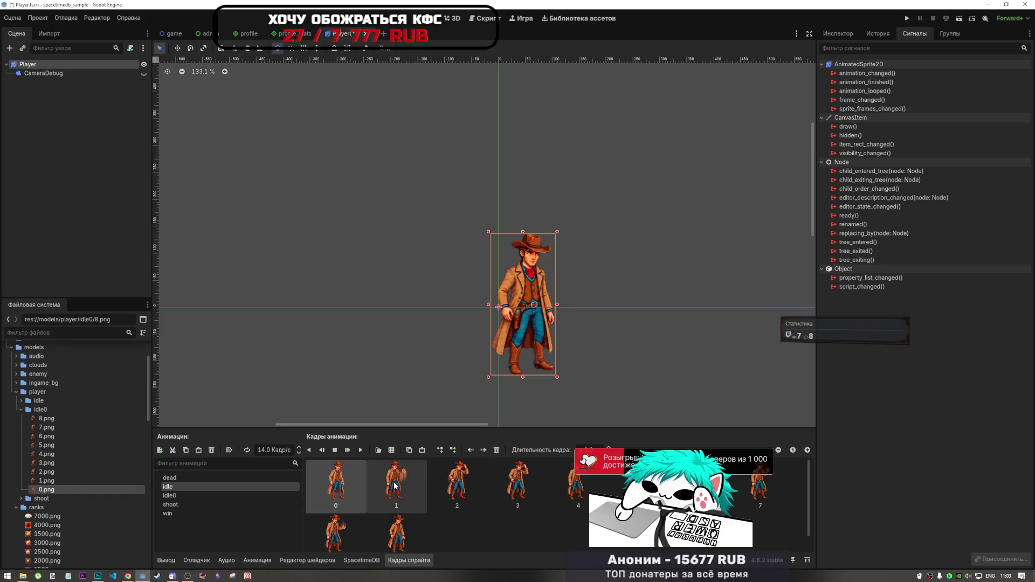
click(361, 450)
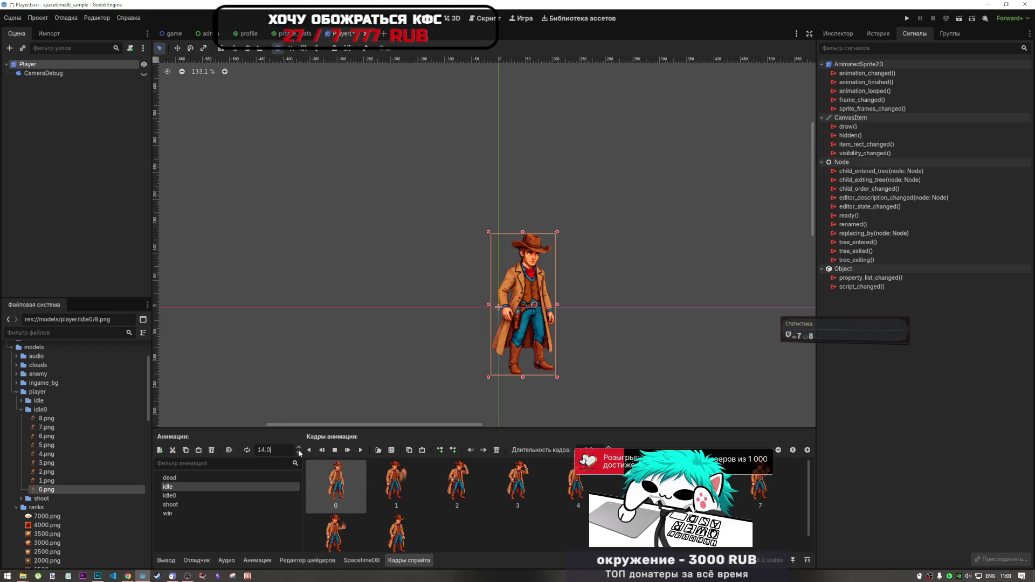
click(361, 450)
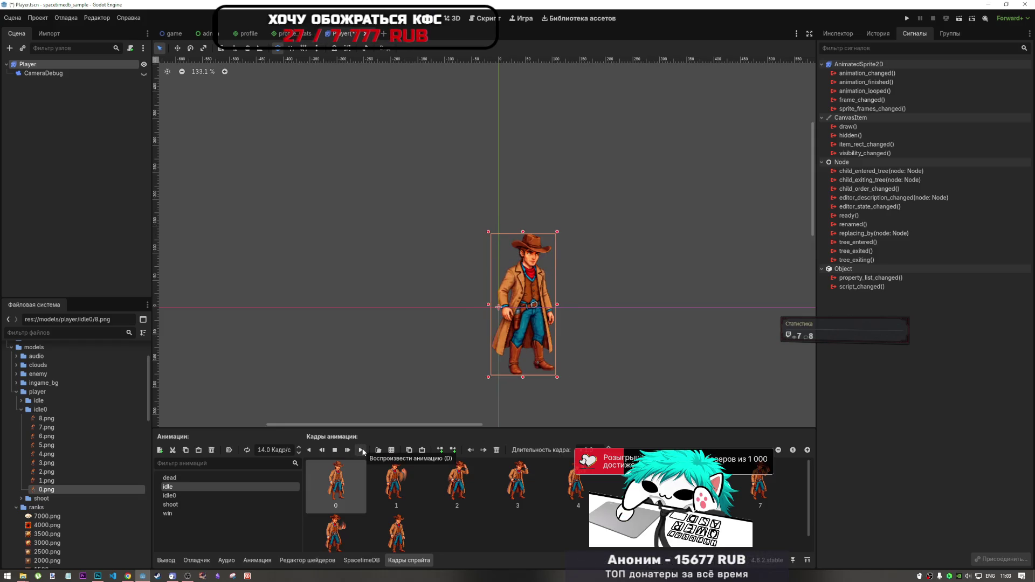
click(361, 450)
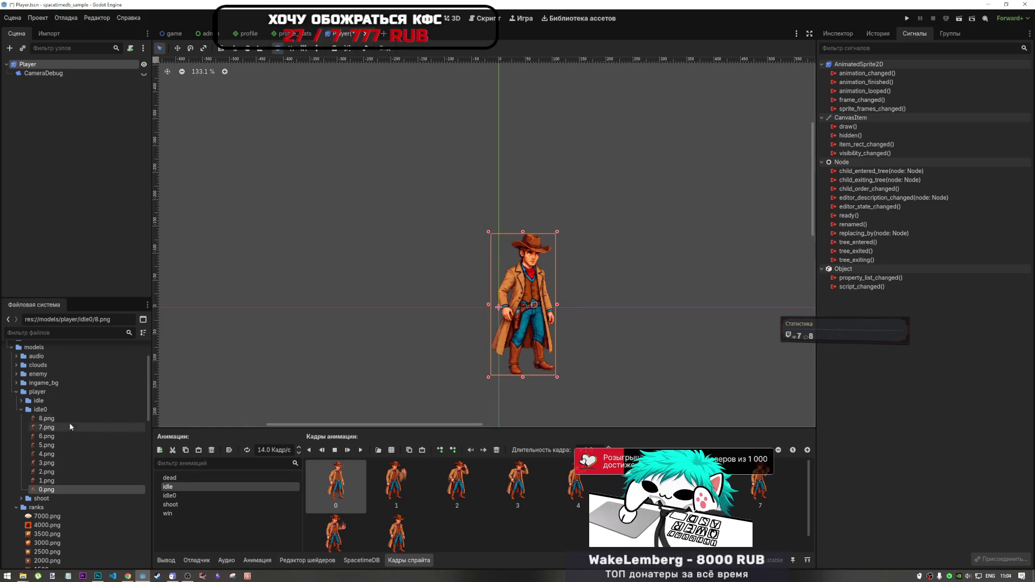
- Switch to Photoshop to view char_anim_finals.psd with the idle layers
click(97, 576)
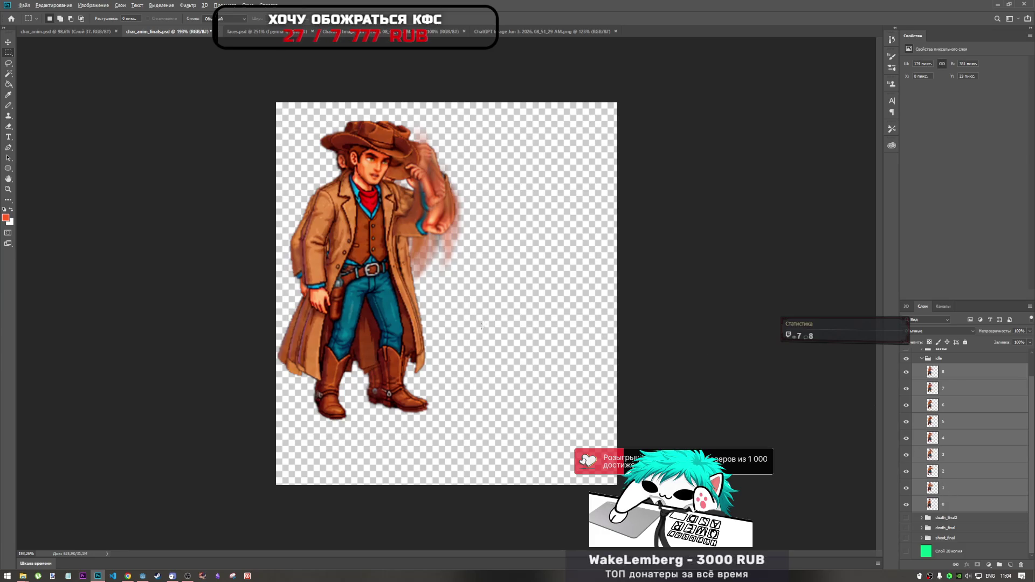
scroll(399, 343, down, 2)
scroll(400, 343, up, 4)
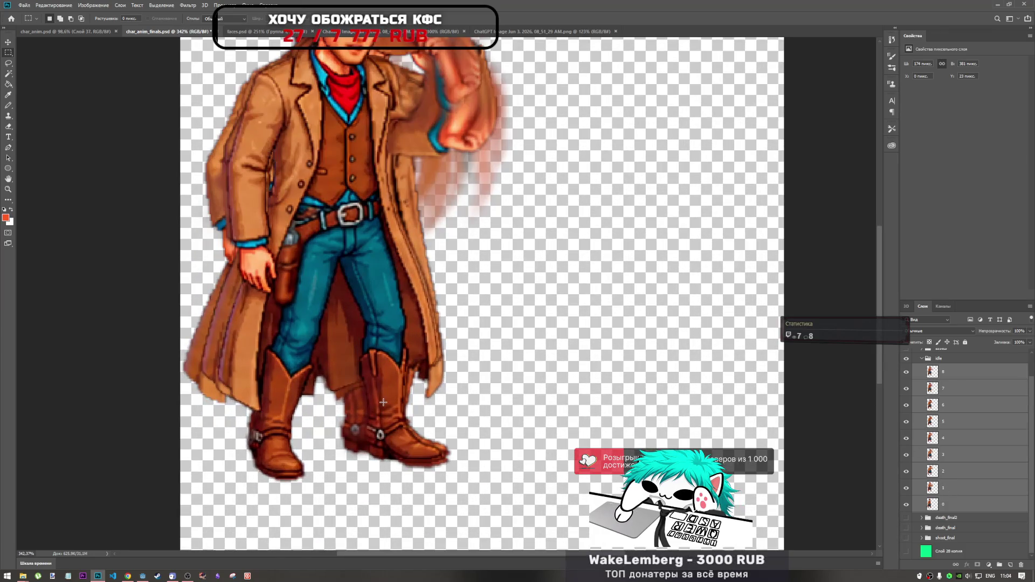
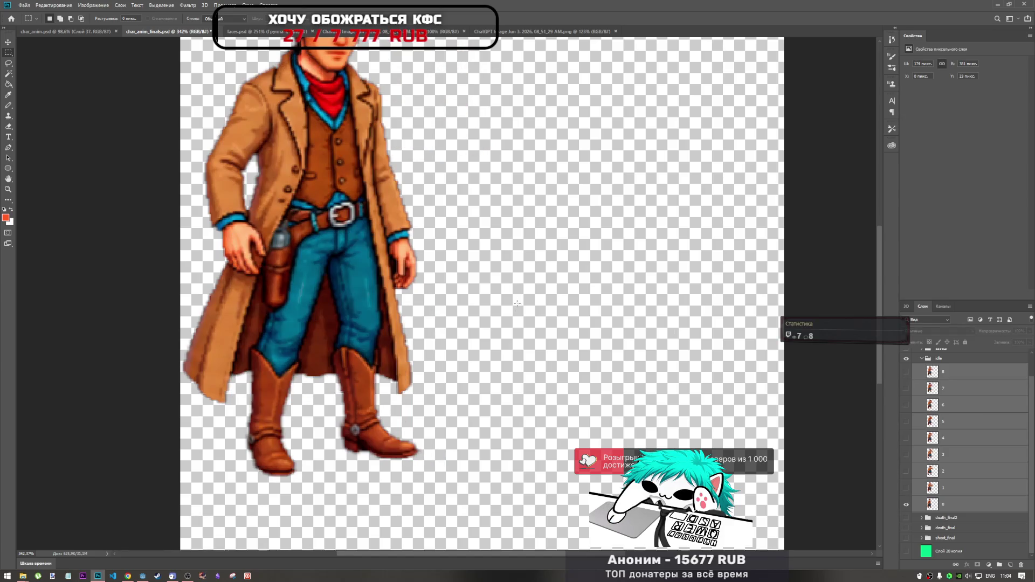
- Leave Photoshop and bring the Godot editor with the Player scene to the front
scroll(517, 304, down, 4)
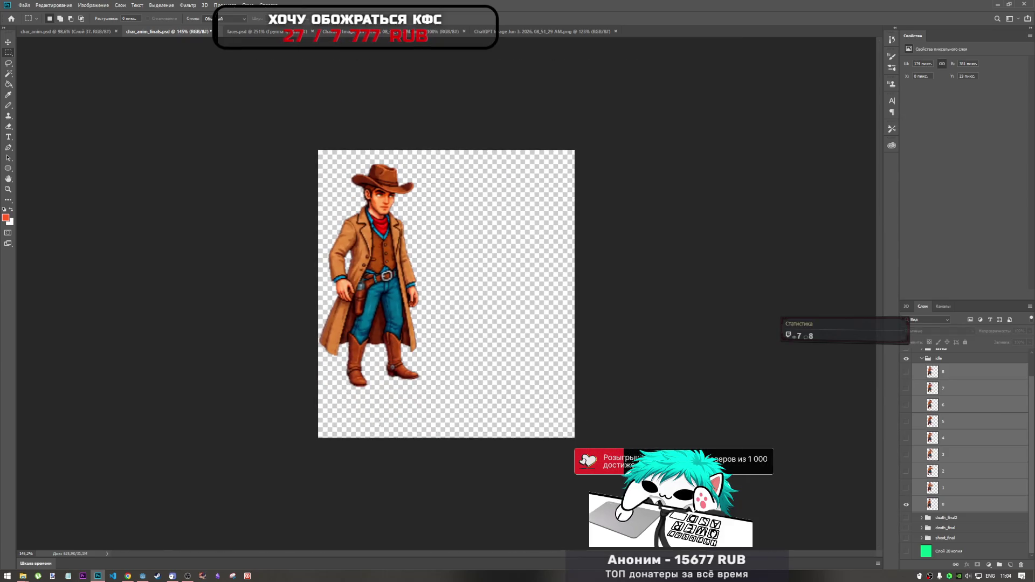
click(129, 576)
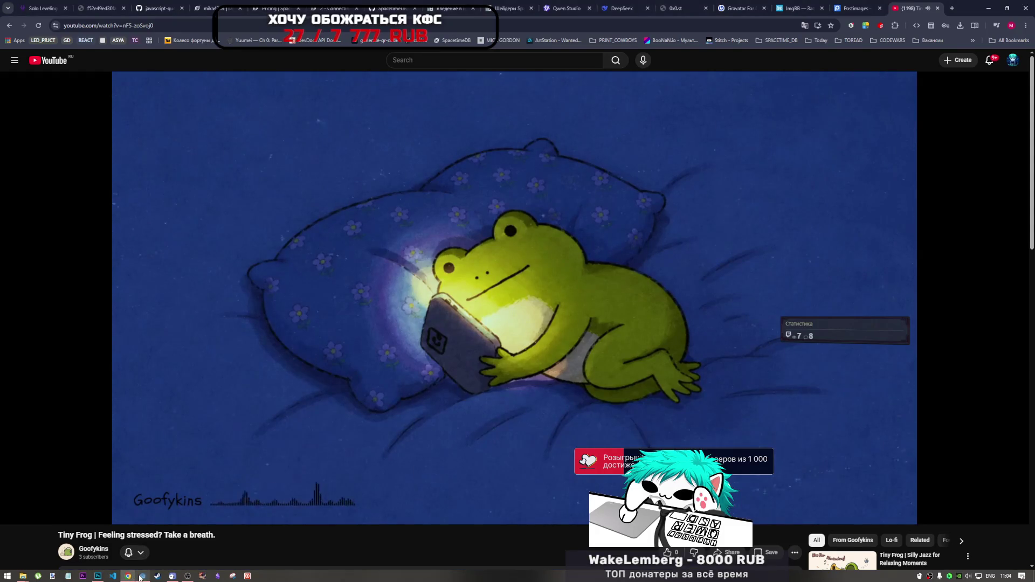
click(141, 576)
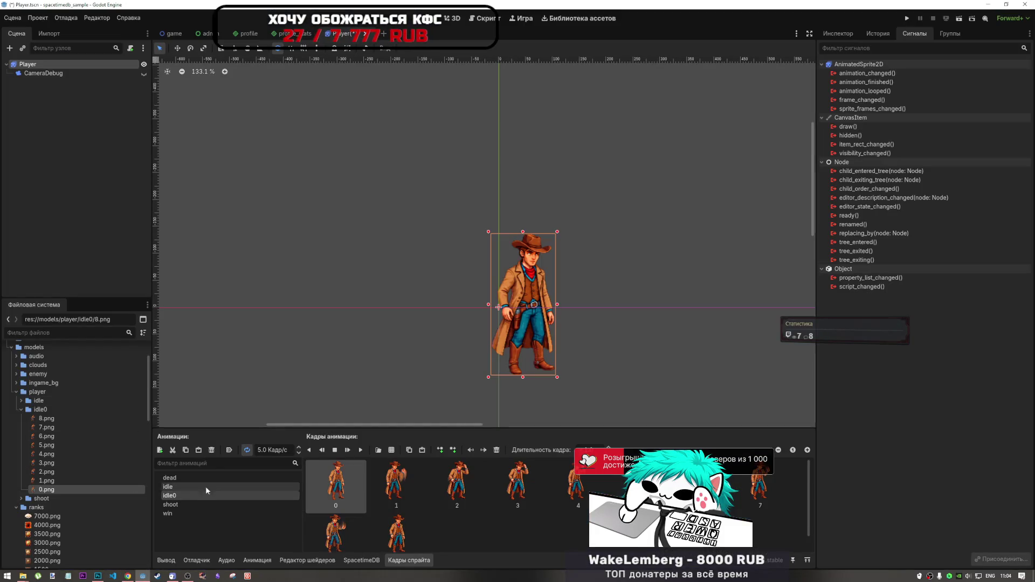
- Play and stop the idle0 preview, select frame 9, and compare it with the idle animation
click(358, 450)
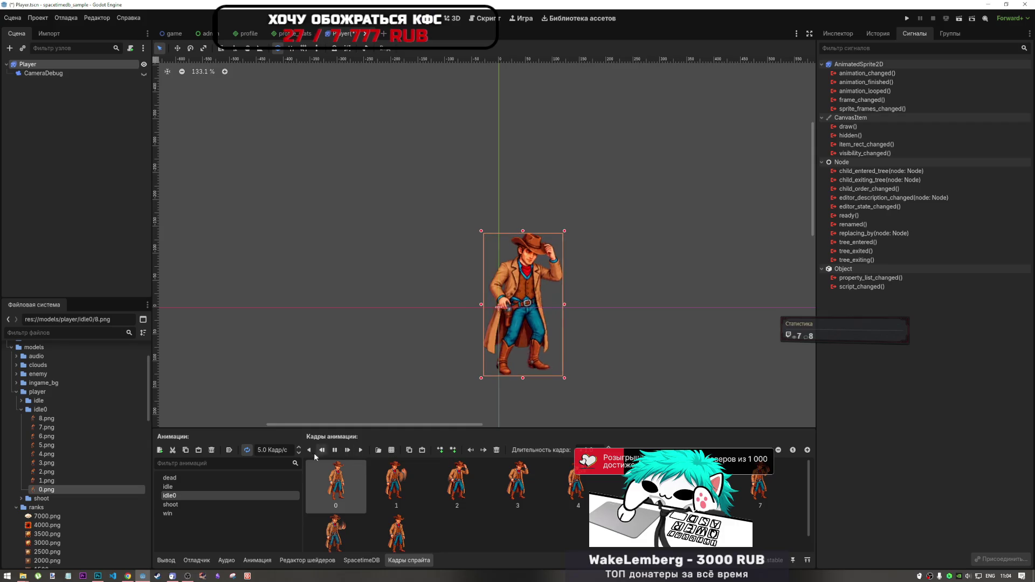
key(s)
click(389, 518)
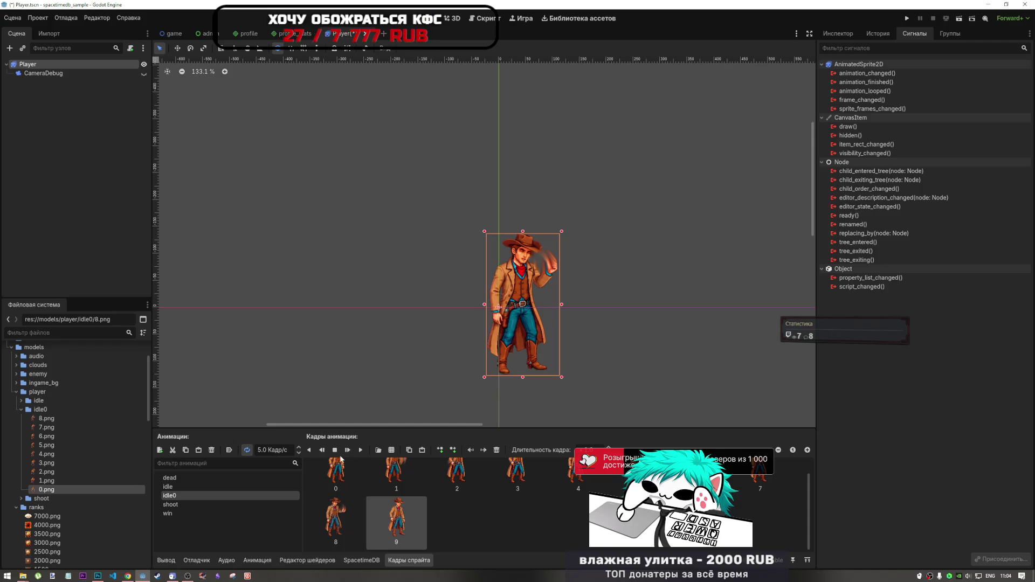
click(203, 486)
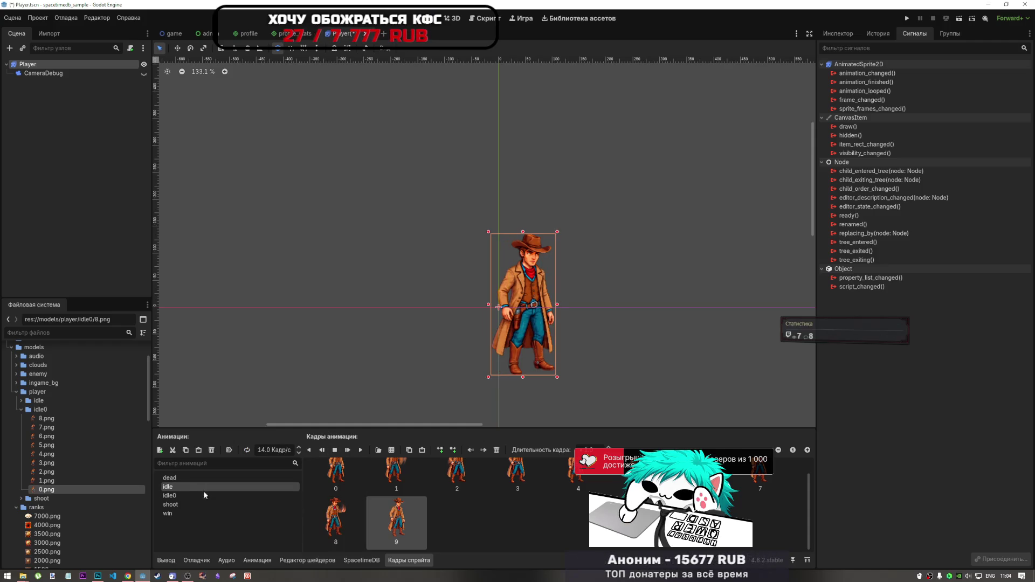
click(204, 493)
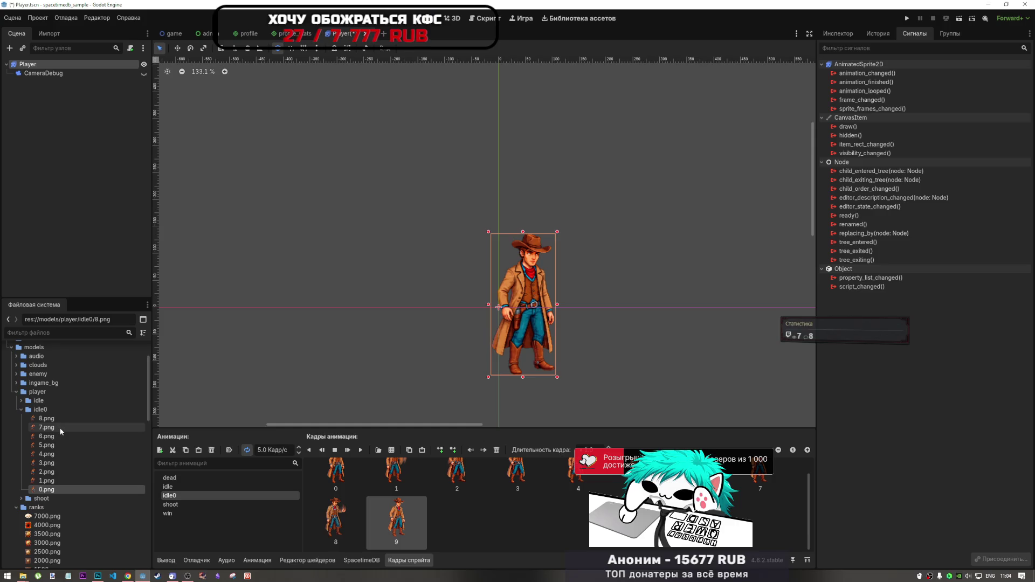
- Inspect idle0's 0.png and 1.png textures and idle's 0.png, then return to Photoshop
click(47, 488)
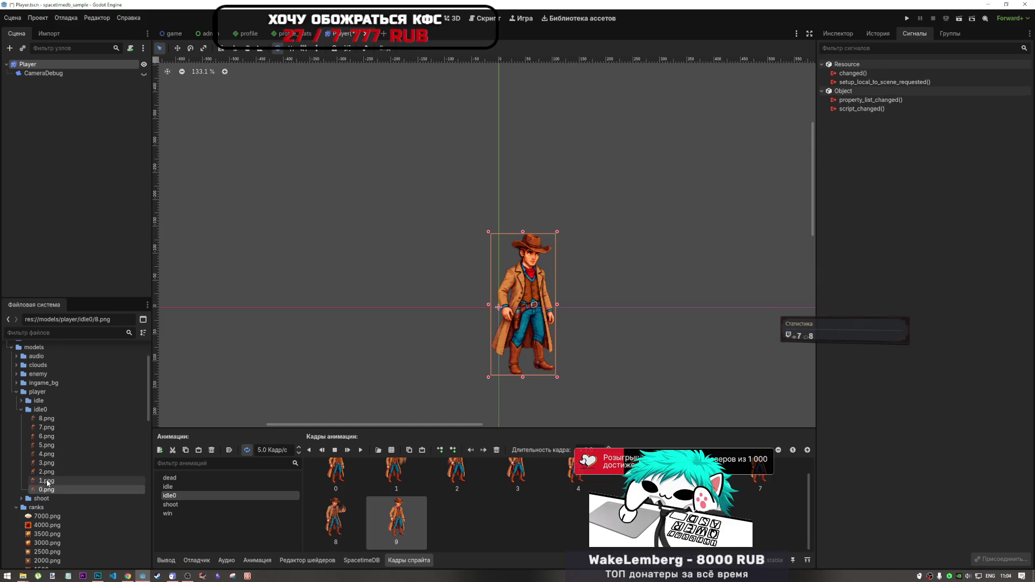
double_click(47, 482)
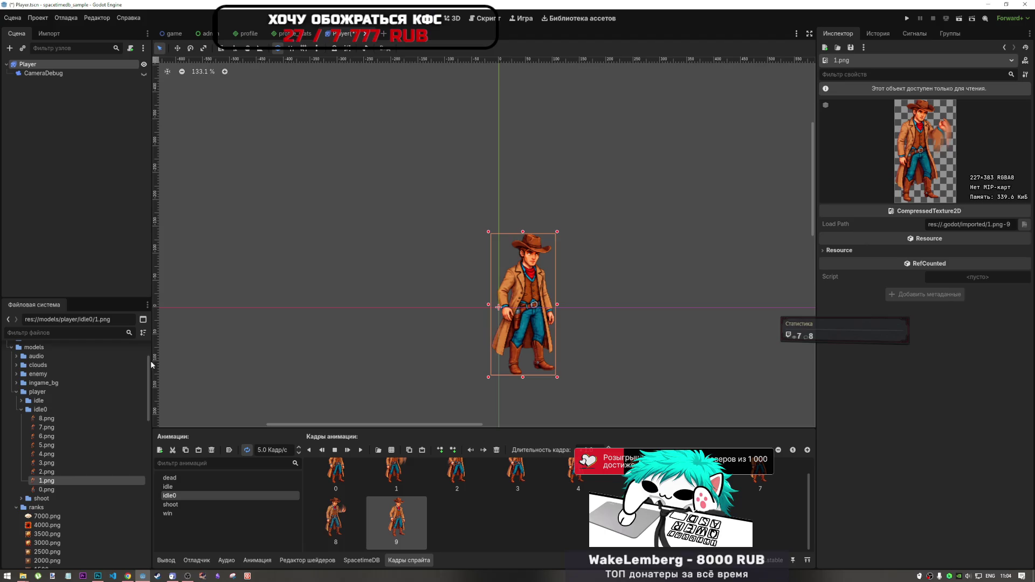
click(46, 490)
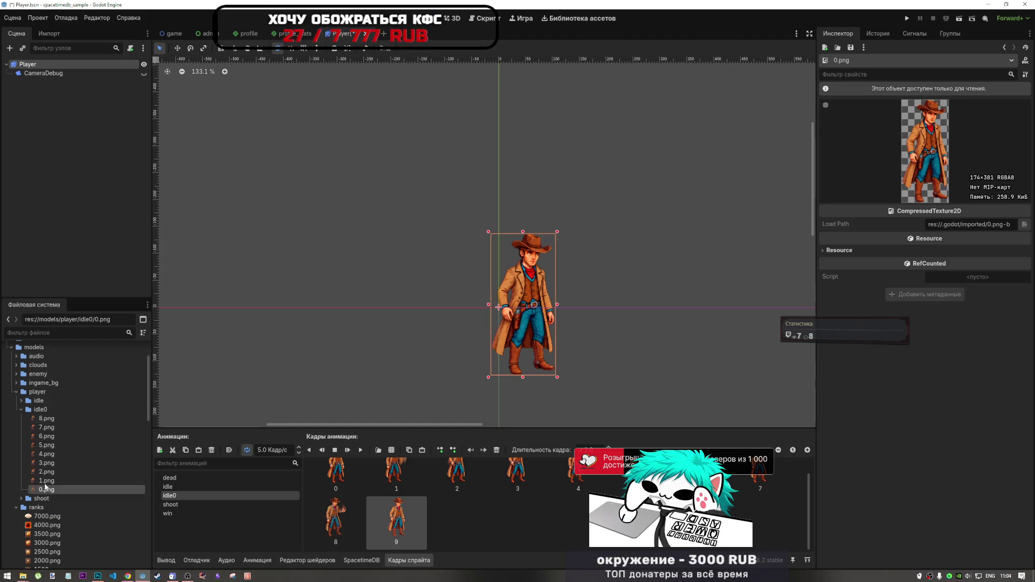
click(21, 409)
click(21, 400)
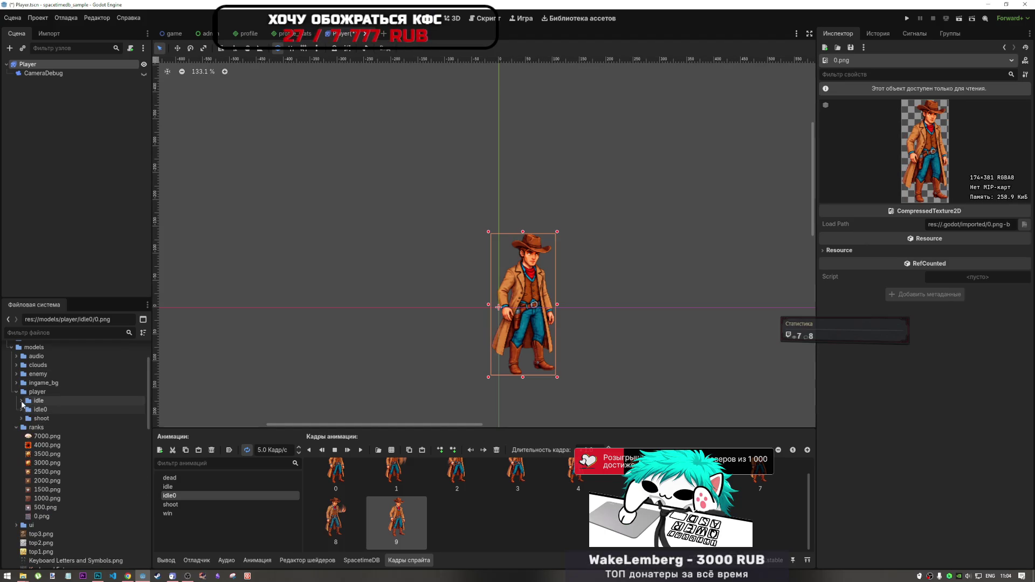
click(46, 480)
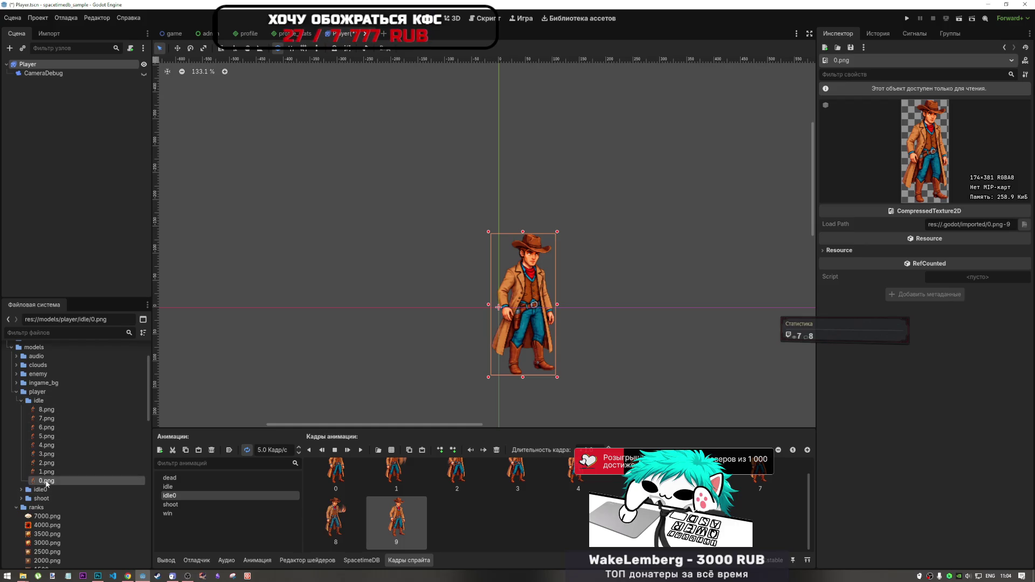
click(20, 400)
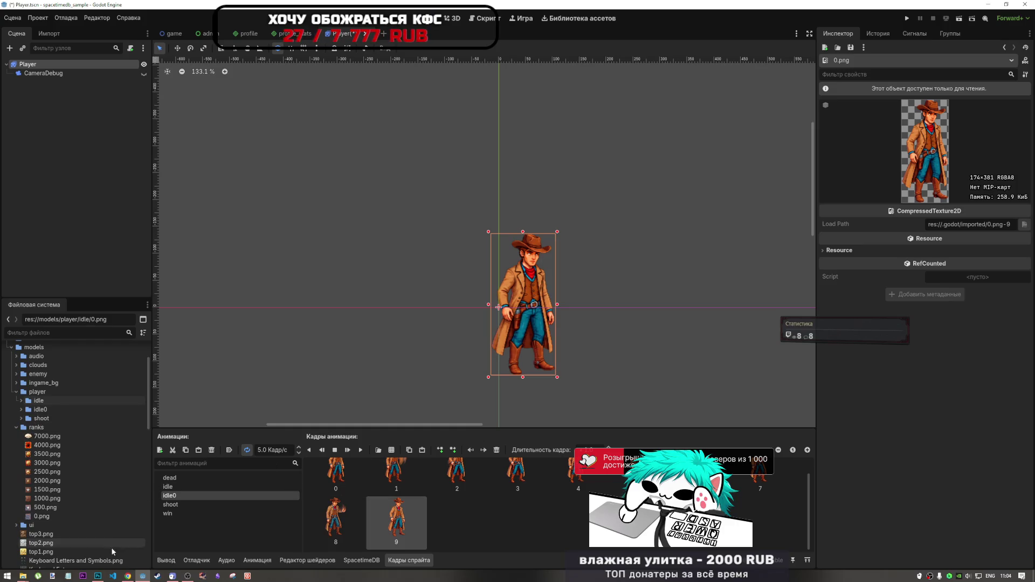
mouse_move(98, 576)
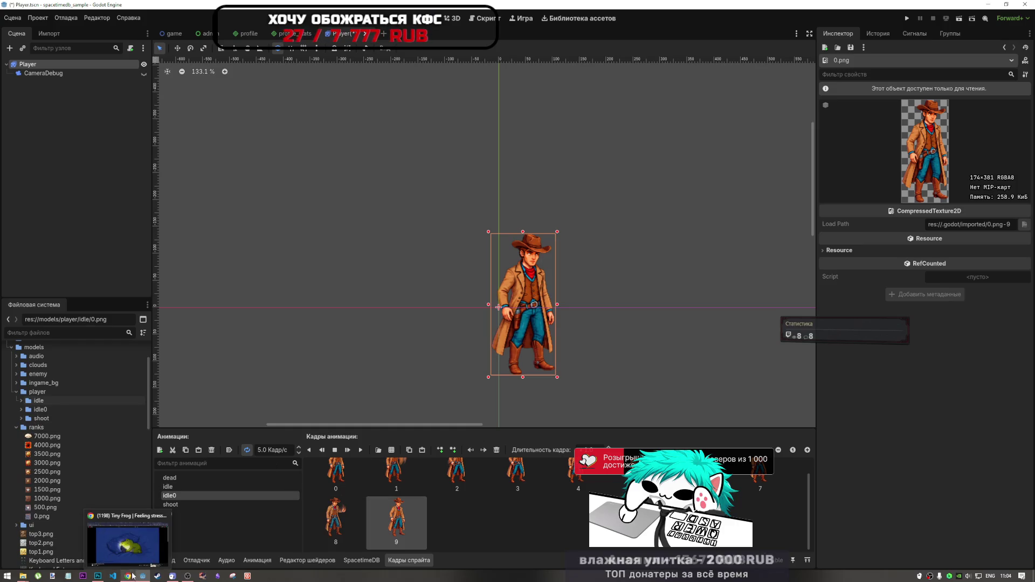
click(99, 576)
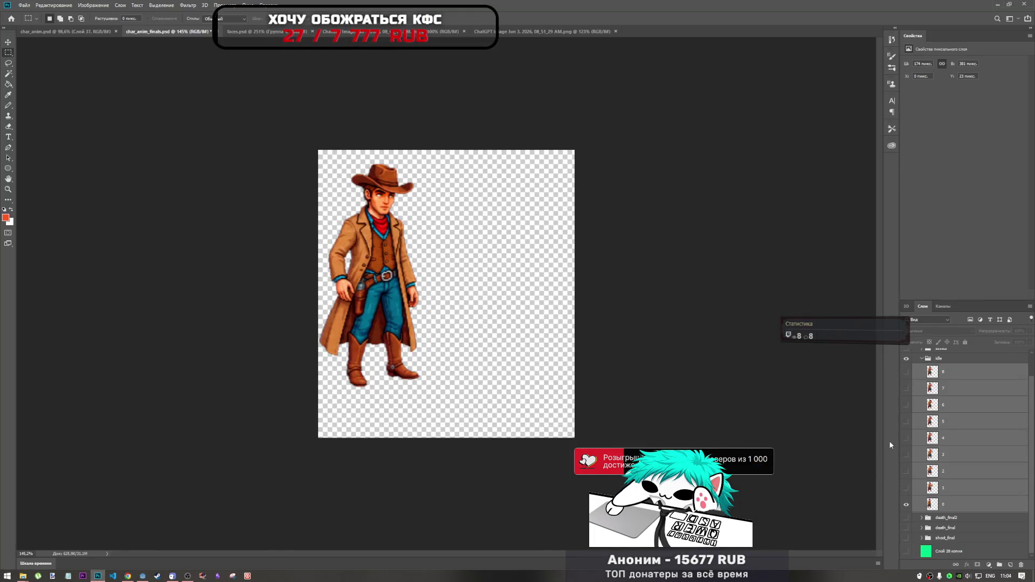
- Show and select layer 1, nudge its pose one pixel right and down, and commit
click(906, 488)
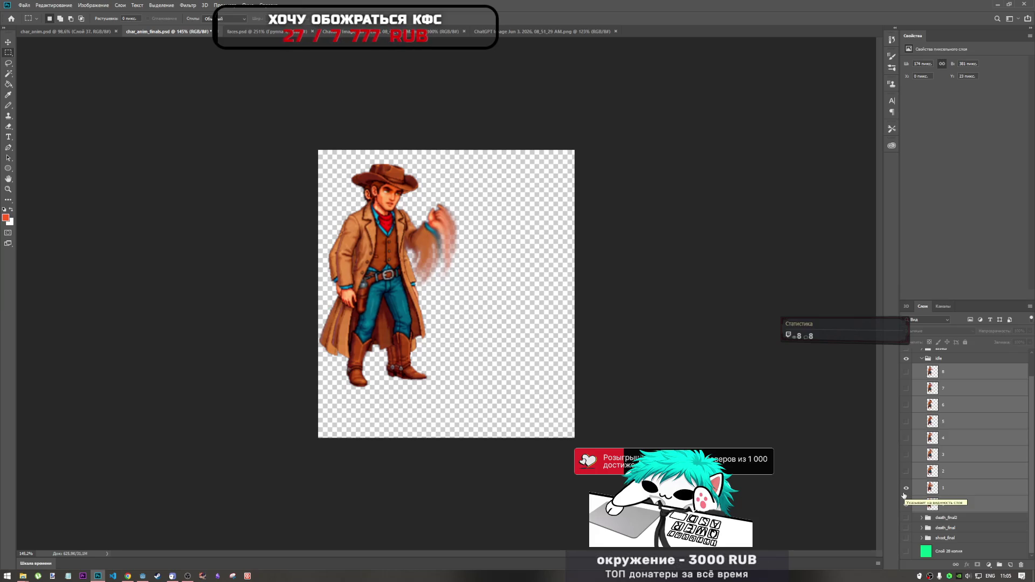
click(942, 488)
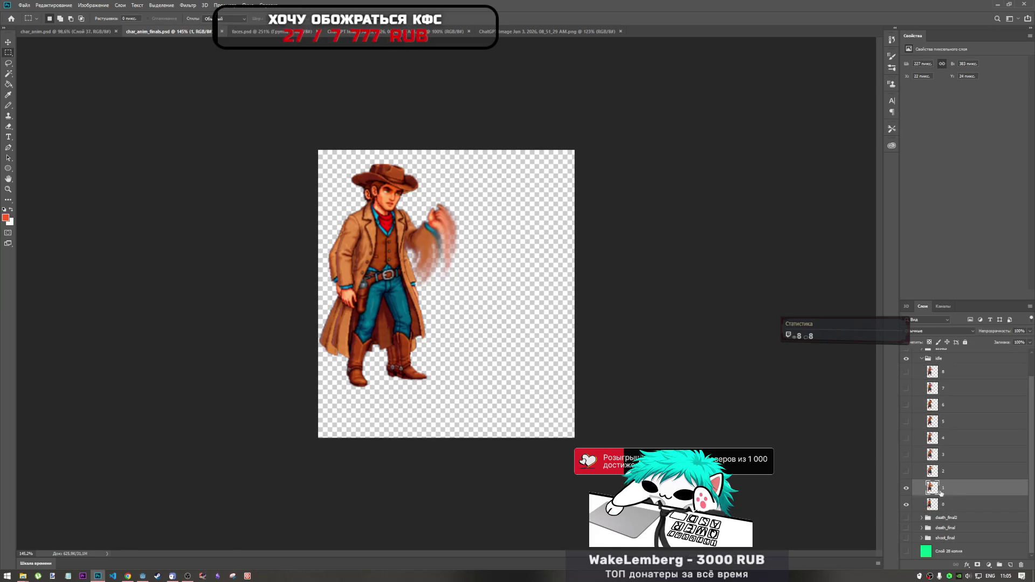
key(ctrl+t)
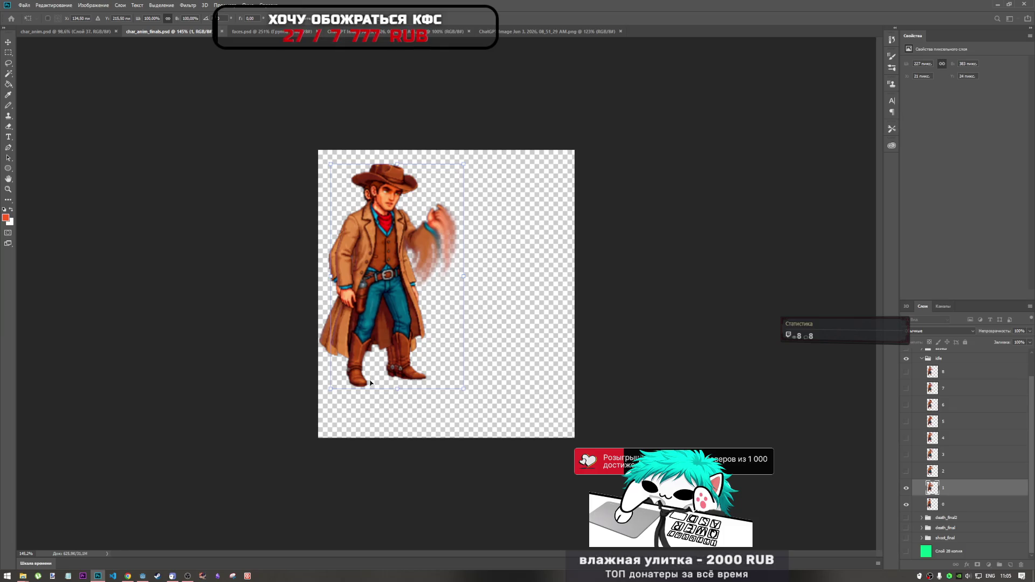
scroll(370, 378, up, 5)
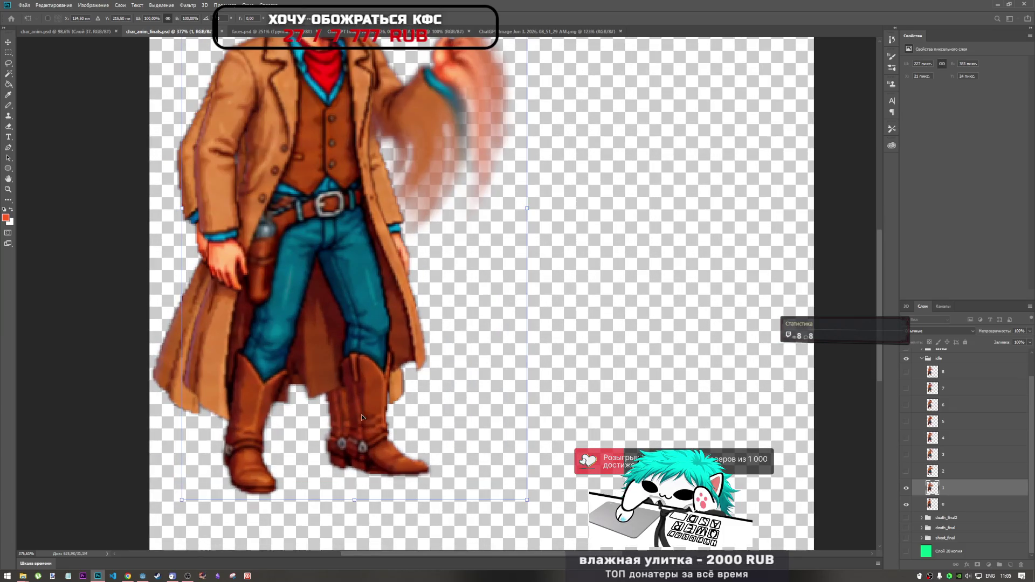
mouse_move(361, 416)
mouse_down()
mouse_move(321, 393)
mouse_move(369, 408)
mouse_up()
key(Right)
key(Down)
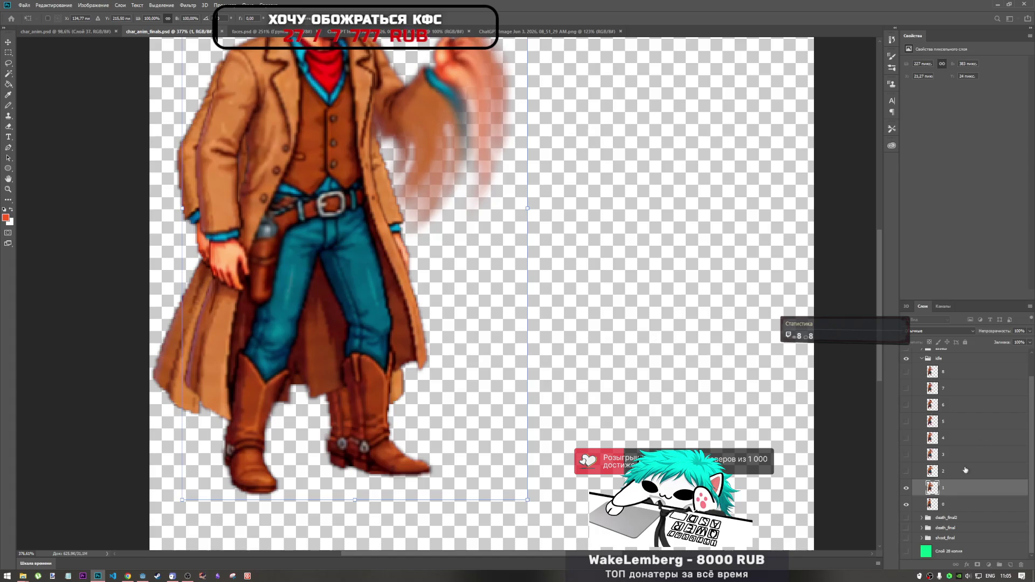
click(905, 488)
- Hide layers 0 and 1, show layer 2, and drag the pose under a new transform
click(906, 504)
click(906, 471)
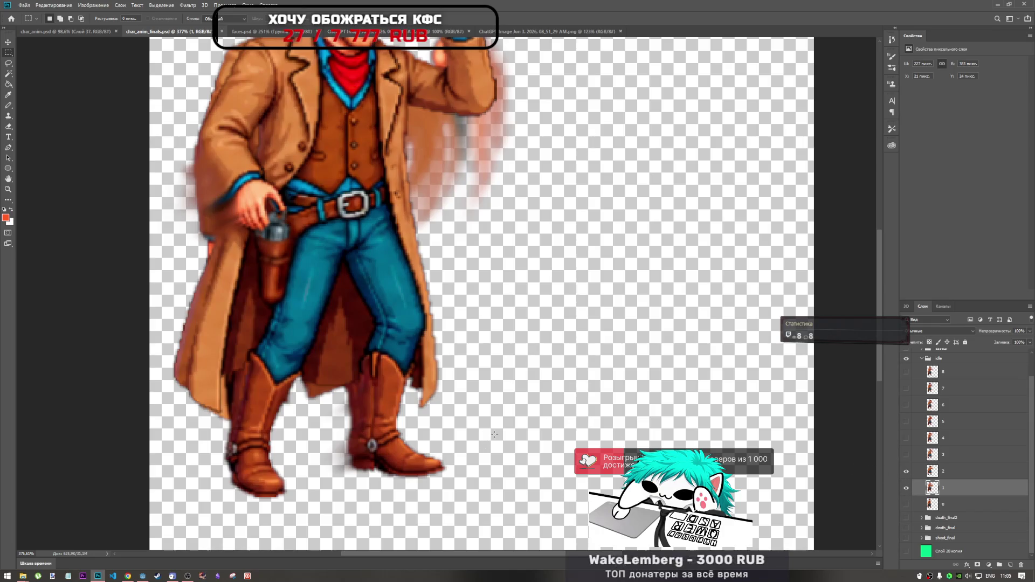
key(ctrl+t)
mouse_move(393, 407)
mouse_down()
mouse_move(359, 417)
mouse_move(384, 410)
mouse_move(386, 380)
mouse_move(399, 373)
mouse_up()
- Select layer 2, nudge its pose one pixel down, and commit the transform
click(960, 470)
key(ctrl+t)
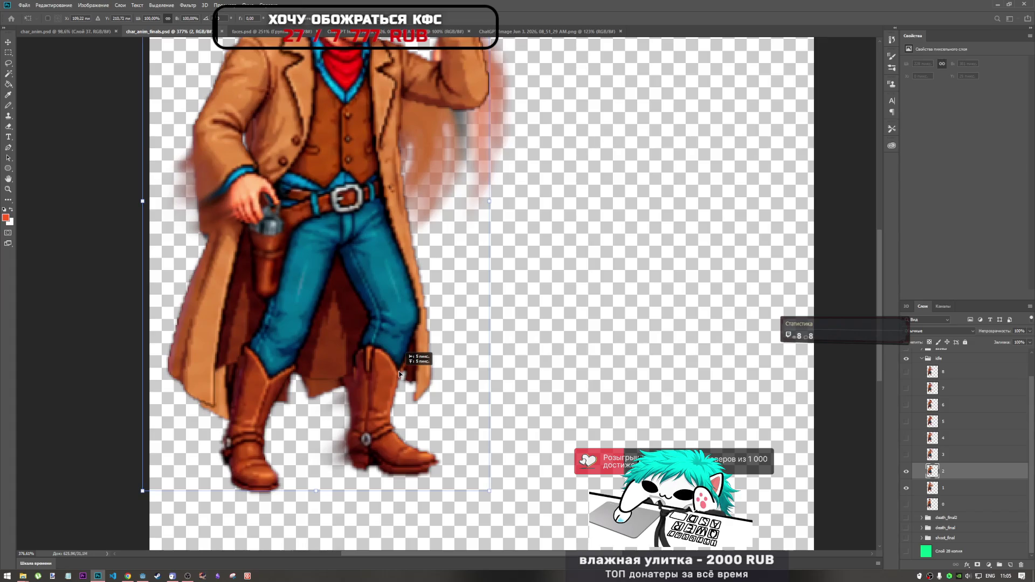
scroll(410, 393, down, 3)
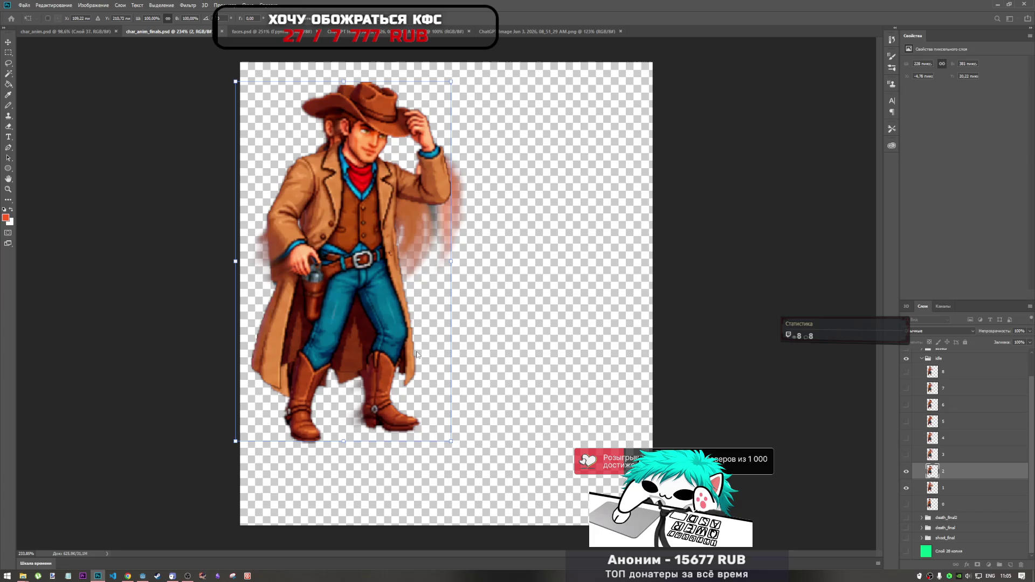
click(407, 20)
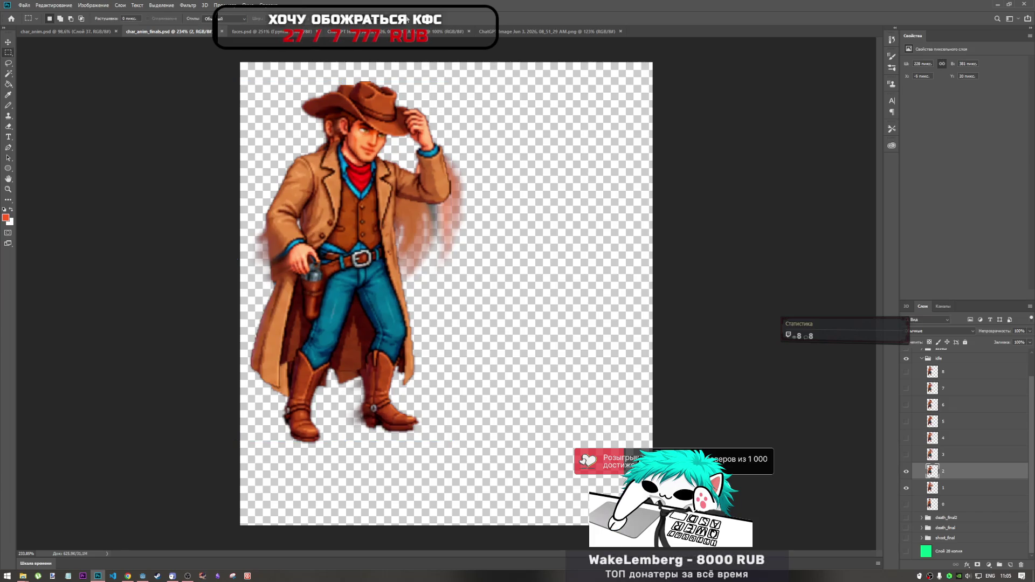
key(m)
key(ctrl+t)
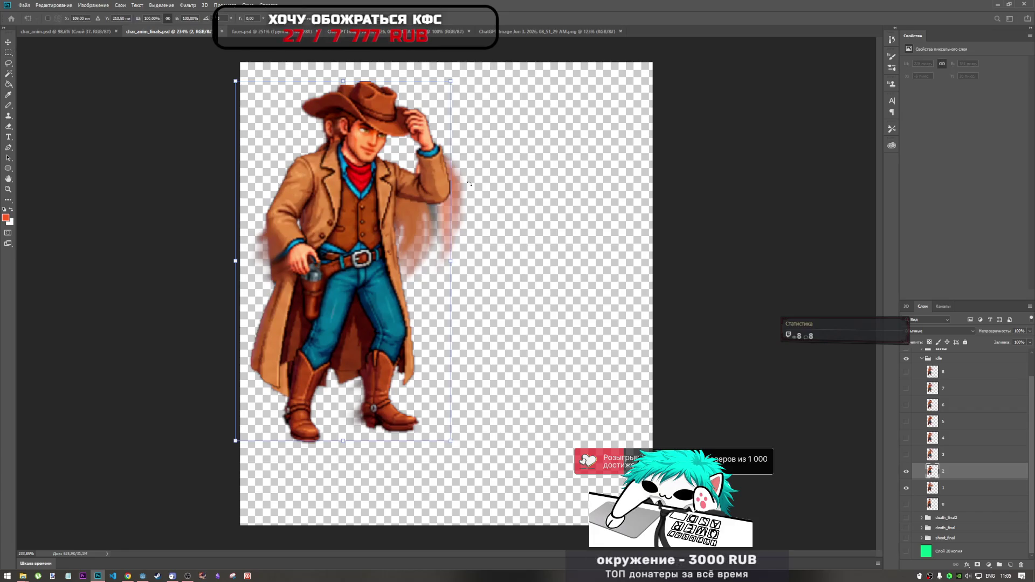
key(Down)
key(Down)
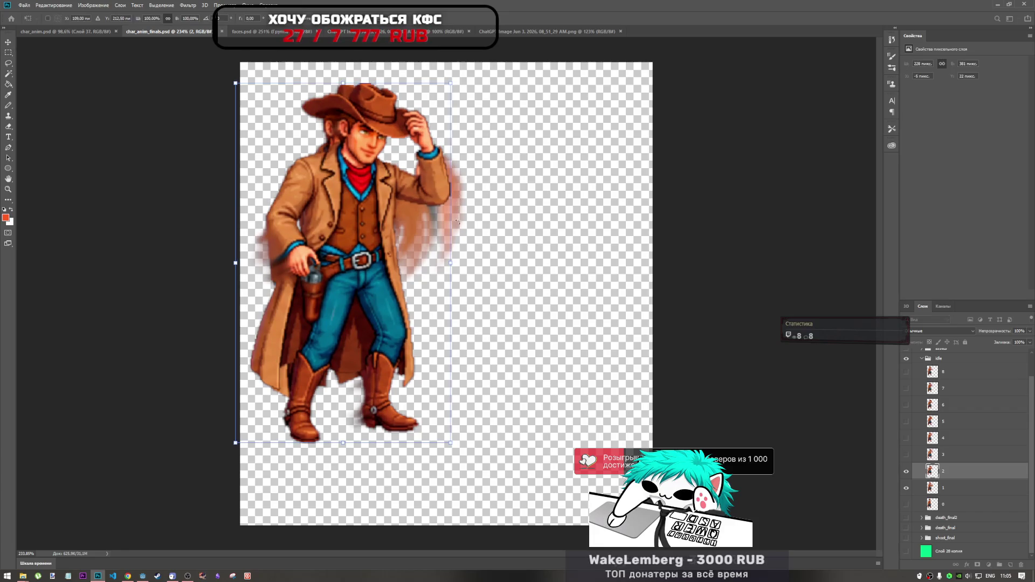
key(Return)
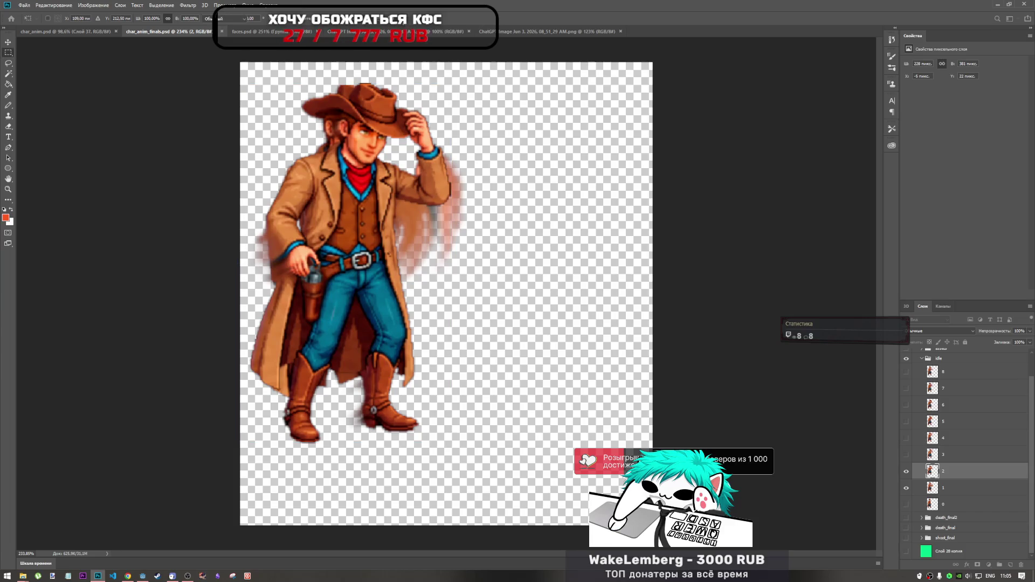
key(m)
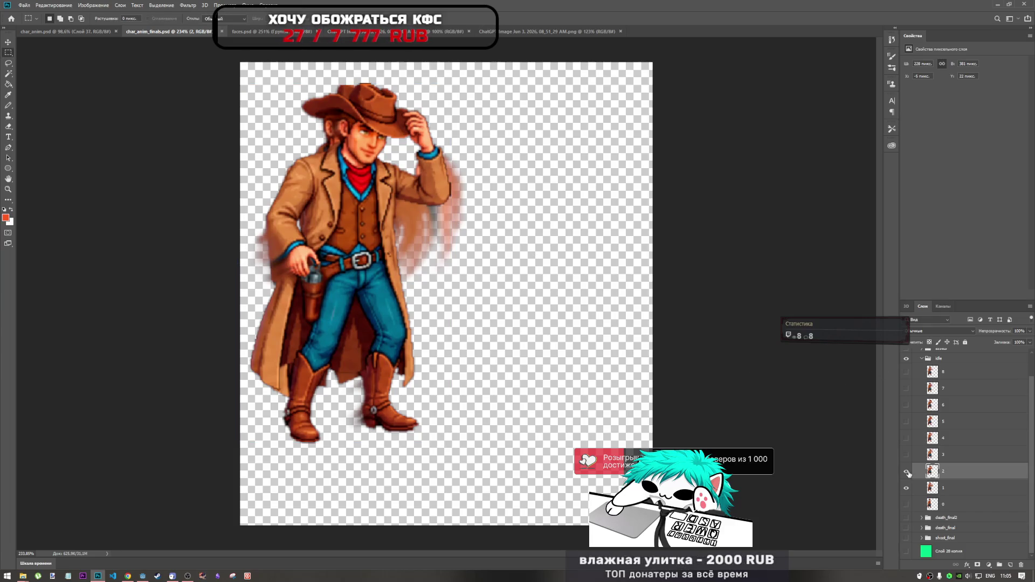
- Toggle layer 2's visibility repeatedly to compare its pose with layer 1
click(906, 472)
click(907, 473)
click(906, 472)
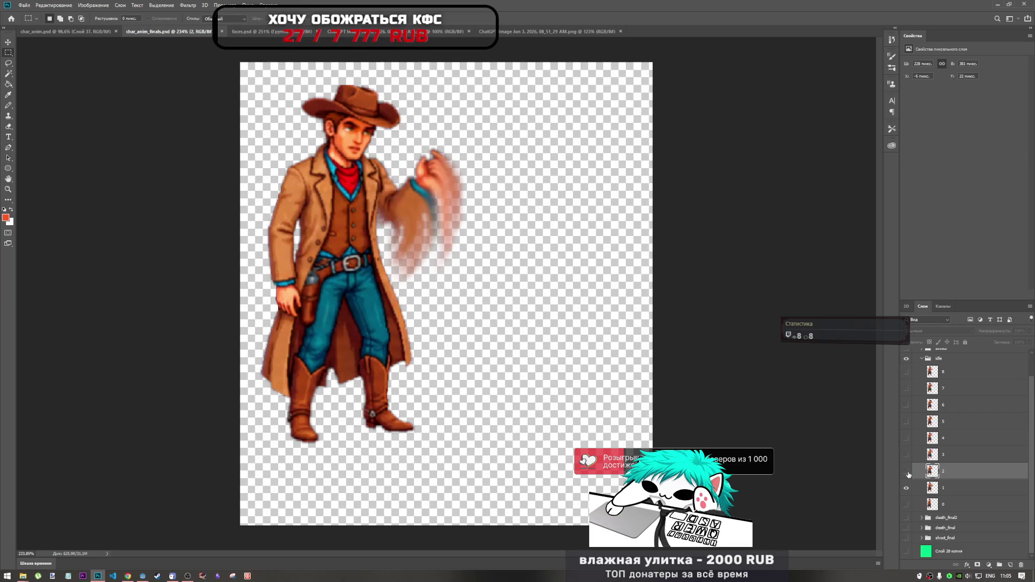
click(907, 473)
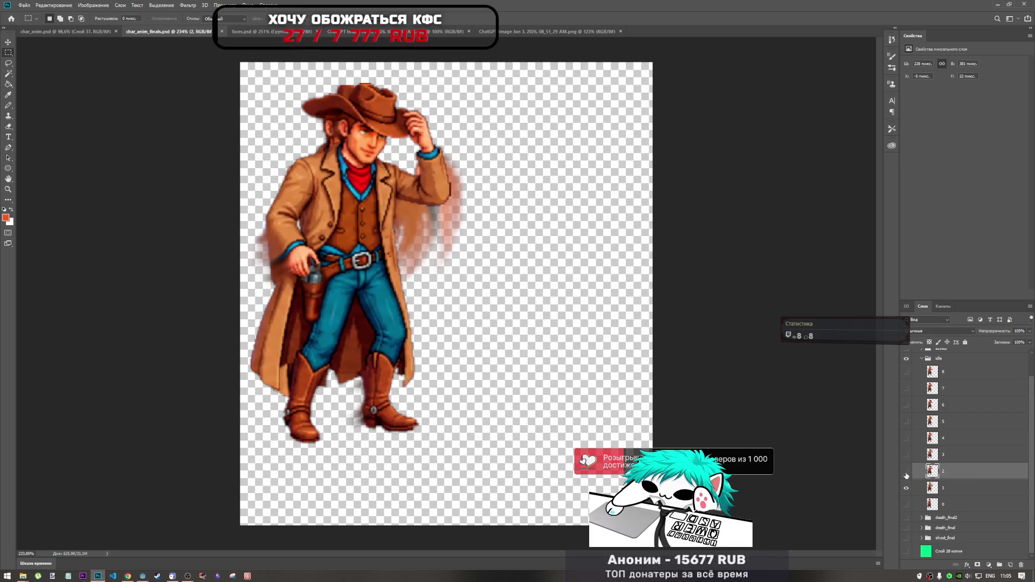
click(906, 473)
click(906, 472)
- Hide layer 1, overlay layer 3 on layer 2, and select layer 3 for transforming
click(906, 488)
click(905, 472)
click(906, 455)
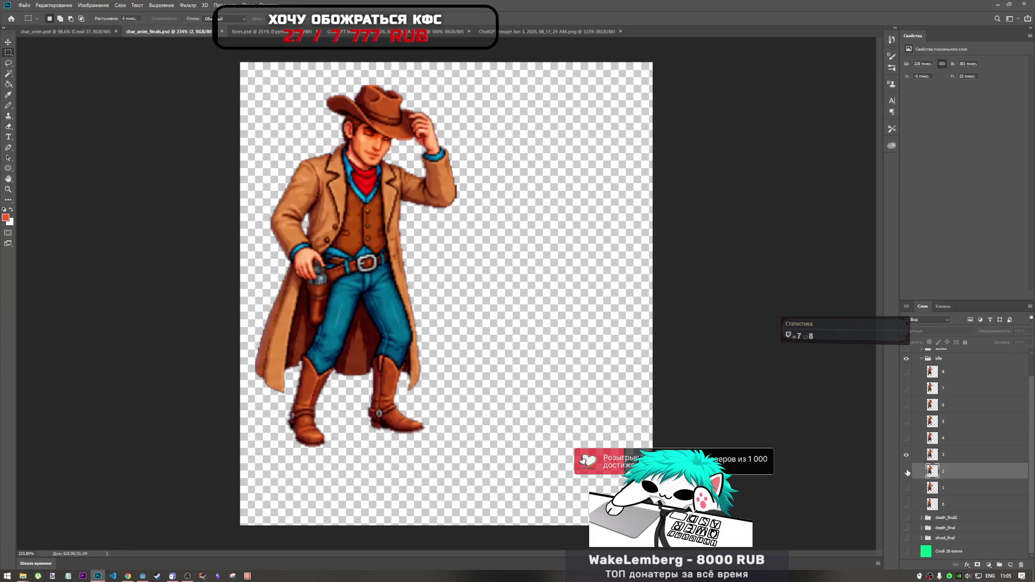
click(906, 472)
click(907, 455)
click(906, 456)
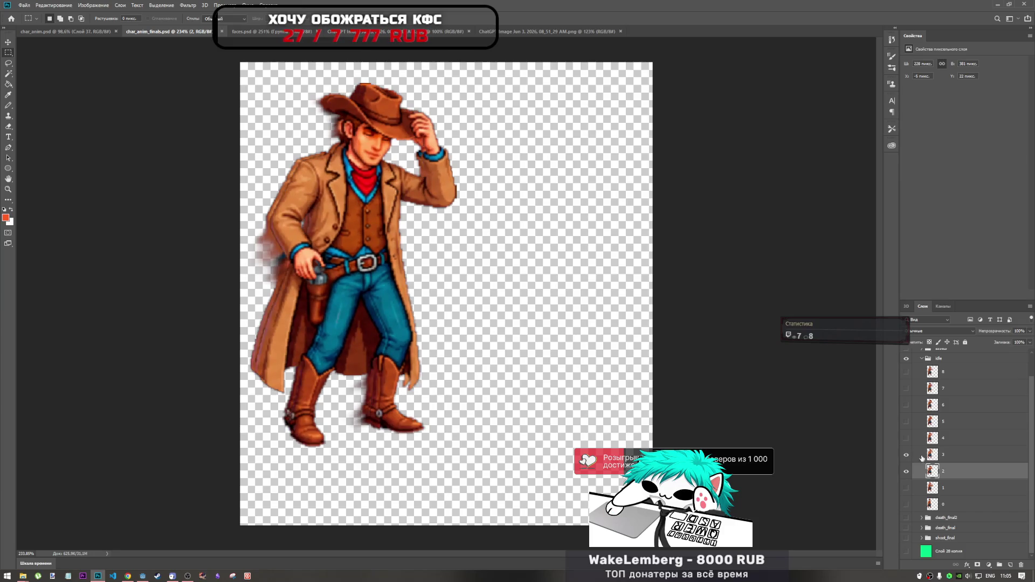
click(949, 457)
key(ctrl+t)
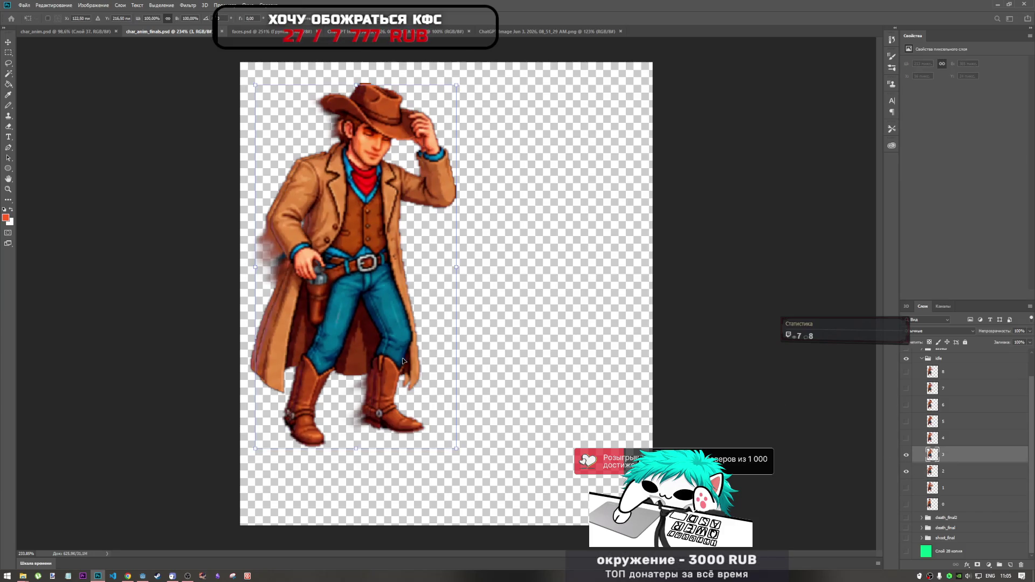
- Align layer 3 with layer 2 by dragging and nudging it one pixel down and right
mouse_move(384, 362)
mouse_down()
mouse_move(360, 363)
mouse_move(404, 359)
mouse_move(383, 360)
mouse_move(400, 357)
mouse_move(385, 359)
mouse_move(404, 386)
mouse_up()
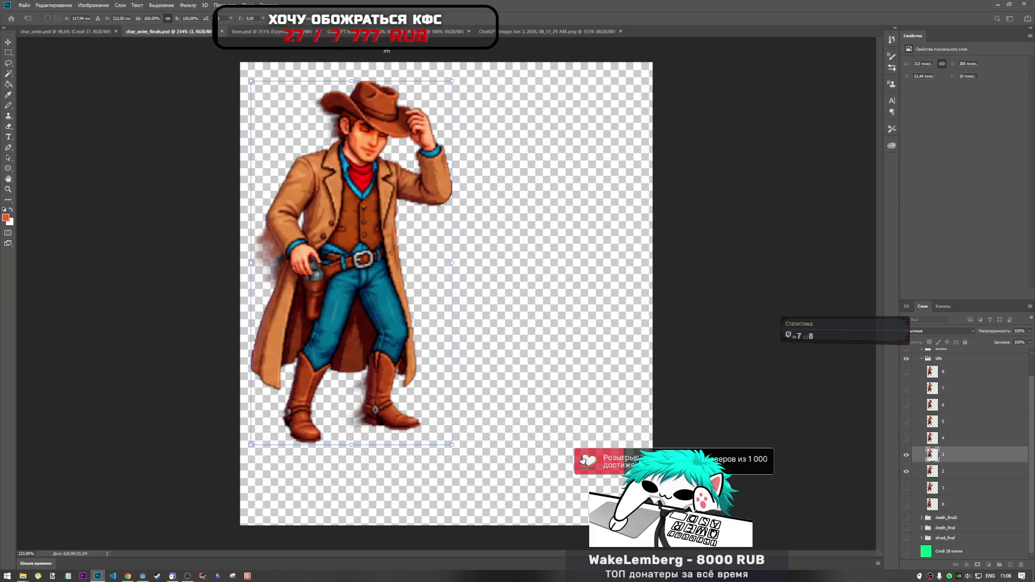
mouse_move(333, 281)
mouse_down()
mouse_move(368, 287)
mouse_move(343, 280)
mouse_up()
key(Down)
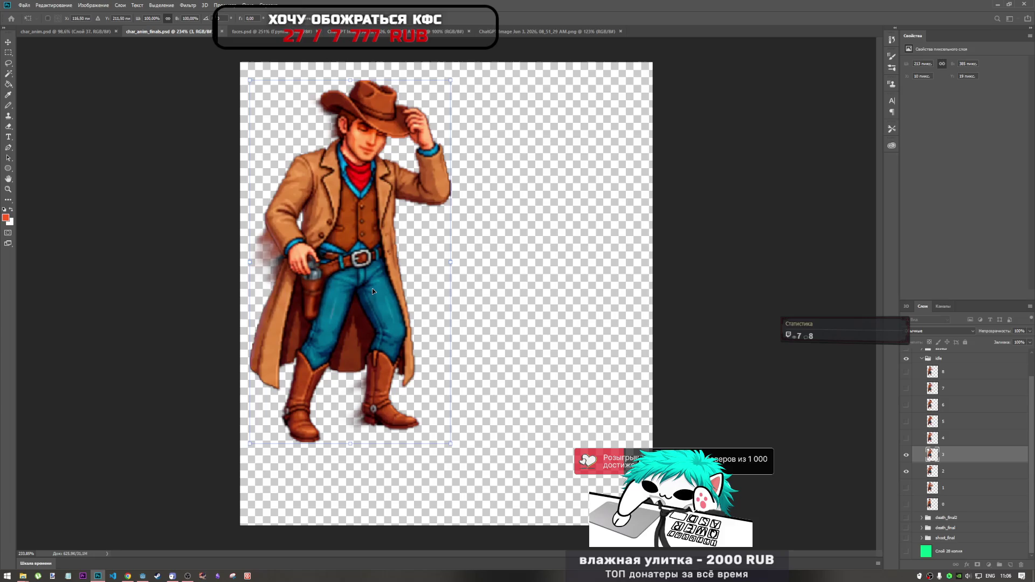
key(Right)
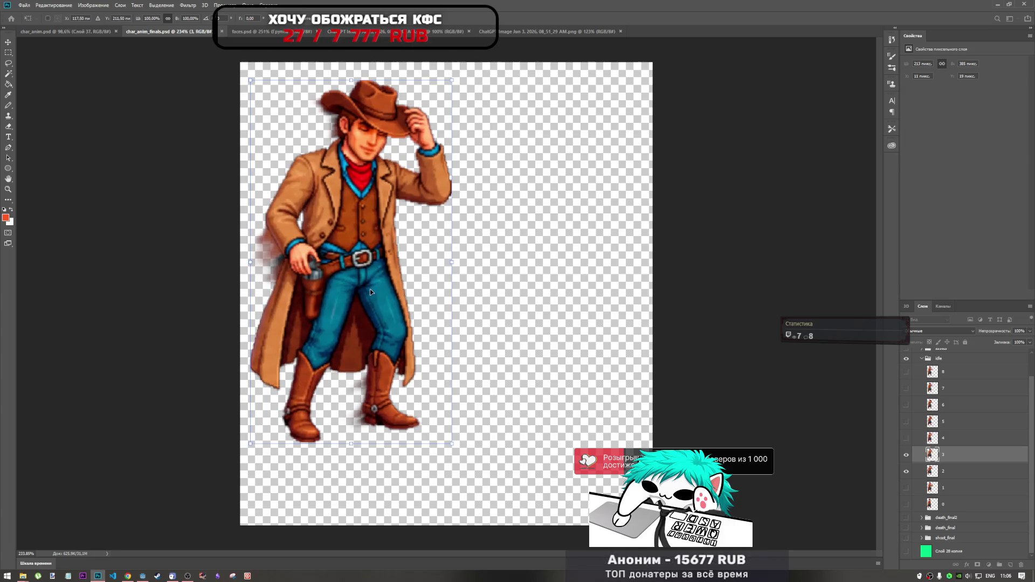
key(Return)
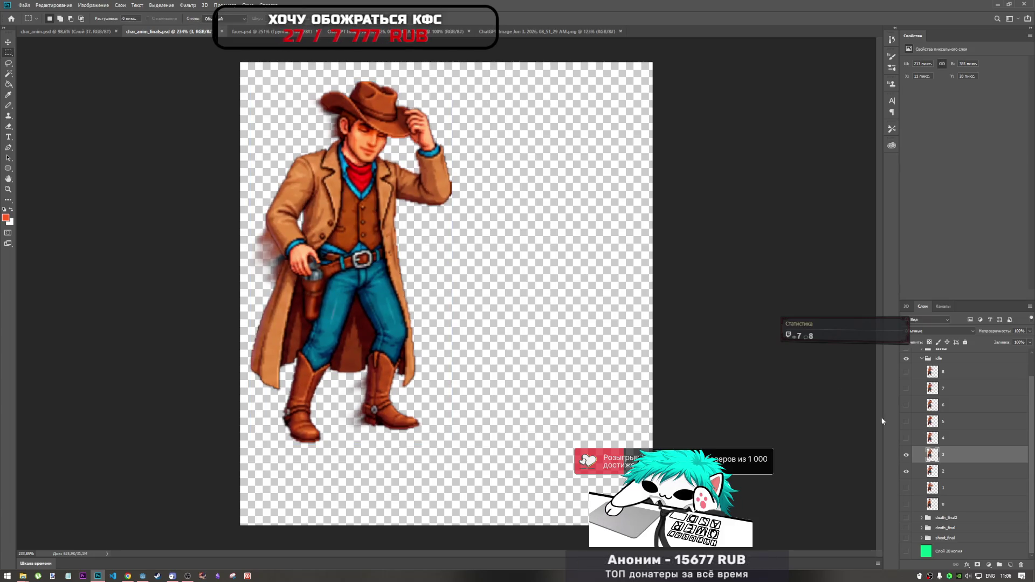
- Show layer 4 and drag it into alignment with layer 3, undoing a stray move
click(906, 438)
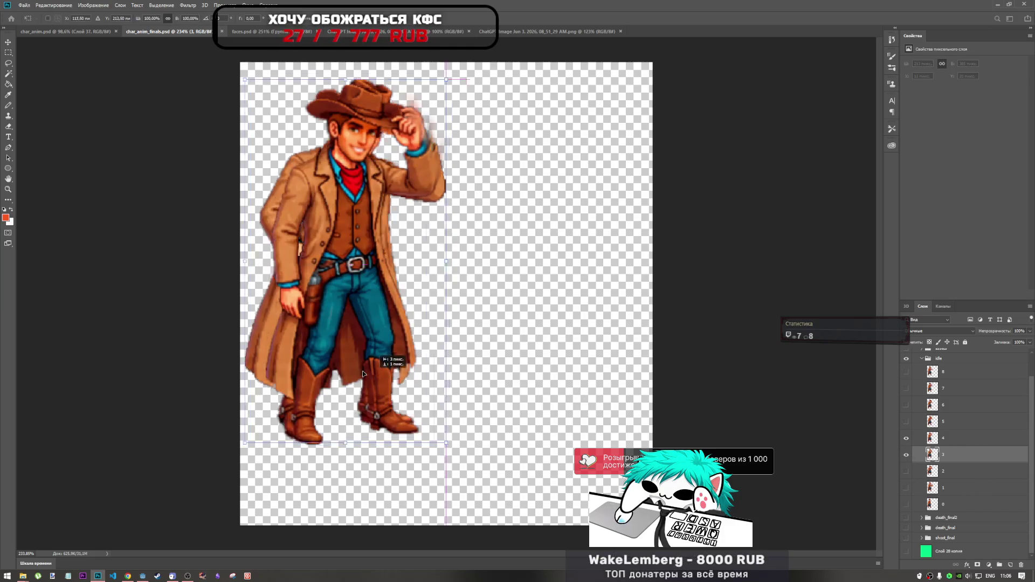
key(ctrl+t)
drag(367, 394, 434, 335)
key(ctrl+z)
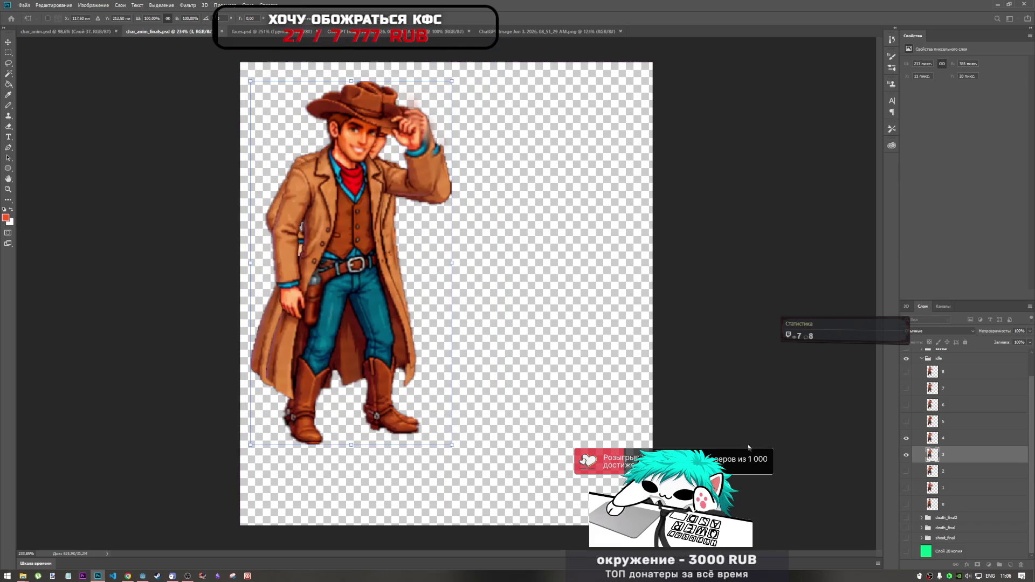
click(952, 440)
key(ctrl+t)
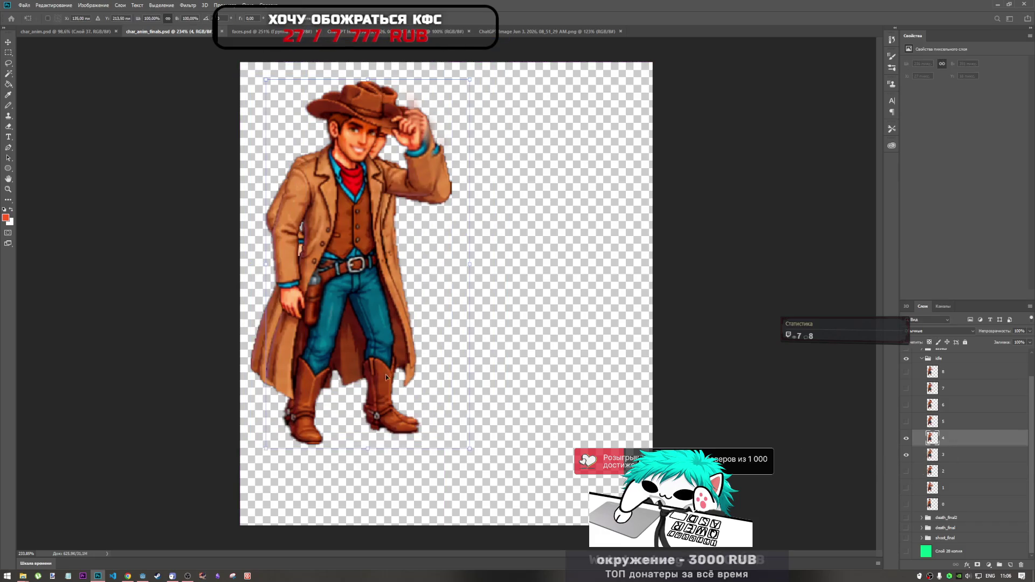
mouse_move(386, 374)
mouse_down()
mouse_move(364, 361)
mouse_move(370, 354)
mouse_up()
drag(373, 353, 375, 353)
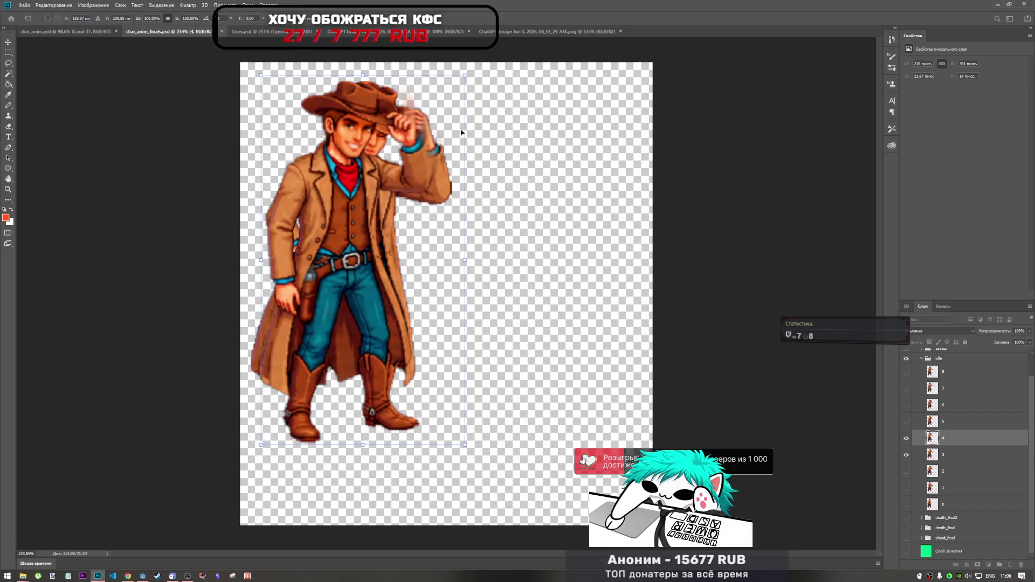
key(Return)
key(m)
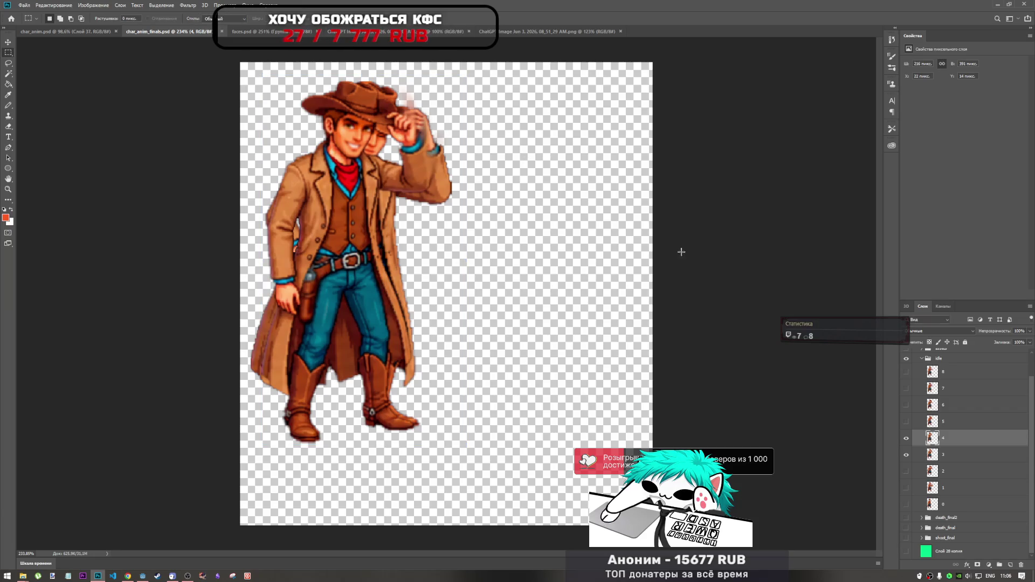
- Hide layer 3, show layer 5, and align it with layer 4, nudging one pixel down
click(906, 455)
click(905, 424)
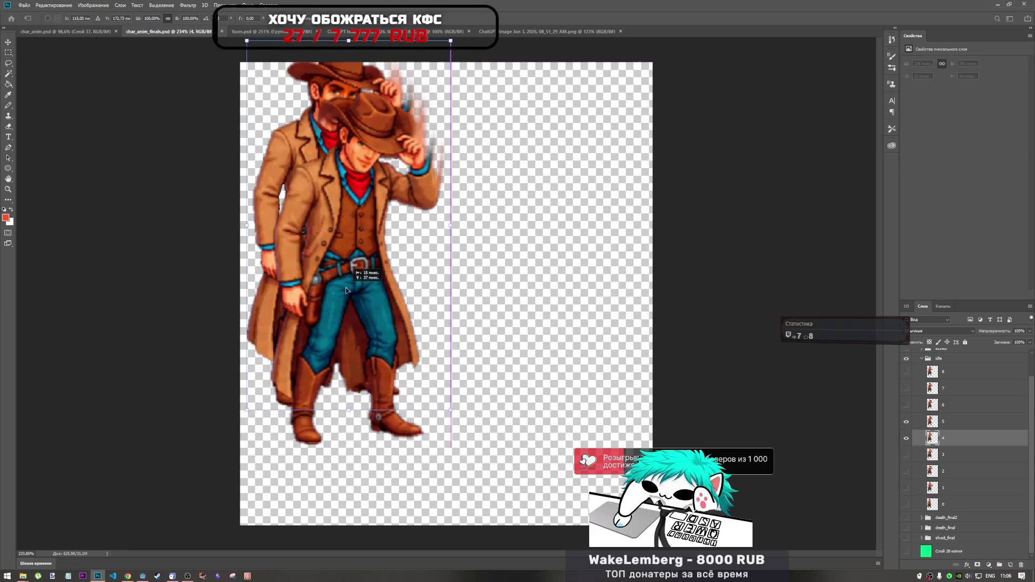
key(ctrl+t)
click(954, 431)
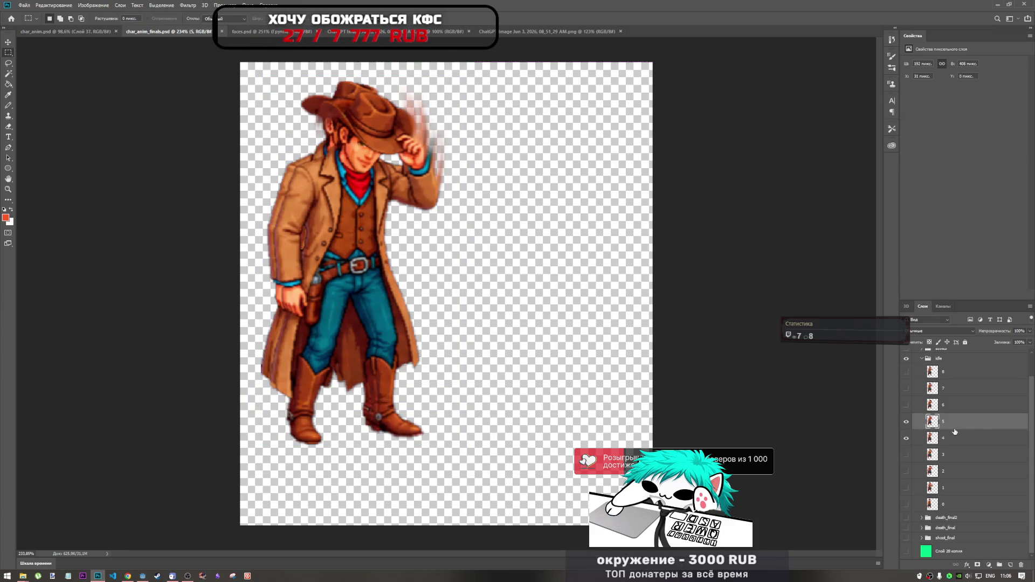
key(ctrl+t)
drag(361, 368, 393, 390)
key(Down)
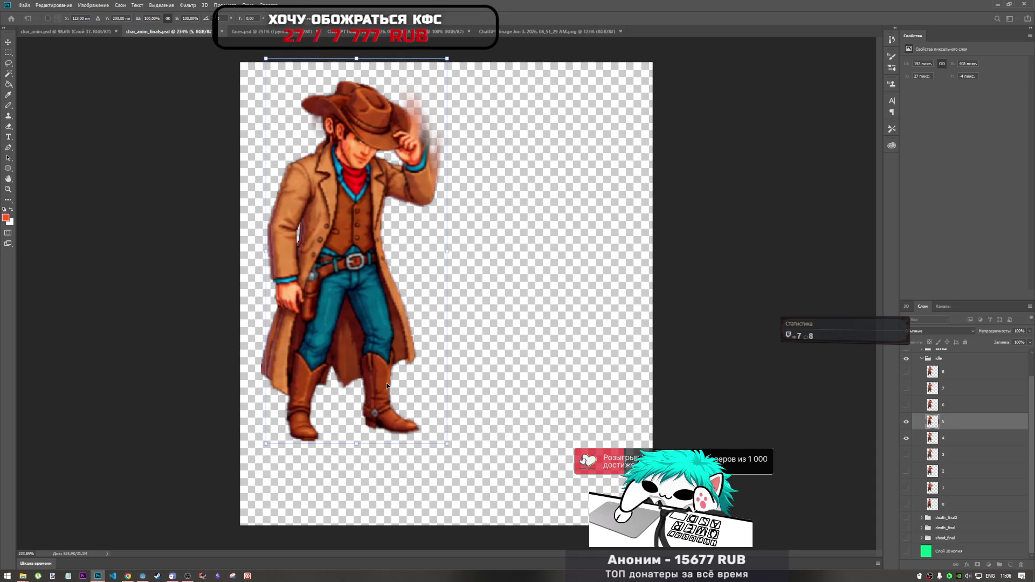
key(Return)
- Hide layer 4, show layer 6, and shift it slightly left and up to match layer 5
click(906, 438)
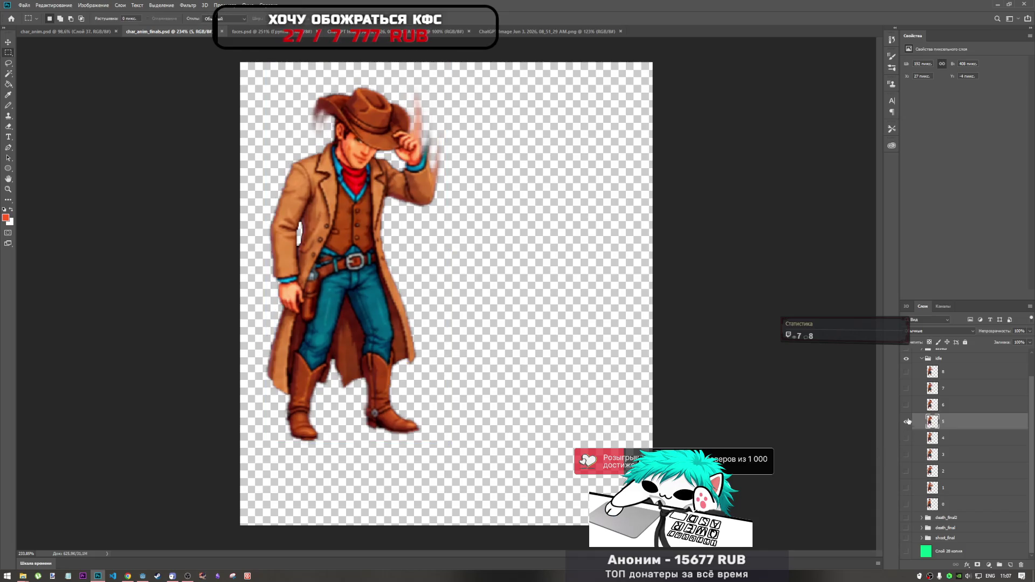
click(906, 404)
click(951, 408)
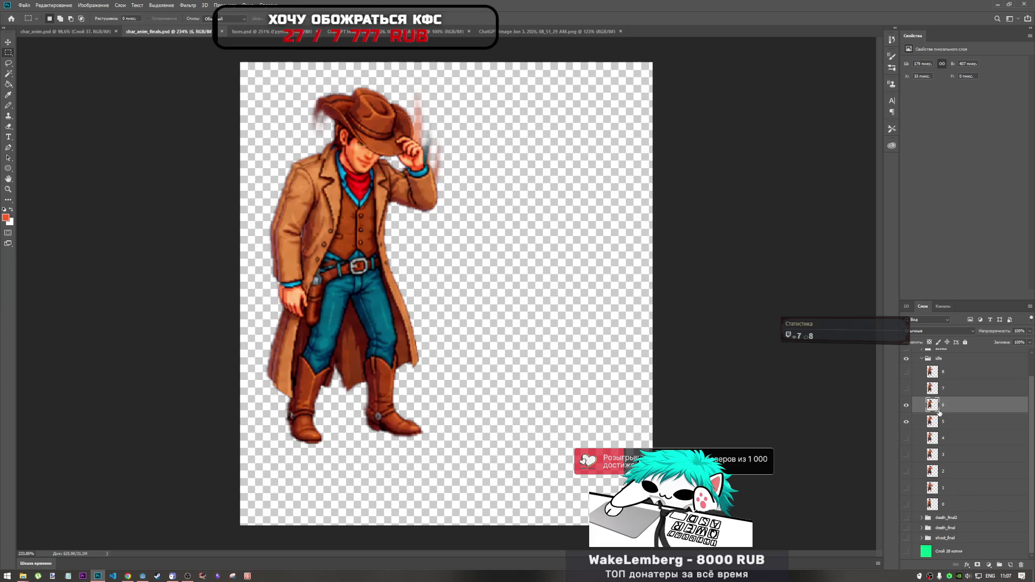
key(ctrl+t)
mouse_move(394, 356)
mouse_down()
mouse_move(358, 353)
mouse_move(398, 358)
mouse_move(386, 361)
mouse_up()
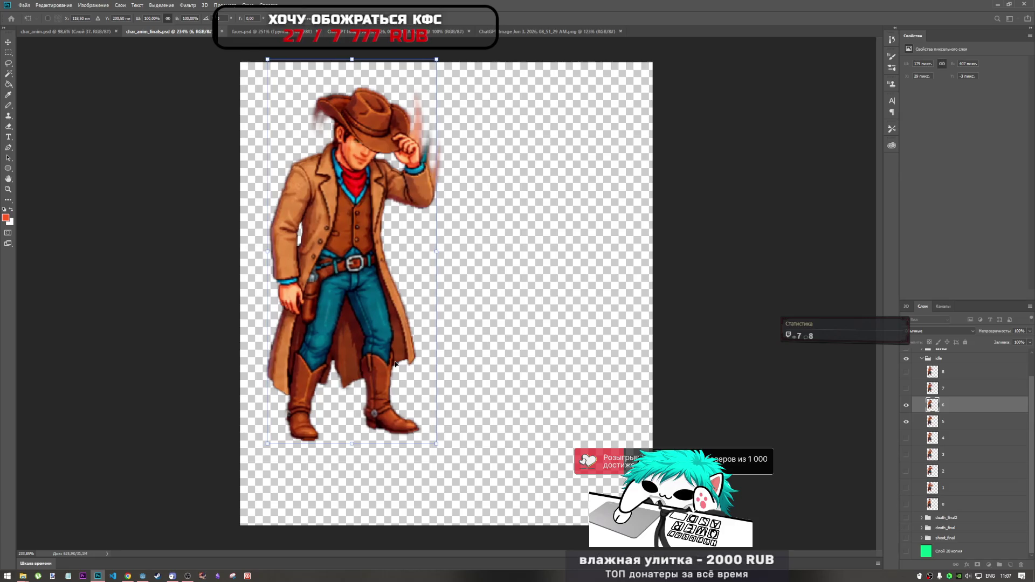
key(Return)
- Show layer 7 and align it with layer 6, discarding a test shift of layer 6
click(907, 388)
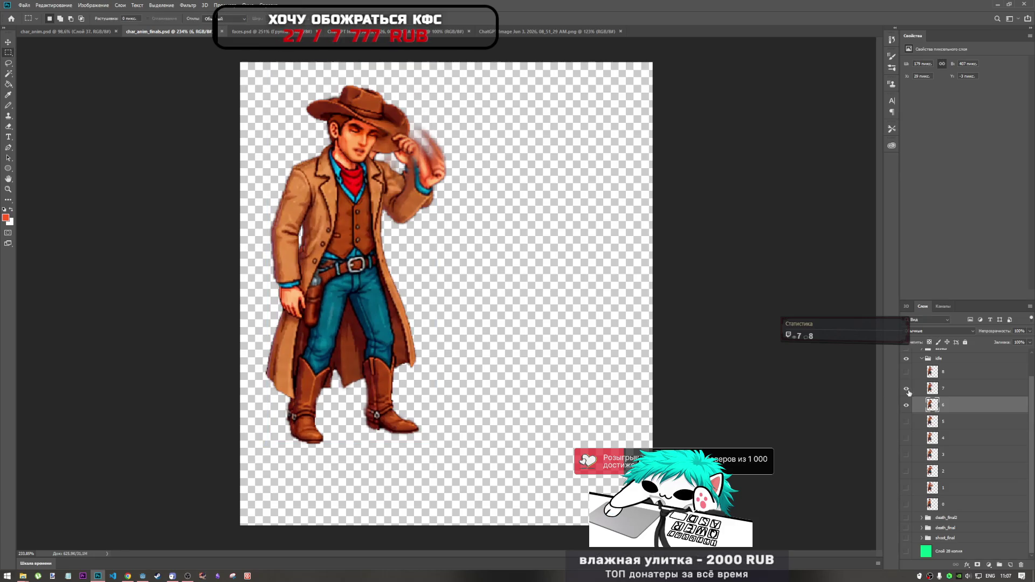
key(ctrl+t)
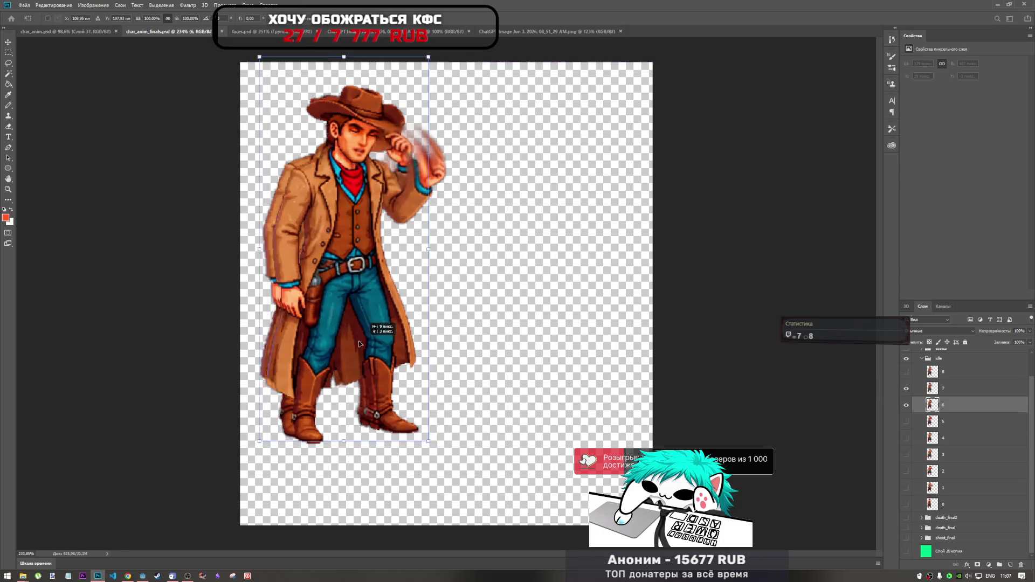
drag(365, 354, 406, 349)
key(ctrl+z)
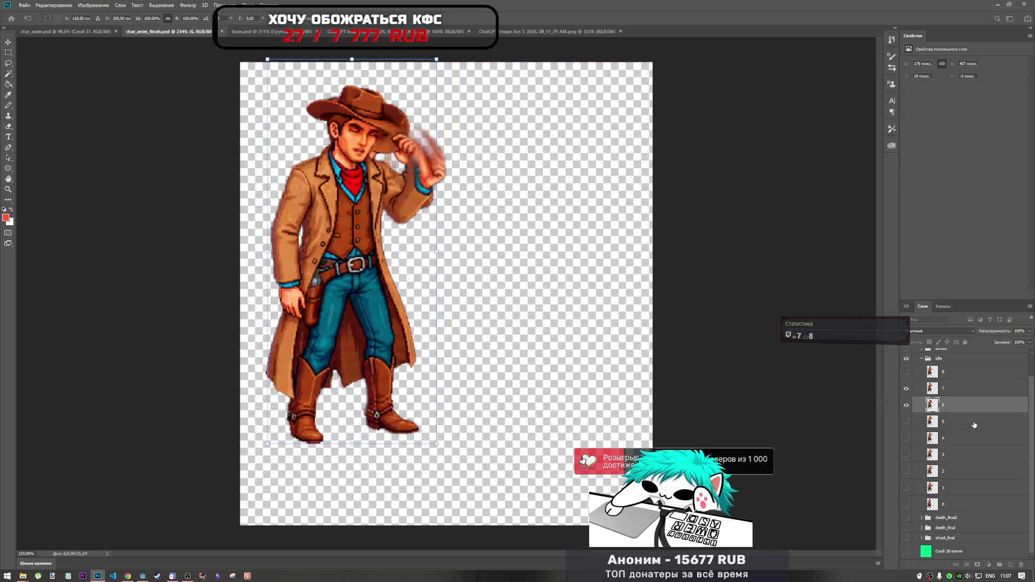
key(Return)
click(970, 388)
key(ctrl+t)
drag(397, 337, 390, 363)
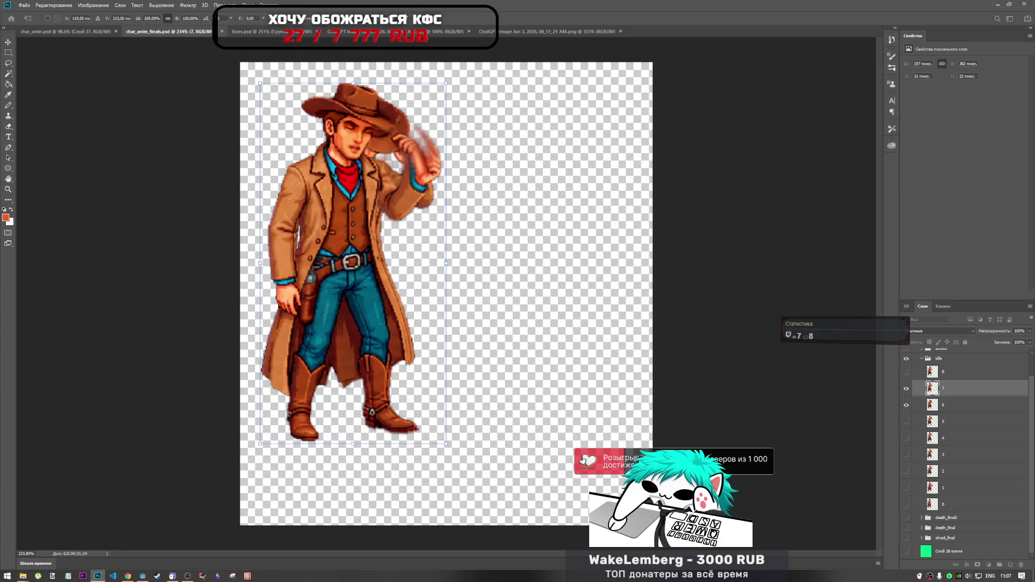
key(Return)
- Hide layer 6, show layer 8, and align it with layer 7 using a drag and arrow nudges
click(906, 405)
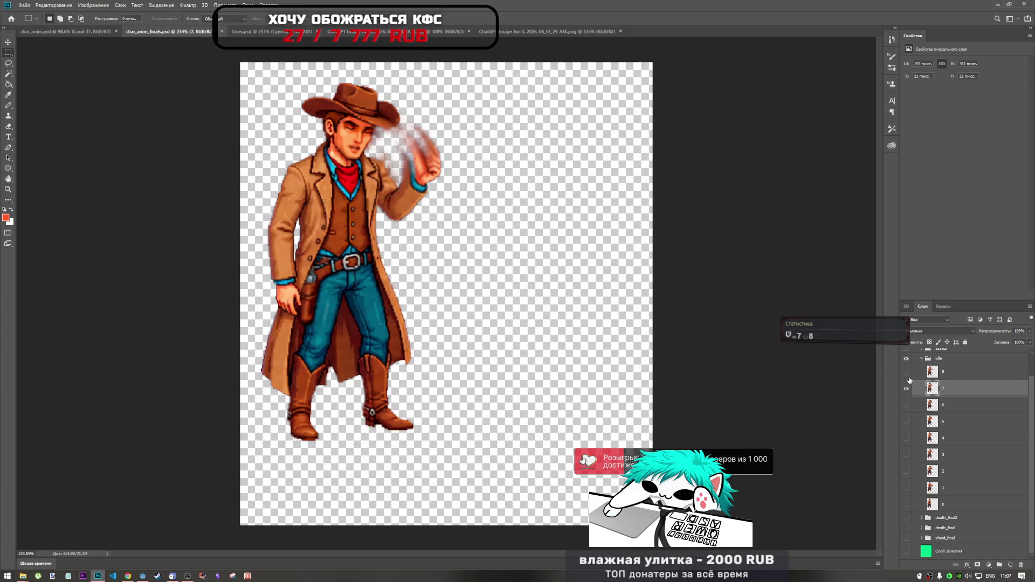
click(905, 372)
click(950, 375)
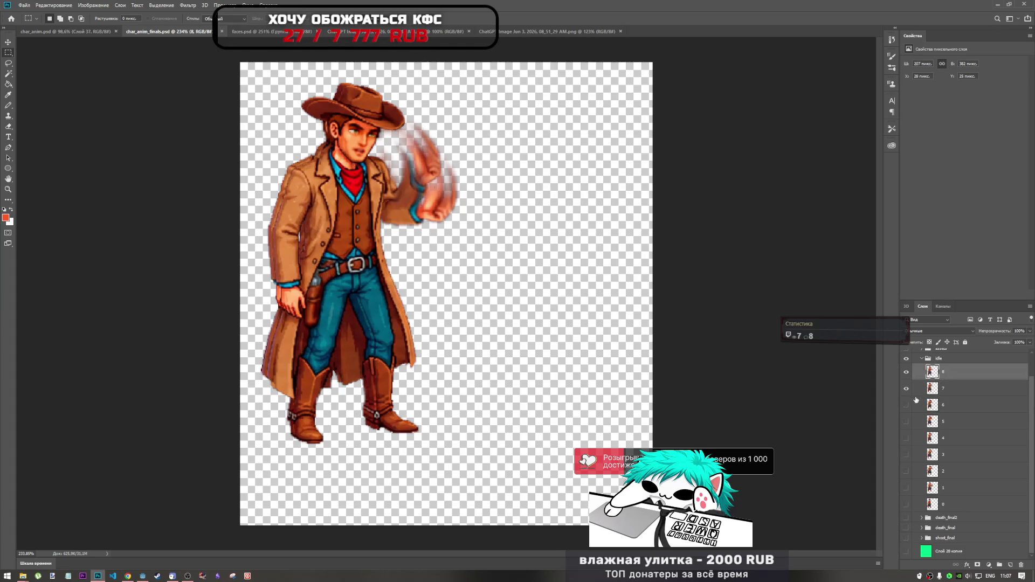
key(ctrl+t)
drag(422, 341, 425, 342)
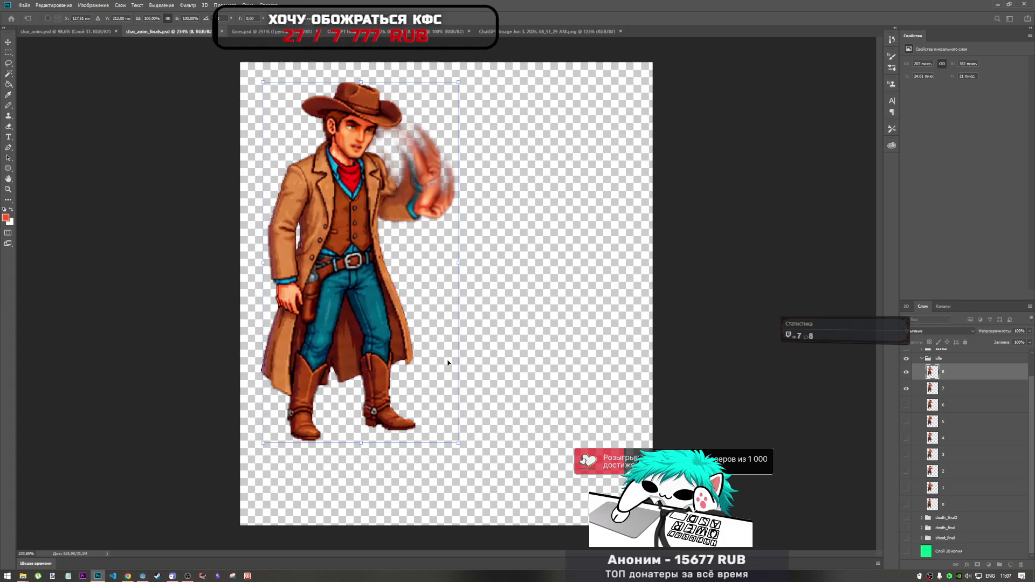
key(Down)
key(Down)
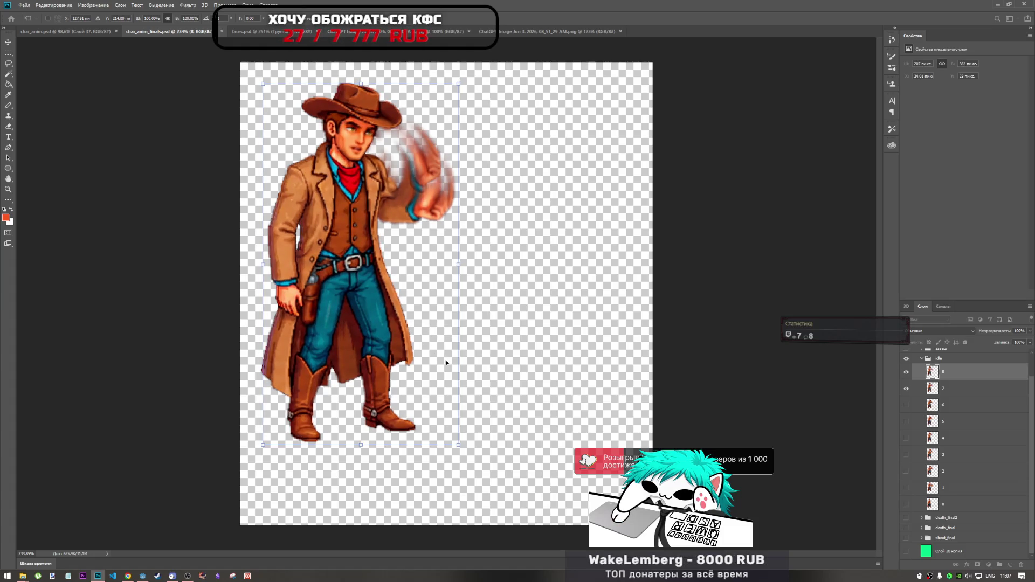
key(Left)
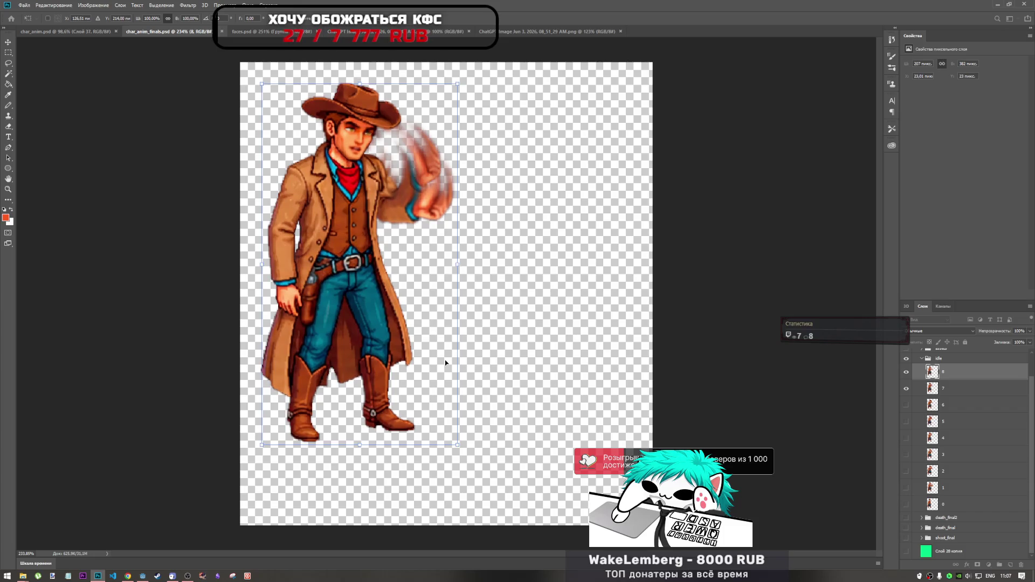
key(Up)
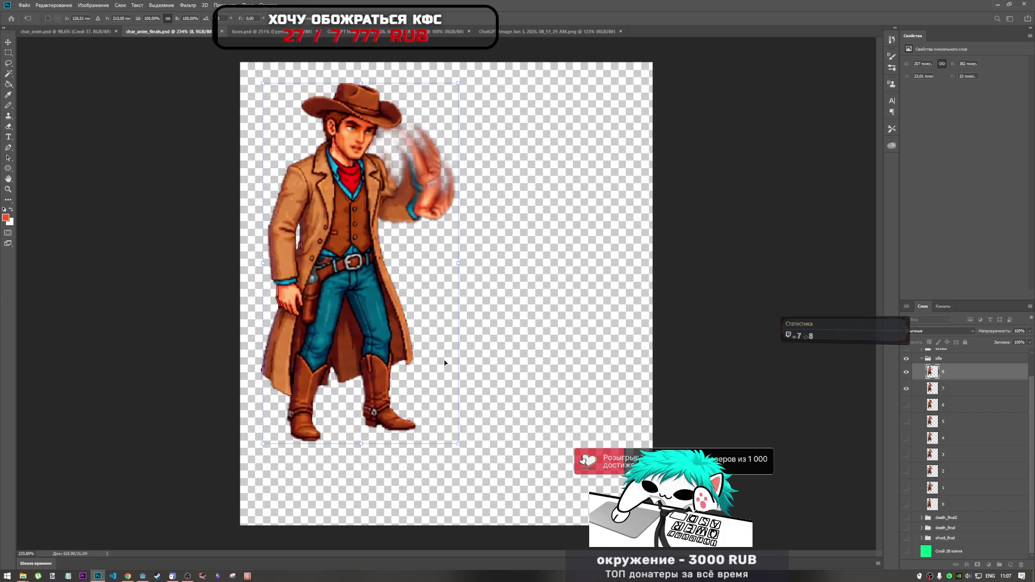
key(Return)
key(m)
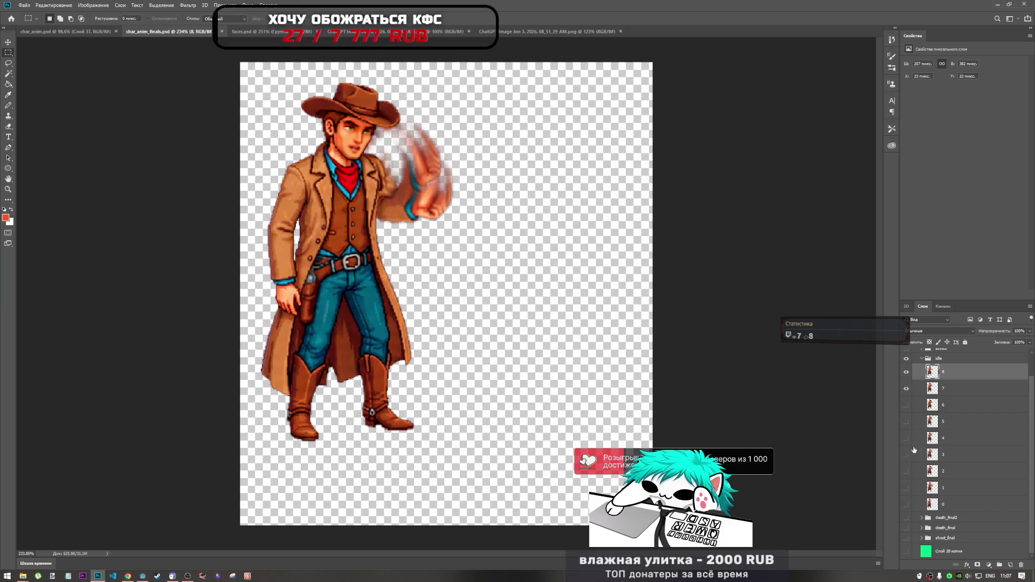
click(906, 421)
- Show all idle layers again, select layers 0 through 8, and save char_anim_finals.psd
click(906, 439)
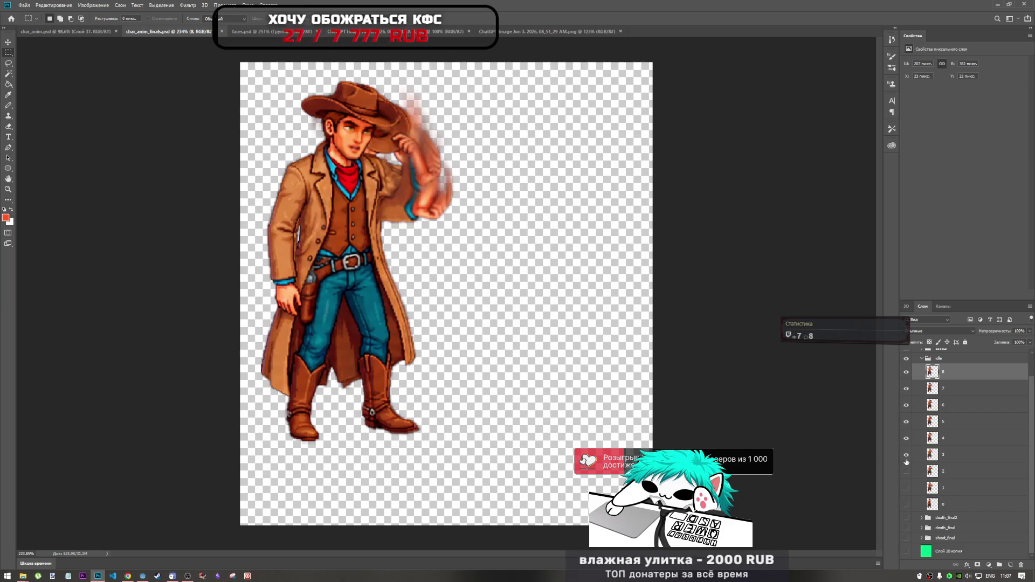
click(906, 471)
click(906, 488)
click(906, 504)
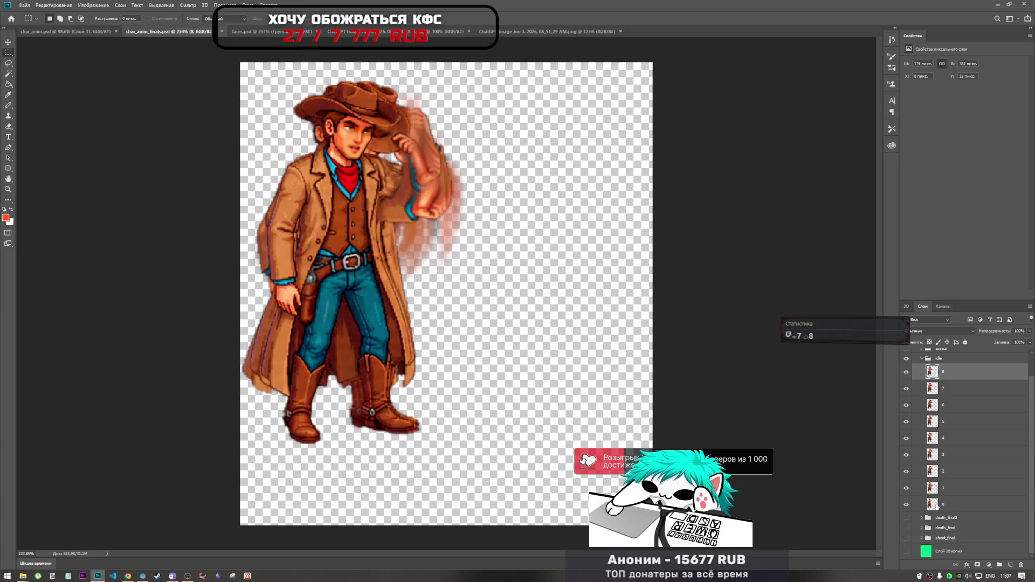
click(936, 505)
shift+click(951, 374)
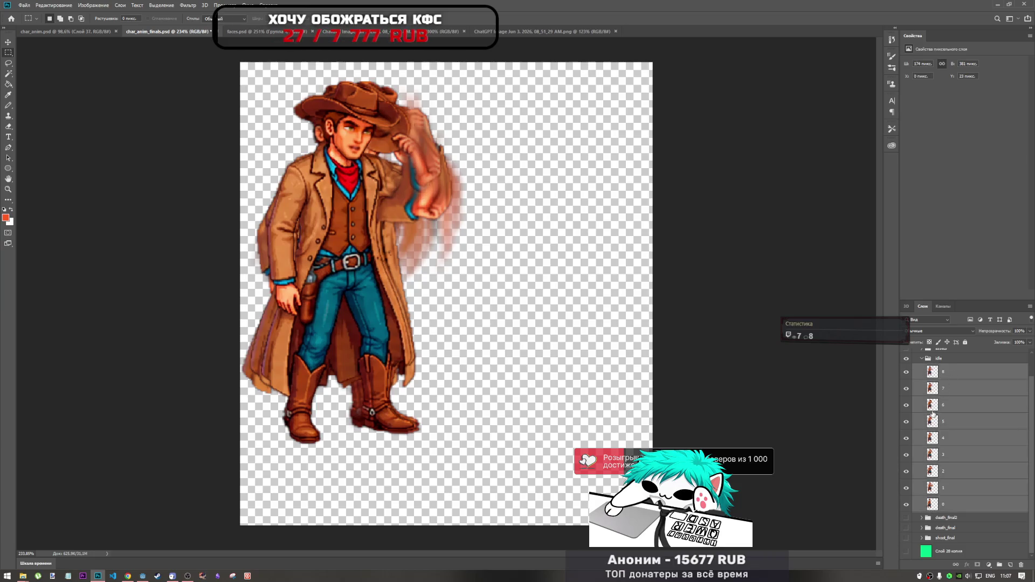
key(ctrl+s)
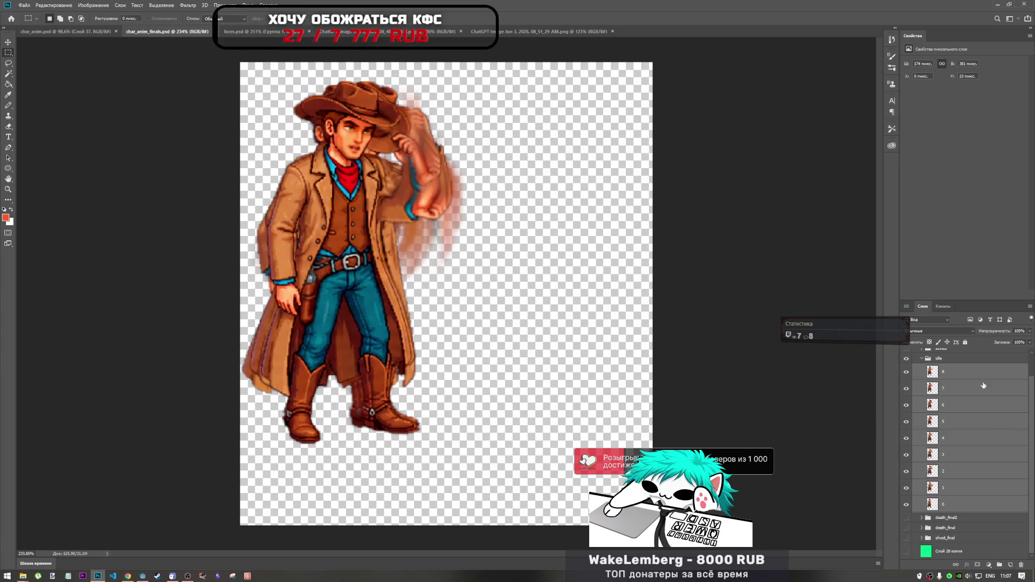
- Open Export As for the frame layers, cancel it, and return to the Godot editor
right_click(969, 408)
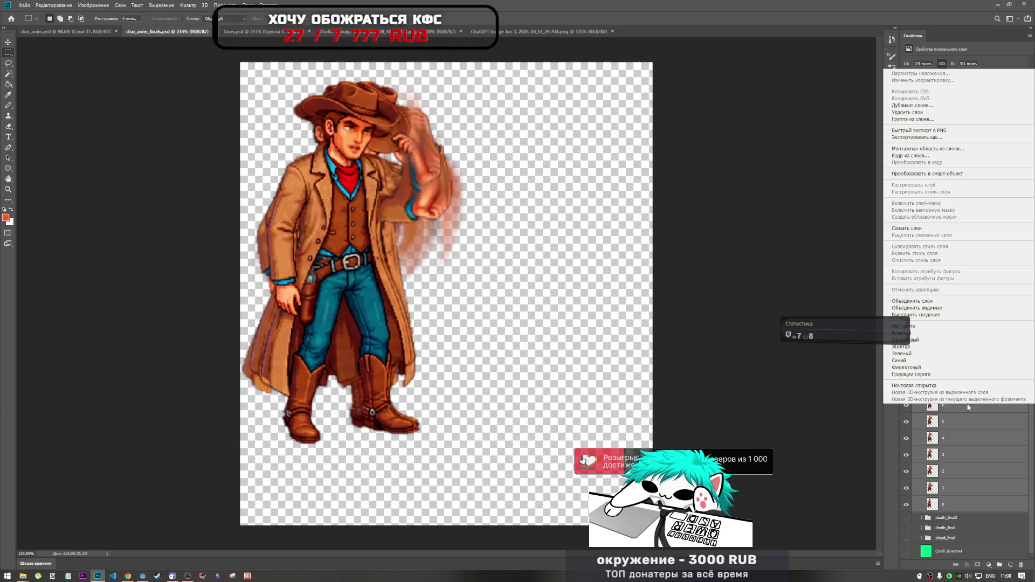
click(455, 145)
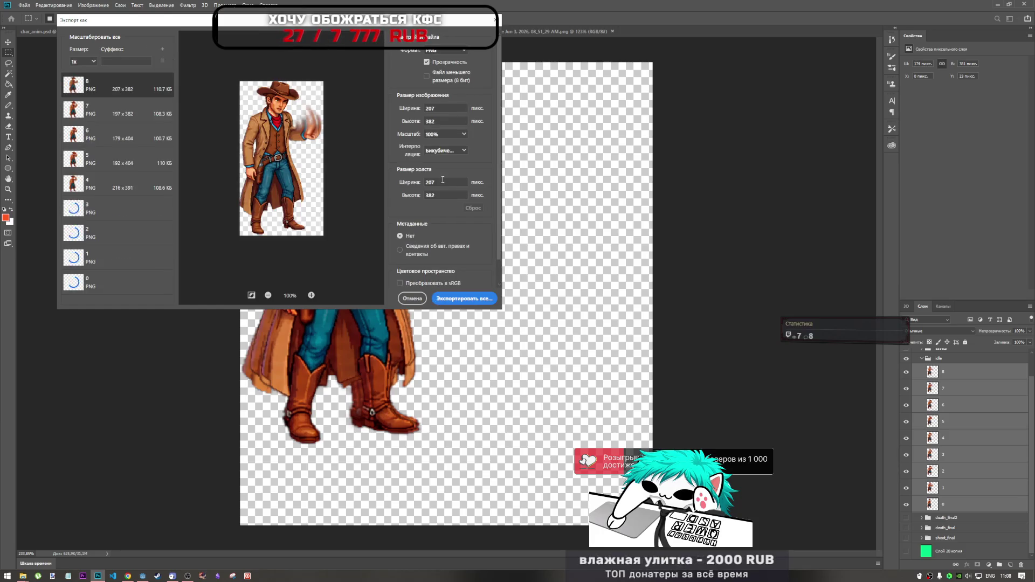
click(412, 298)
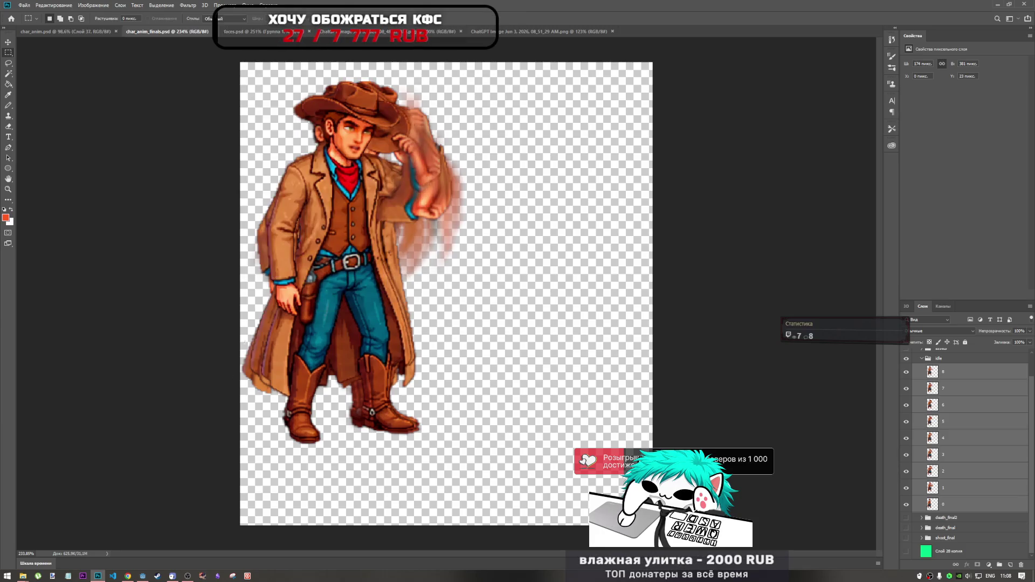
click(132, 576)
click(143, 576)
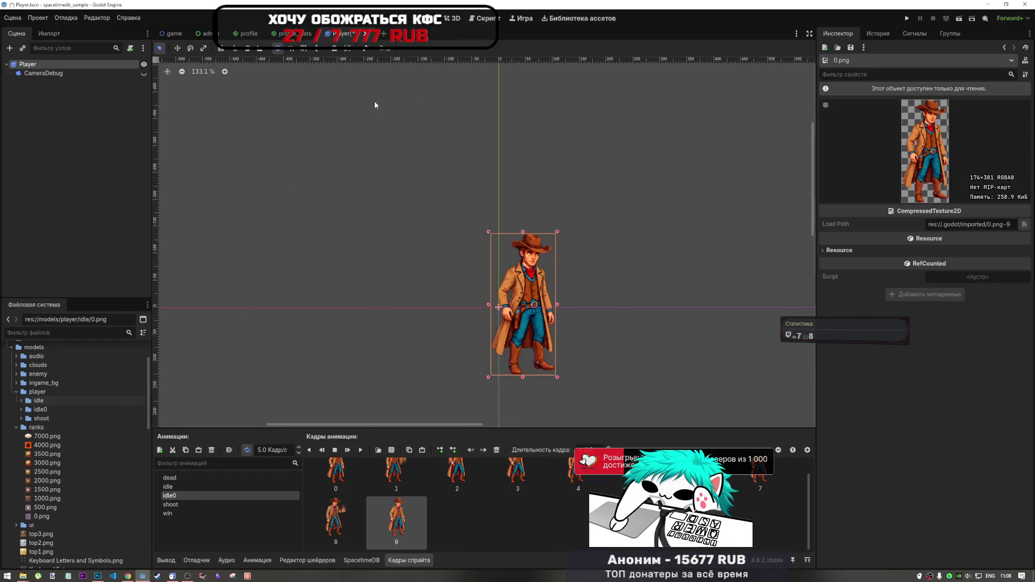
- Save the Player scene and compare the idle (14 FPS) and idle0 (5 FPS) animations
key(ctrl+s)
click(169, 487)
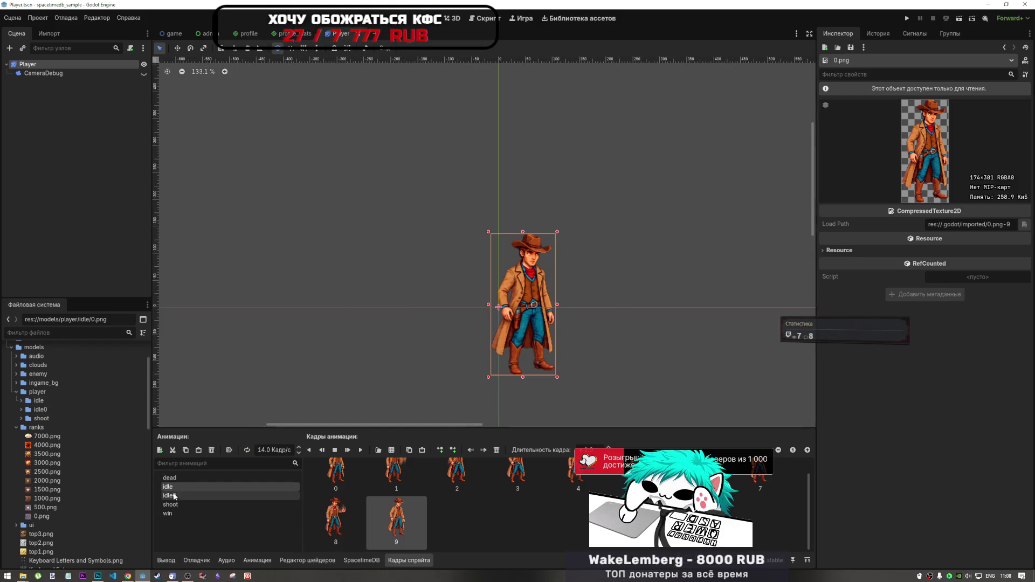
click(169, 495)
click(21, 409)
click(47, 418)
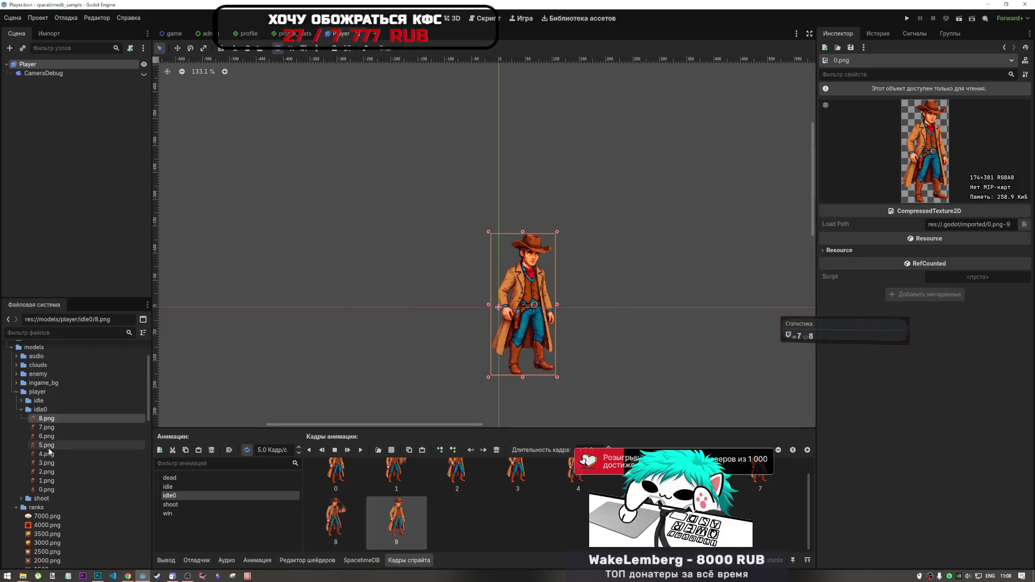
click(176, 487)
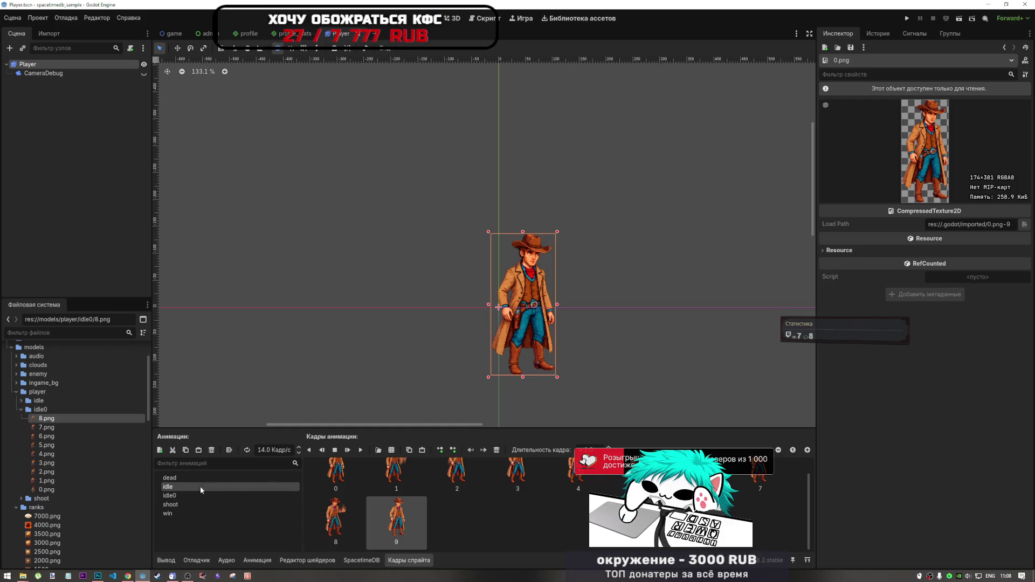
click(230, 495)
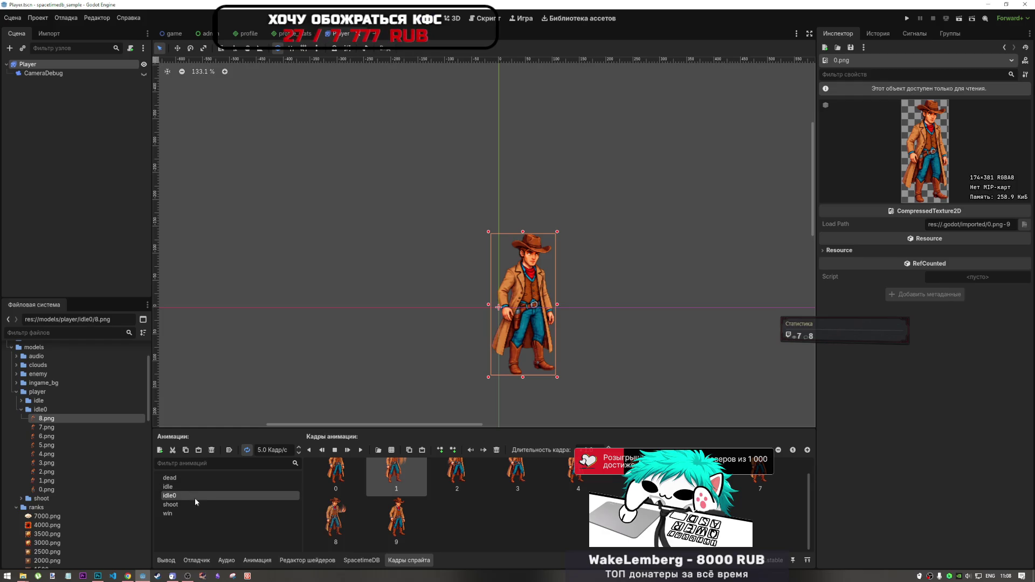
click(331, 523)
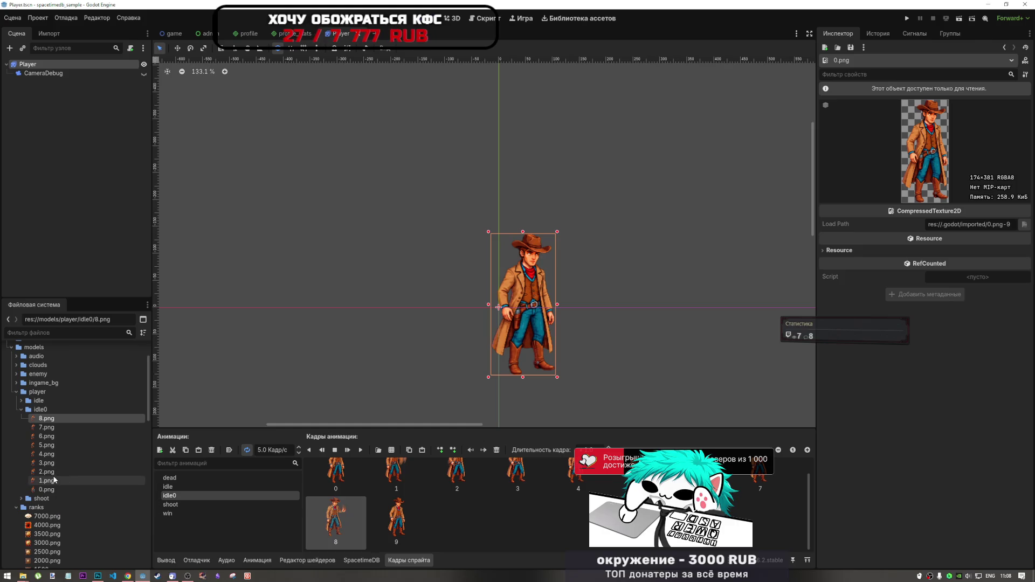
- Inspect idle0's 8.png (207×382) and 7.png textures, then return to Photoshop
click(60, 416)
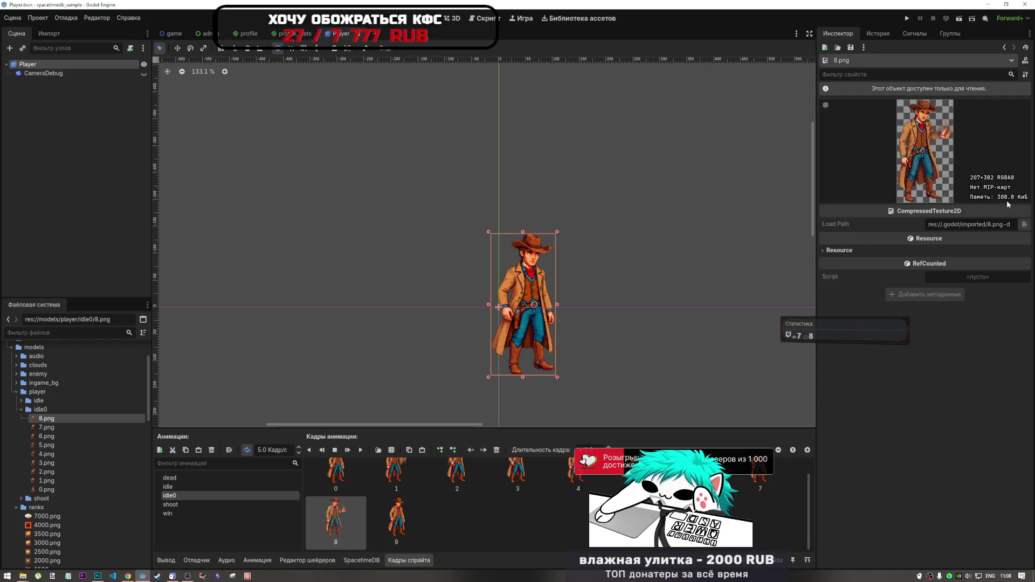
click(48, 428)
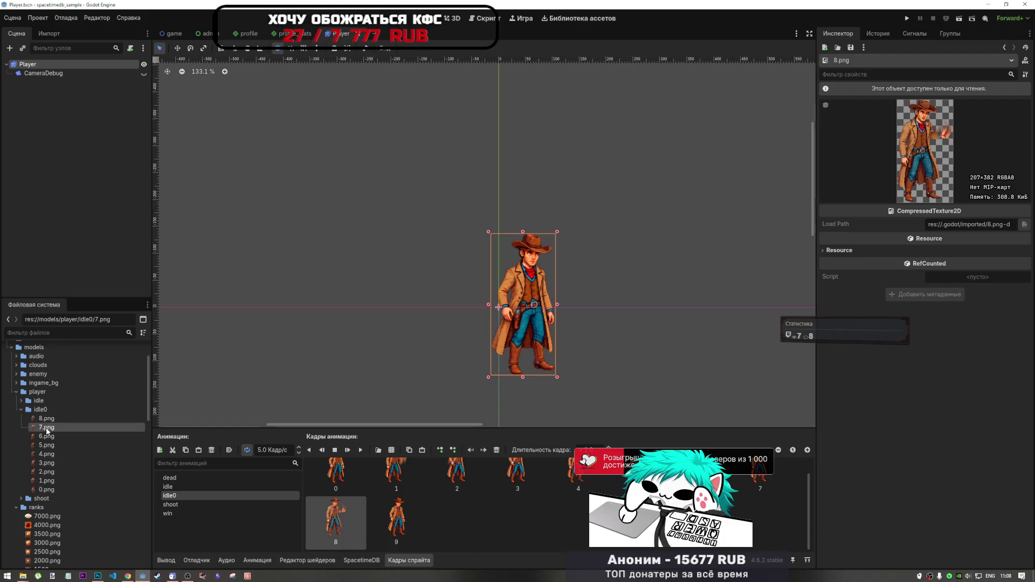
click(51, 419)
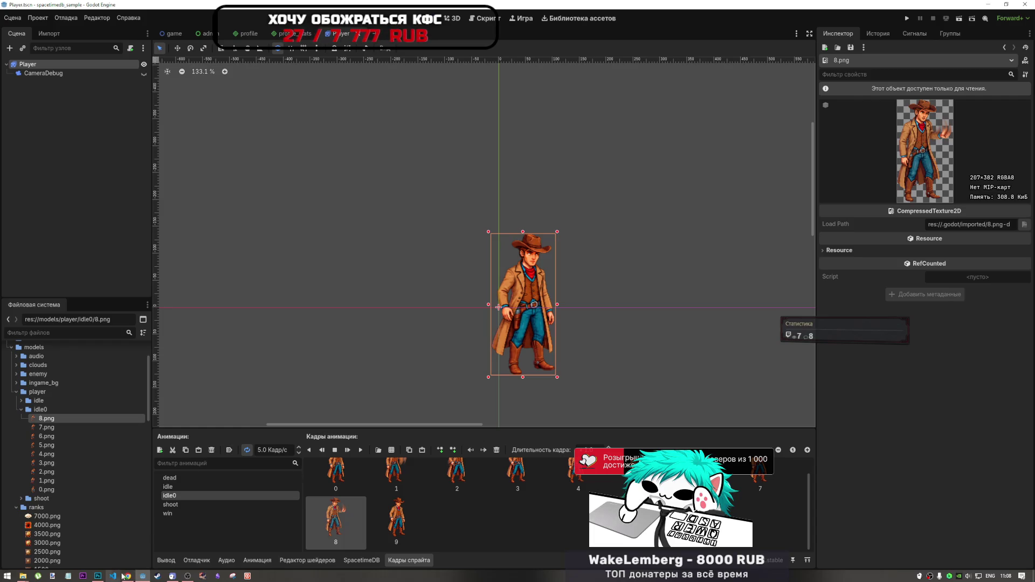
mouse_move(97, 576)
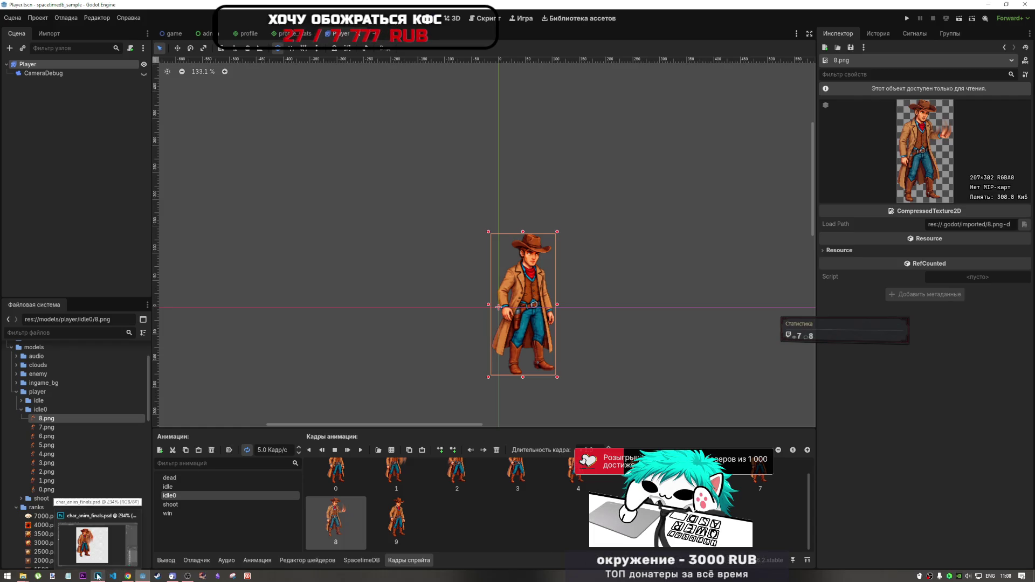
click(128, 556)
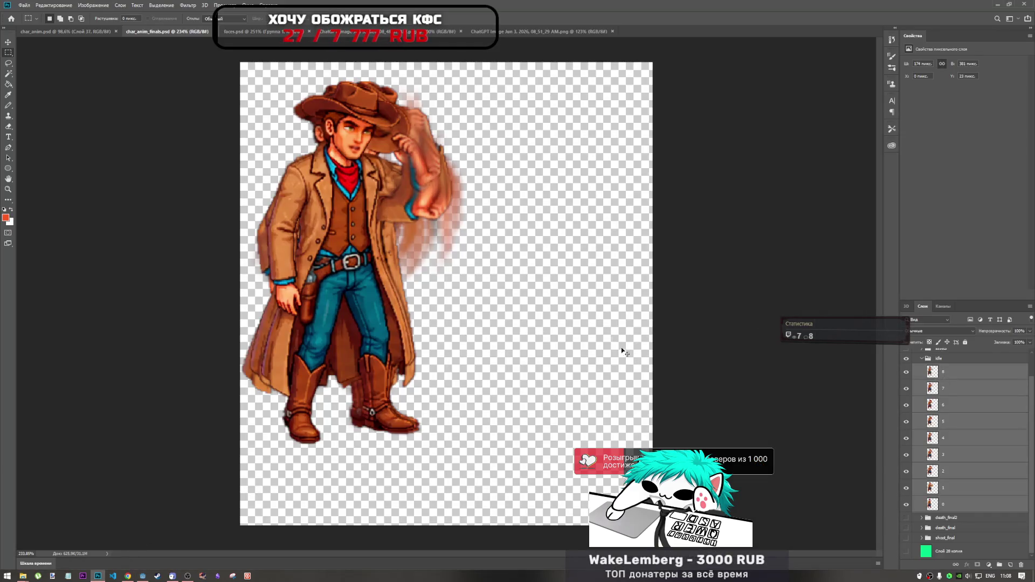
- Export the nine idle frame layers as sRGB-converted PNGs into the FINALS/char/idle folder
key(ctrl+a)
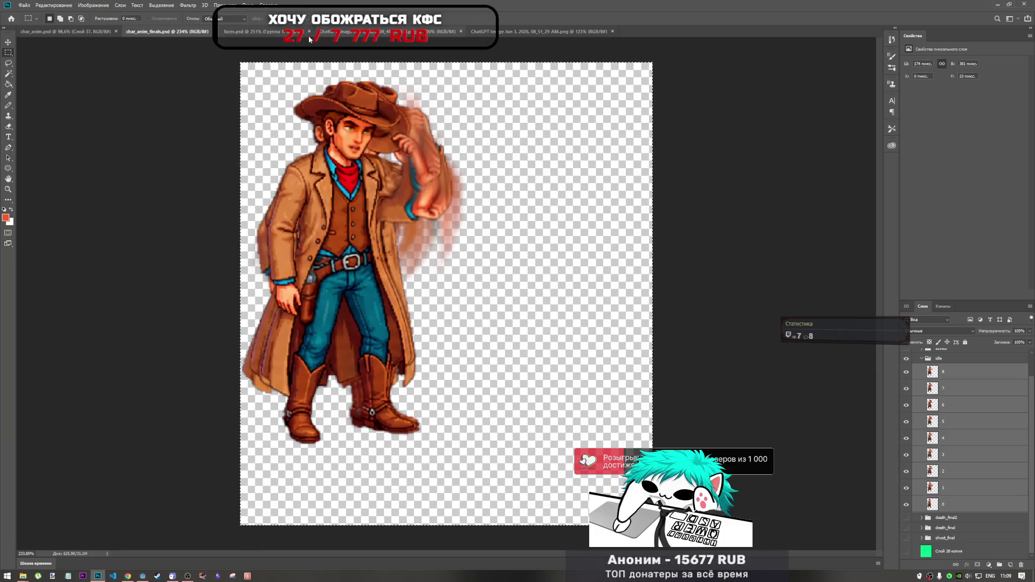
right_click(948, 373)
click(948, 106)
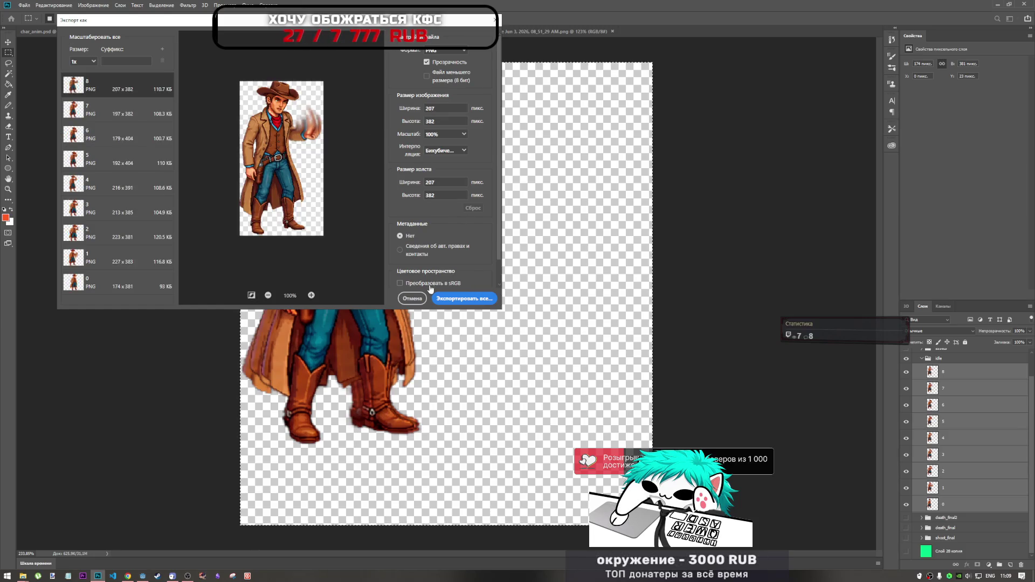
click(430, 284)
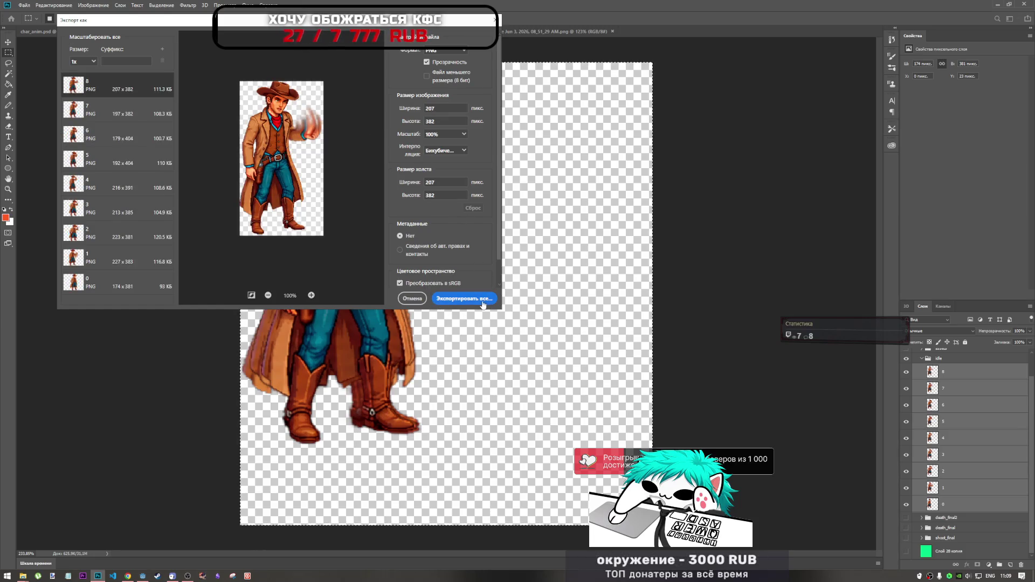
click(479, 299)
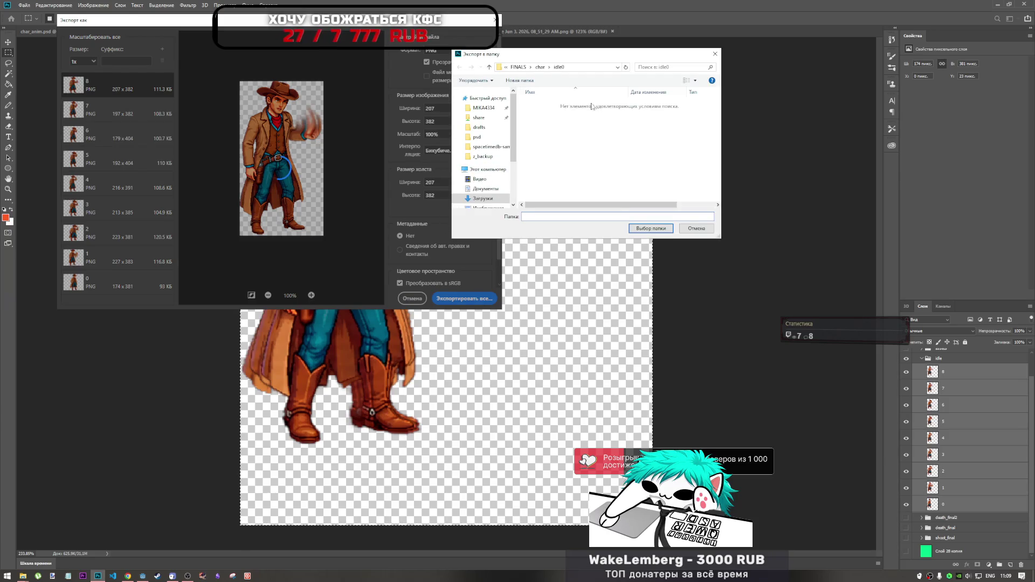
click(535, 69)
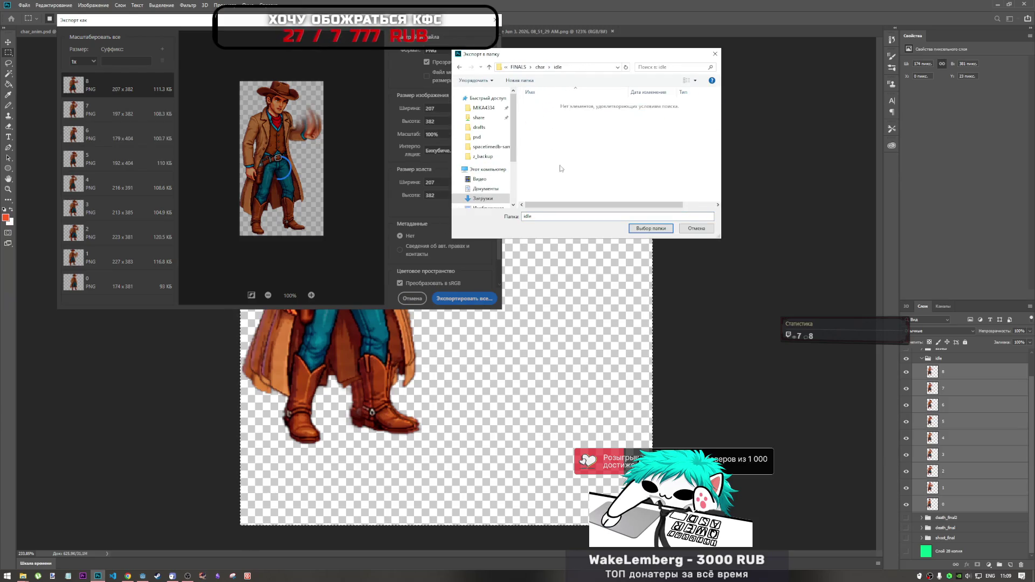
double_click(544, 101)
click(651, 228)
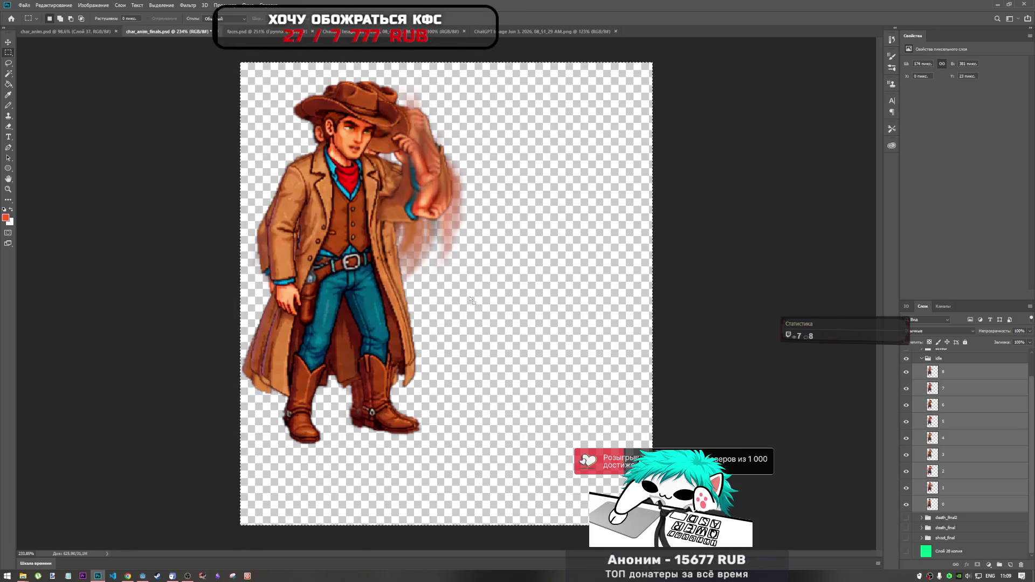
mouse_move(24, 578)
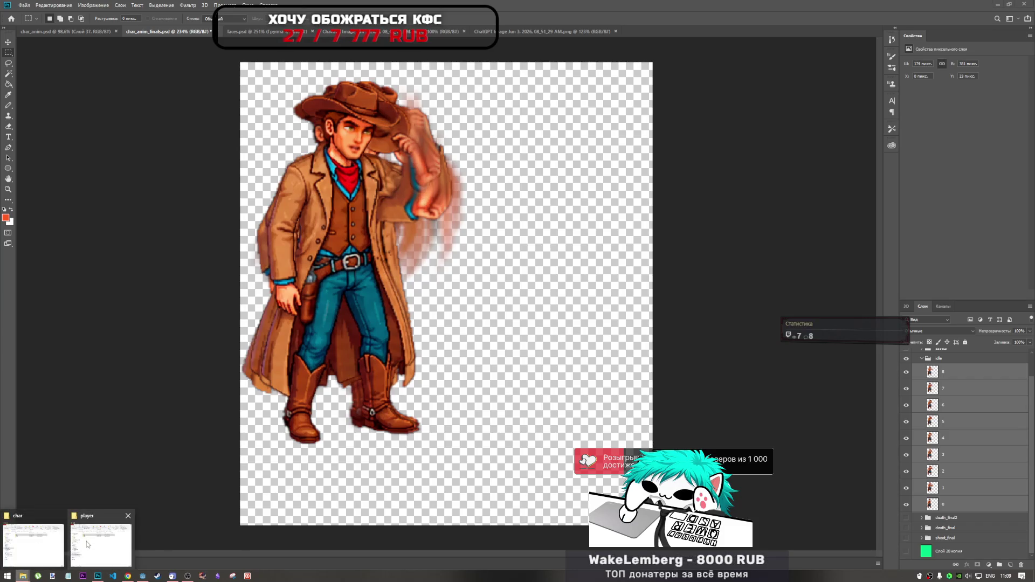
- Open the idle folder, refresh it, view 0.png–8.png as large icons, then minimize Explorer
click(60, 535)
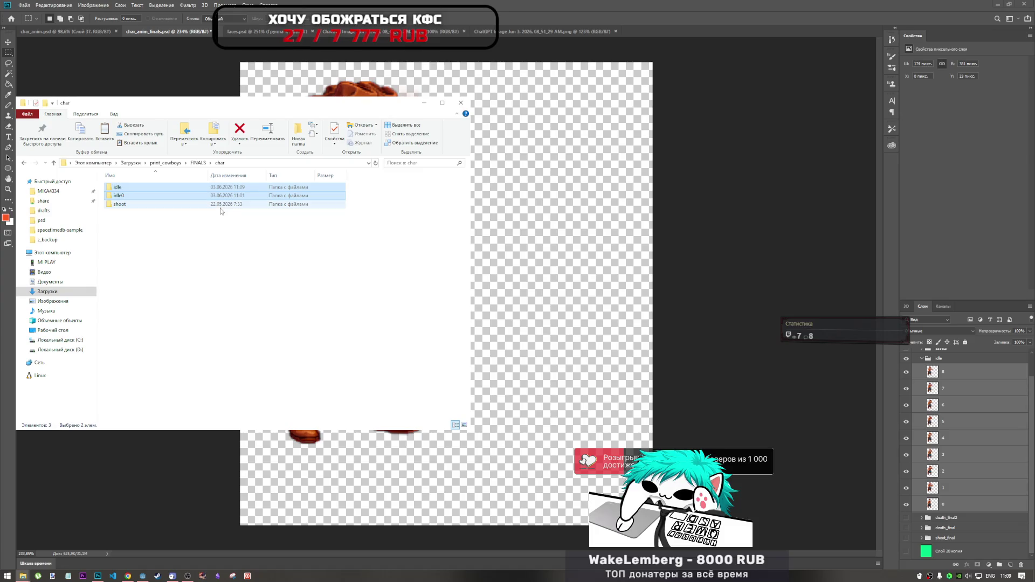
click(135, 198)
double_click(117, 187)
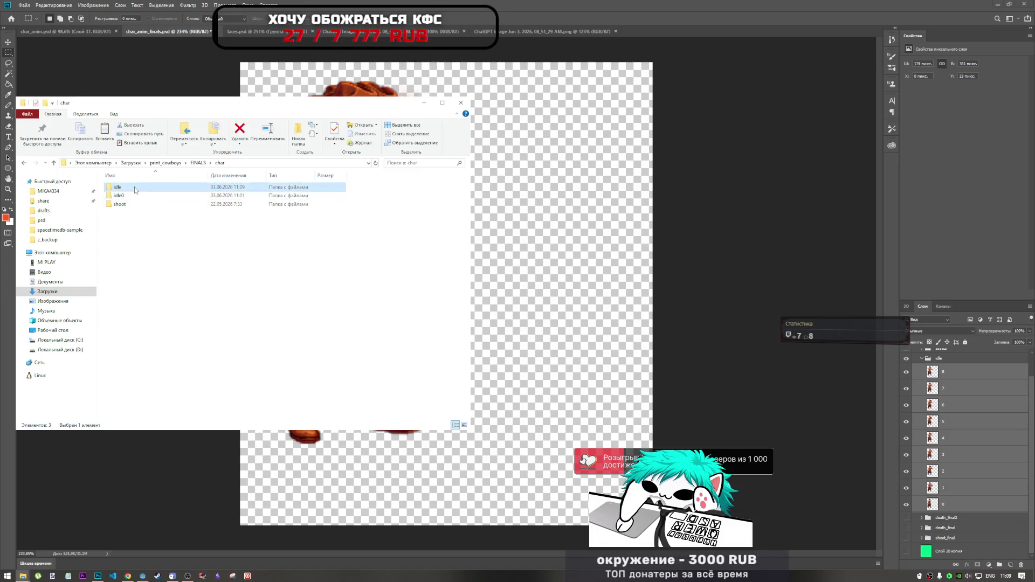
right_click(144, 284)
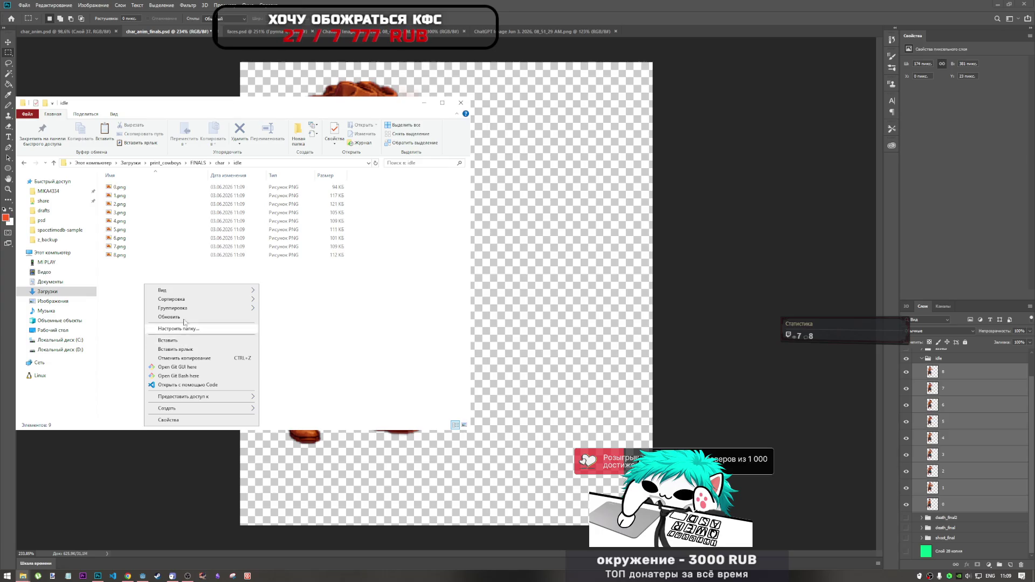
click(186, 317)
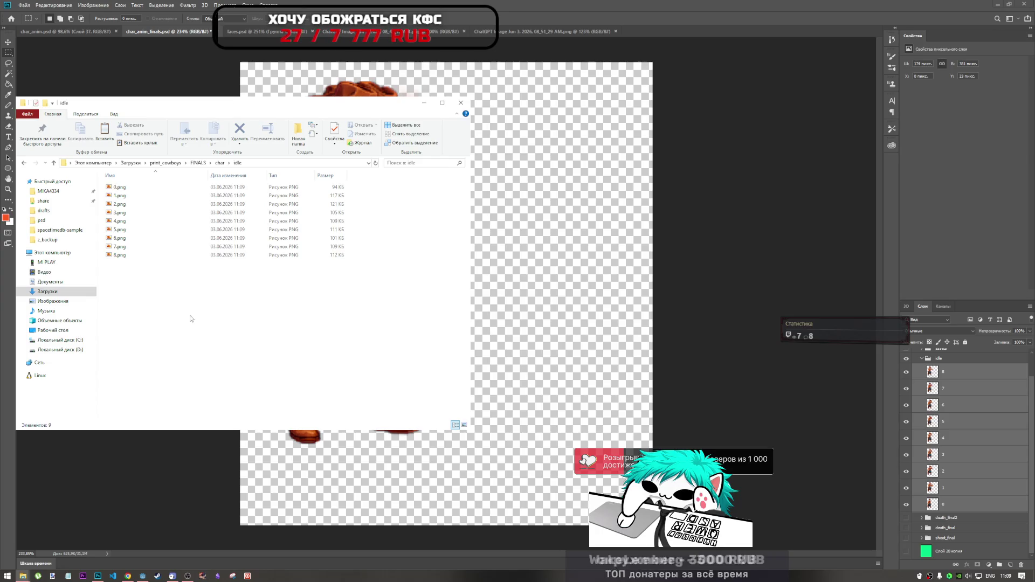
click(463, 426)
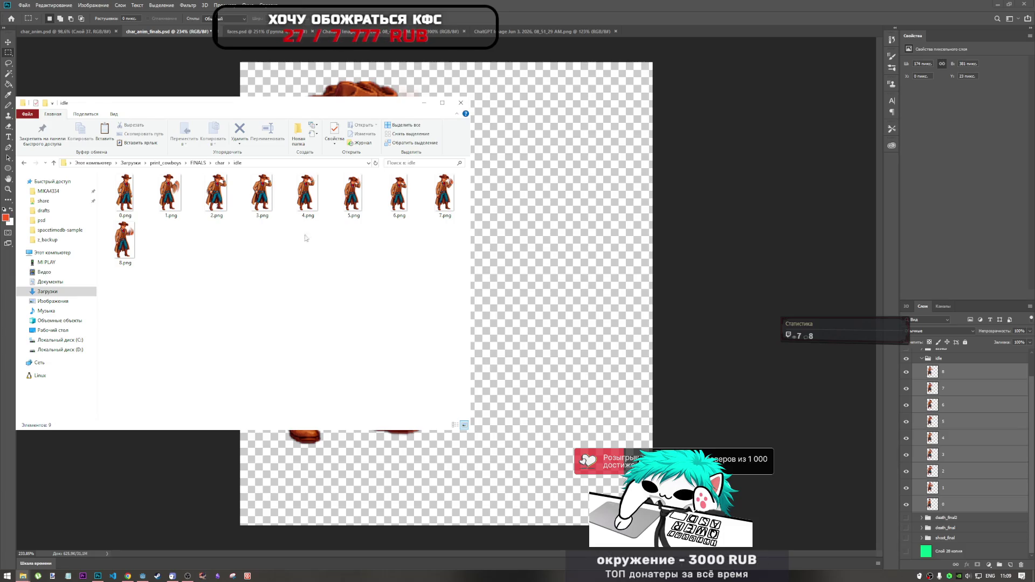
mouse_move(375, 218)
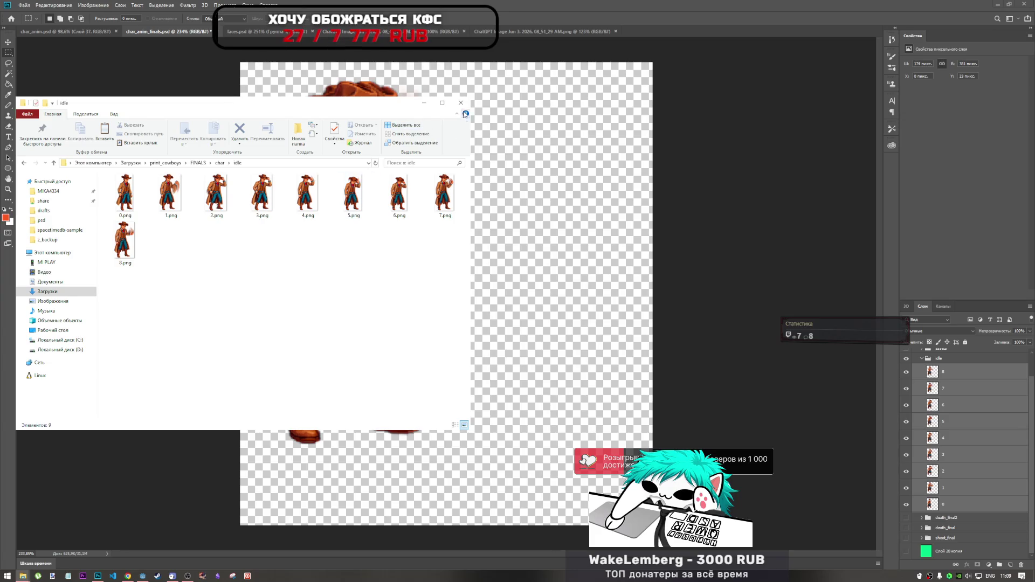
click(425, 102)
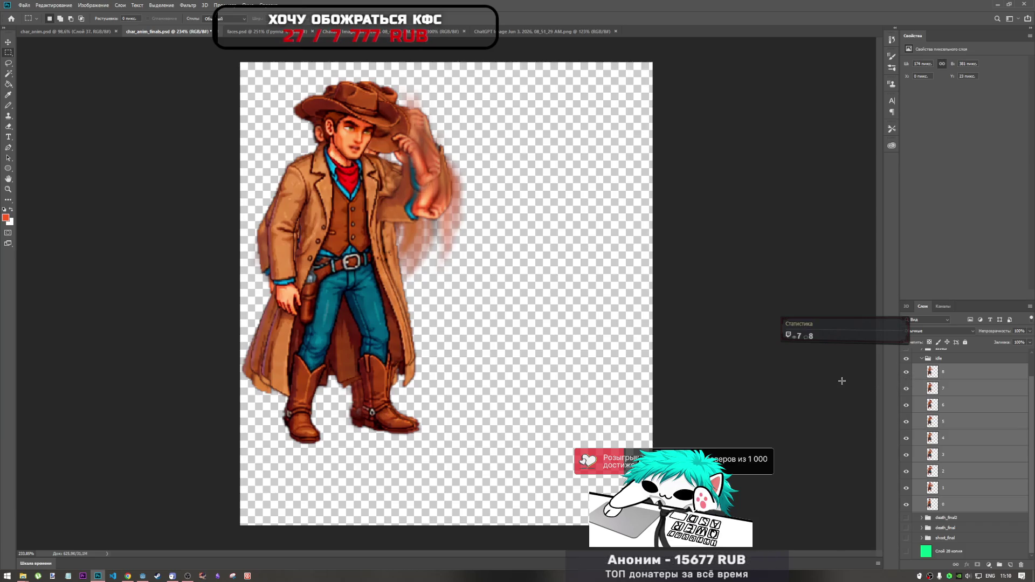
- Hide layers 8–4 and compare frames 1 and 0 by toggling their visibility
drag(907, 372, 904, 472)
click(907, 505)
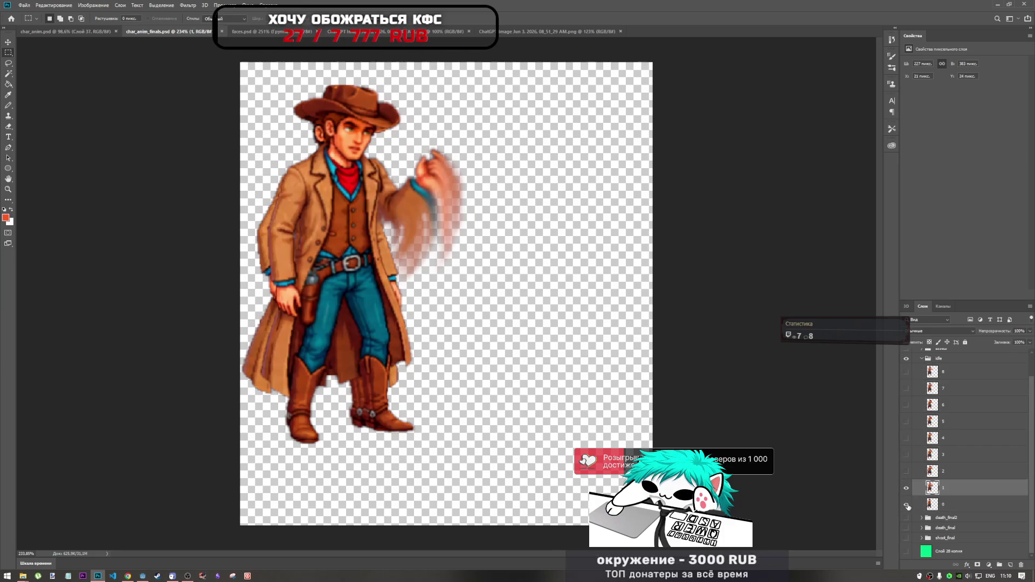
click(905, 487)
click(906, 505)
click(906, 504)
click(906, 504)
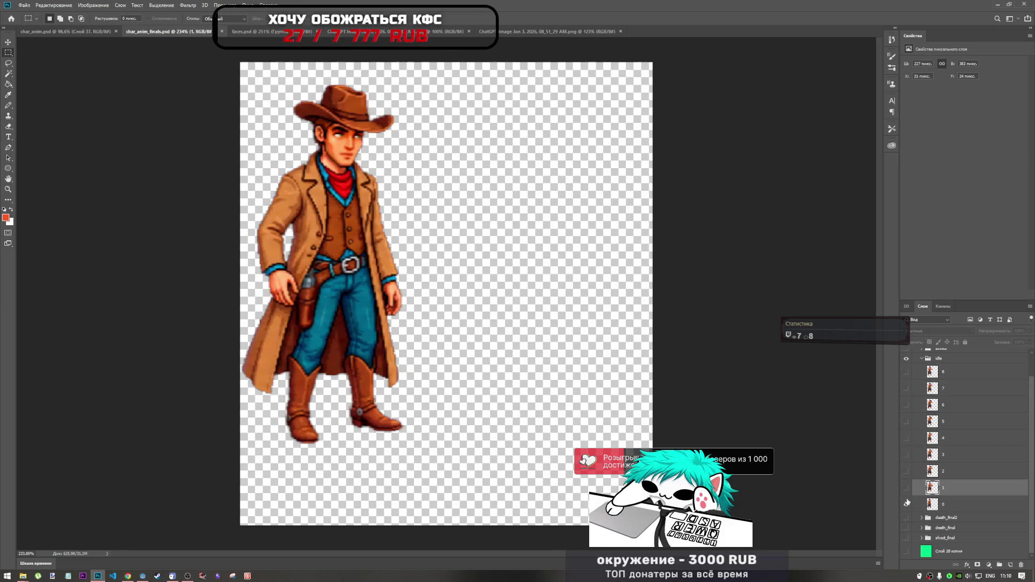
click(908, 489)
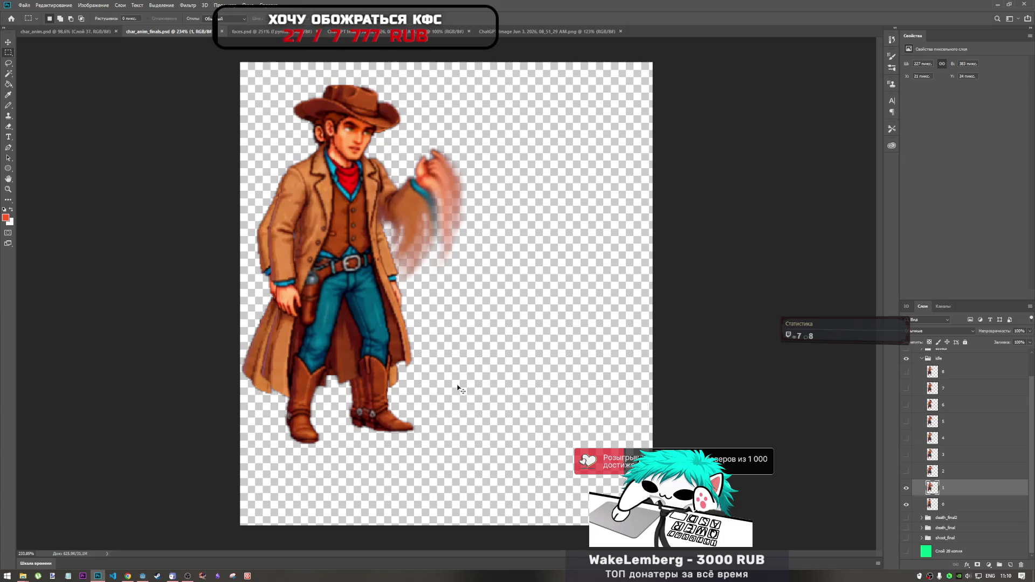
key(ctrl+t)
drag(346, 303, 370, 308)
key(Escape)
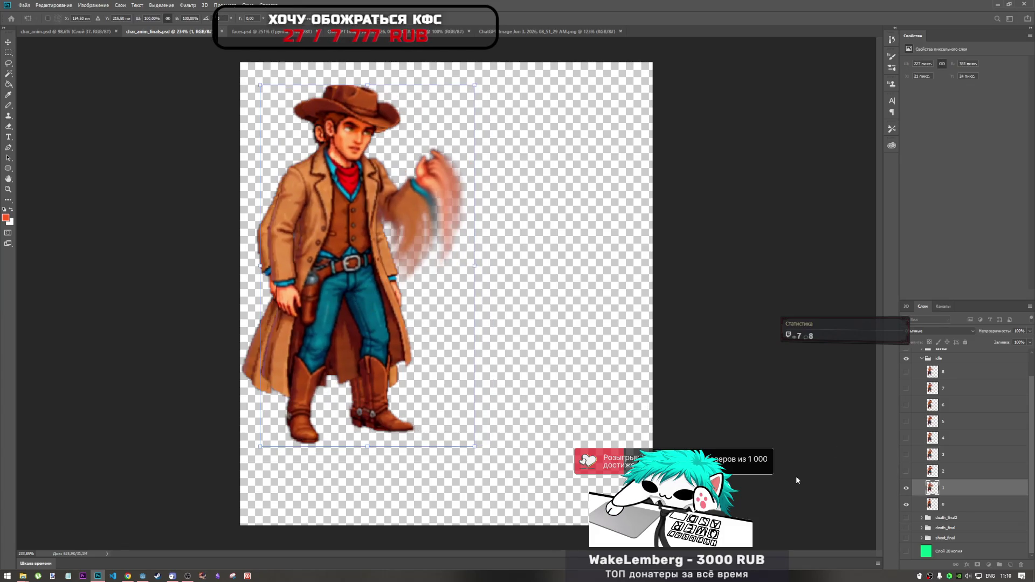
- Nudge layer 2 right and down to line up over layer 1
click(906, 487)
click(906, 505)
click(906, 472)
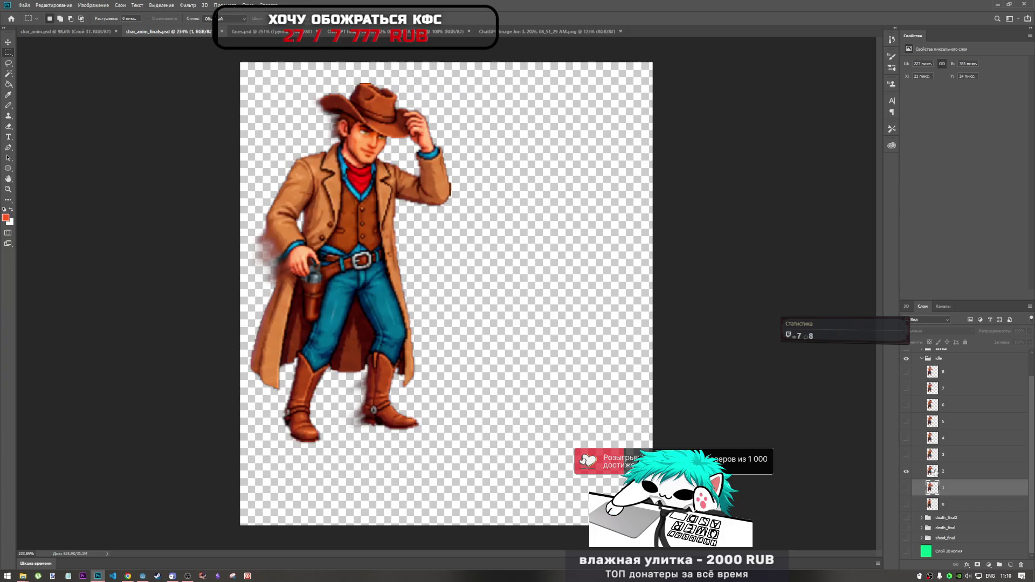
click(905, 487)
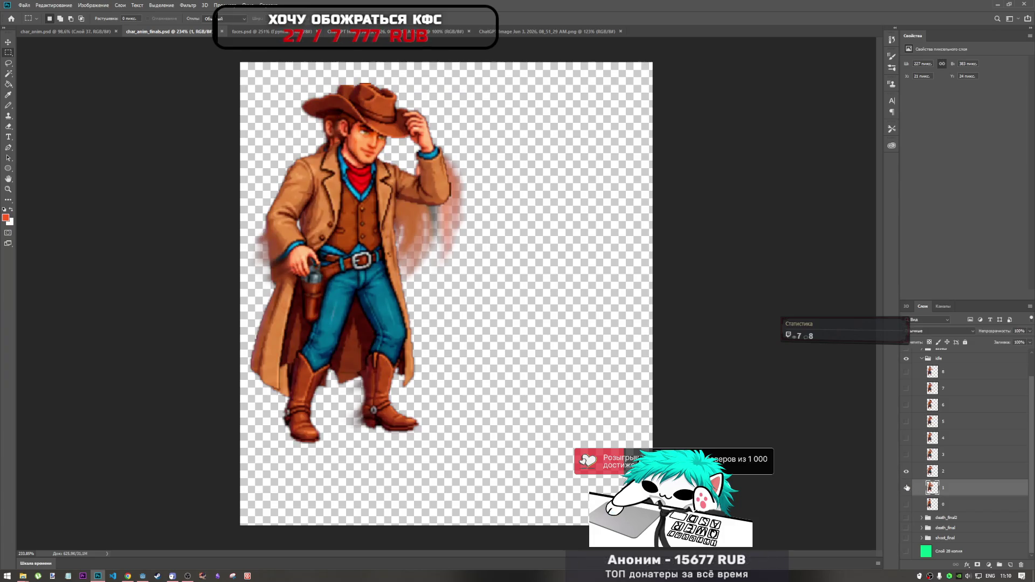
click(945, 478)
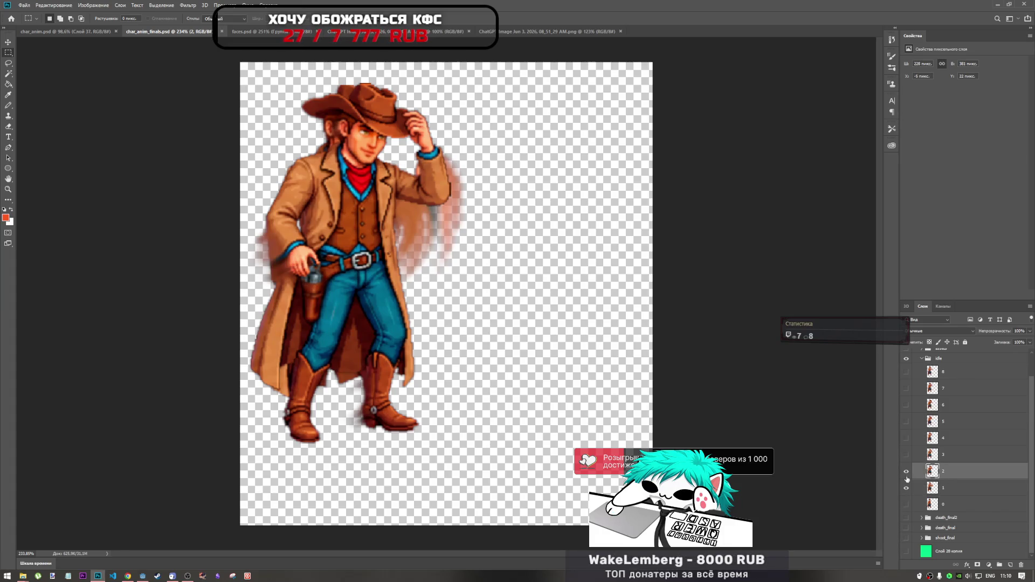
key(ctrl+t)
key(Right)
key(Right)
key(Right)
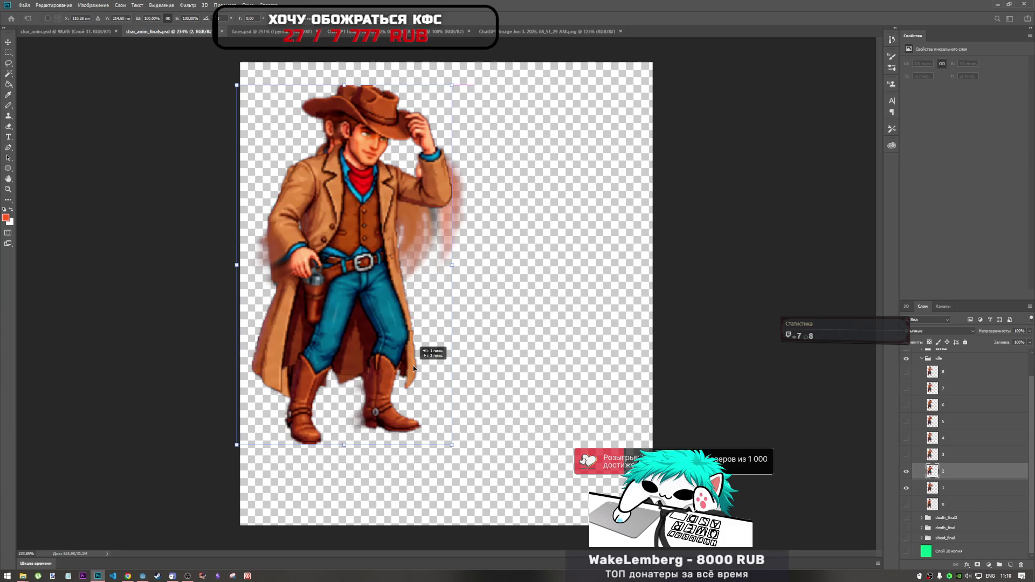
key(Down)
key(Down)
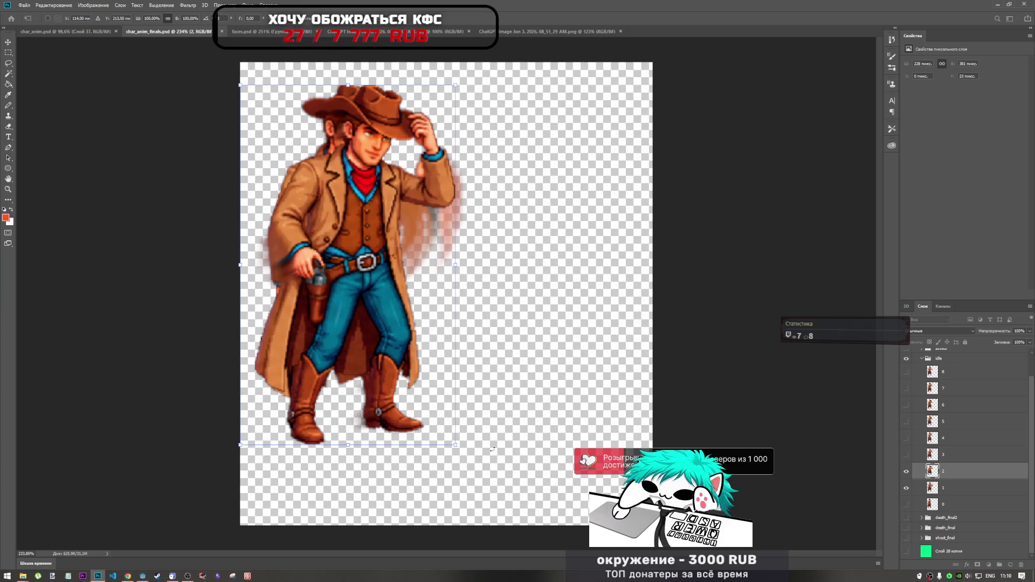
key(Up)
key(Up)
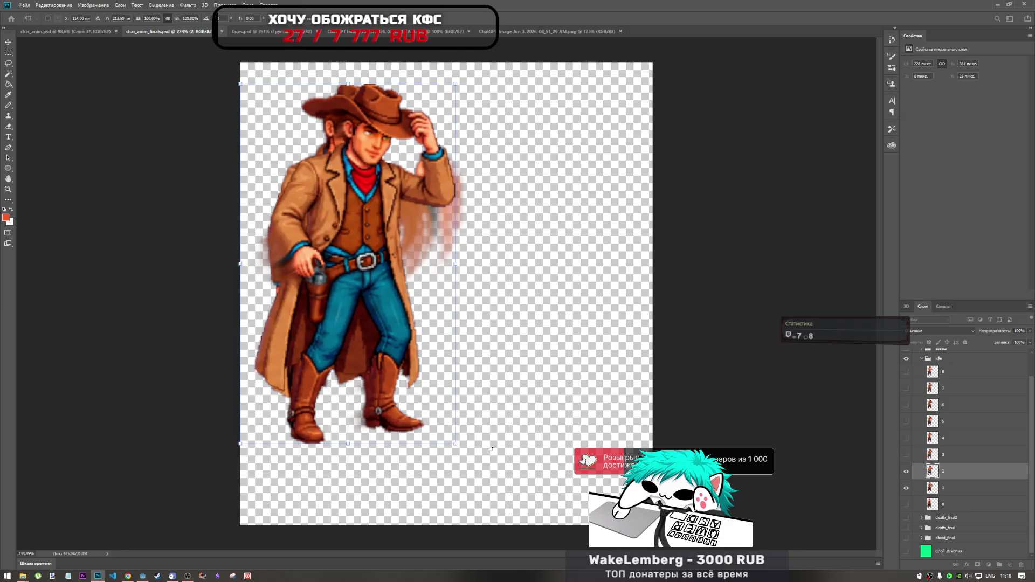
key(Down)
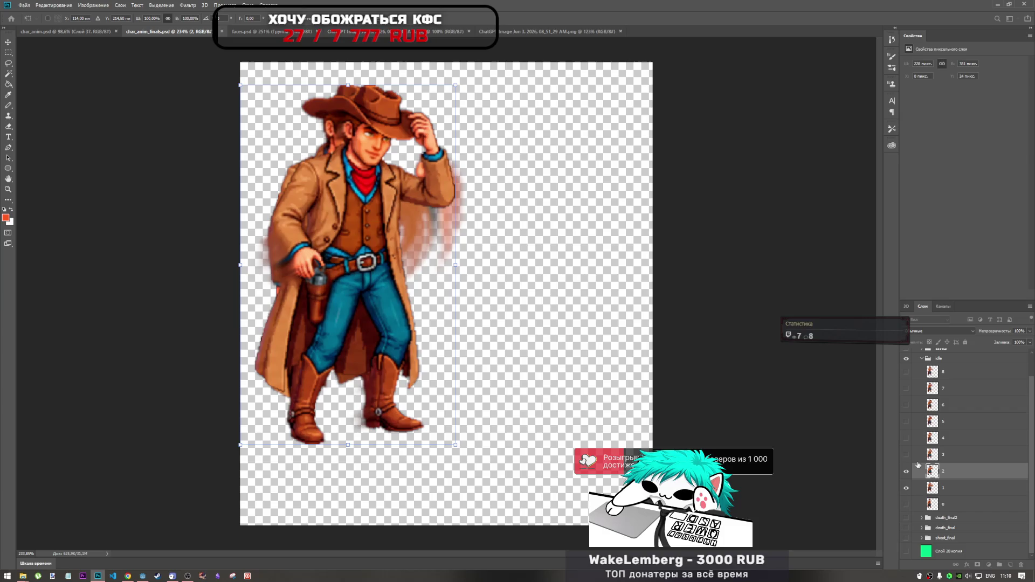
key(Return)
- Shift layer 3 a few pixels into alignment with layer 2
click(906, 488)
click(906, 455)
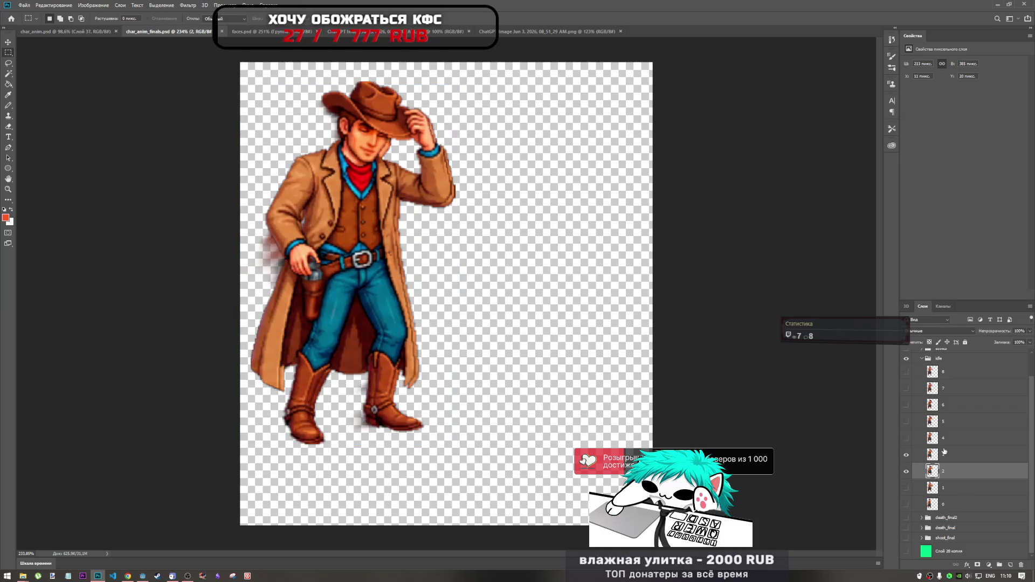
click(944, 455)
key(ctrl+t)
drag(401, 338, 406, 338)
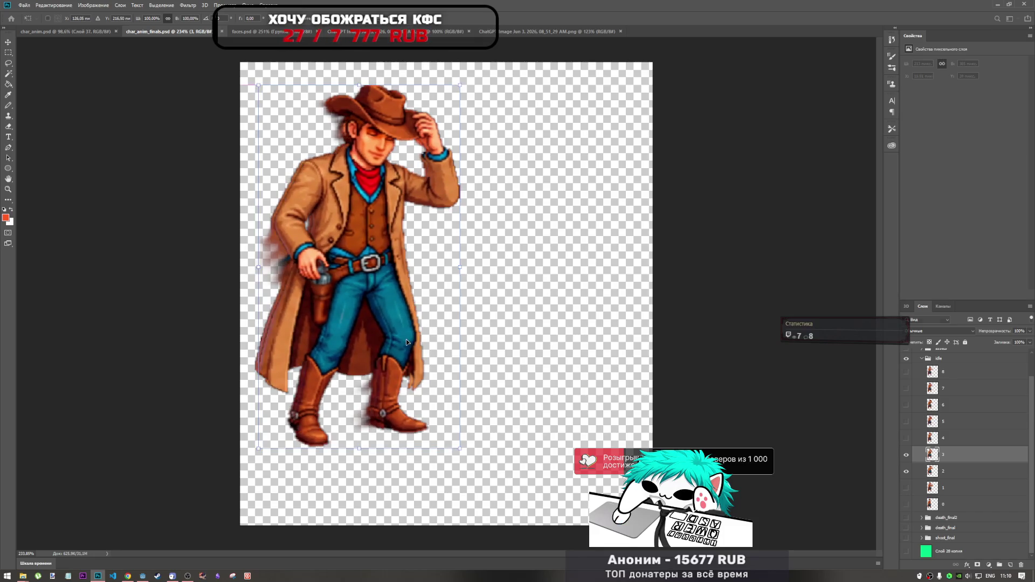
key(Left)
key(Left)
key(Up)
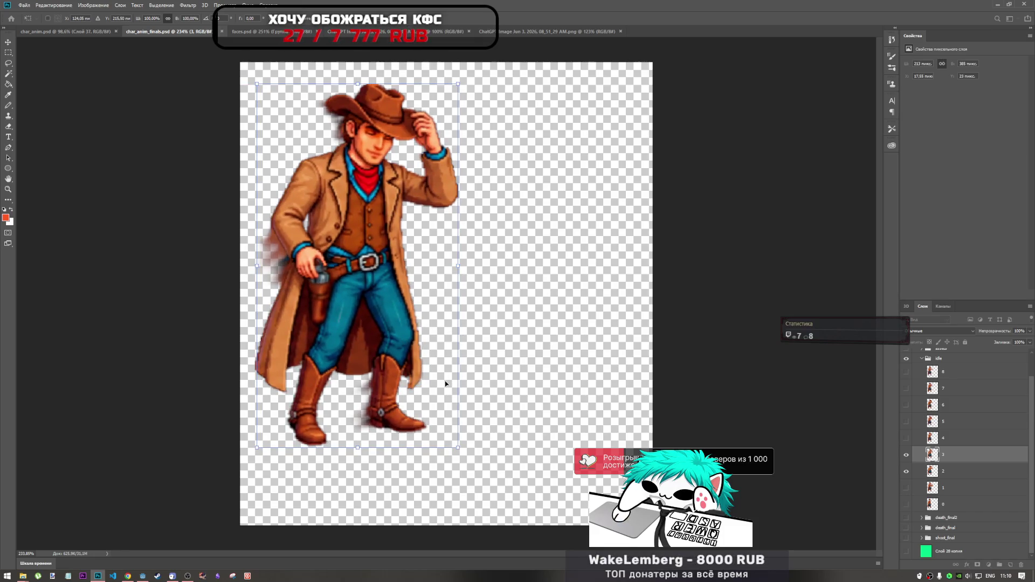
key(Down)
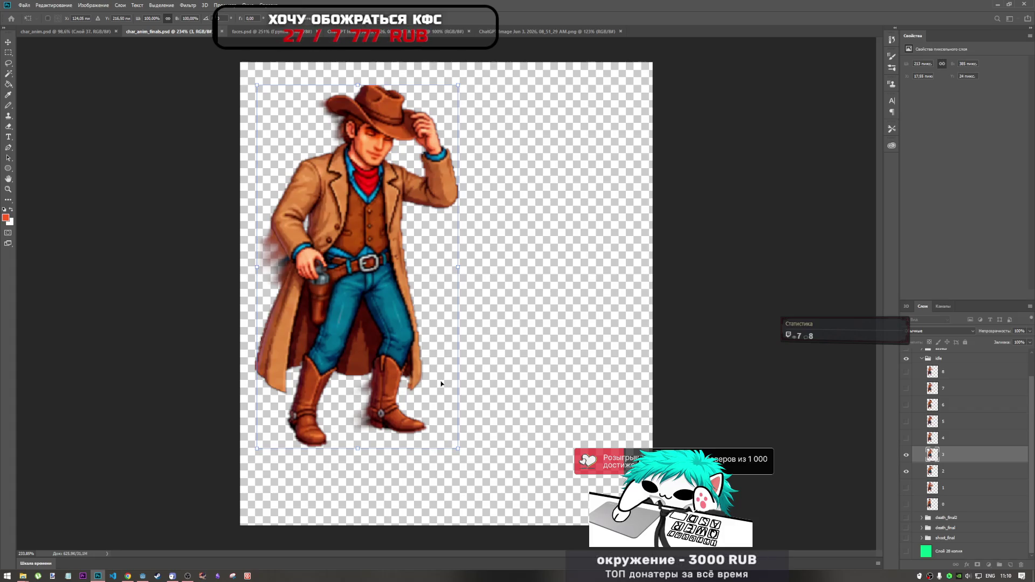
key(Left)
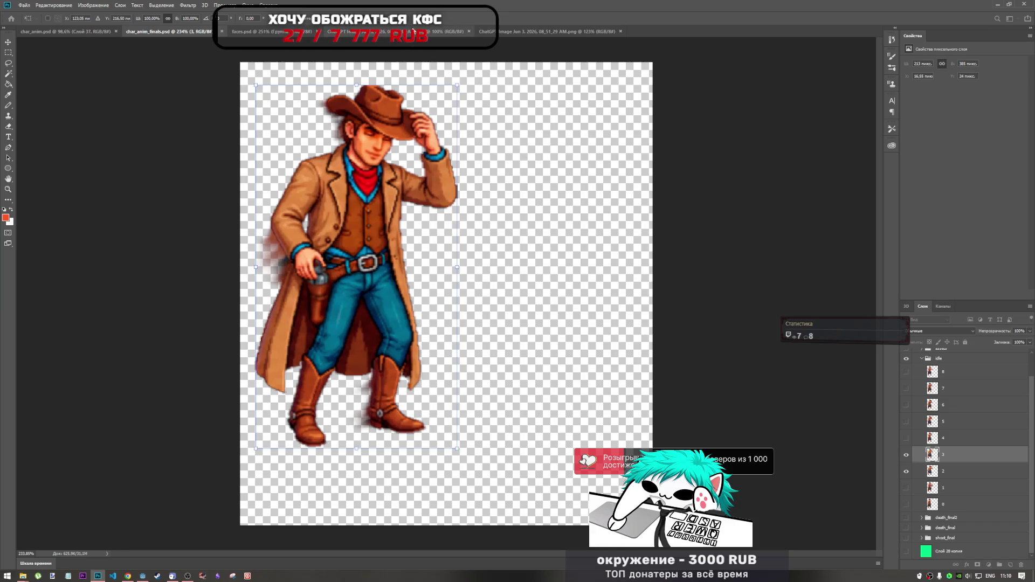
key(Right)
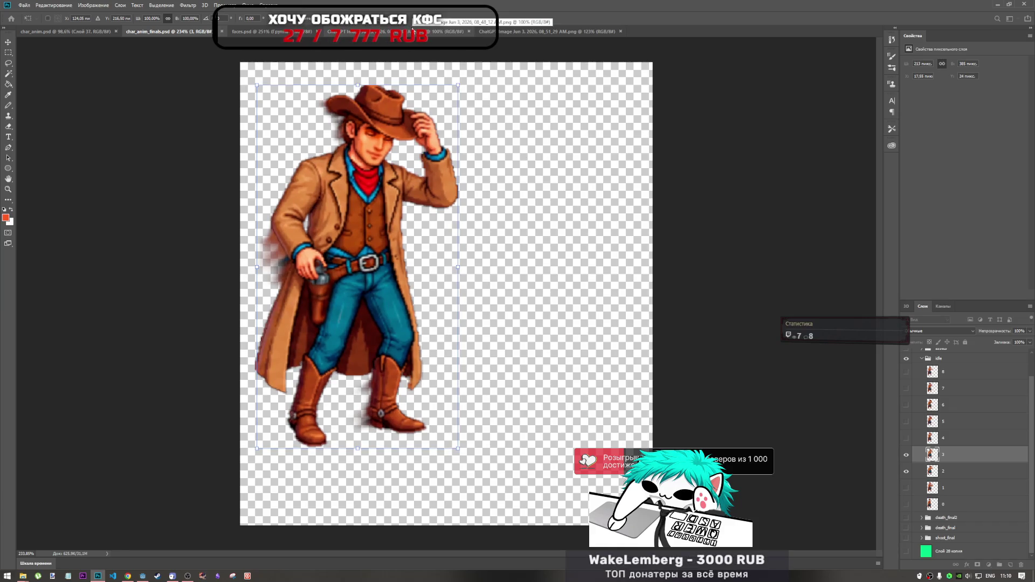
key(Left)
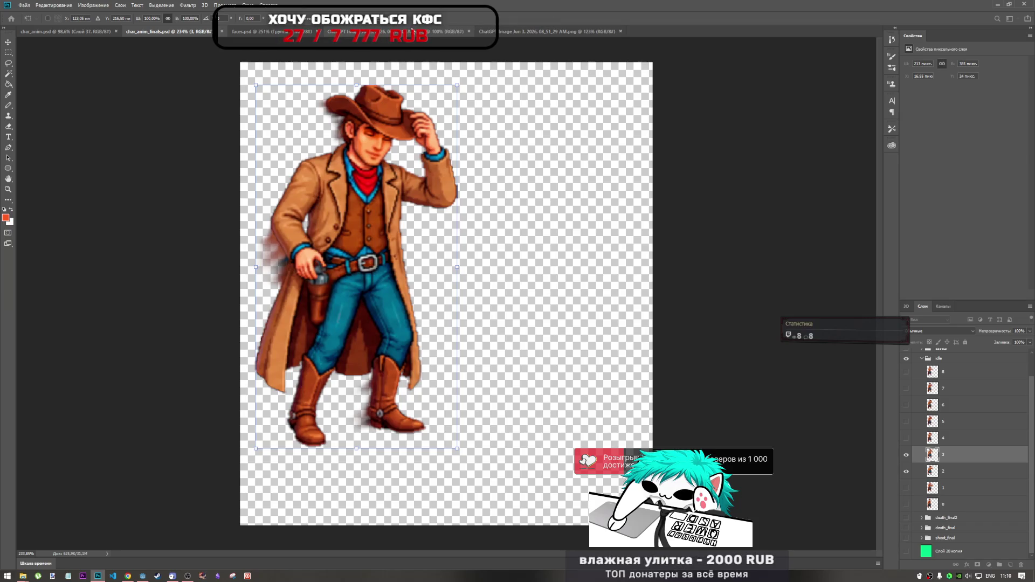
key(Return)
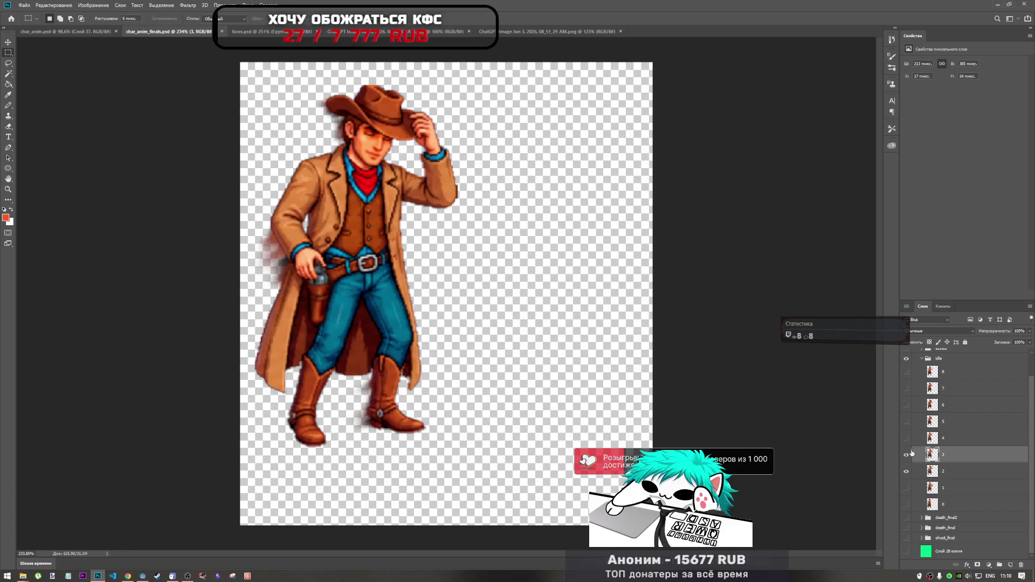
- Nudge layer 4 right and down to align with layer 3
click(906, 454)
click(906, 472)
click(906, 437)
click(938, 441)
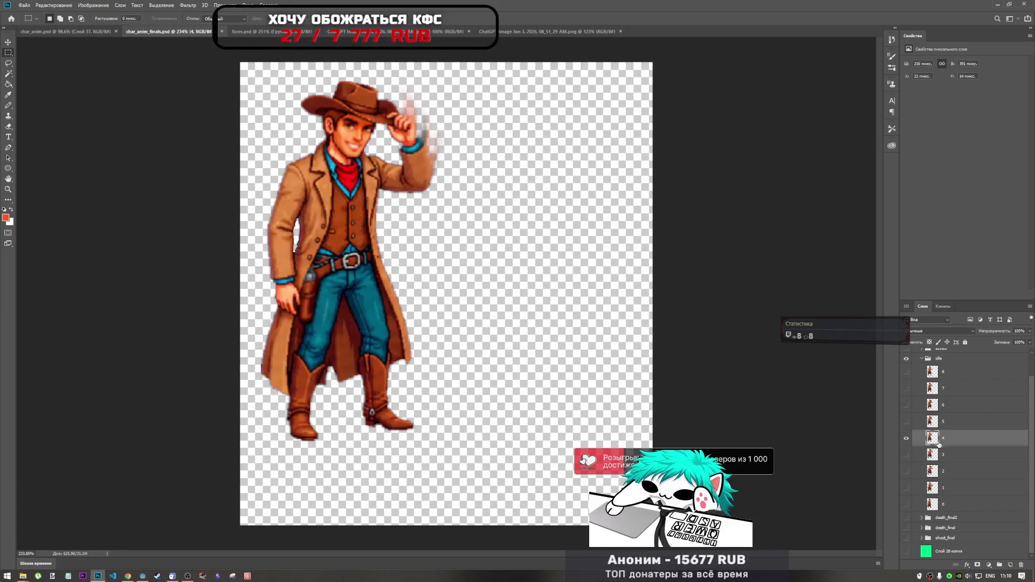
click(910, 455)
key(ctrl+t)
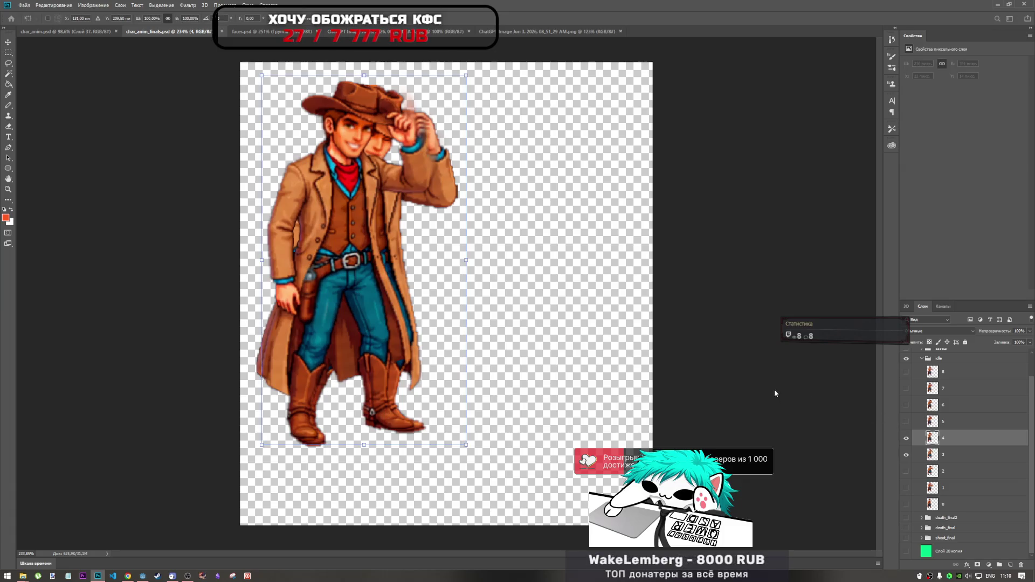
key(Right)
key(Right)
key(Right)
key(Down)
key(Right)
key(Right)
key(Right)
key(Down)
key(Down)
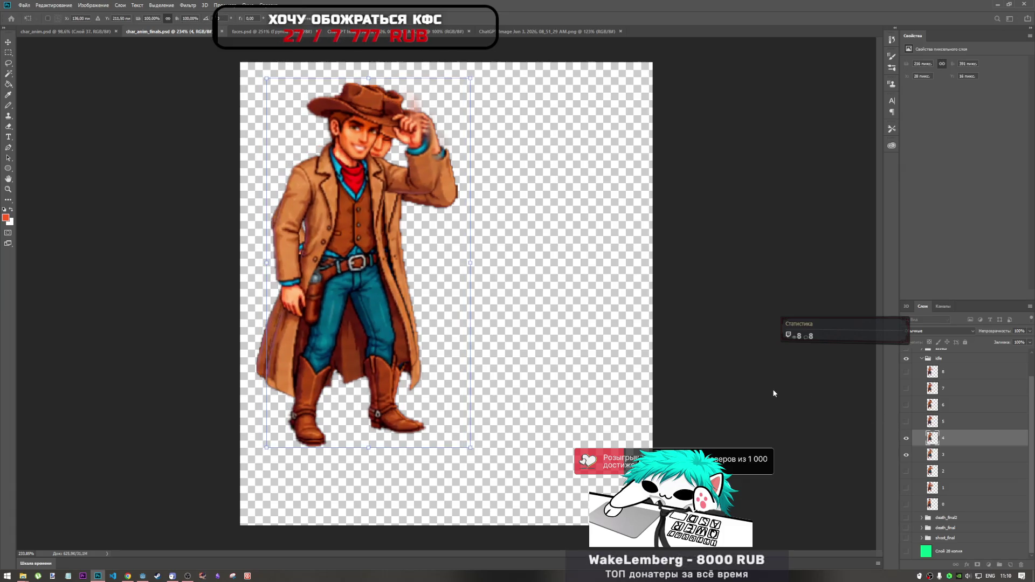
key(Right)
key(Up)
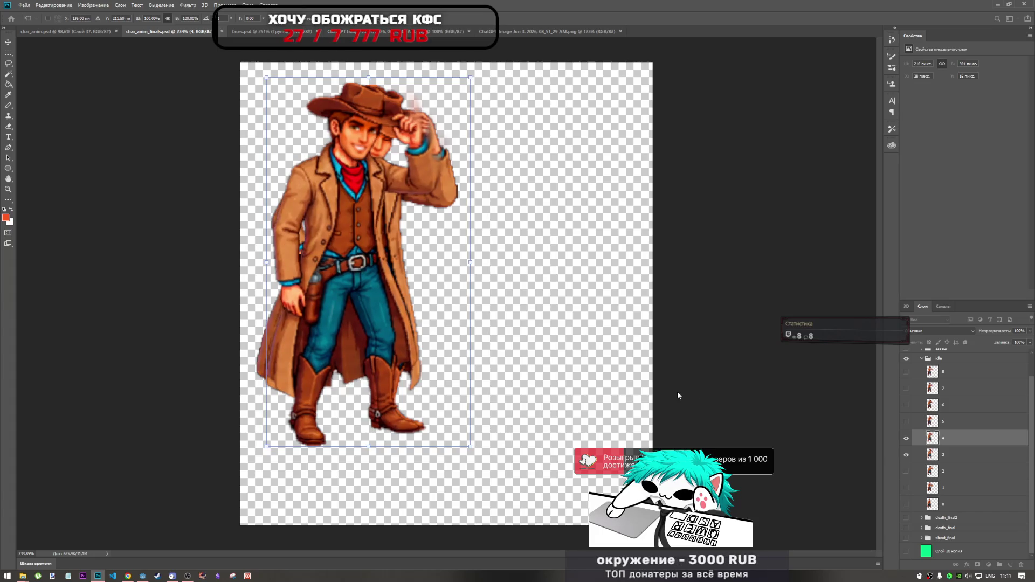
key(Right)
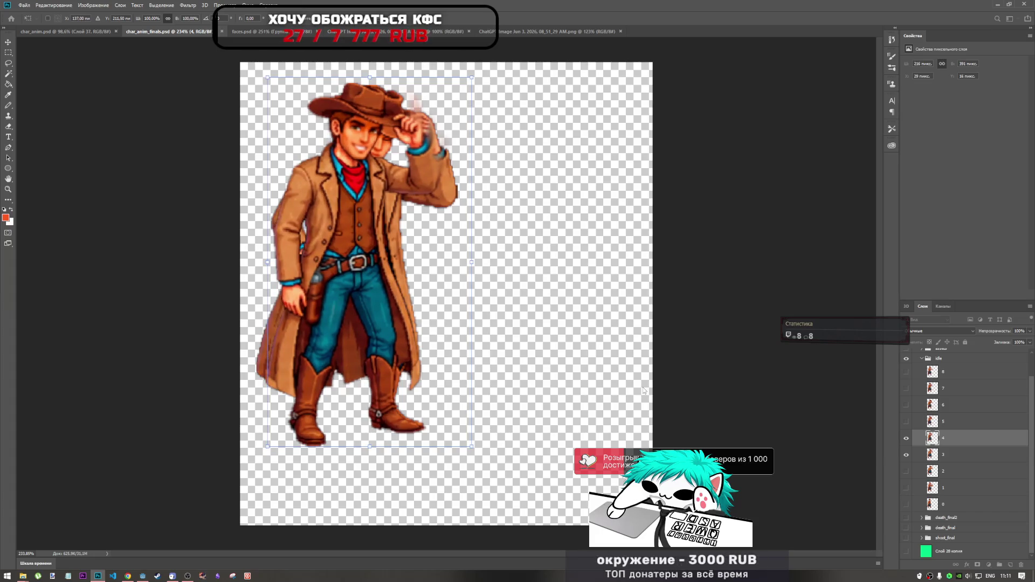
key(Right)
key(Down)
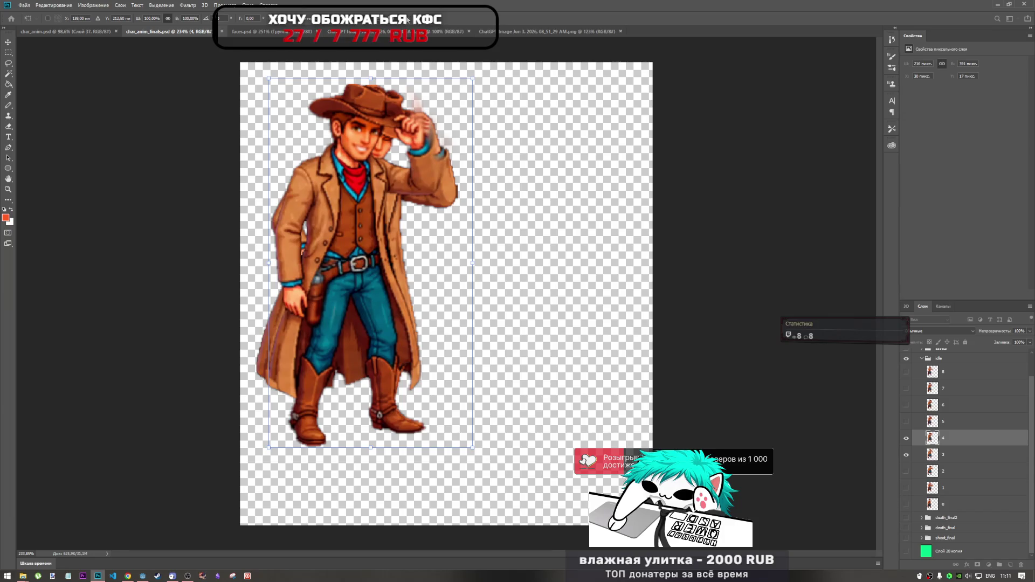
key(Return)
- Nudge layer 5 a few pixels right and one pixel down
click(905, 454)
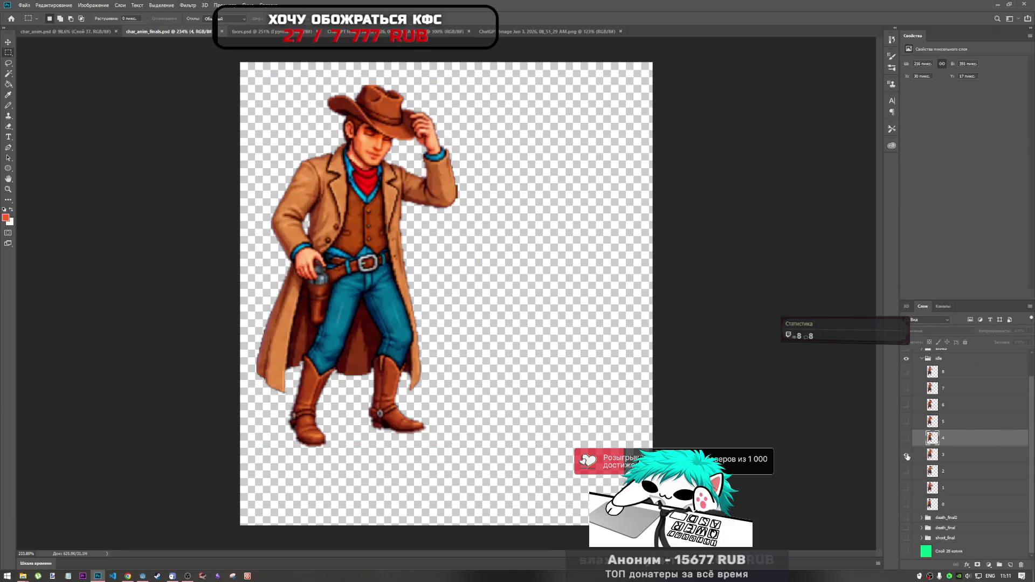
click(906, 439)
click(906, 438)
click(906, 438)
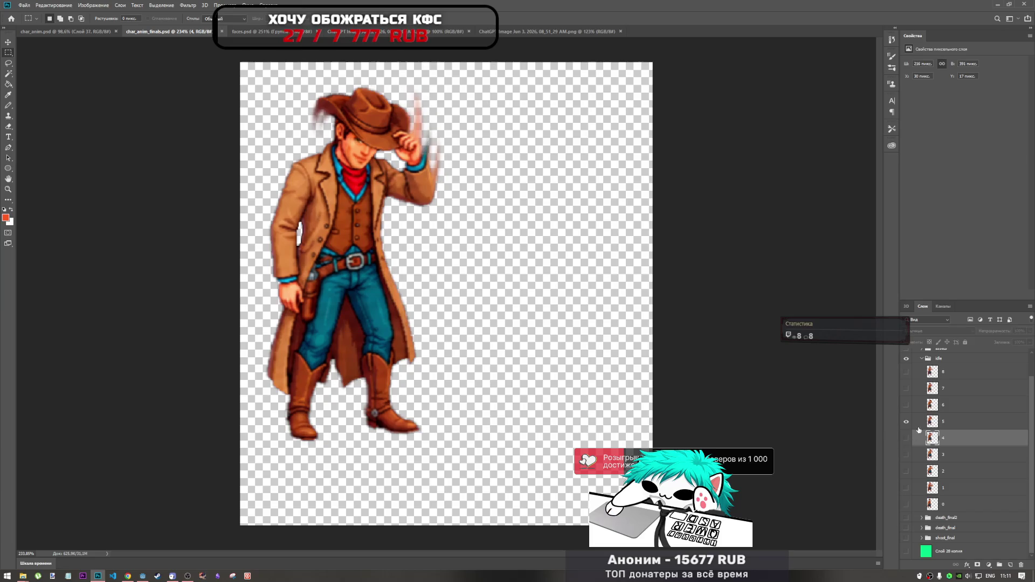
click(935, 422)
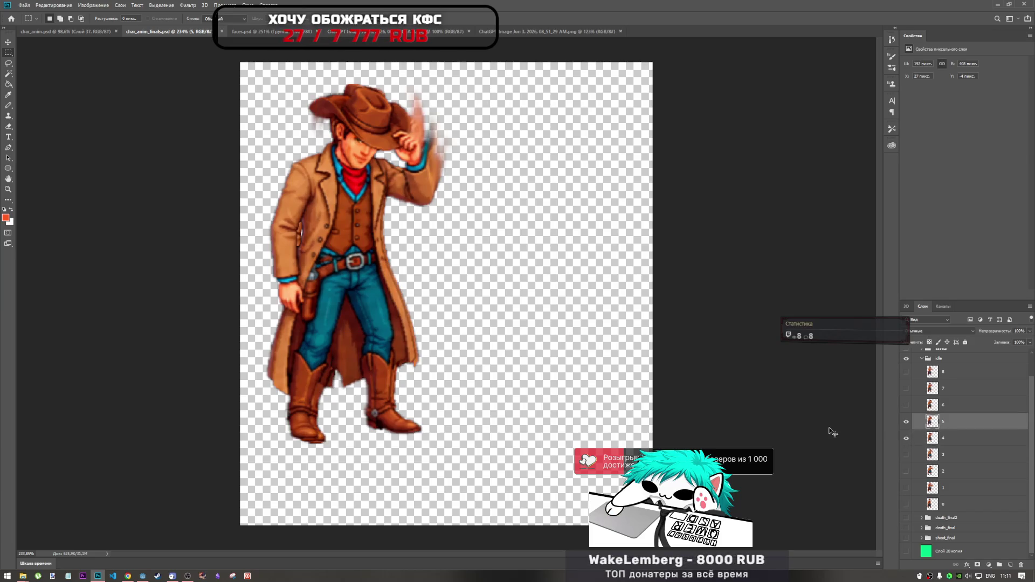
key(ctrl+t)
key(Right)
key(Right)
key(Right)
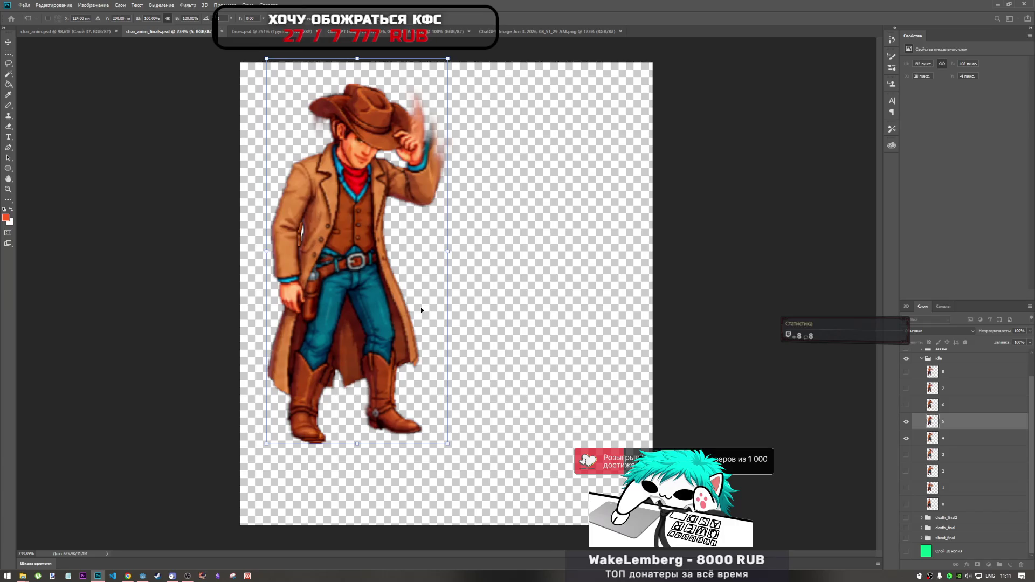
key(Down)
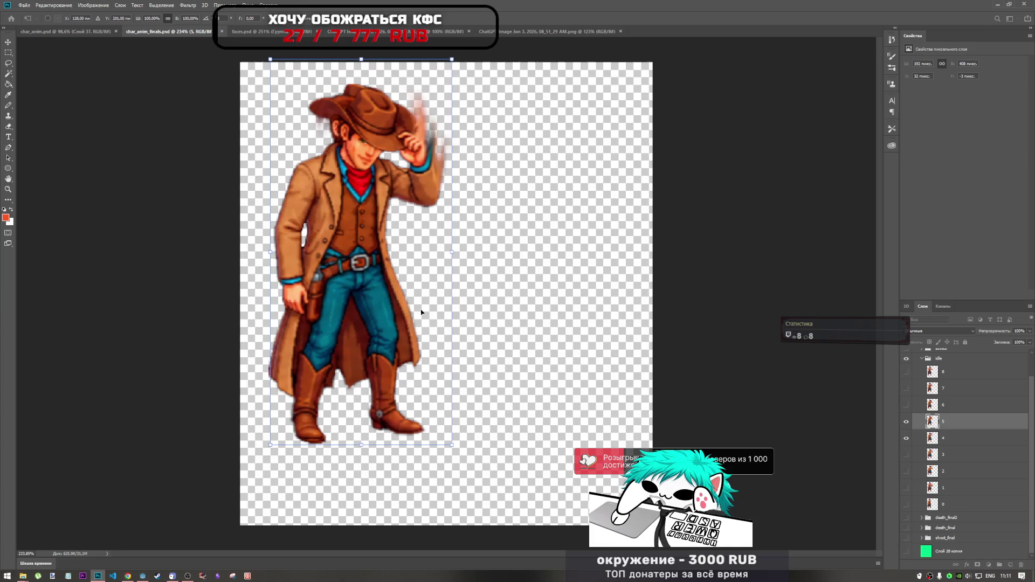
key(Right)
key(Right)
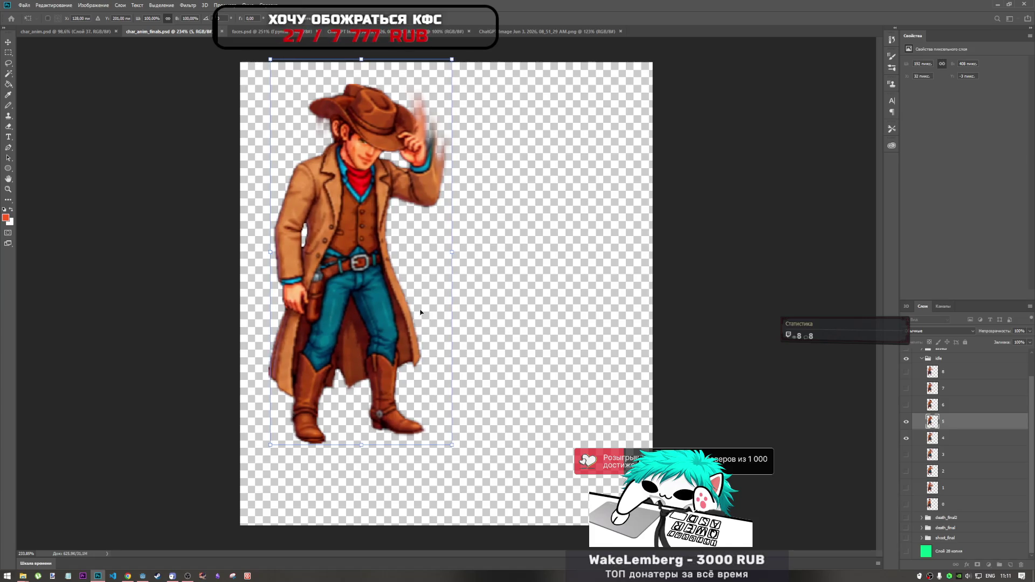
key(Right)
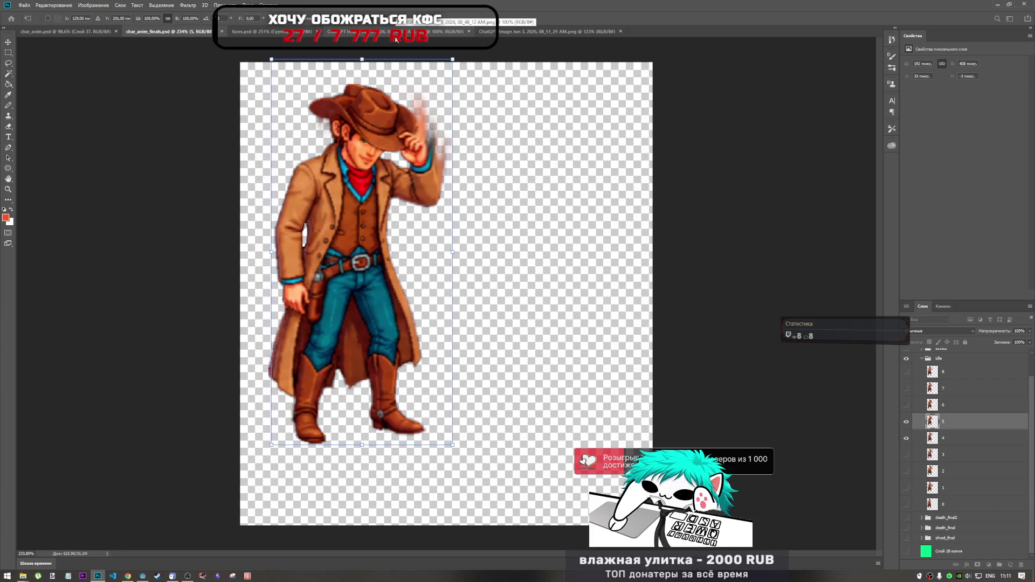
key(Return)
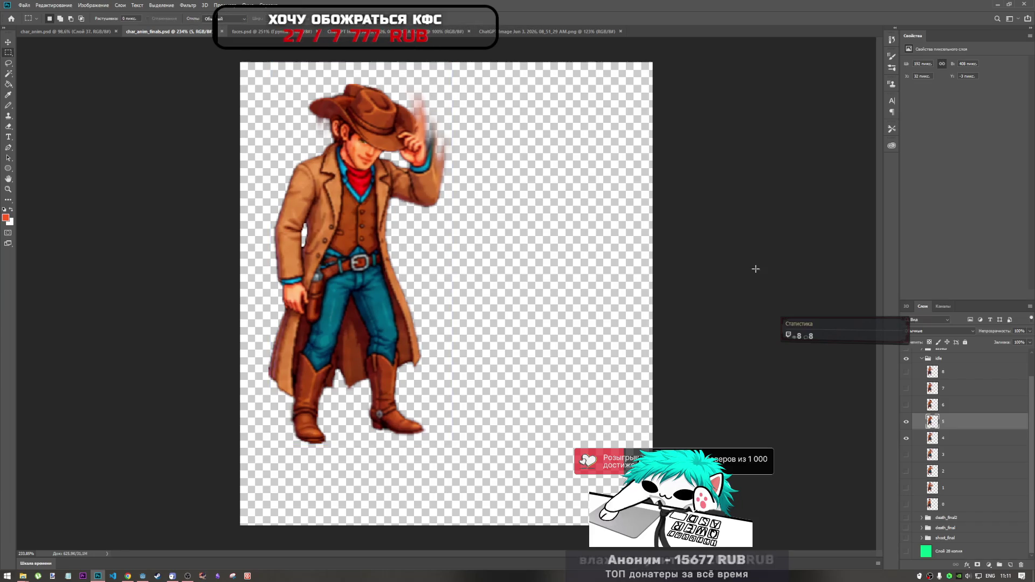
- Shift frame 6 about 5 px right
click(906, 437)
click(906, 405)
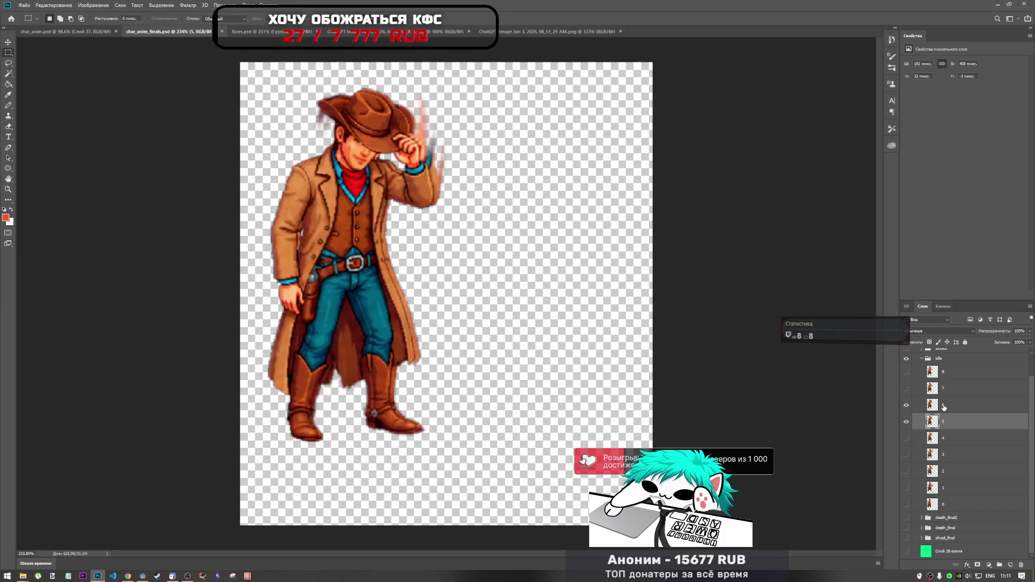
click(948, 404)
key(ctrl+t)
key(Right)
key(Right)
key(Right)
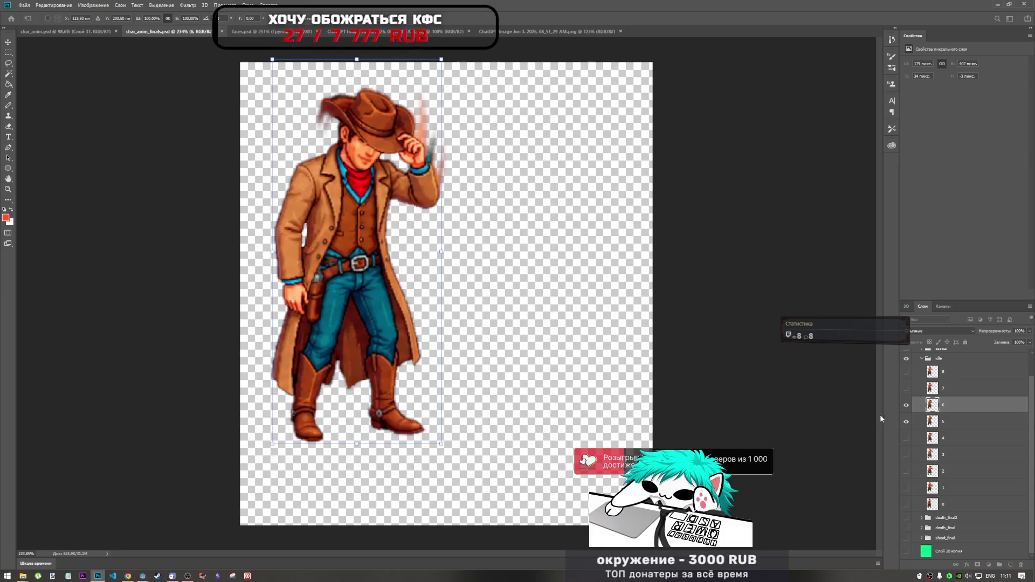
key(Return)
- Shift frame 7 about 2 px right
click(906, 422)
click(906, 388)
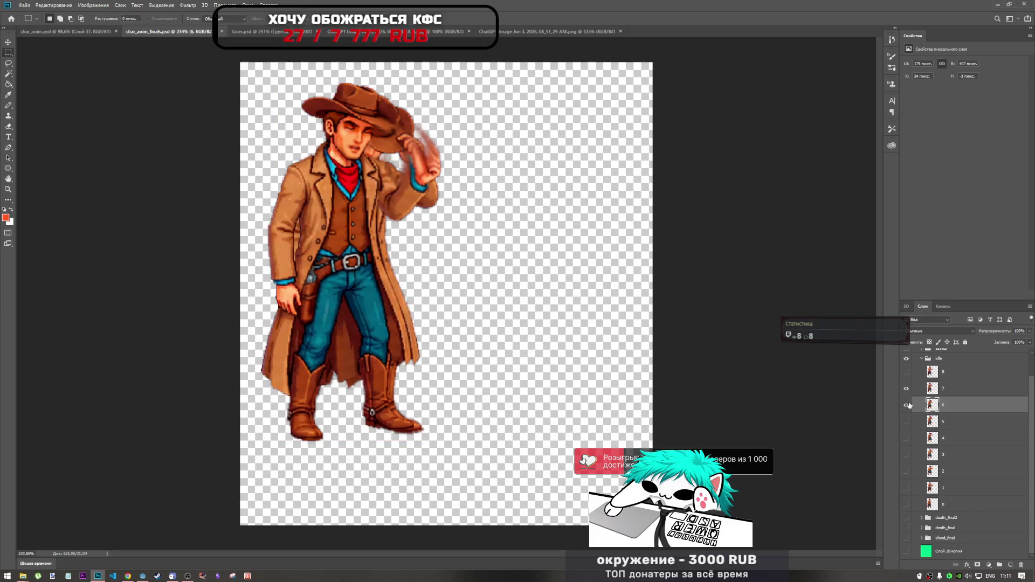
click(939, 389)
key(ctrl+t)
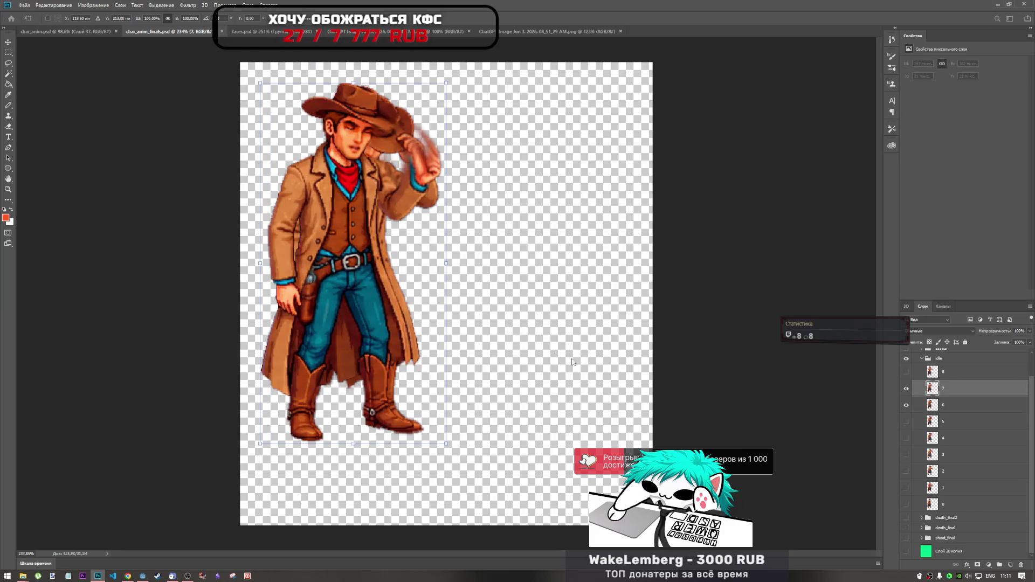
key(Right)
key(Right)
key(Right)
key(Right)
key(Right)
key(Right)
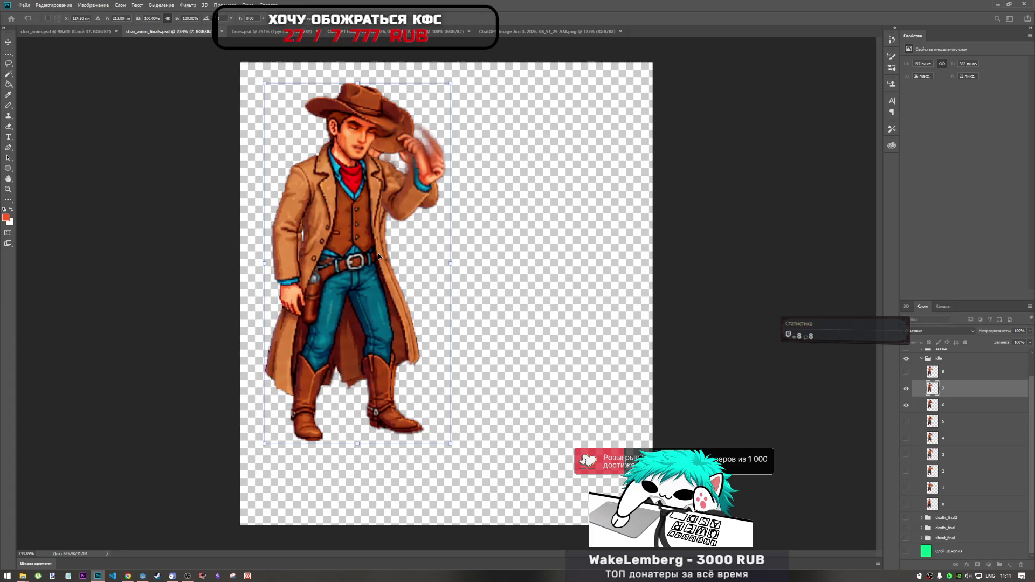
key(Left)
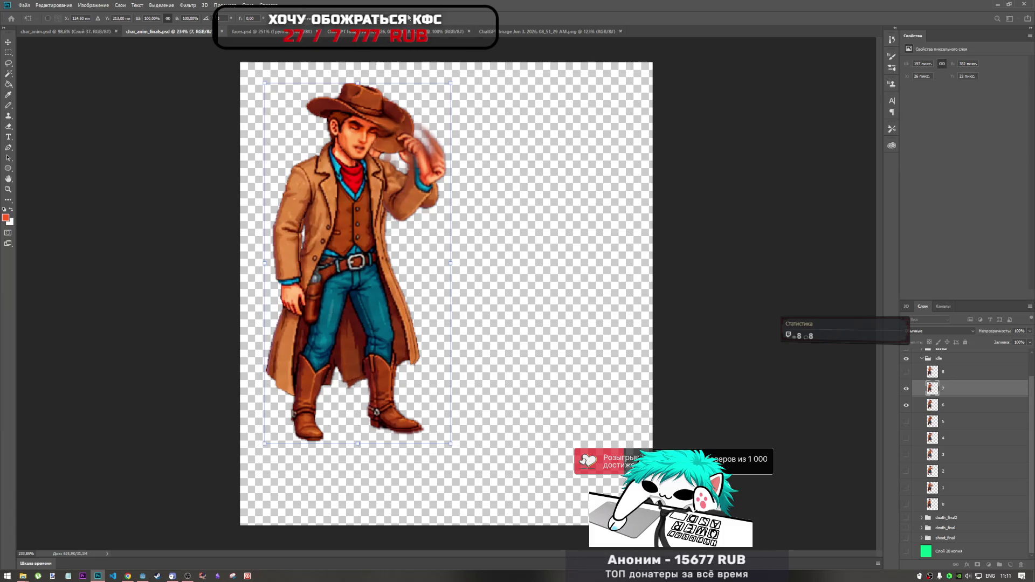
key(Return)
- Shift frame 8 a few pixels right, checking against frame 7
click(906, 372)
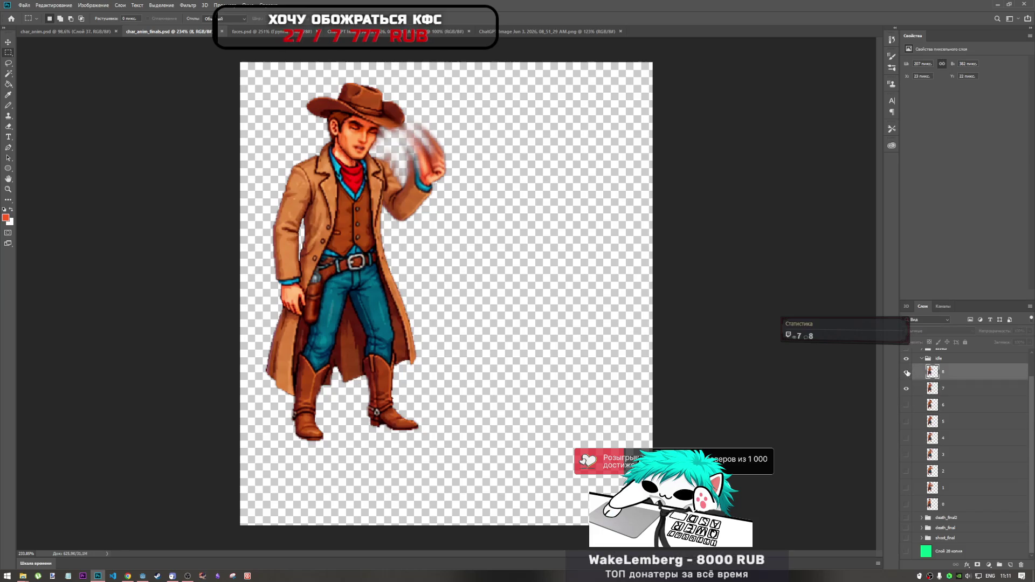
click(906, 388)
click(906, 388)
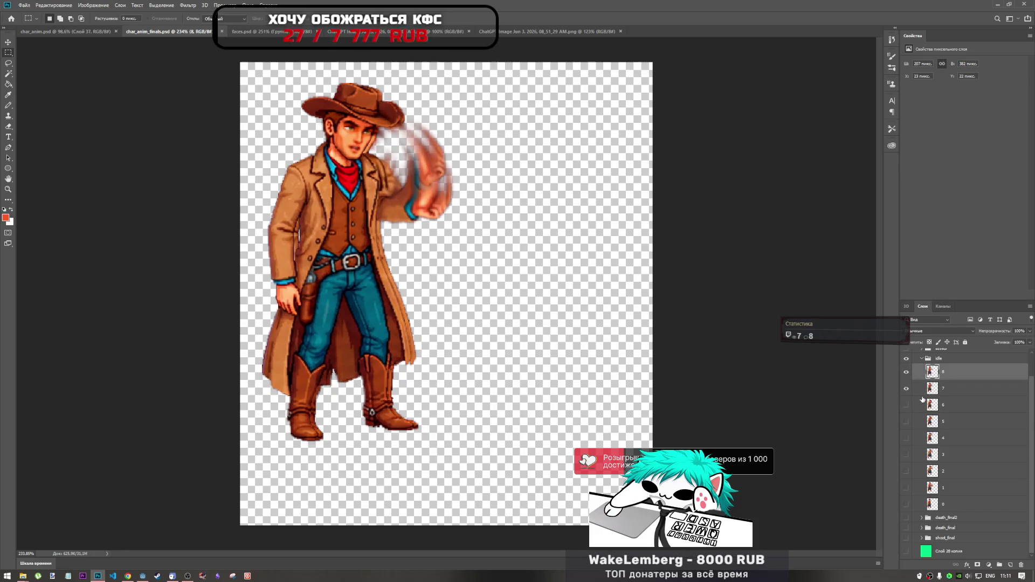
key(ctrl+t)
key(Right)
key(Right)
key(Right)
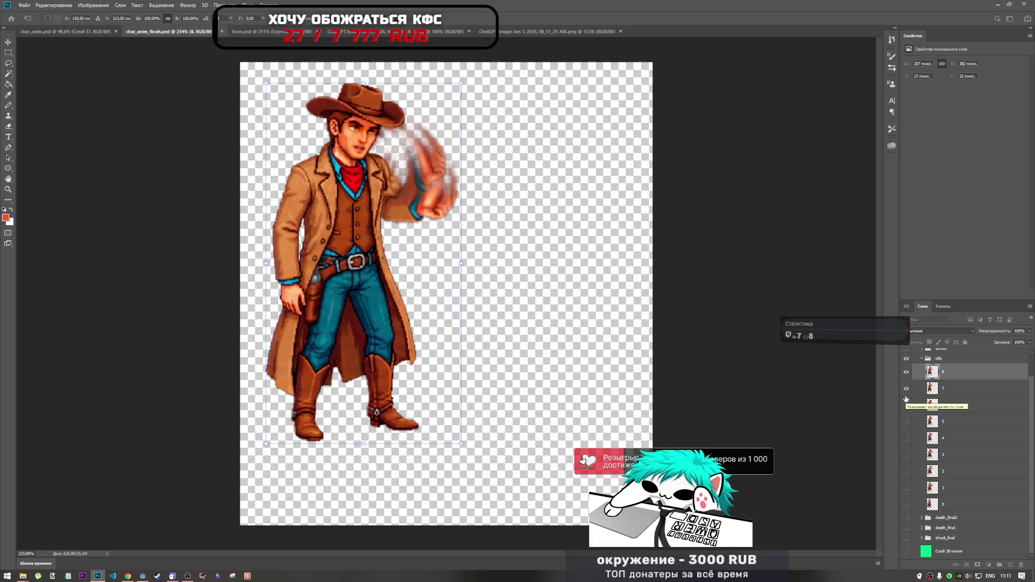
key(Left)
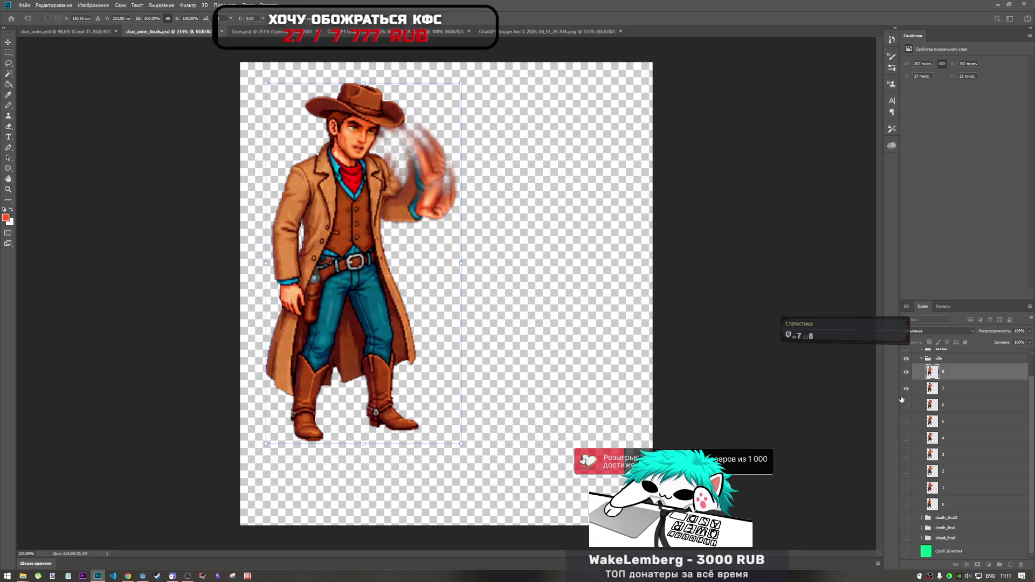
key(Left)
key(Right)
key(m)
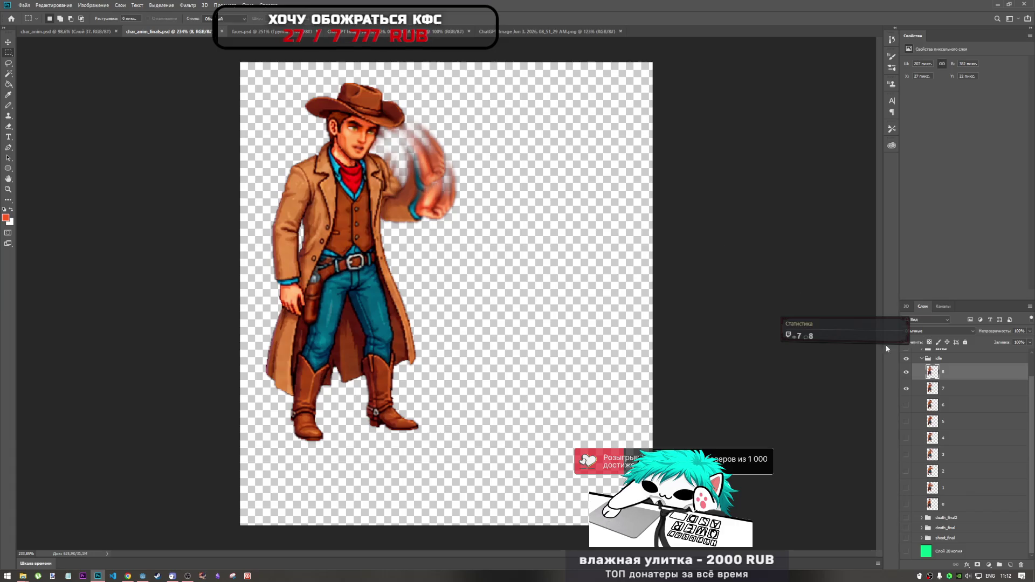
- Hide frames 8, 7 and 6, leaving the canvas empty
click(905, 405)
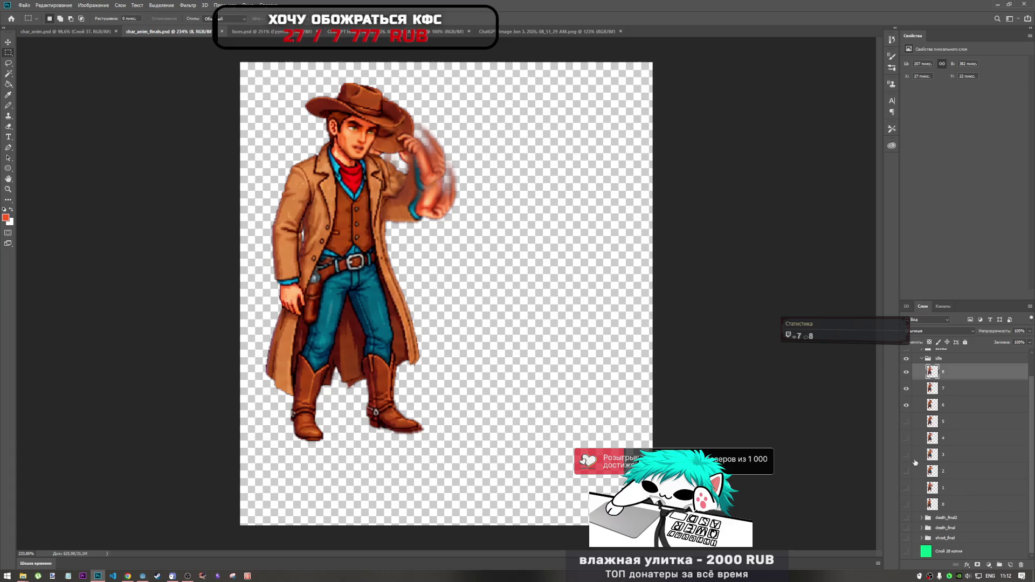
click(906, 371)
click(906, 388)
click(906, 404)
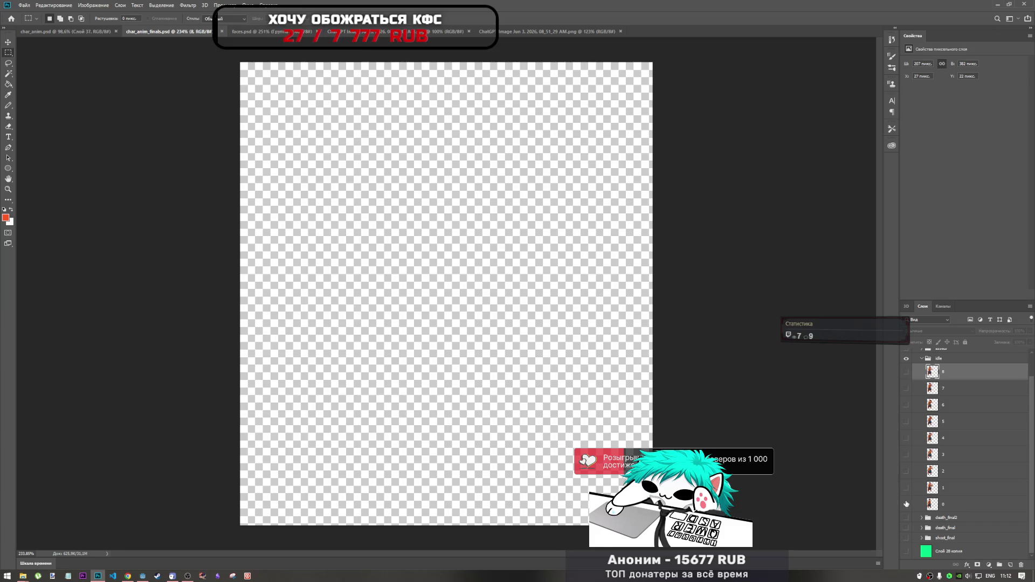
- Show layer 0 and use Export As to save it over idle/0.png
click(906, 504)
click(948, 511)
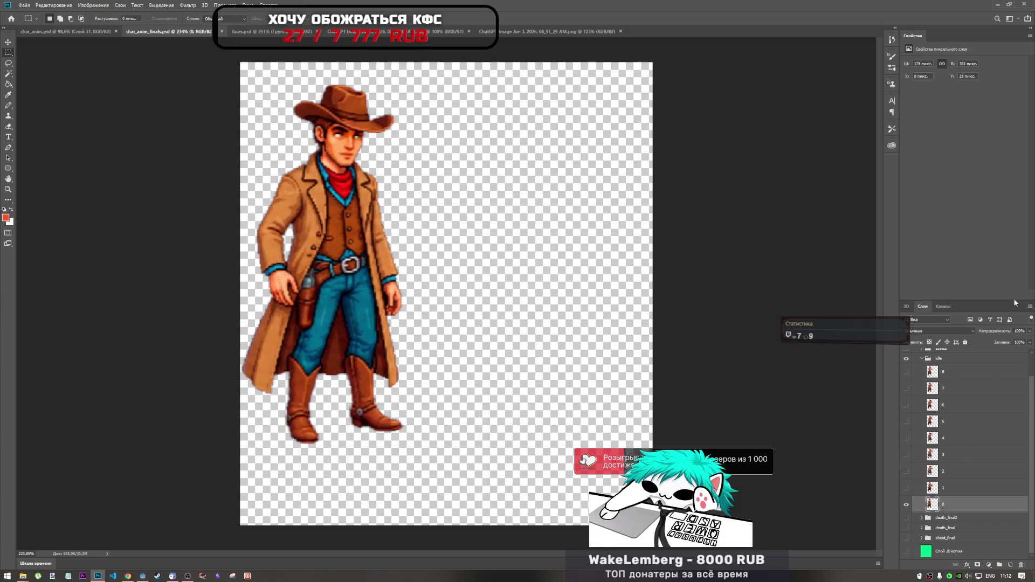
click(86, 5)
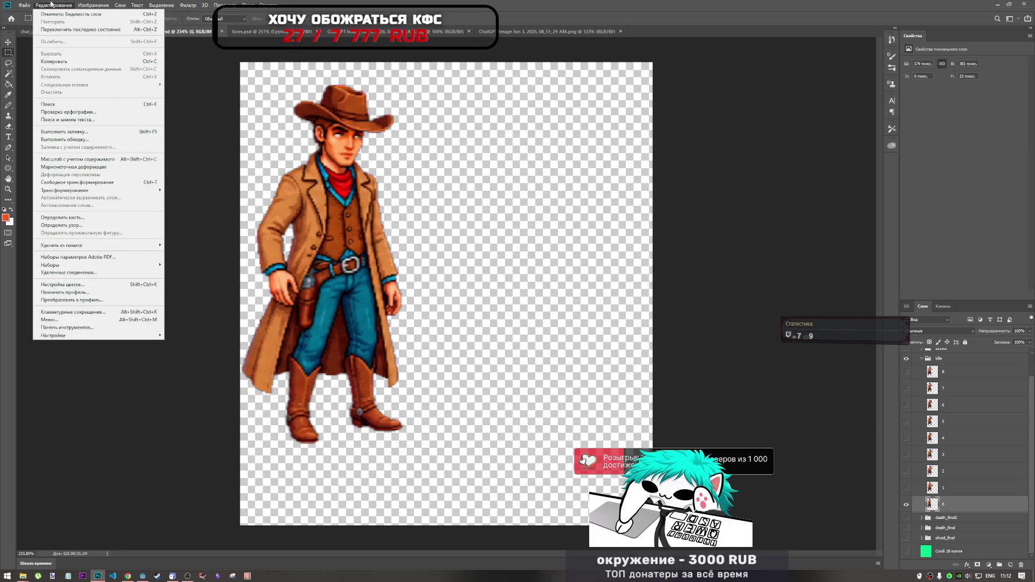
mouse_move(14, 5)
mouse_move(74, 115)
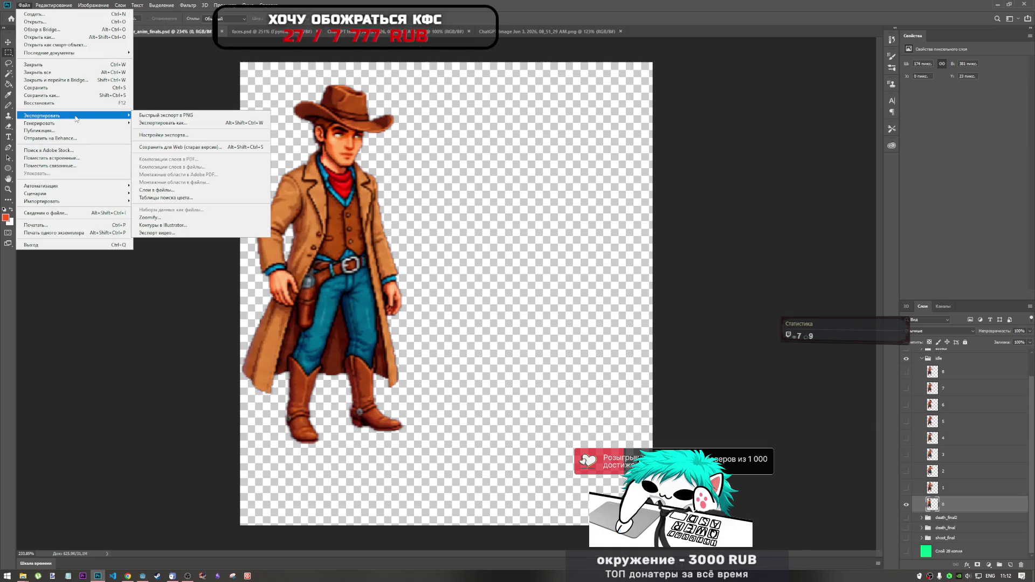
click(173, 123)
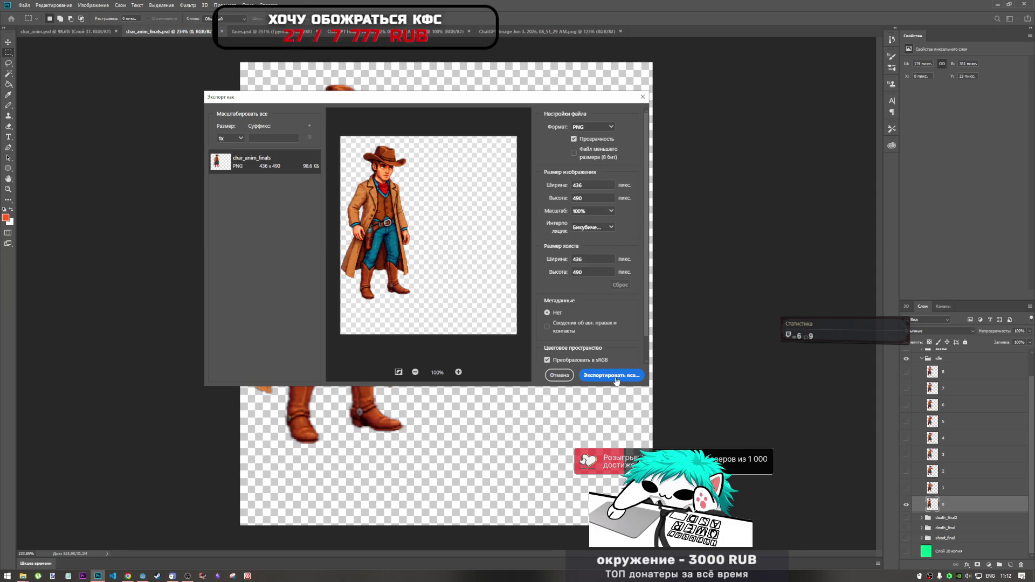
click(615, 377)
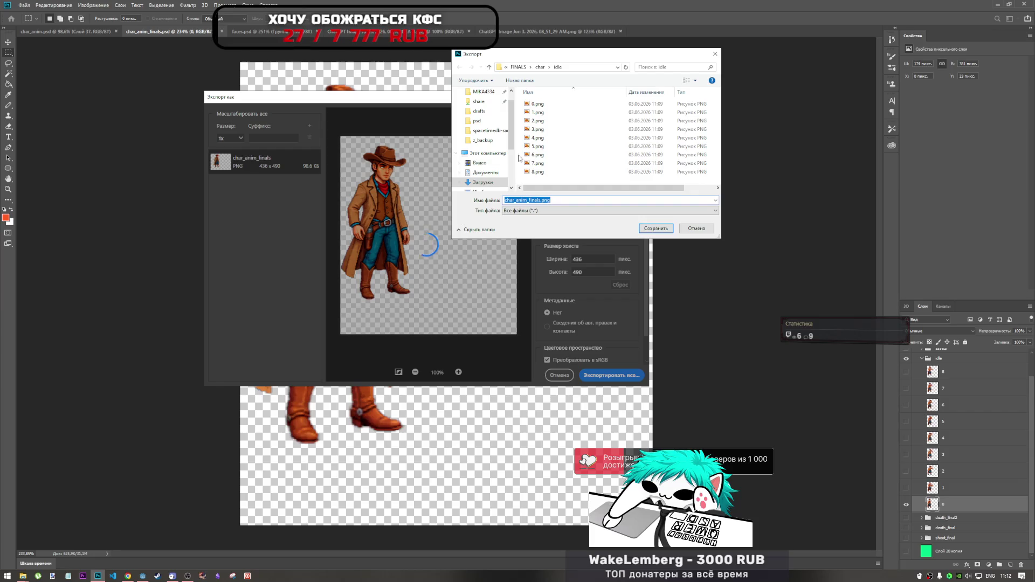
click(538, 104)
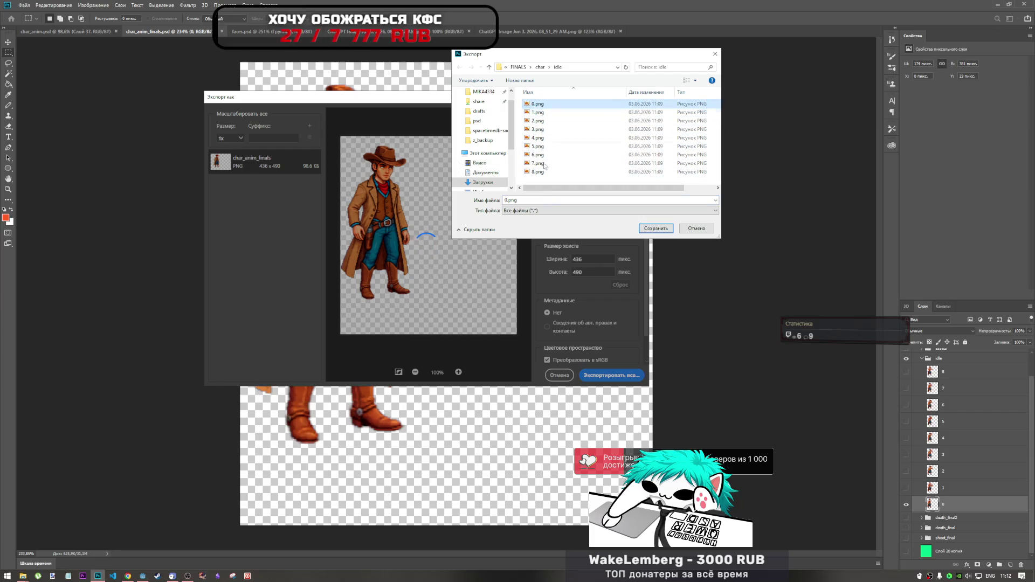
click(656, 228)
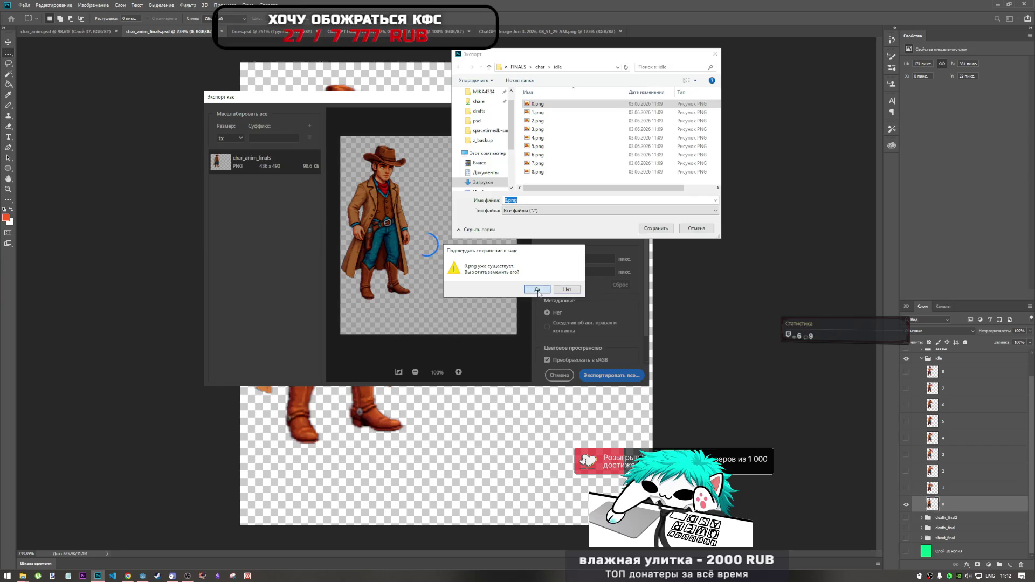
click(537, 291)
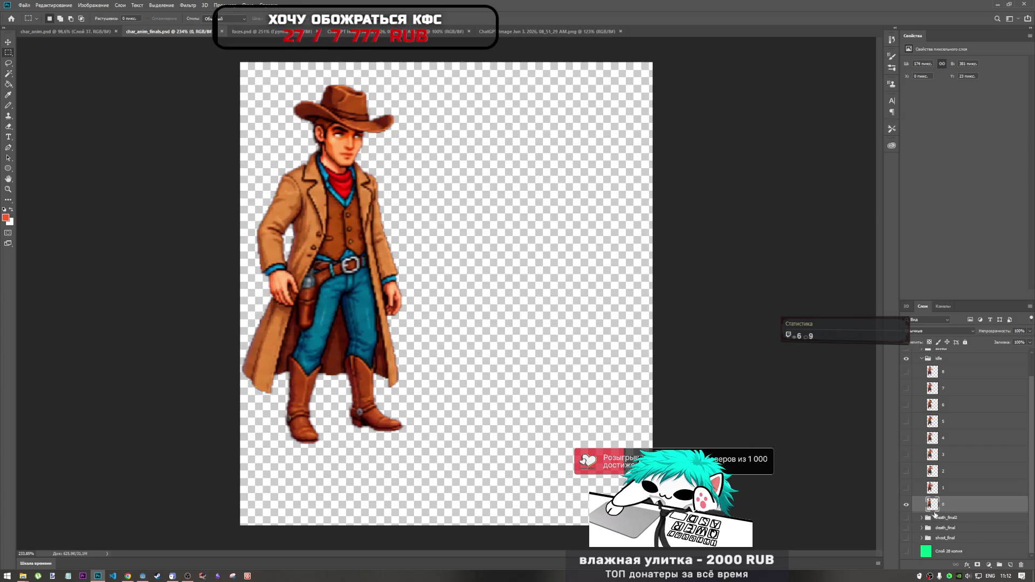
- Show frame 1 and export it over 1.png in the idle folder
click(907, 505)
click(906, 488)
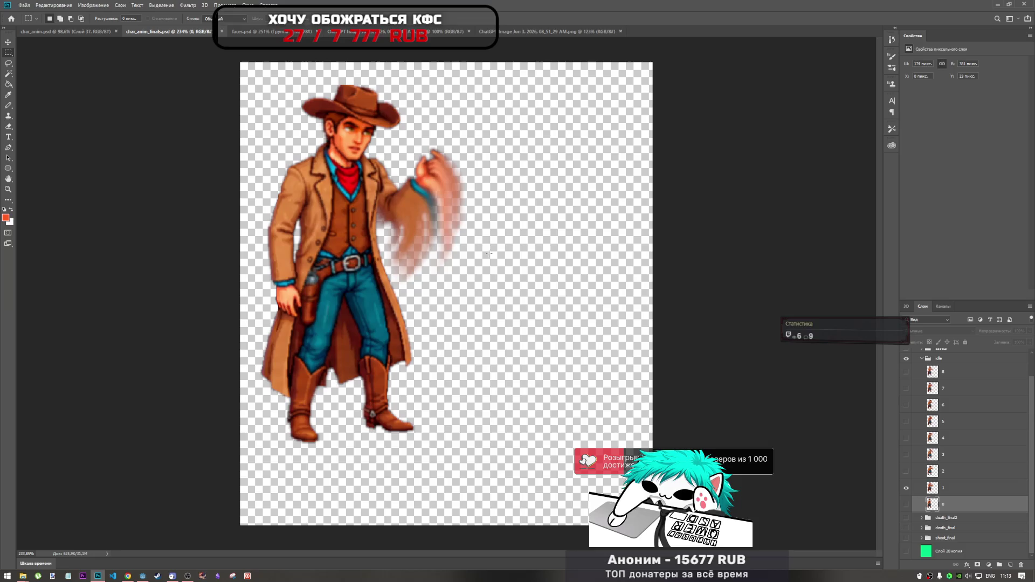
click(24, 5)
mouse_move(49, 116)
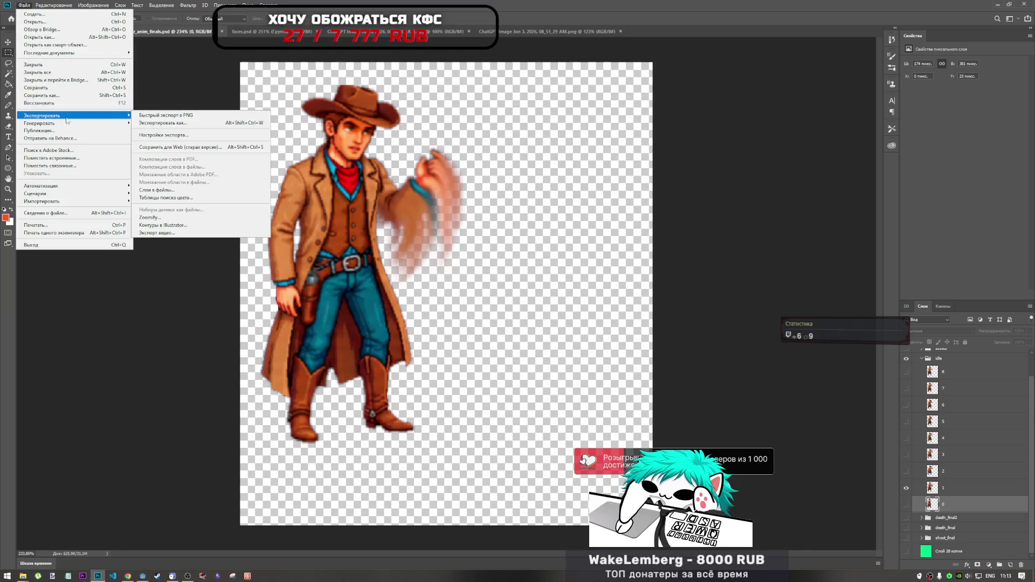
click(148, 121)
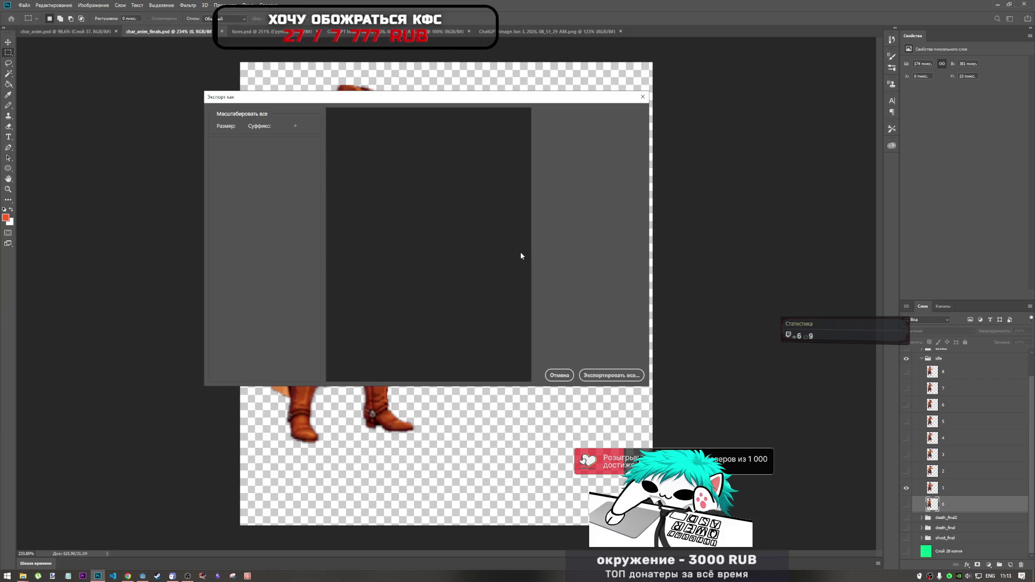
click(610, 376)
click(544, 113)
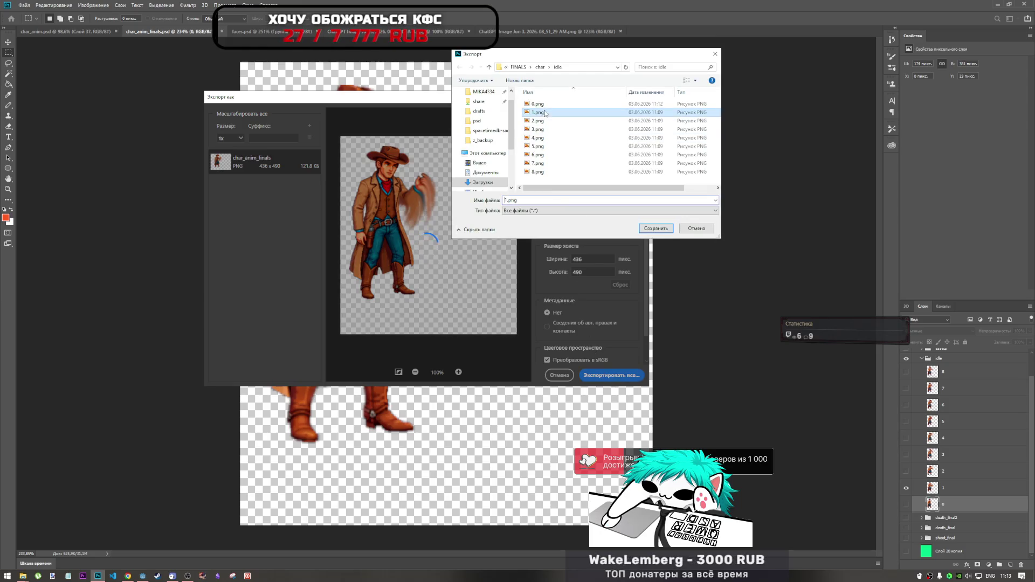
click(650, 229)
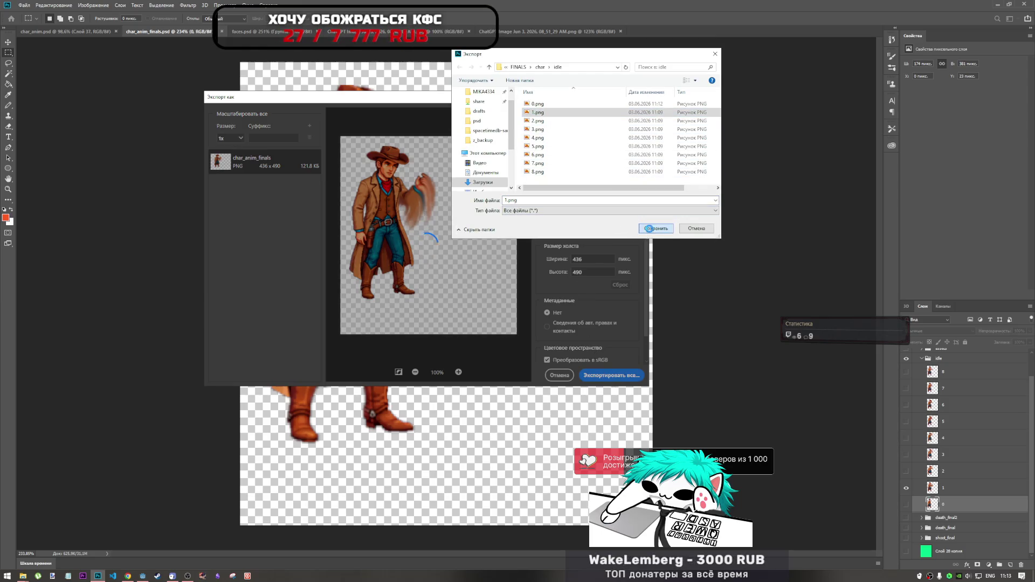
click(547, 286)
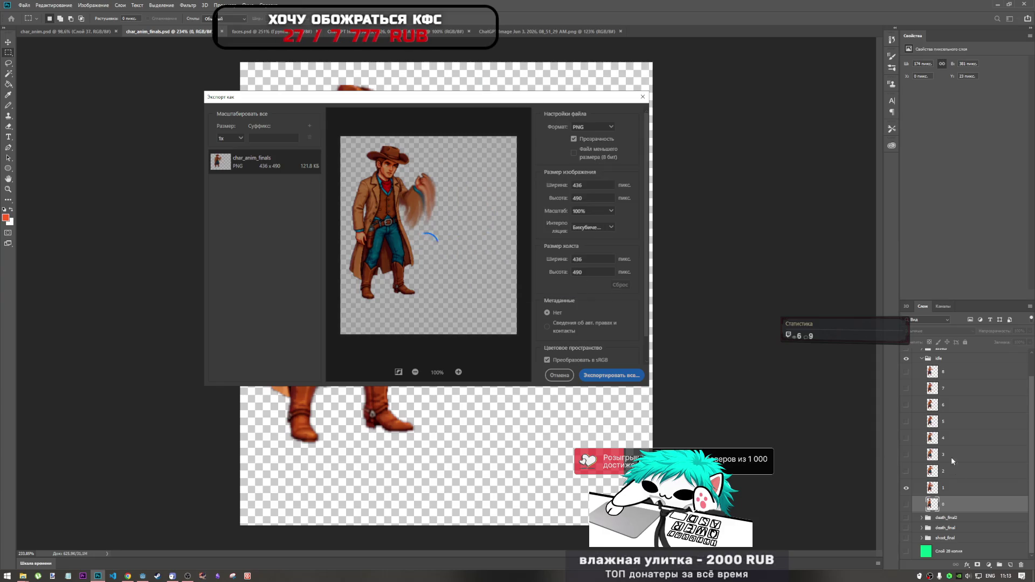
key(Escape)
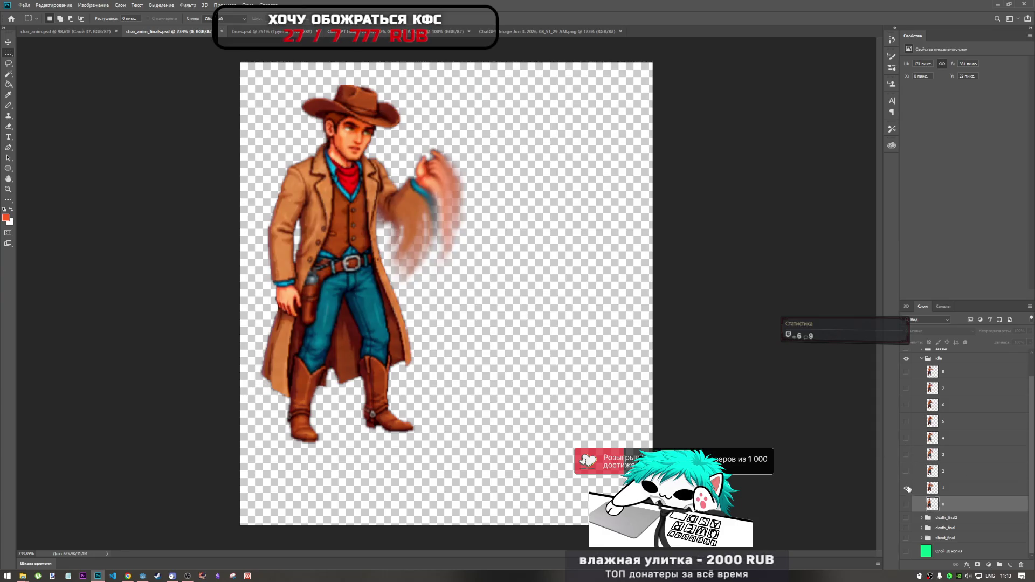
- Show frame 2 and export it over 2.png in the idle folder
click(907, 489)
click(905, 471)
click(21, 6)
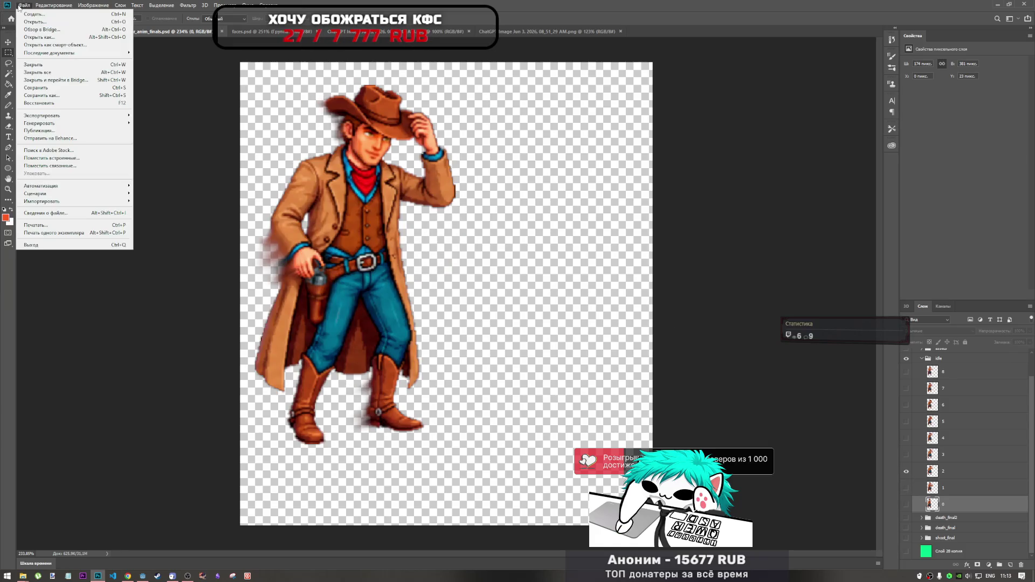
mouse_move(78, 116)
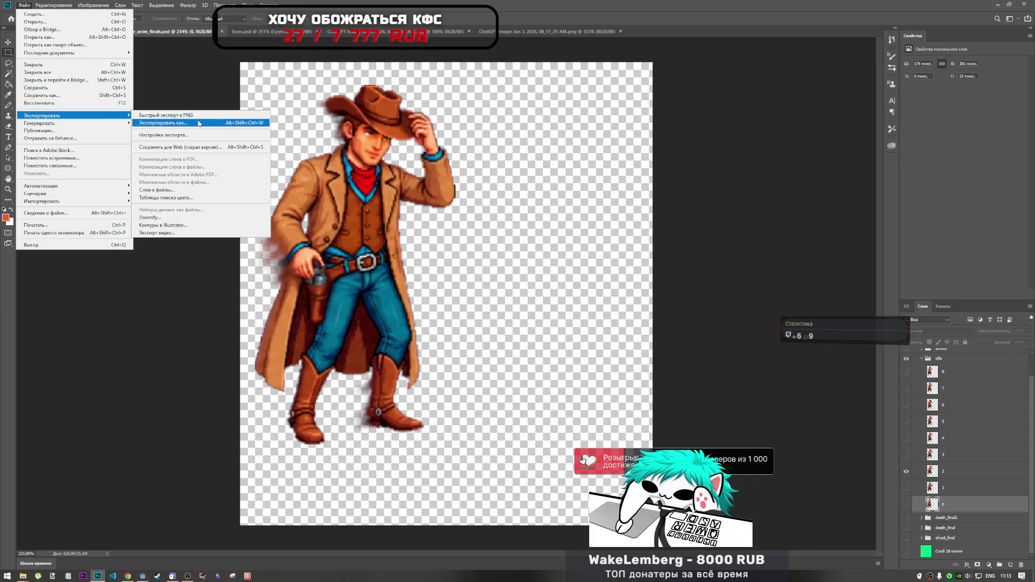
click(199, 123)
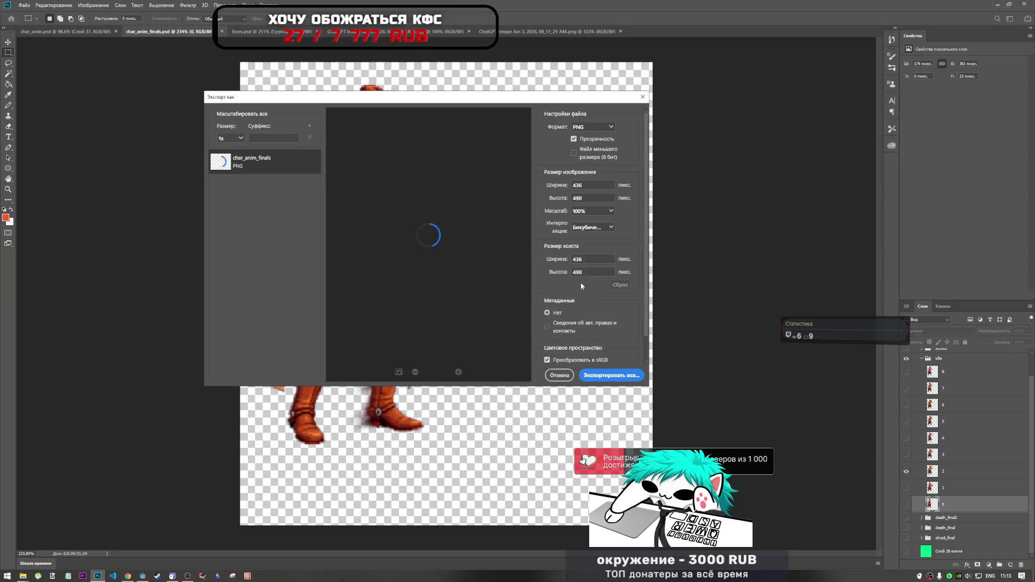
scroll(584, 289, down, 2)
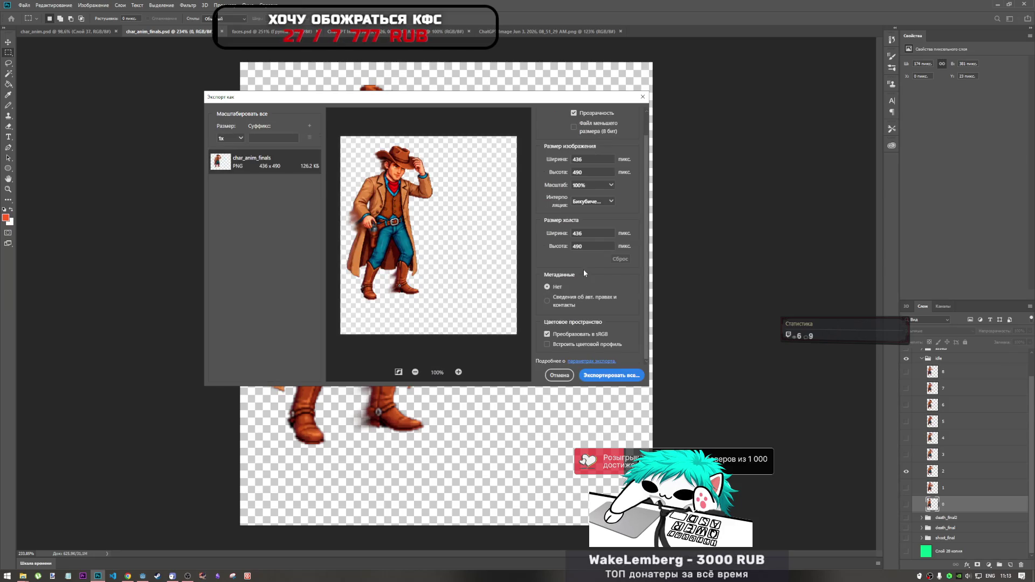
scroll(580, 272, up, 2)
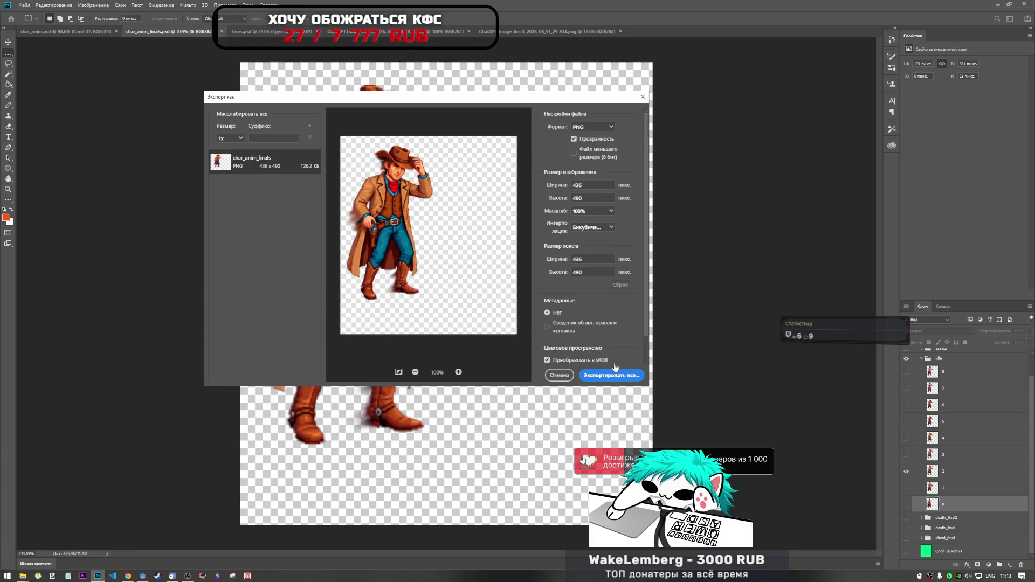
click(610, 375)
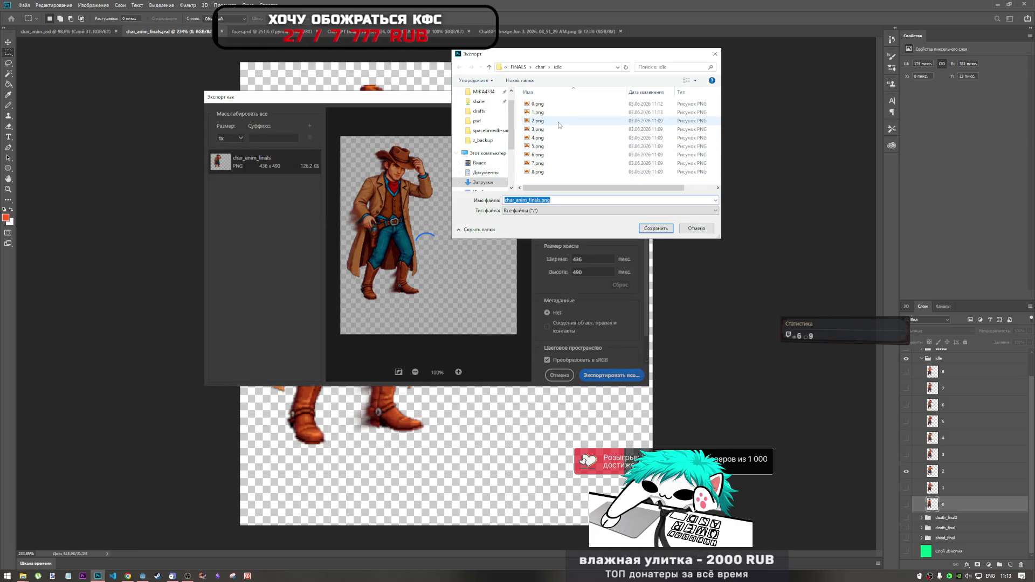
click(559, 123)
click(655, 228)
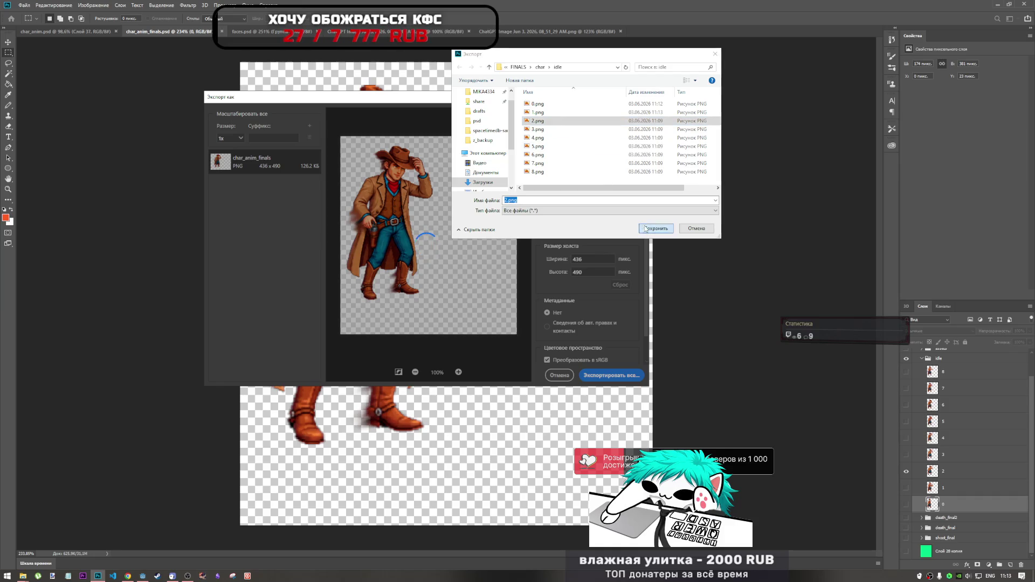
click(536, 289)
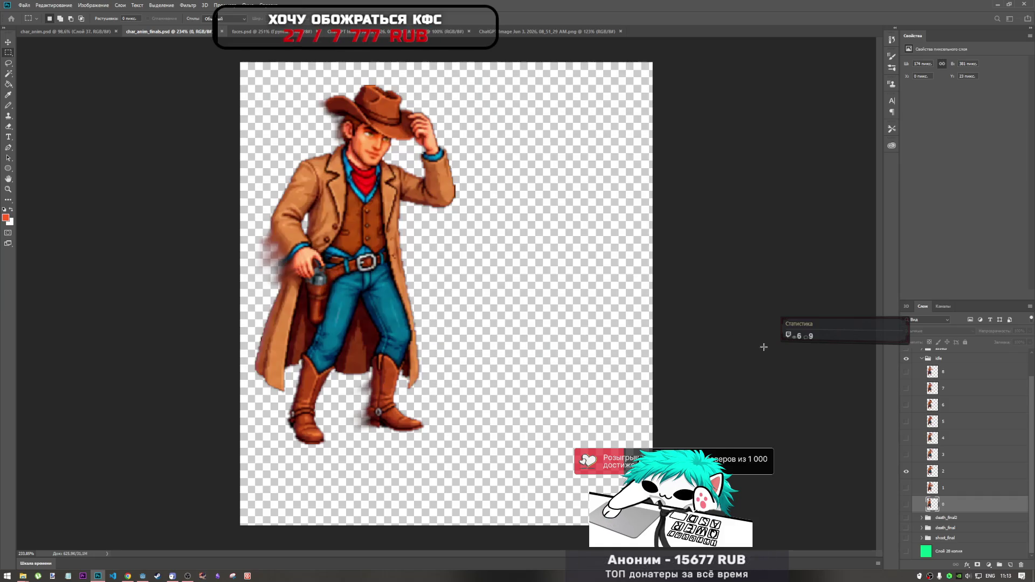
- Show layer 3 and export it over 3.png in the idle folder
click(906, 455)
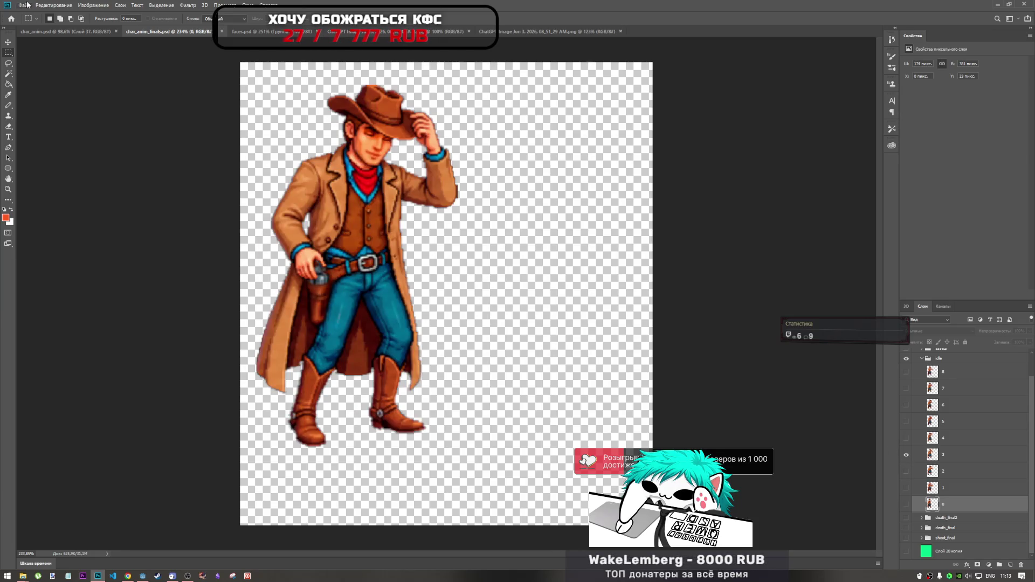
click(25, 5)
mouse_move(65, 115)
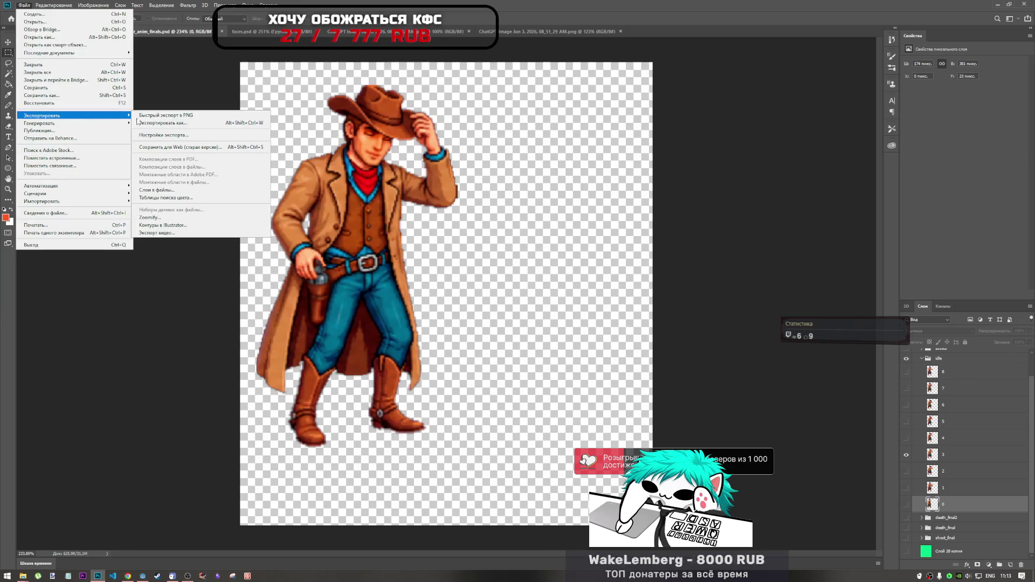
click(173, 123)
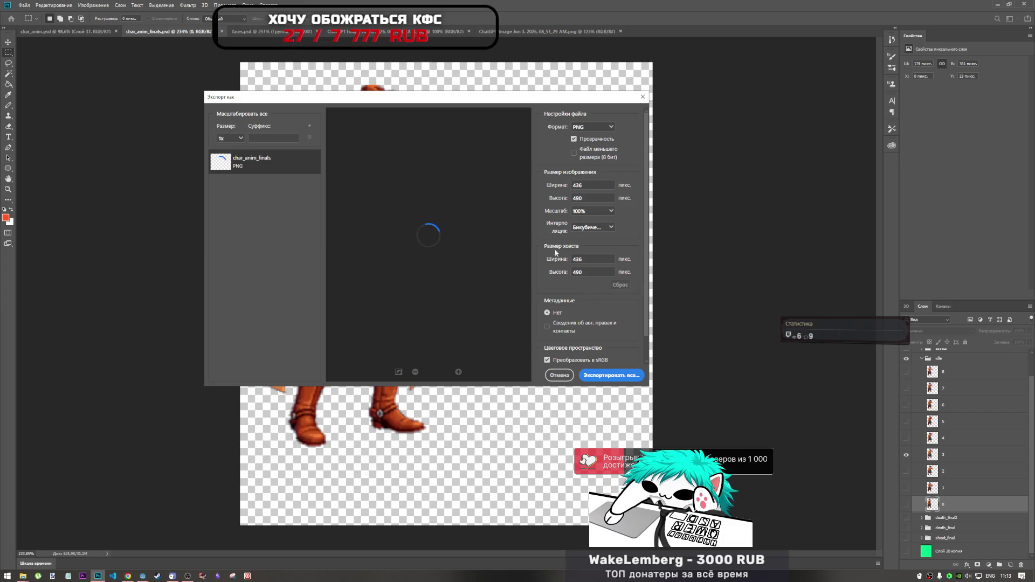
click(621, 376)
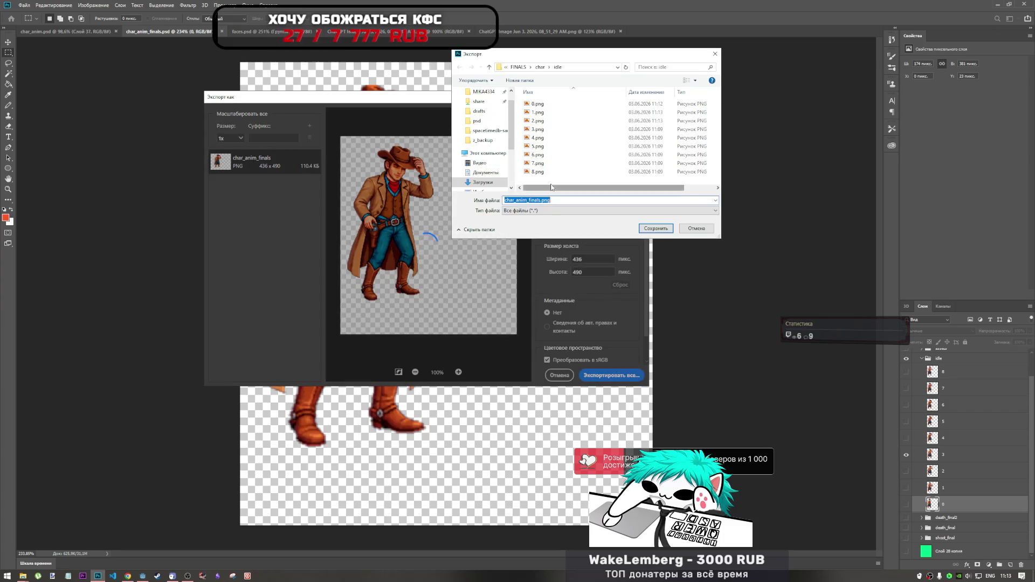
click(543, 130)
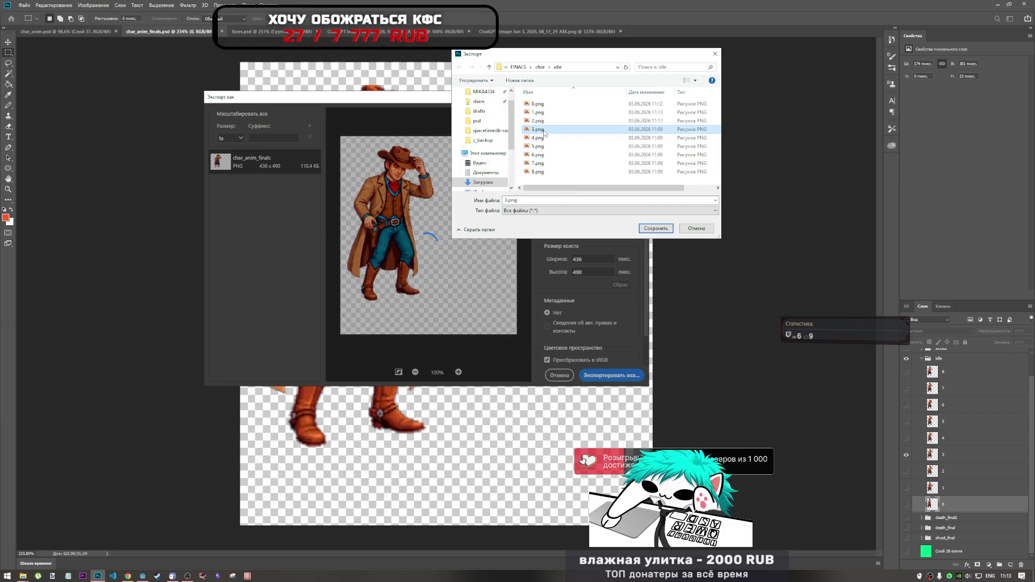
click(653, 231)
click(539, 289)
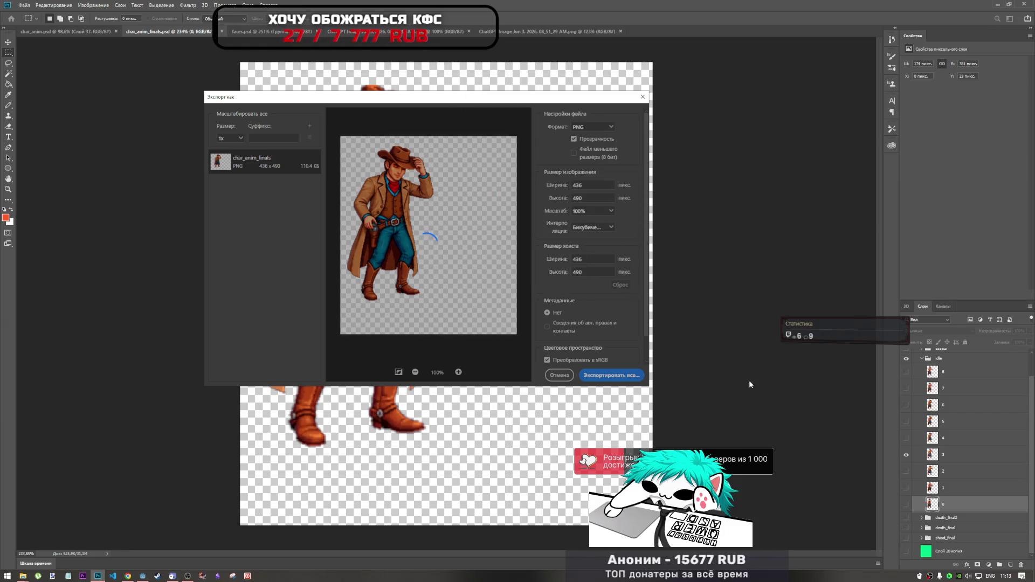
- Hide layer 3 and show the layer 4 cowboy frame
click(906, 454)
click(905, 438)
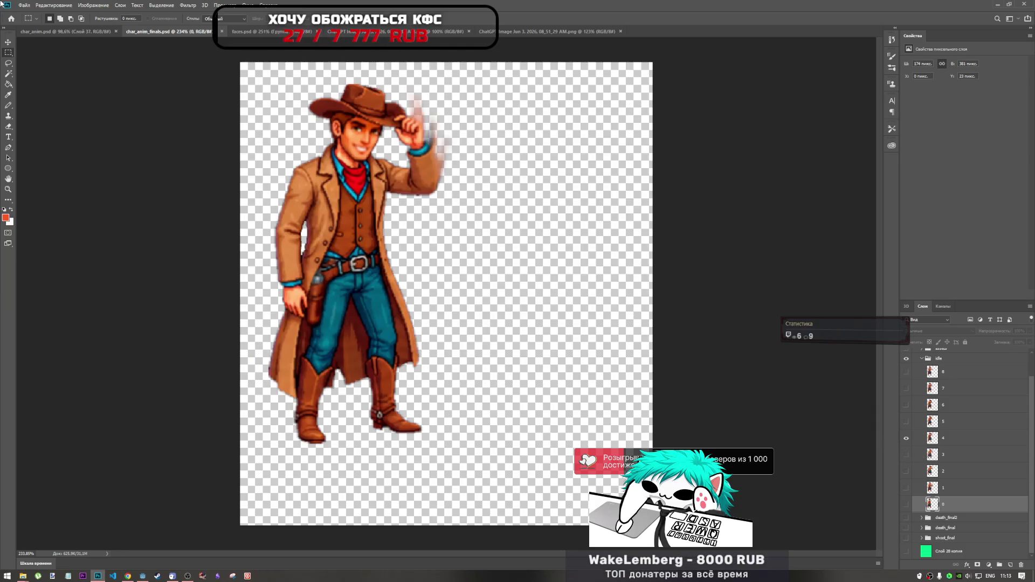
click(24, 5)
- Export layer 4's frame as 4.png into the idle folder, replacing the old file
mouse_move(53, 124)
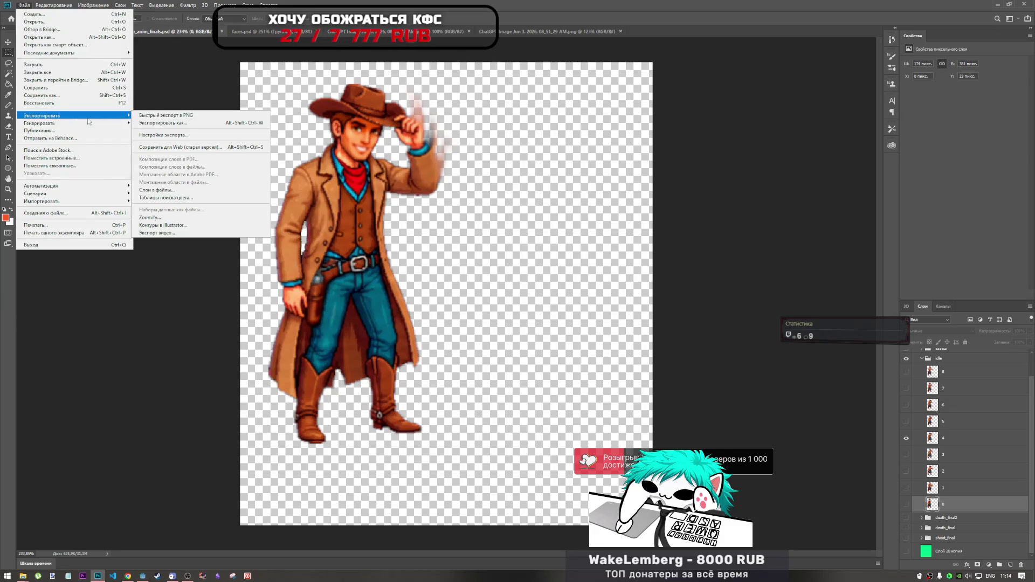
click(145, 123)
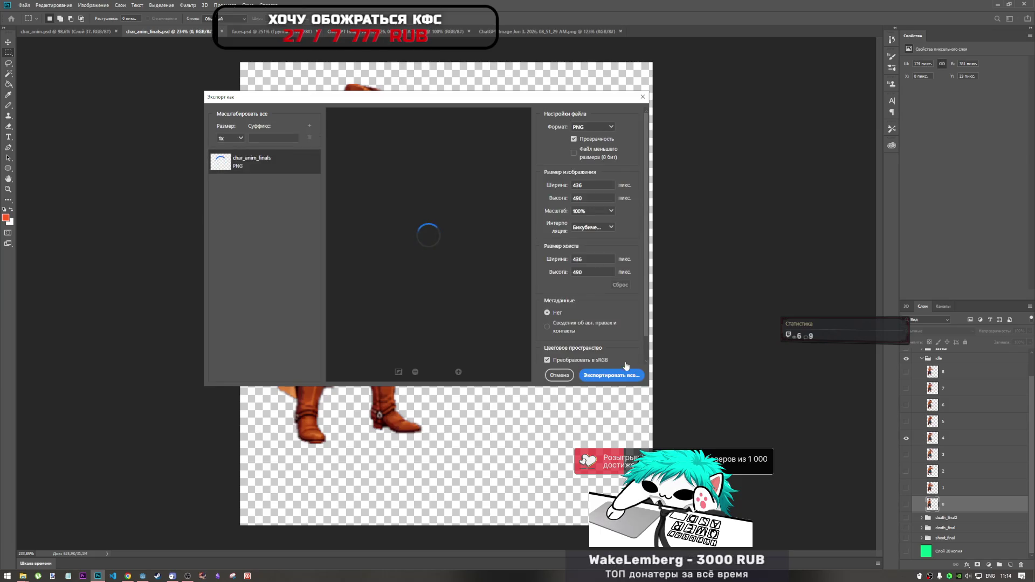
click(629, 376)
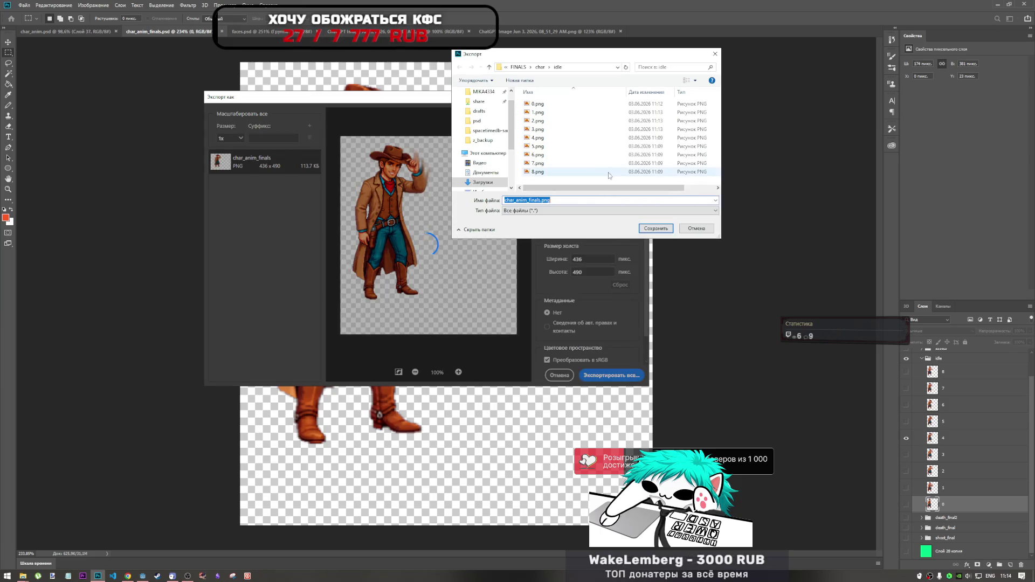
click(545, 137)
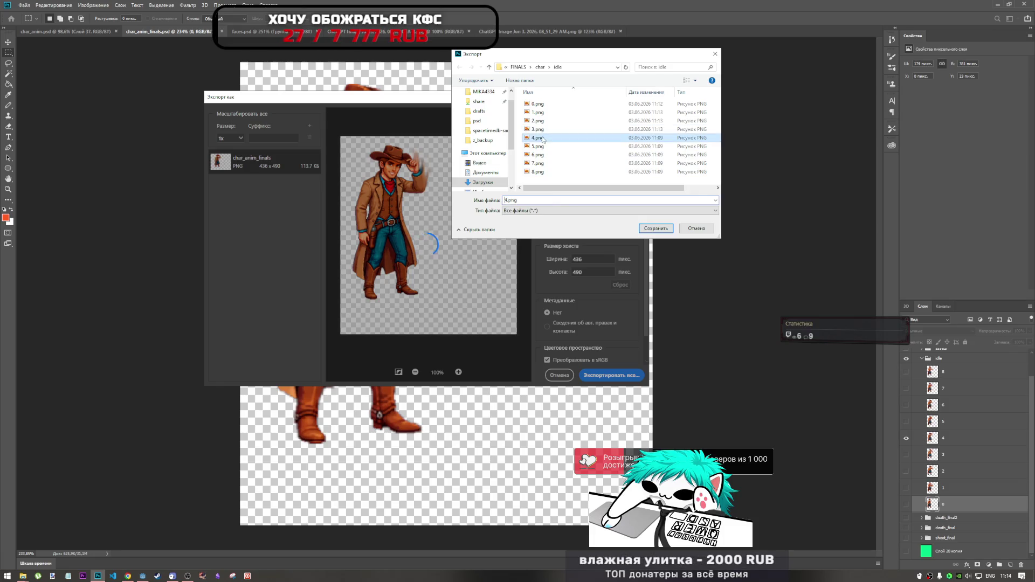
click(653, 229)
key(Return)
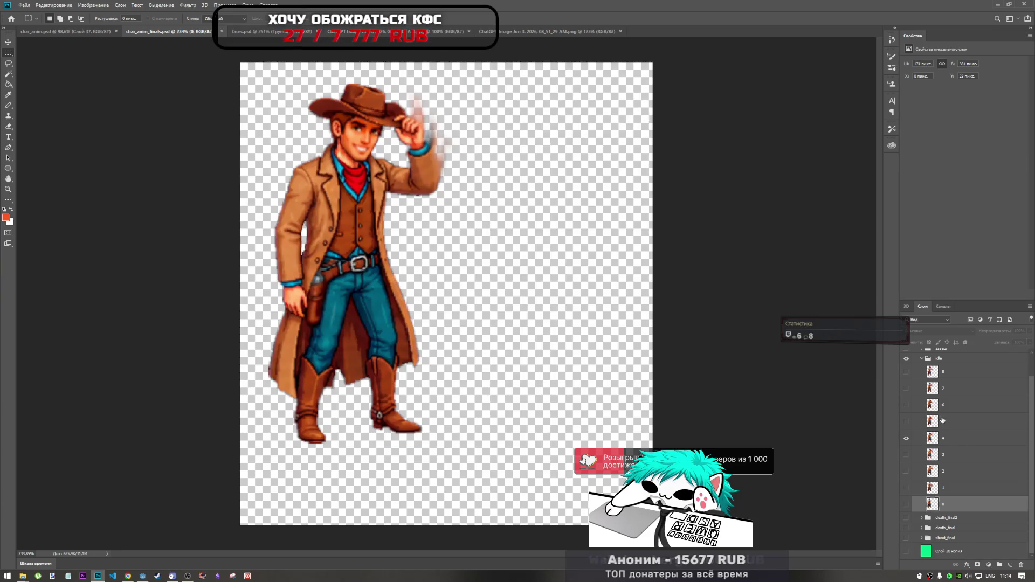
- Switch to layer 5, export it as 5.png over the old file, then hide it
click(906, 434)
click(906, 421)
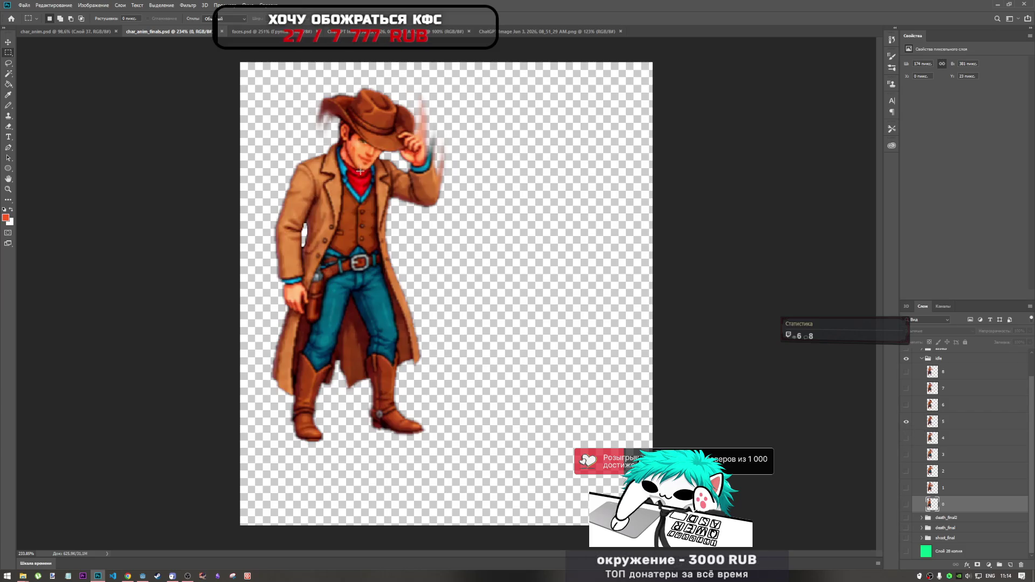
click(24, 4)
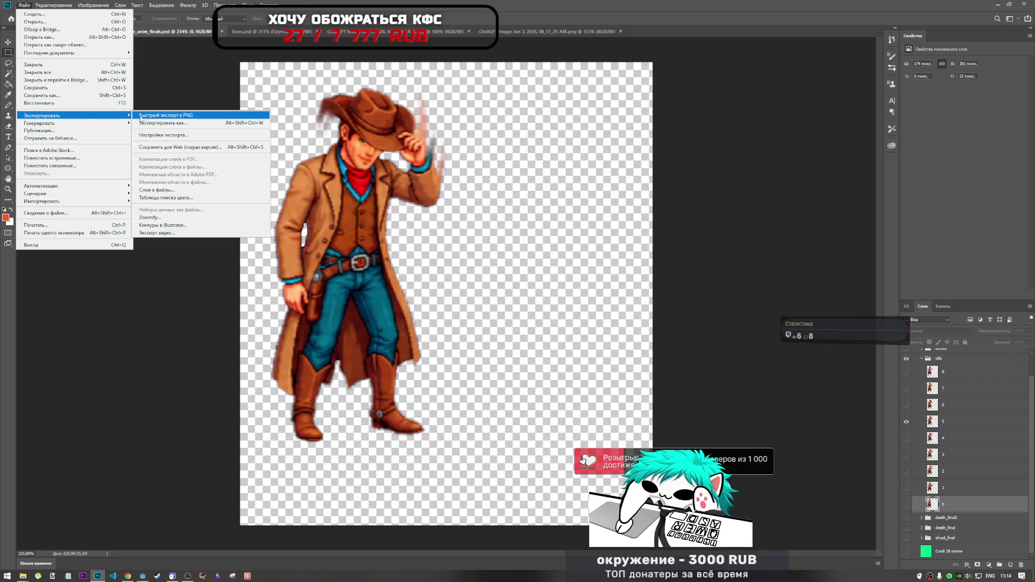
click(799, 363)
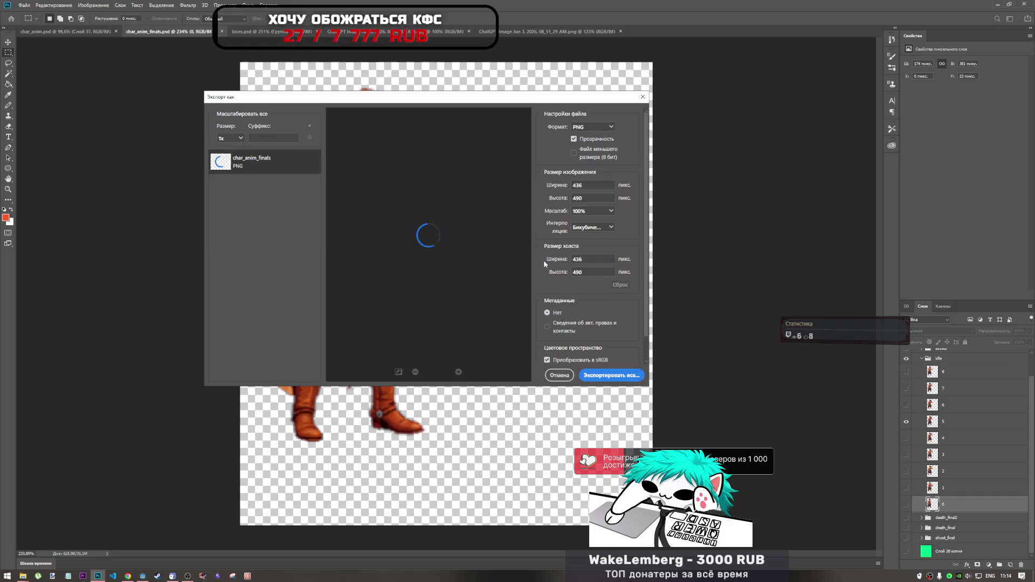
click(610, 375)
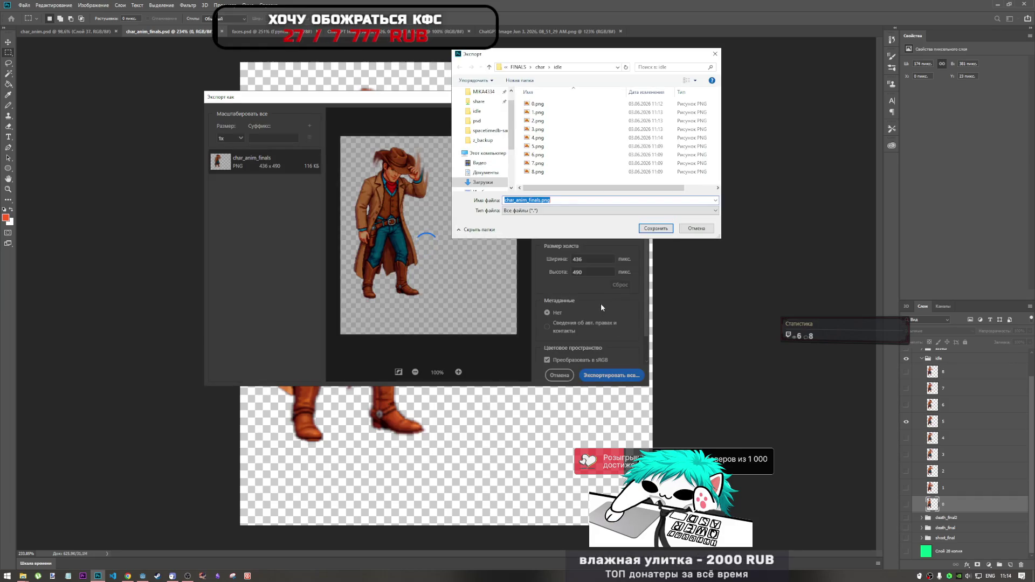
click(537, 146)
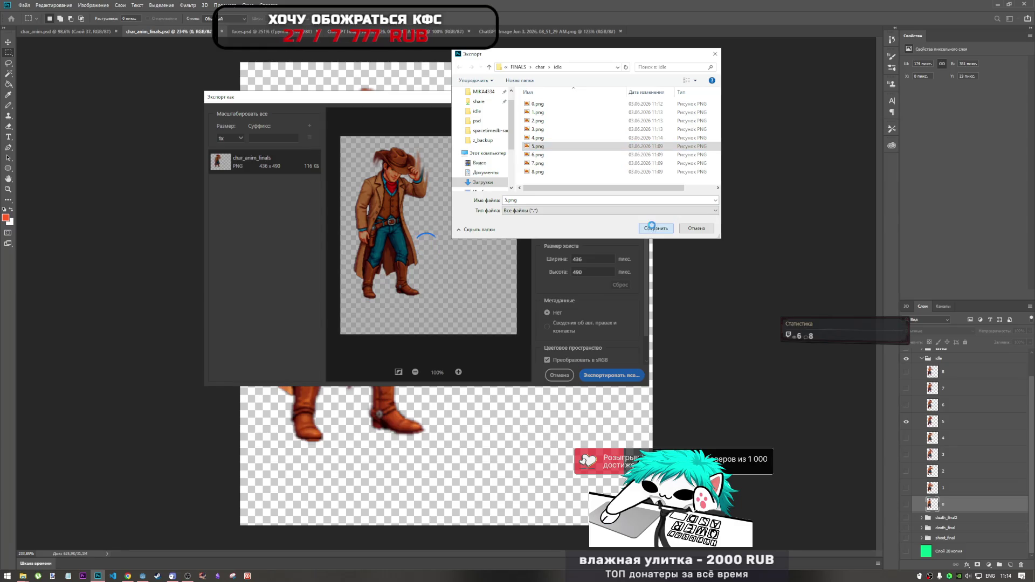
click(566, 290)
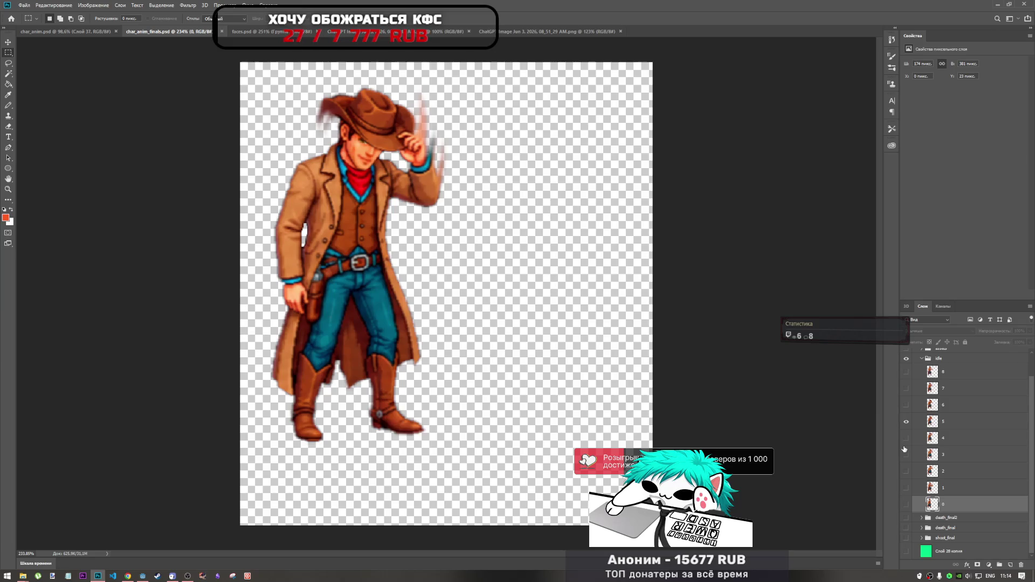
click(906, 418)
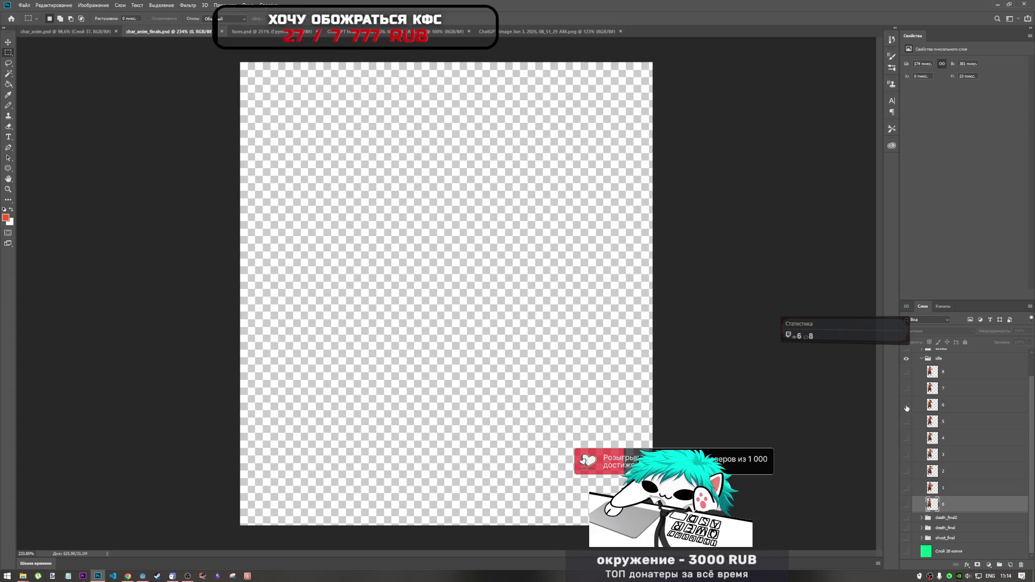
- Show layer 6 and export it as 6.png, replacing the existing file
click(906, 405)
click(22, 6)
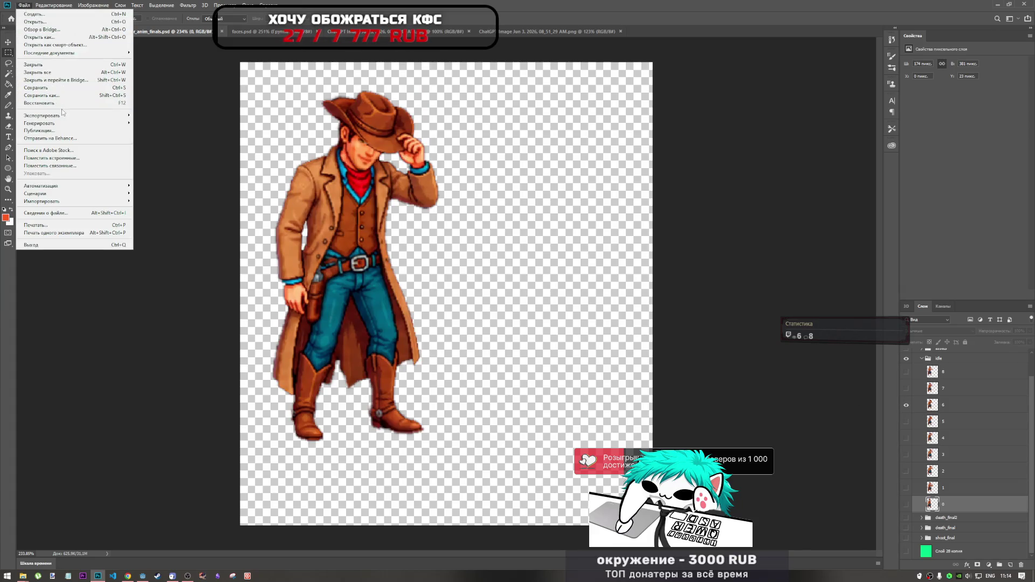
mouse_move(108, 116)
click(175, 115)
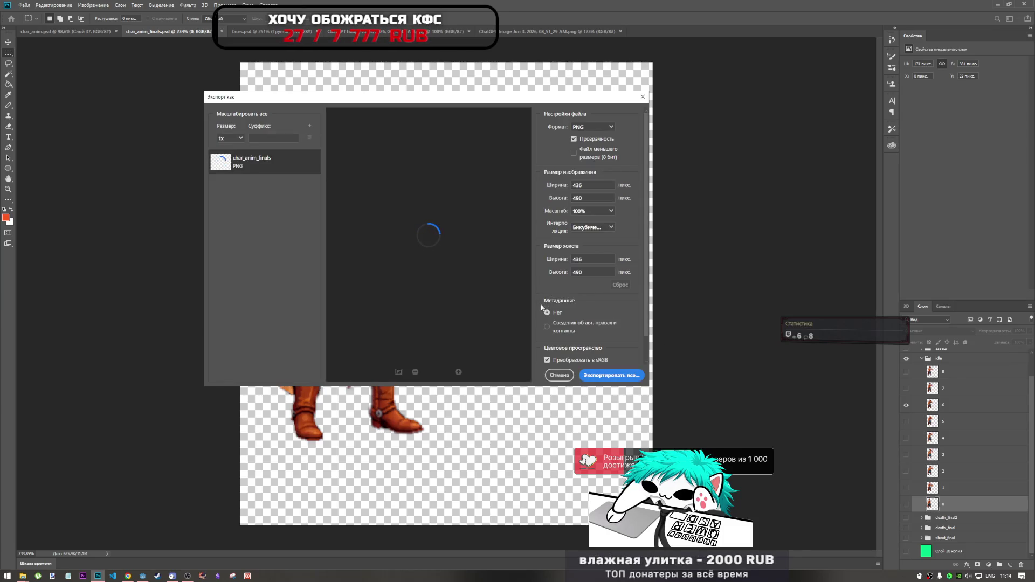
click(611, 375)
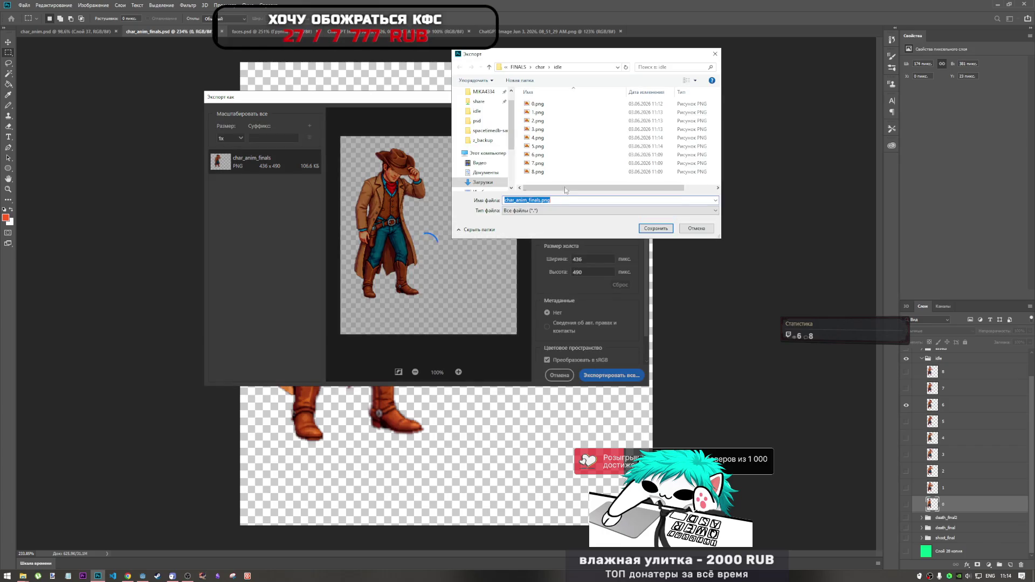
click(593, 155)
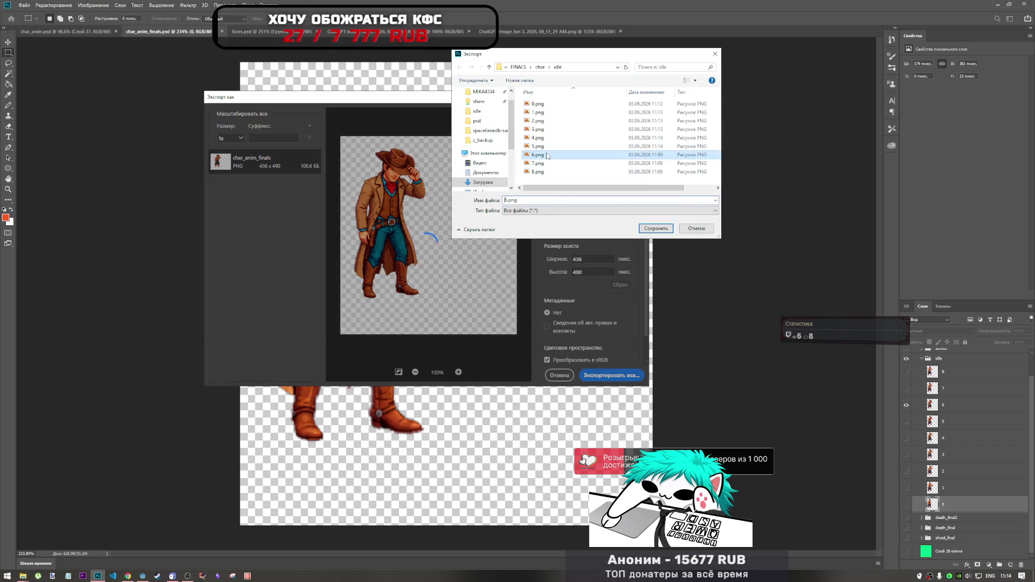
click(651, 231)
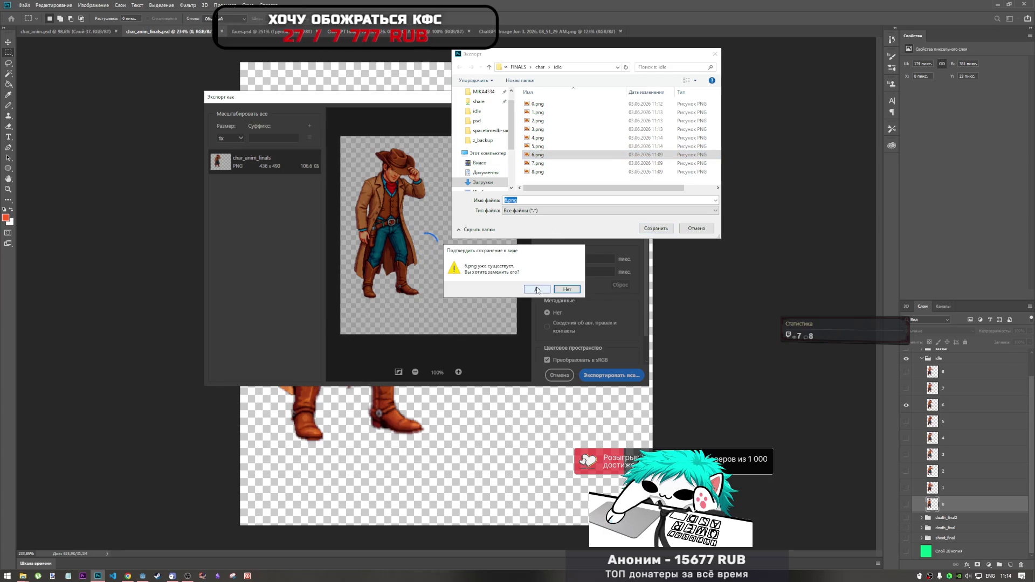
click(537, 290)
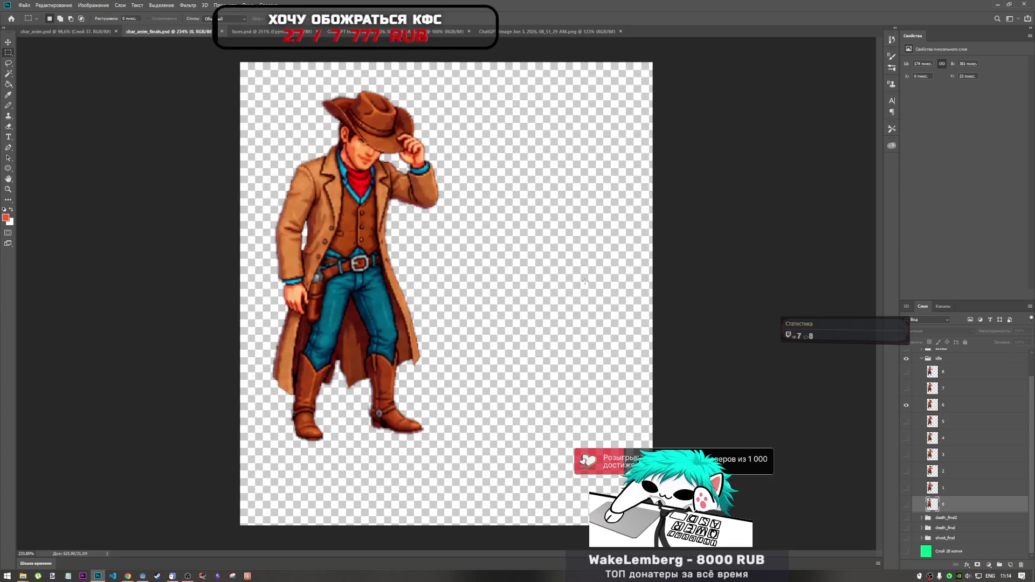
- Show layer 7, export it as 7.png over the old file, then switch to layer 8
click(906, 388)
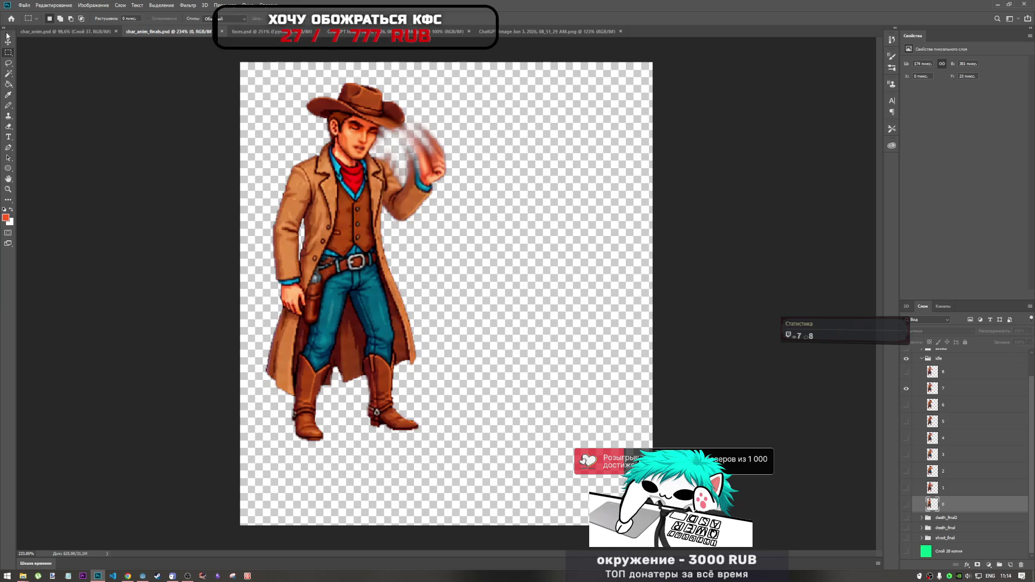
click(21, 5)
mouse_move(96, 116)
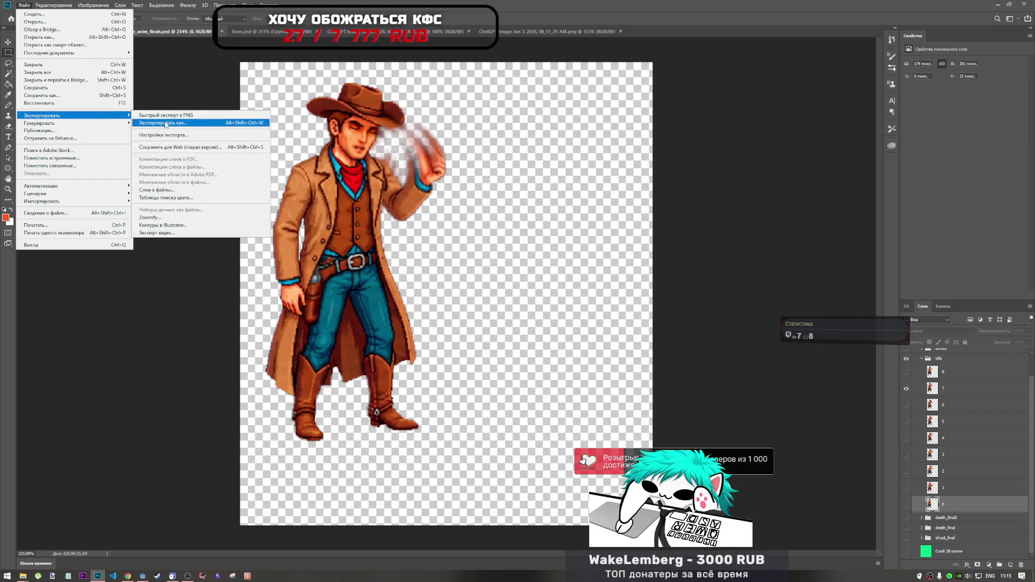
click(166, 124)
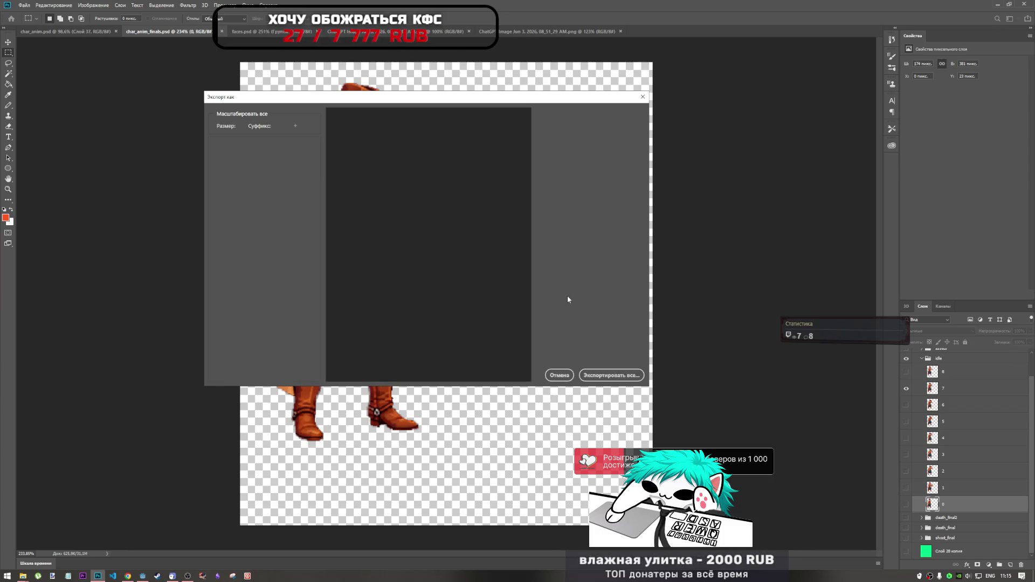
click(613, 381)
click(557, 163)
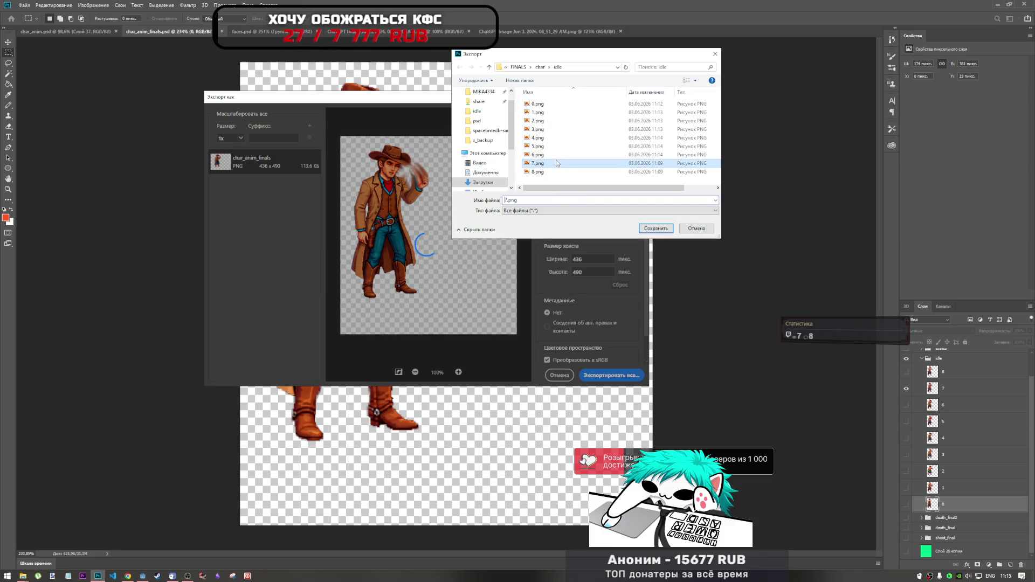
click(655, 228)
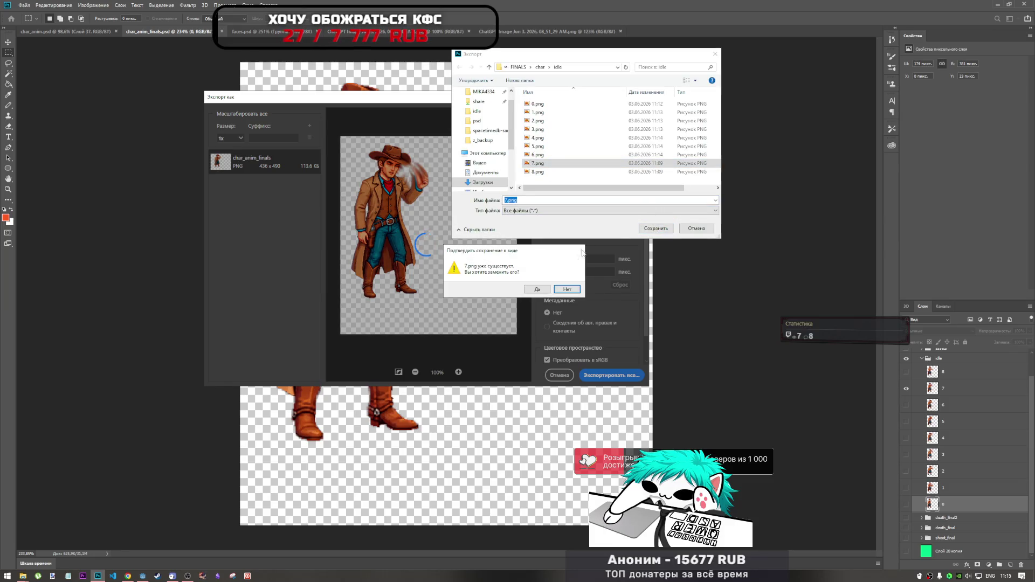
click(537, 289)
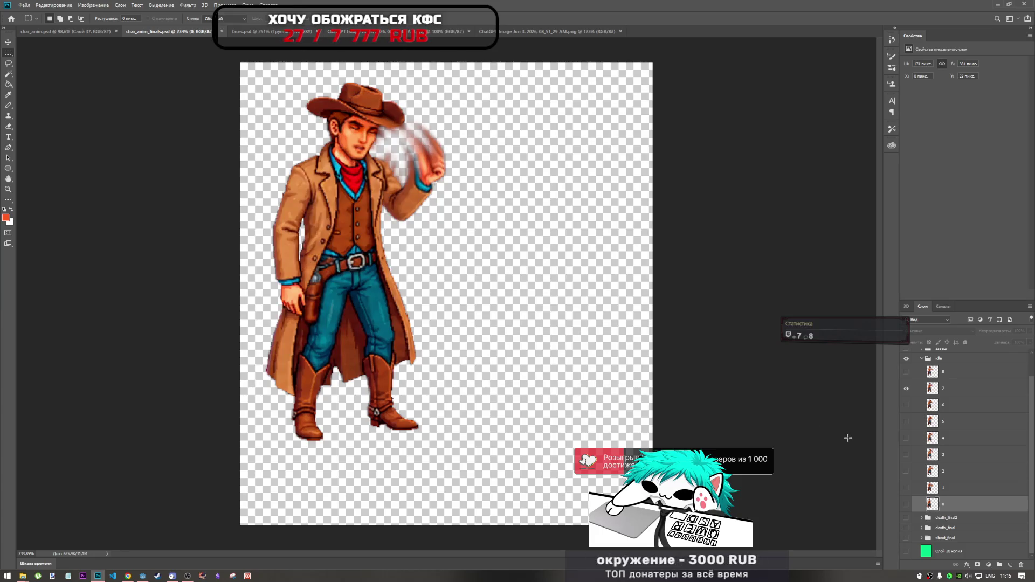
click(906, 389)
click(906, 372)
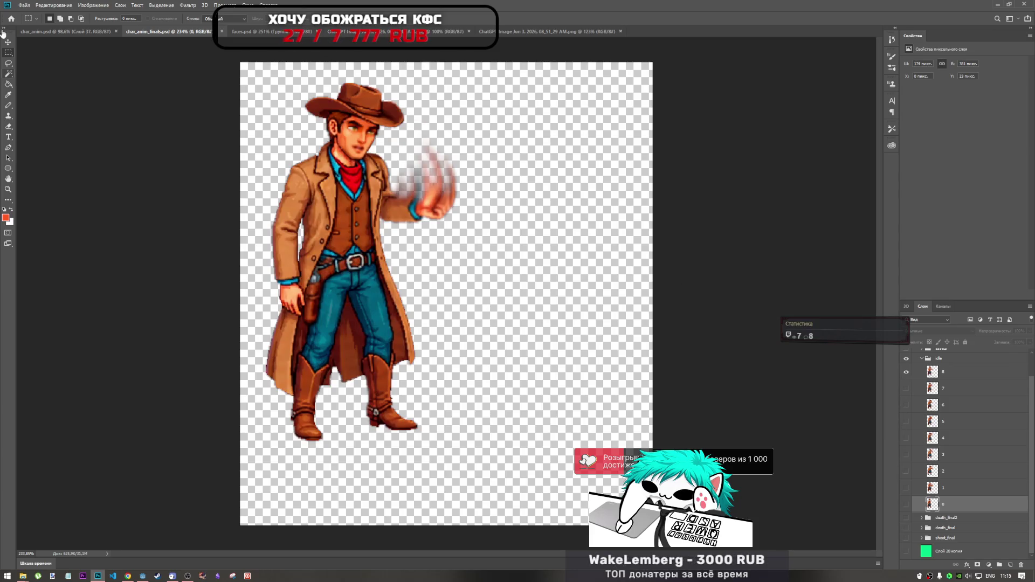
- Export the frame-8 pose as 8.png over the old file, then bring Chrome forward
click(31, 5)
mouse_move(68, 117)
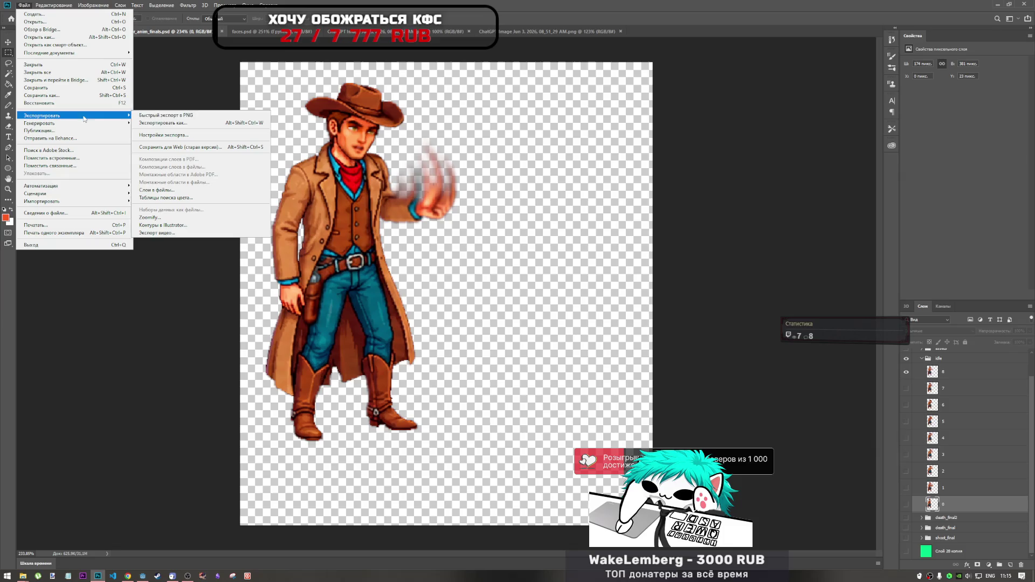
click(178, 123)
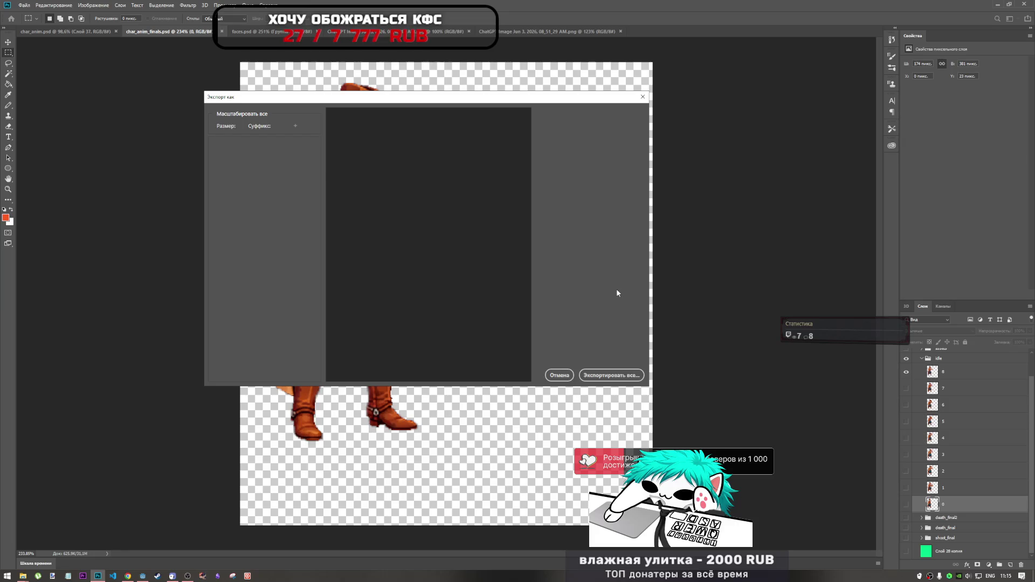
click(629, 373)
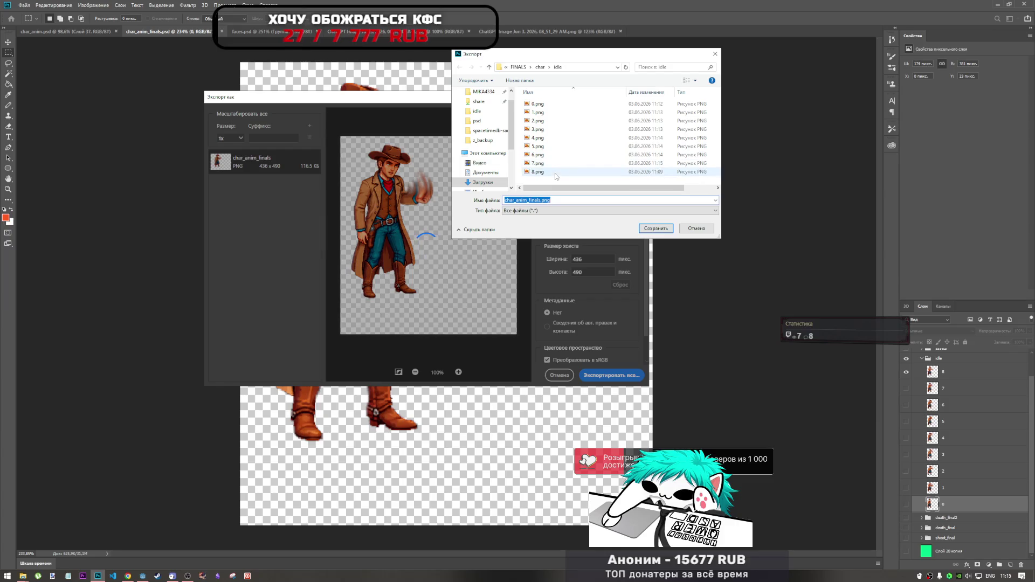
click(554, 172)
click(656, 228)
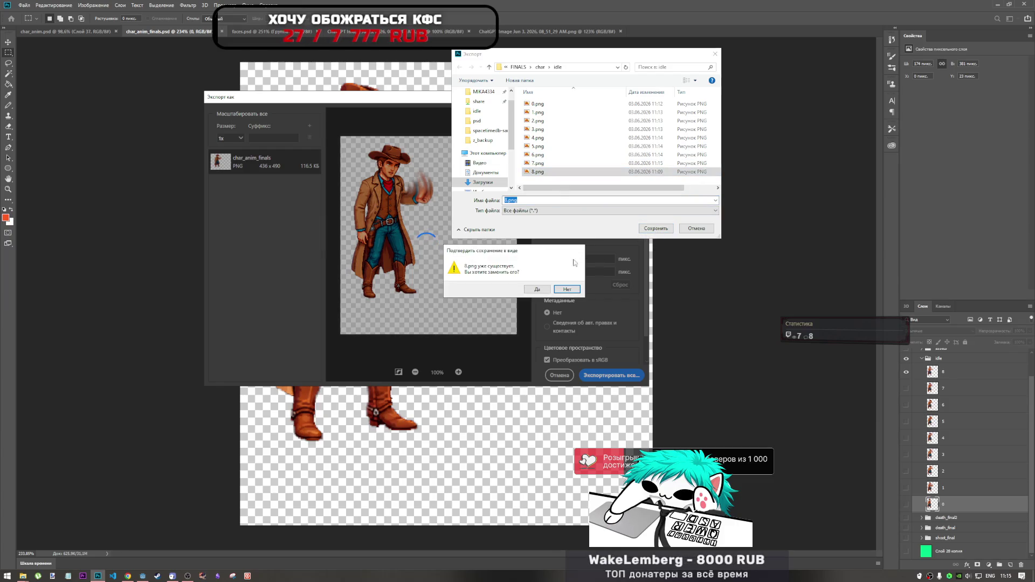
click(541, 288)
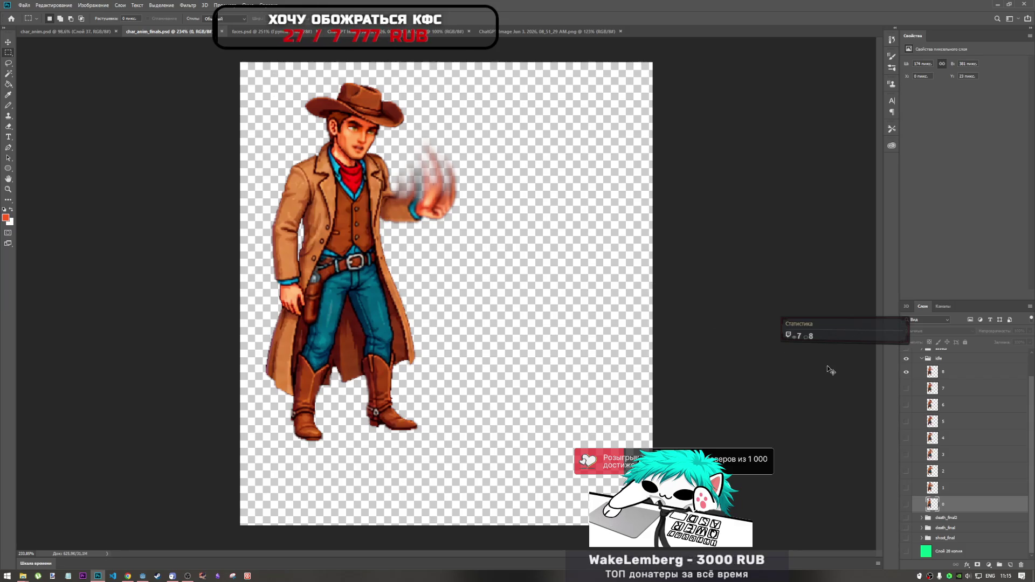
click(132, 576)
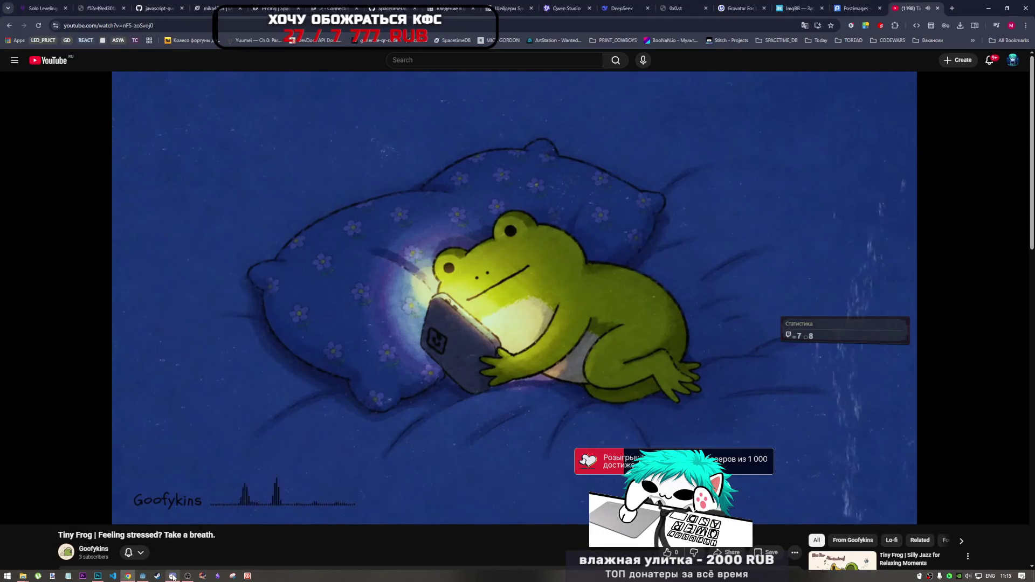
- Back in Godot, delete the idle0 animation from the Player's SpriteFrames
click(142, 576)
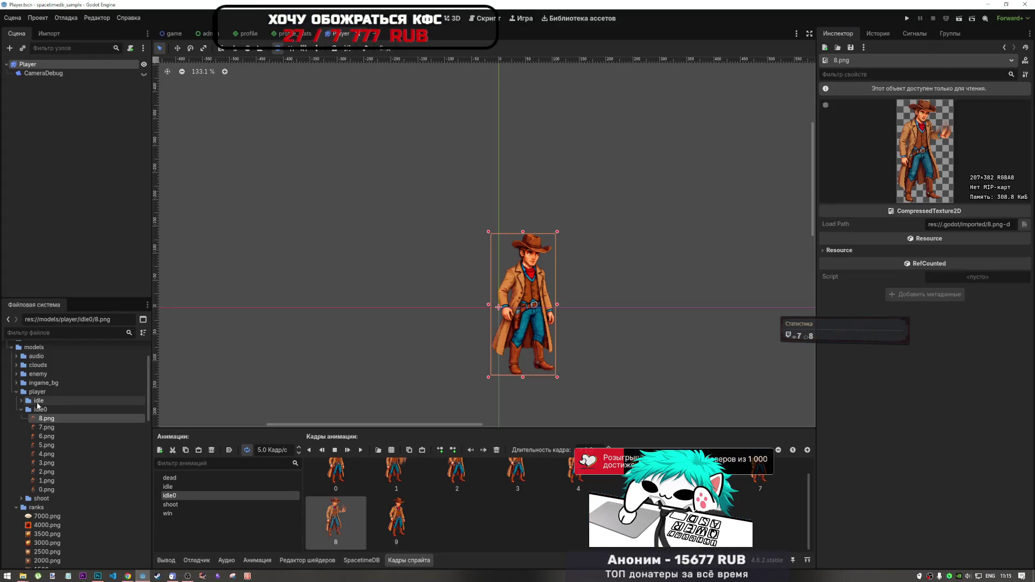
click(34, 401)
click(28, 409)
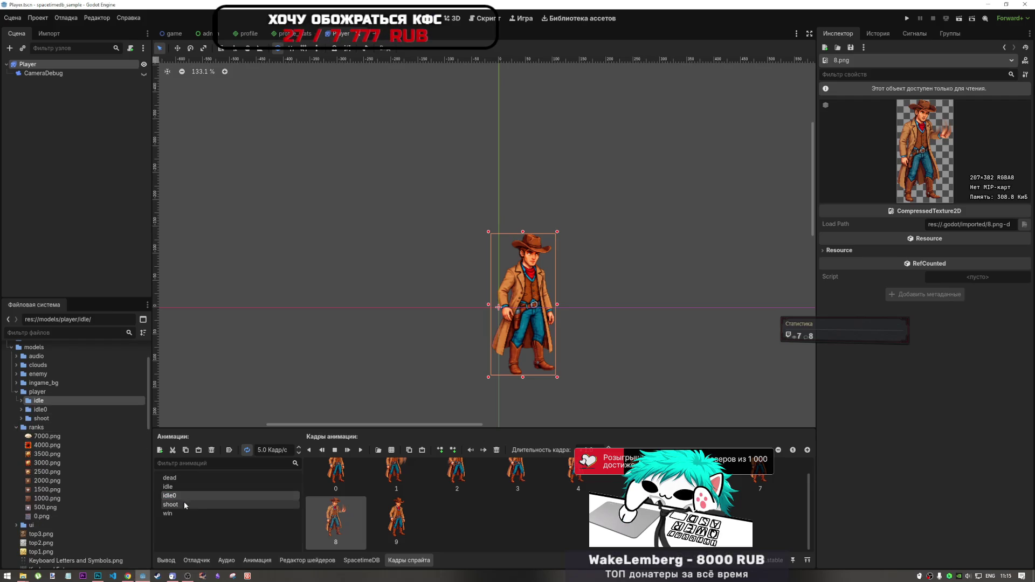
click(211, 449)
click(503, 304)
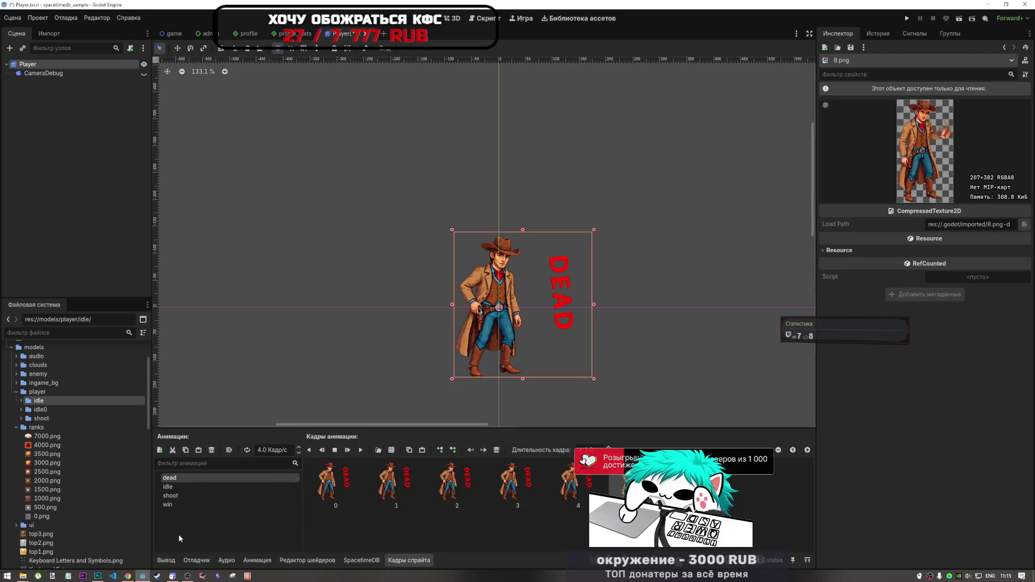
- Remove every frame from the idle animation, leaving it empty
click(179, 486)
click(354, 479)
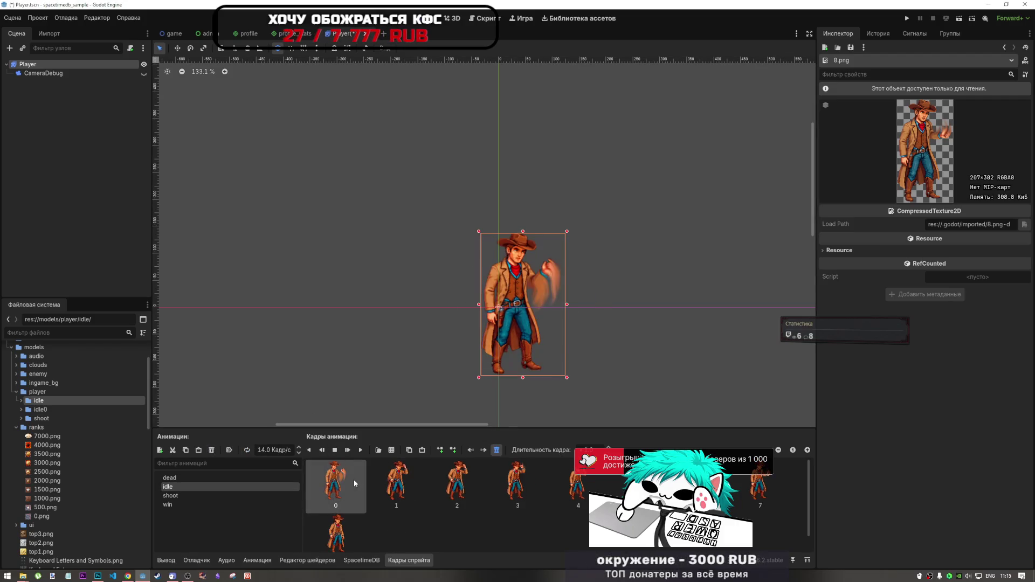
key(Delete)
key(Delete)
key(Delete)
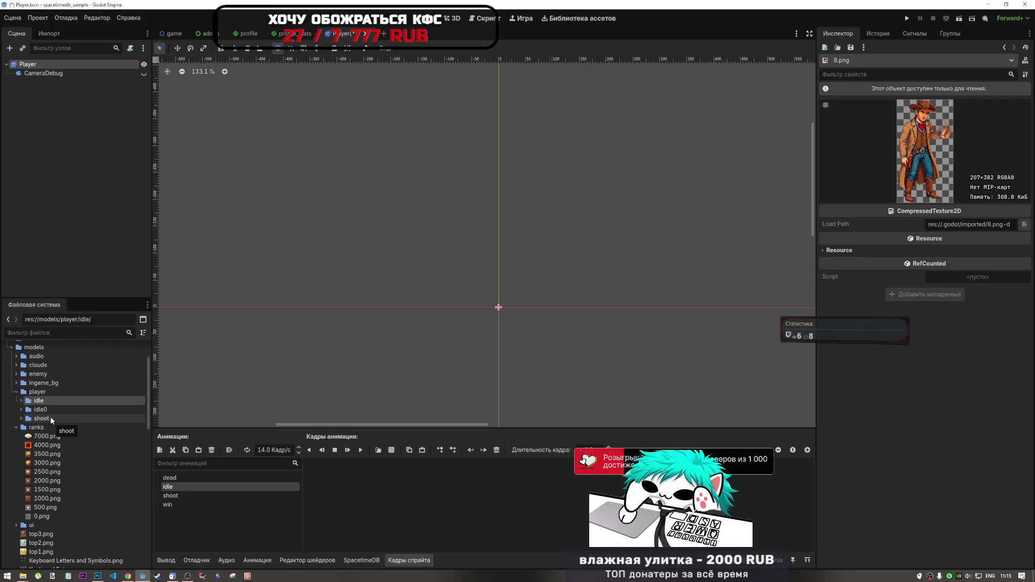
key(alt+Tab)
key(alt+Tab)
key(alt+Tab)
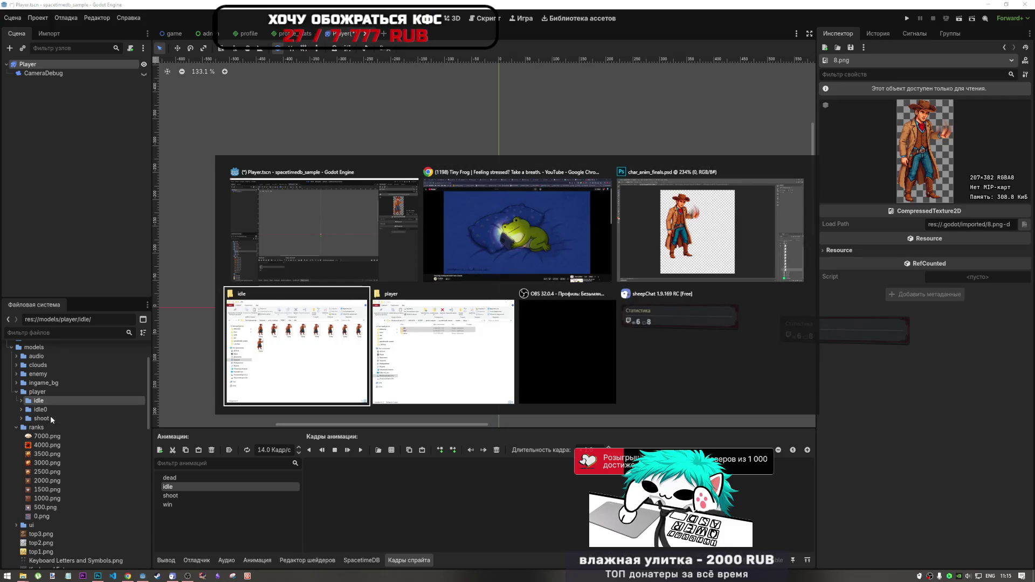
- Paste the nine new idle PNGs into the project's player/idle folder, replacing 0.png–8.png, and close it
key(alt+Tab)
key(alt+Tab)
key(alt+Tab)
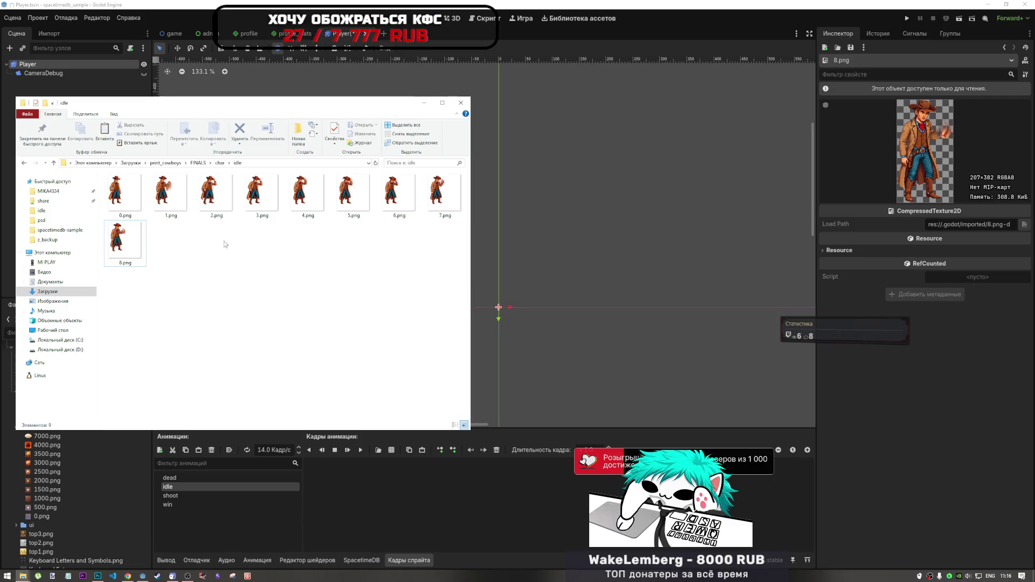
key(alt+Tab)
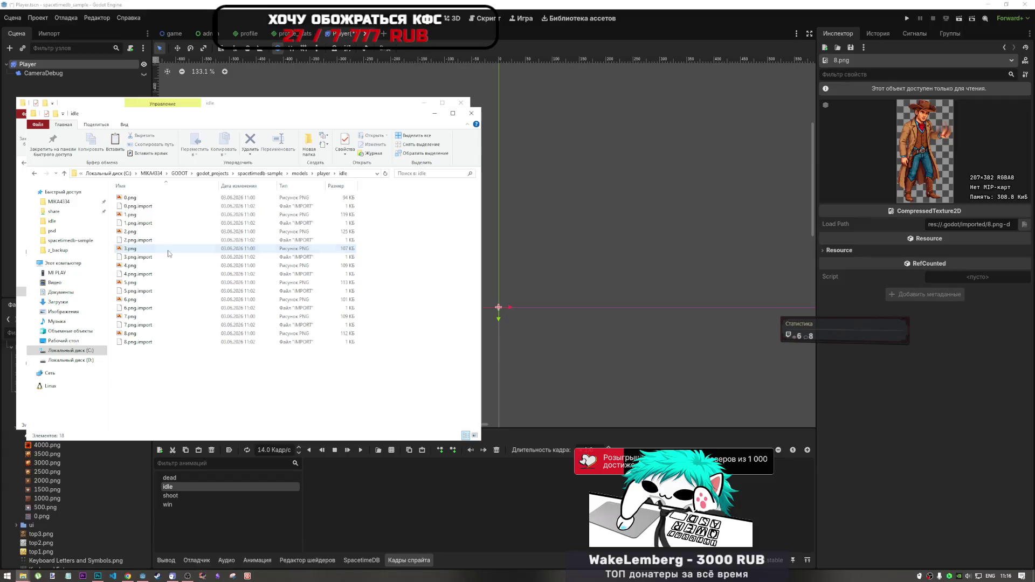
click(168, 249)
right_click(402, 318)
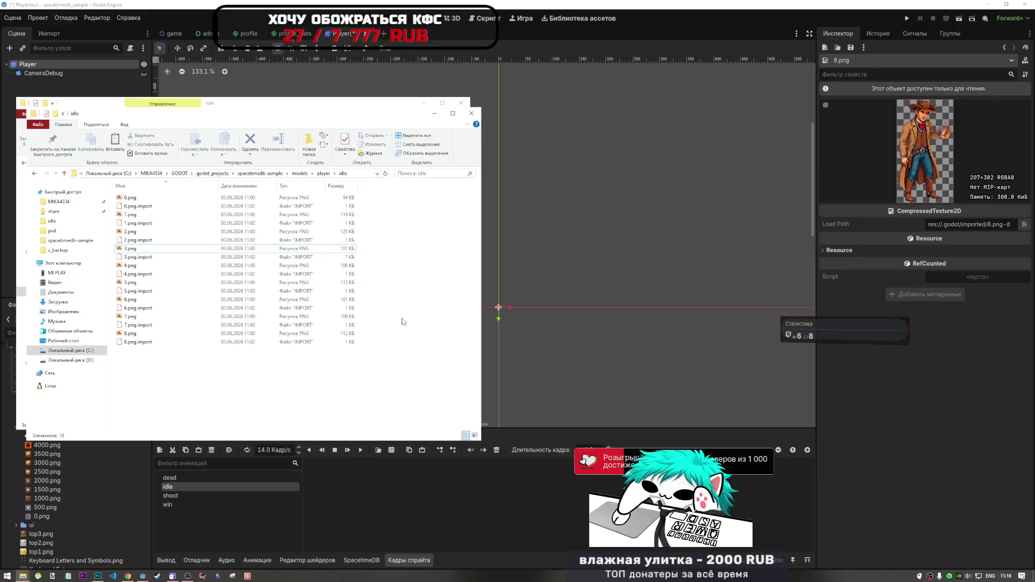
click(433, 379)
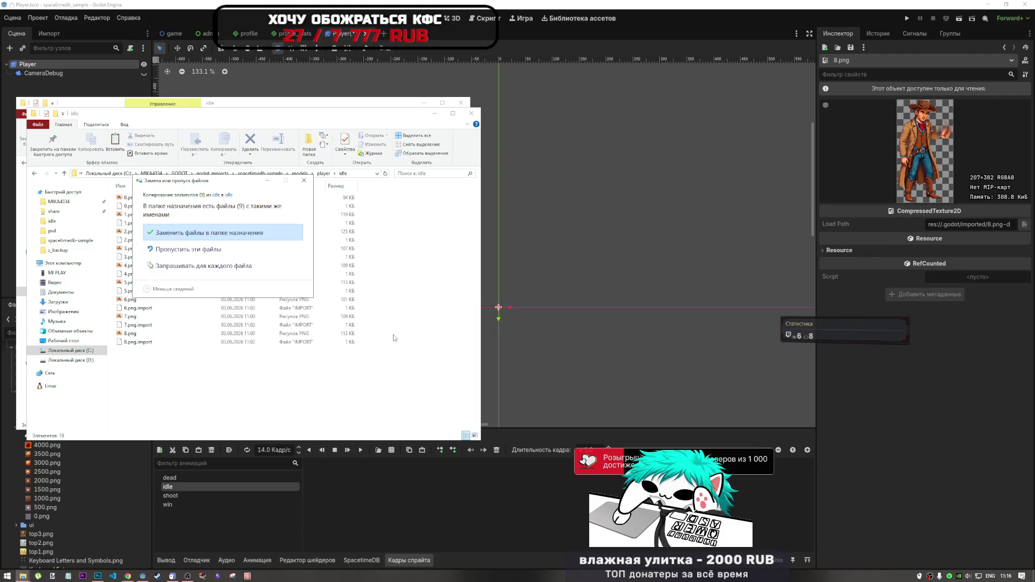
click(242, 233)
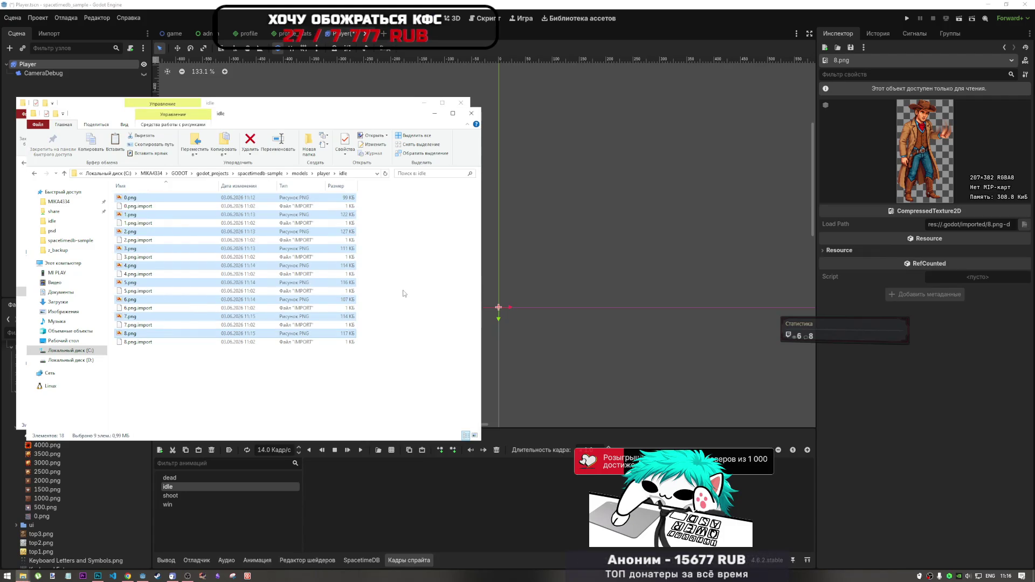
click(471, 114)
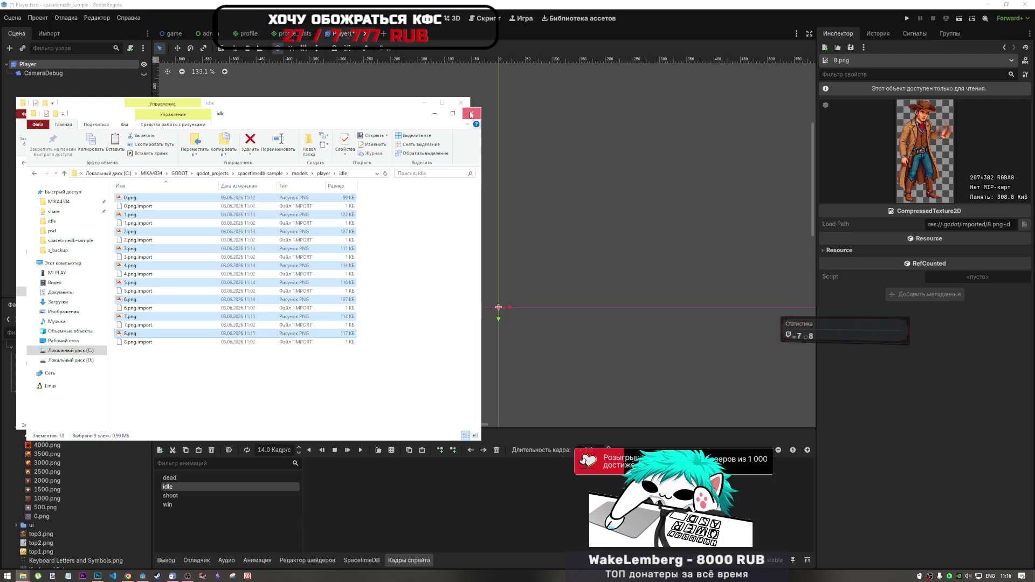
click(471, 114)
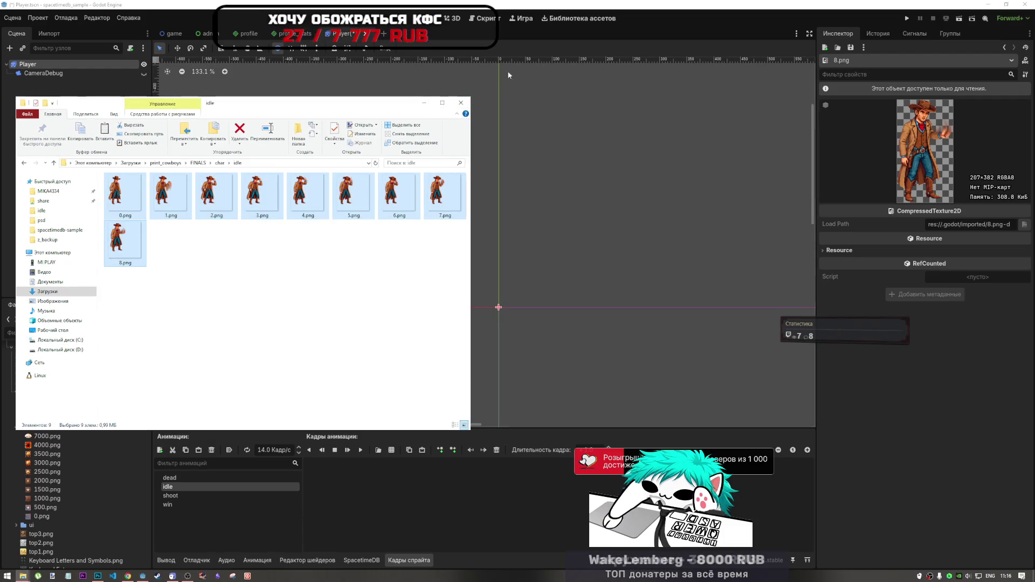
click(372, 284)
click(714, 5)
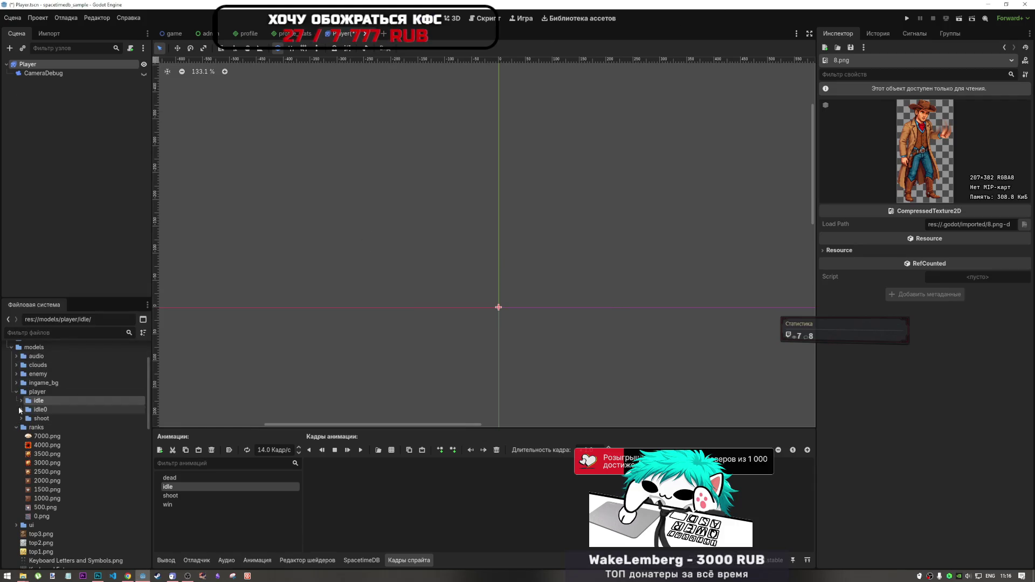
- Drag idle frames 0.png through 8.png into the idle animation and preview it
click(21, 401)
click(45, 480)
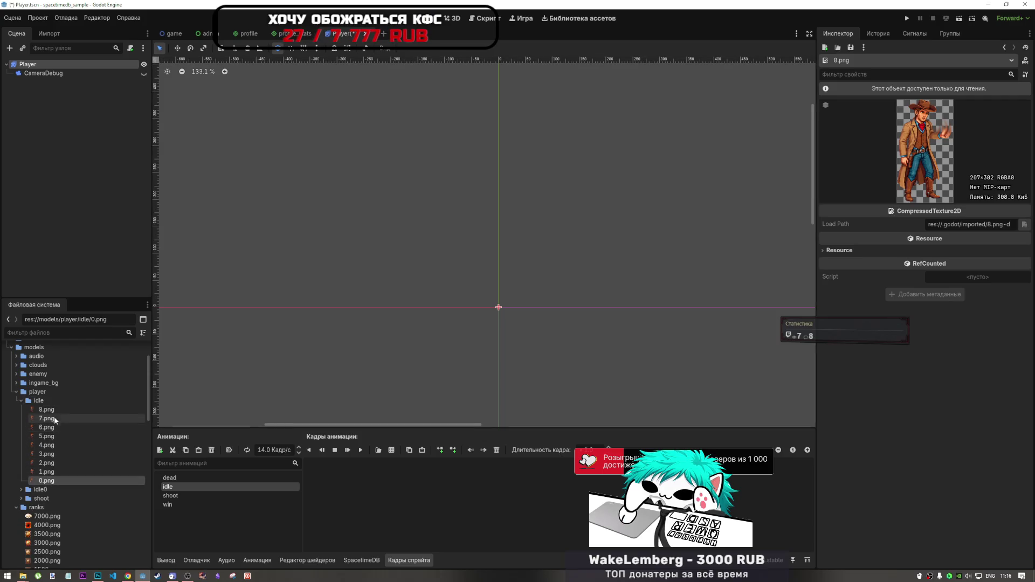
shift+click(50, 410)
drag(57, 479, 337, 505)
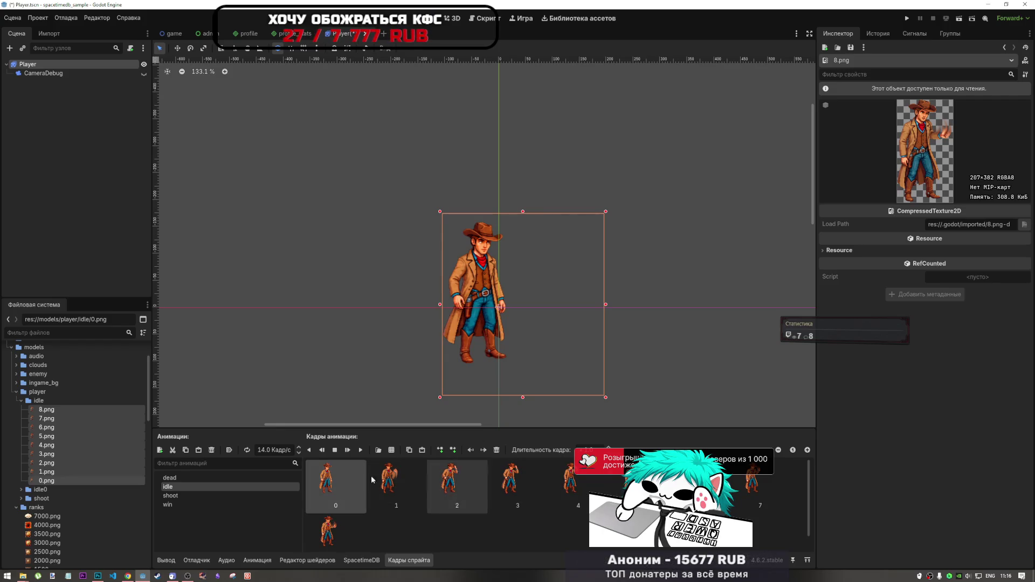
click(361, 450)
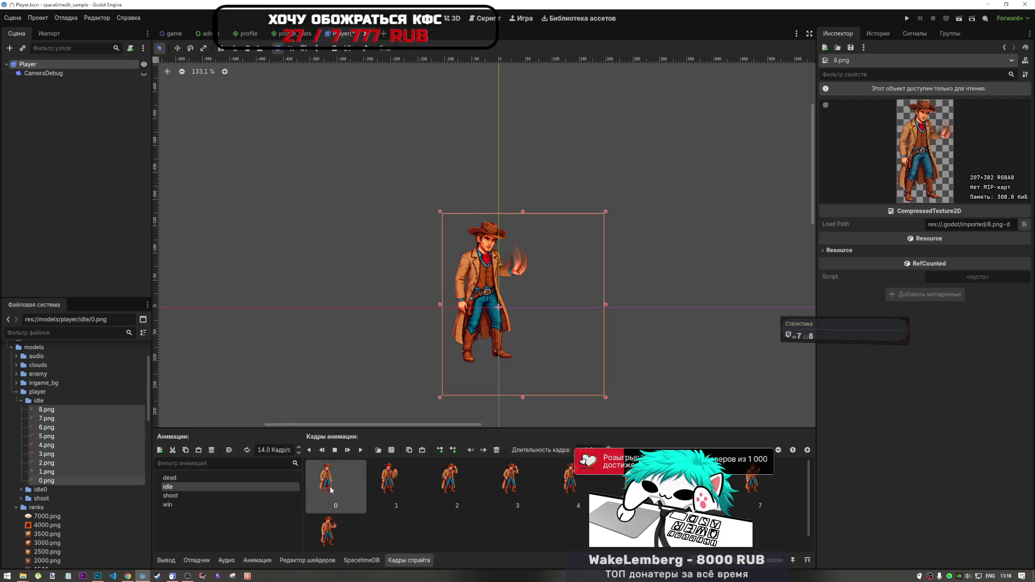
- Append 0.png as a tenth idle frame and preview the loop again
scroll(330, 376, down, 2)
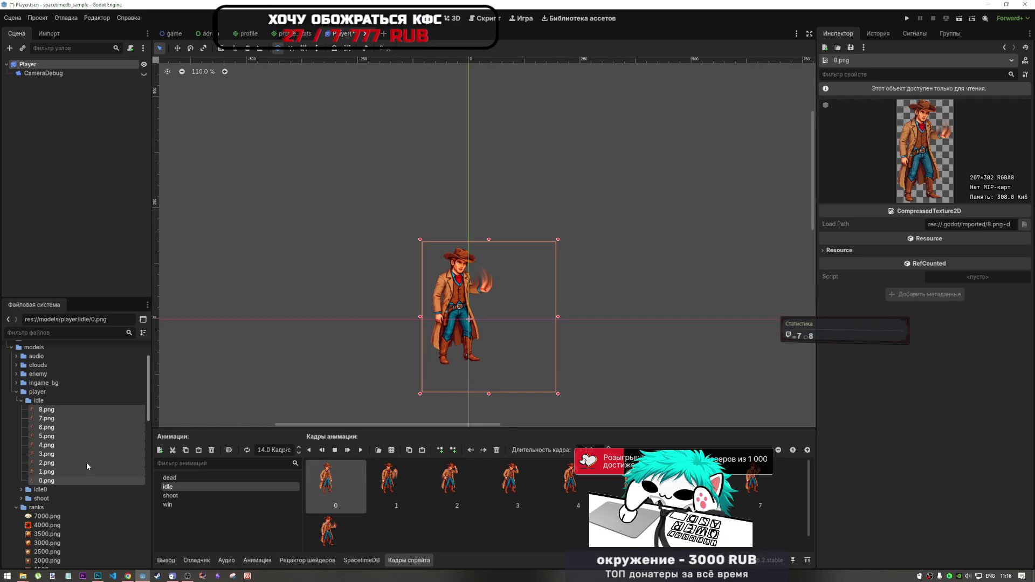
click(56, 481)
drag(168, 502, 356, 534)
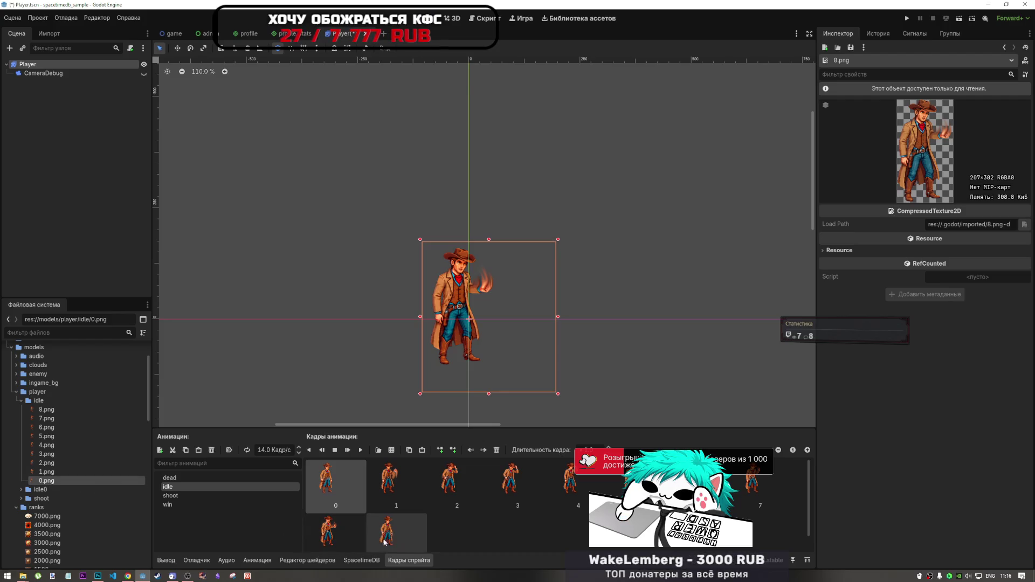
click(359, 451)
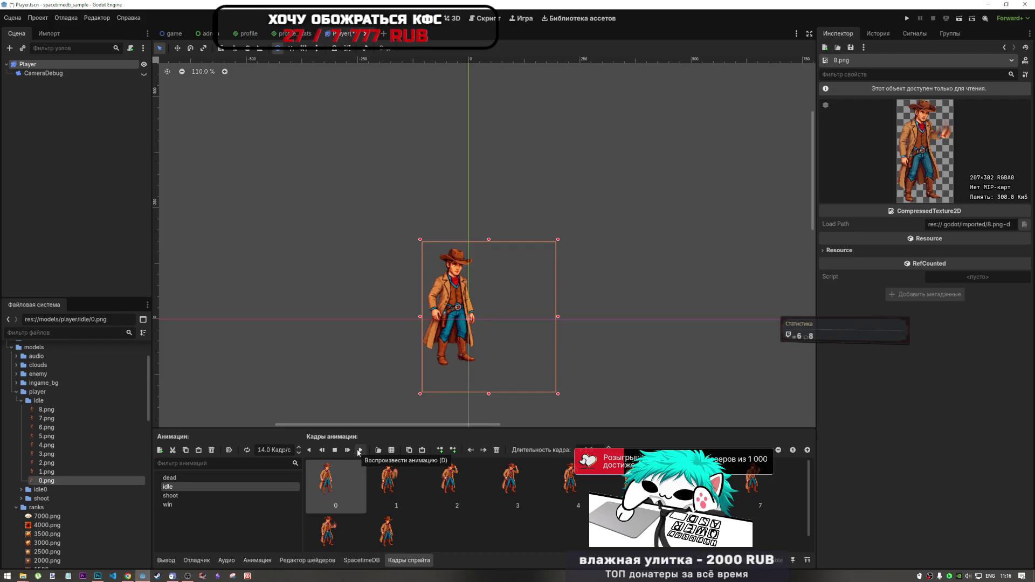
- Change the idle animation's speed from 14 to 7 FPS
click(359, 450)
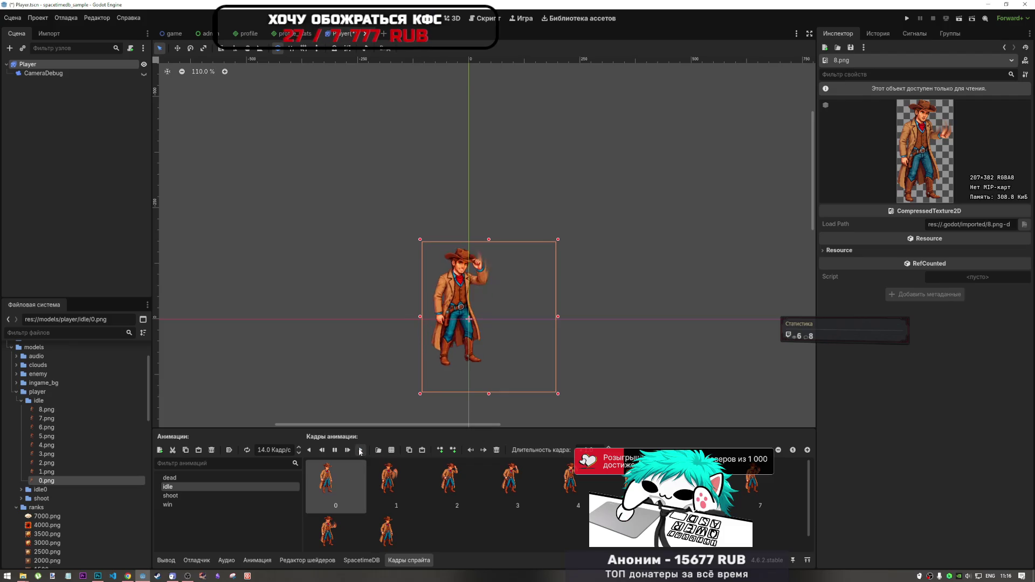
double_click(271, 451)
text(7)
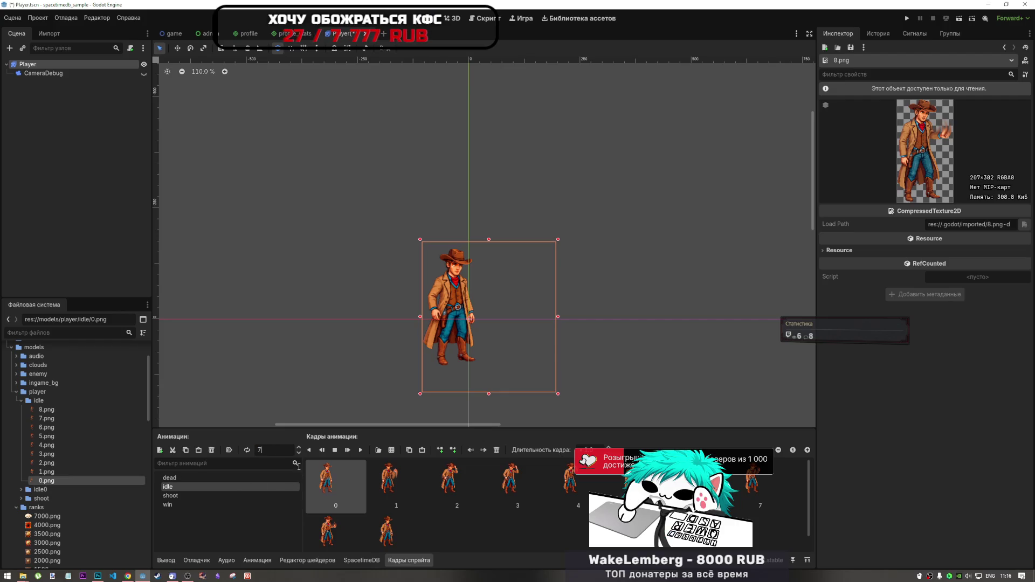
- Replay the idle animation repeatedly to check the slower 7 FPS loop
click(360, 450)
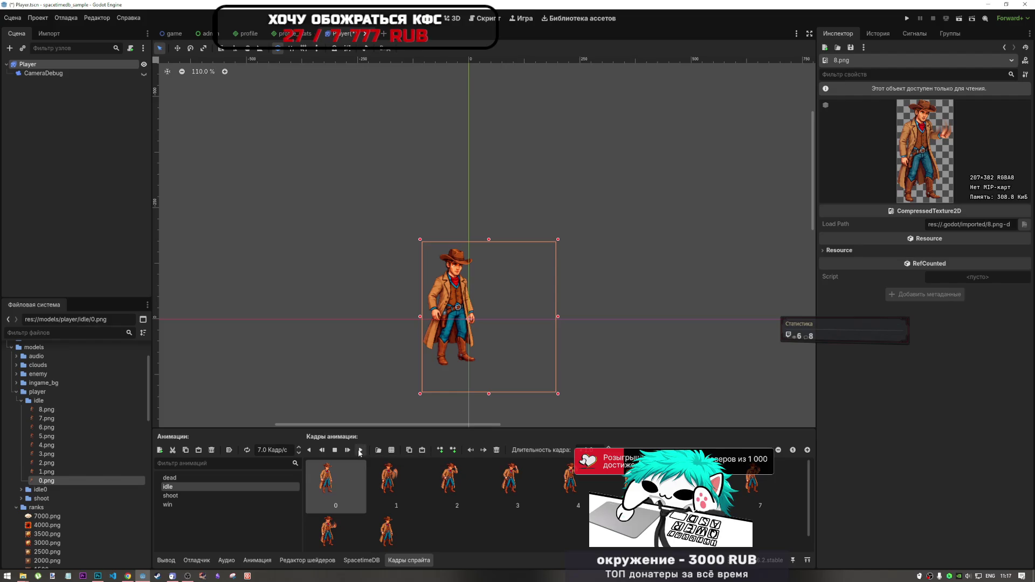
click(359, 450)
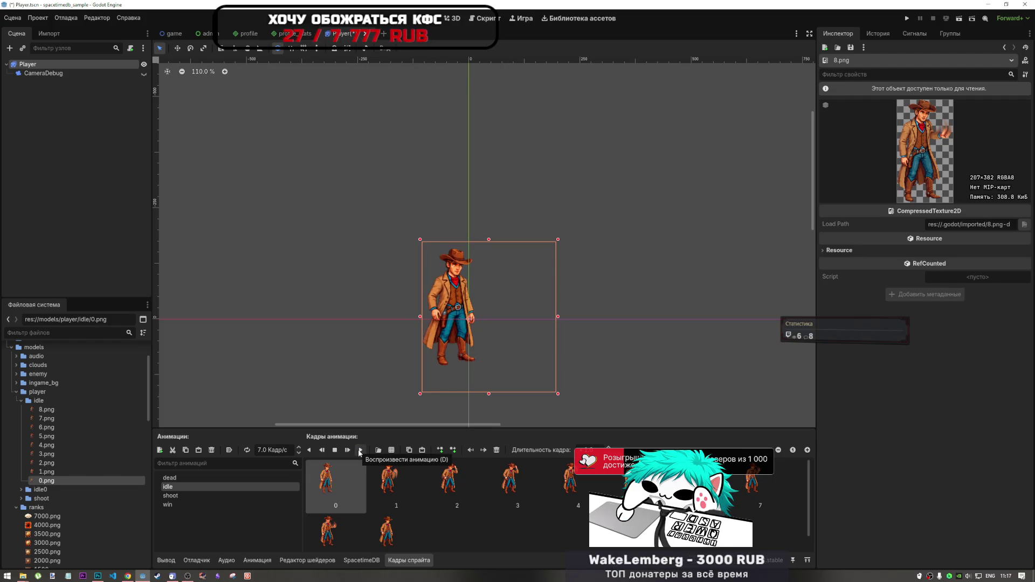
click(360, 450)
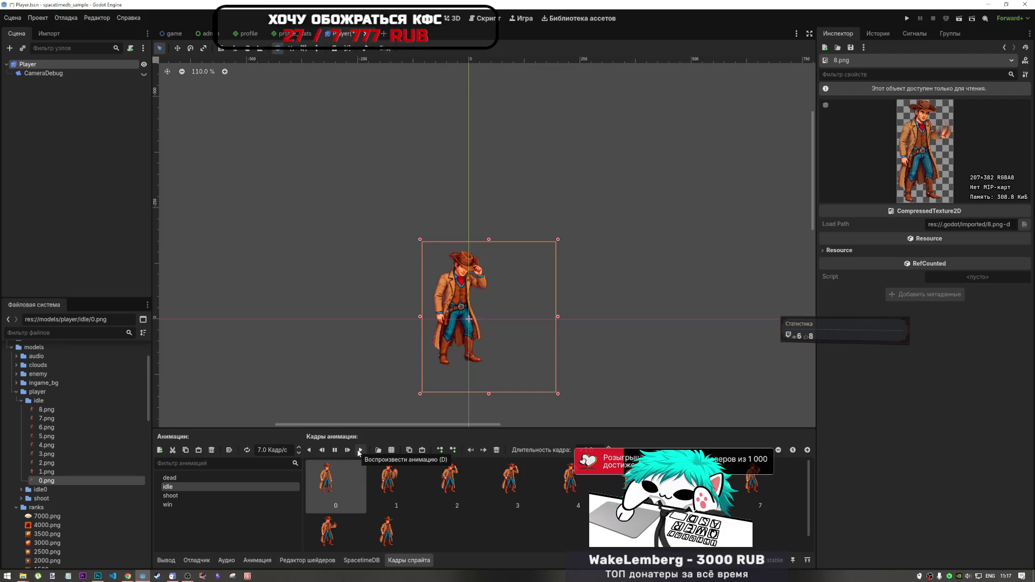
click(356, 449)
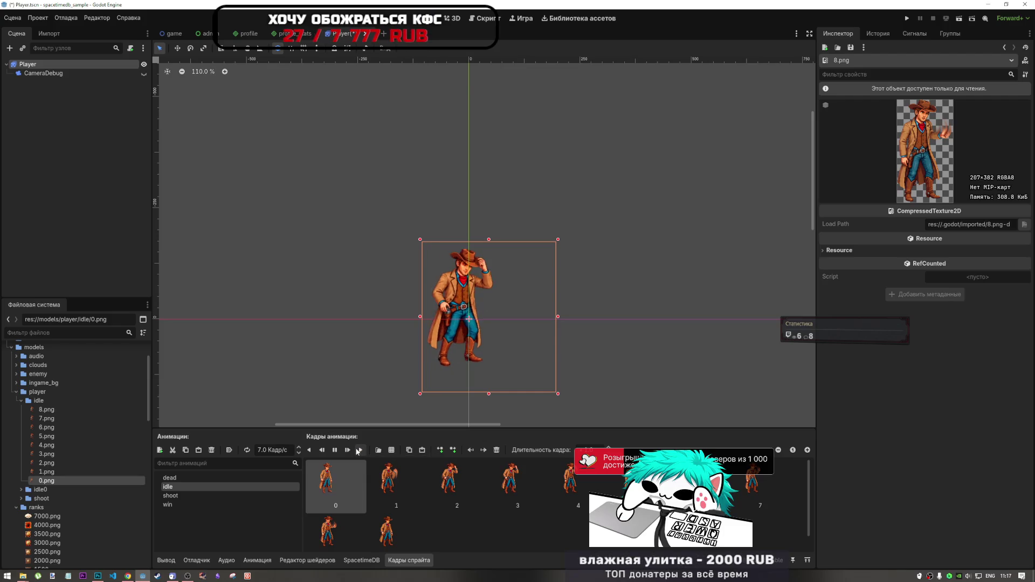
click(356, 451)
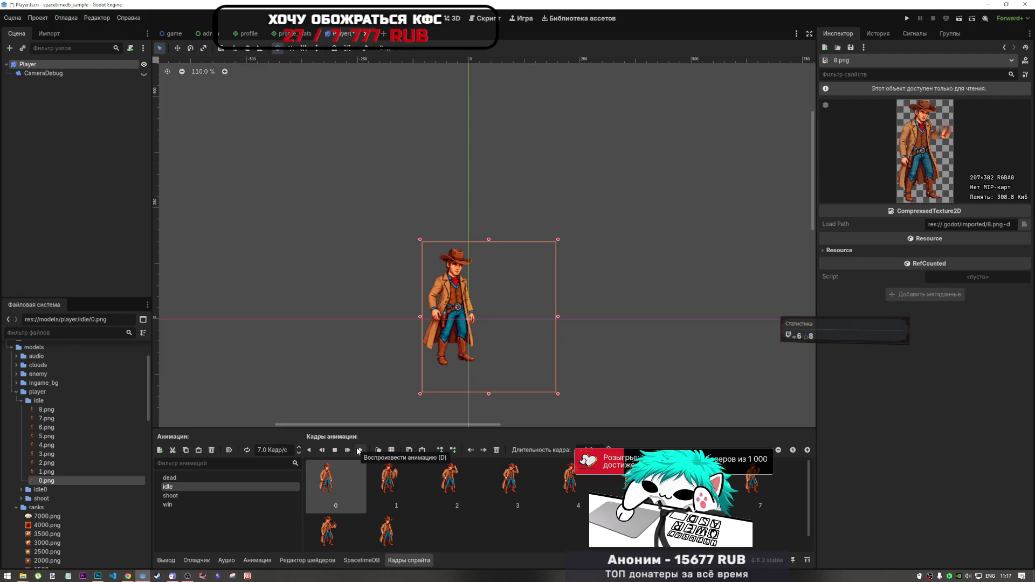
click(358, 451)
click(359, 451)
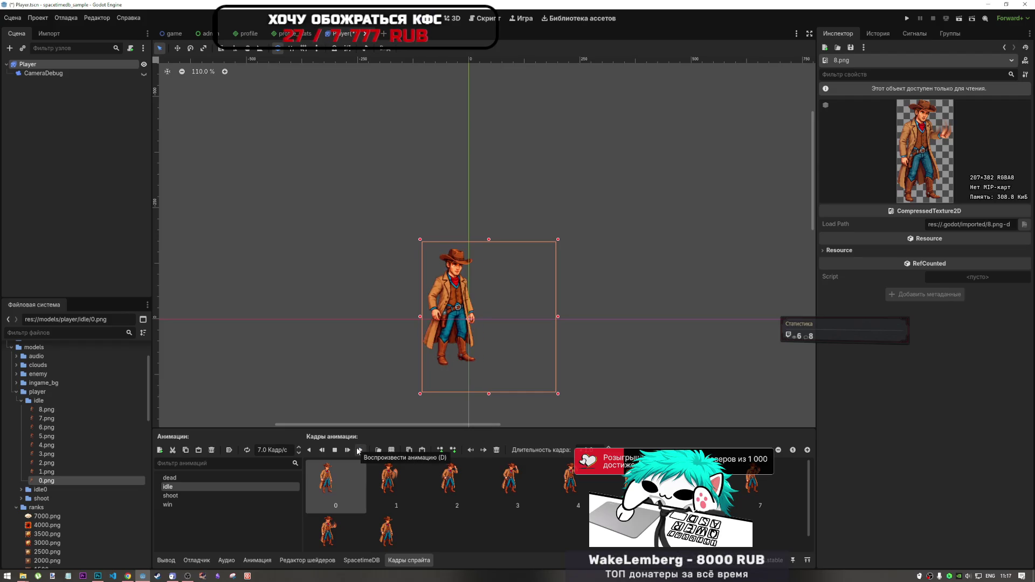
click(358, 451)
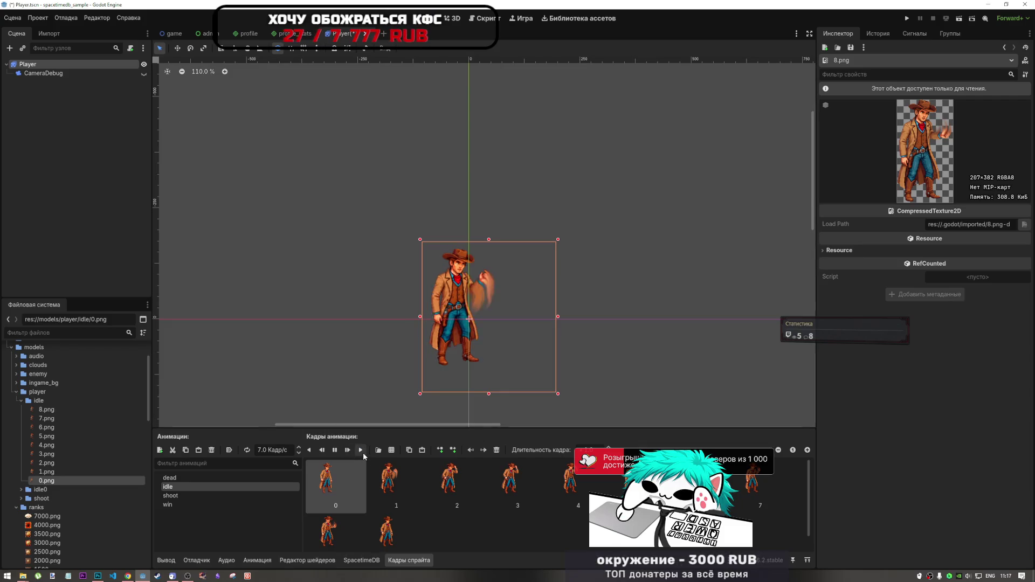
click(362, 448)
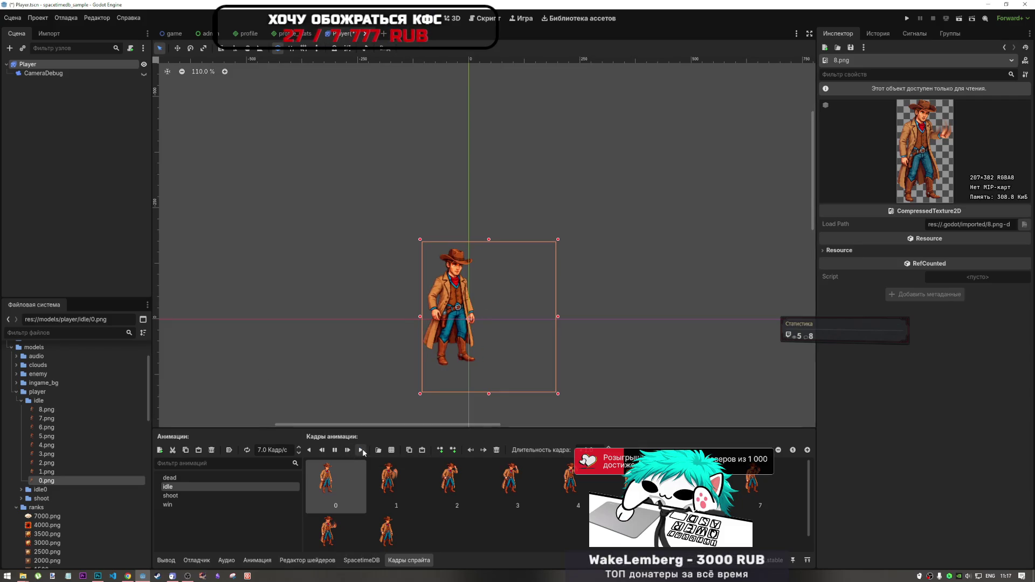
click(361, 450)
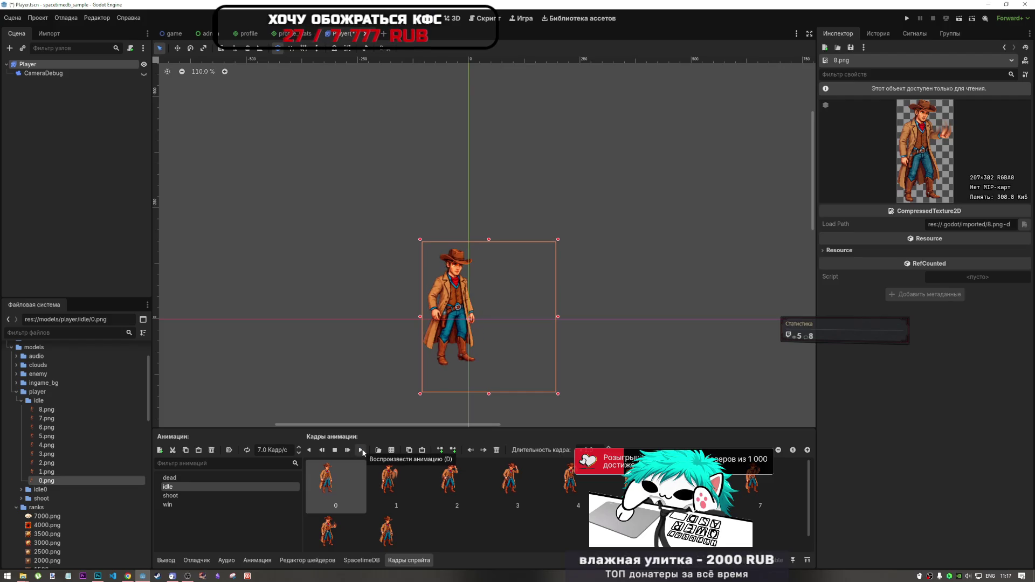
click(362, 450)
click(362, 450)
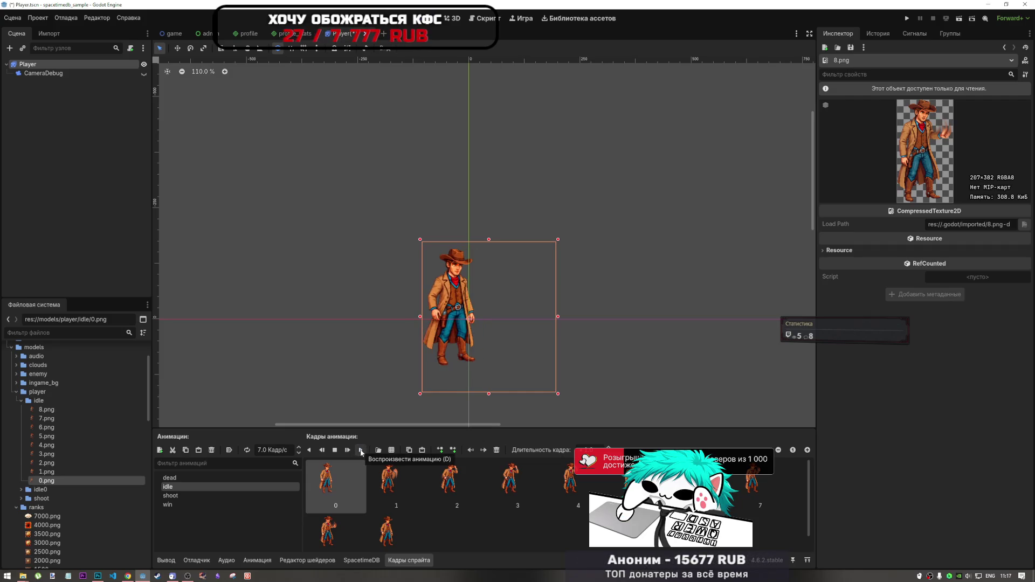
click(362, 451)
click(362, 451)
click(361, 450)
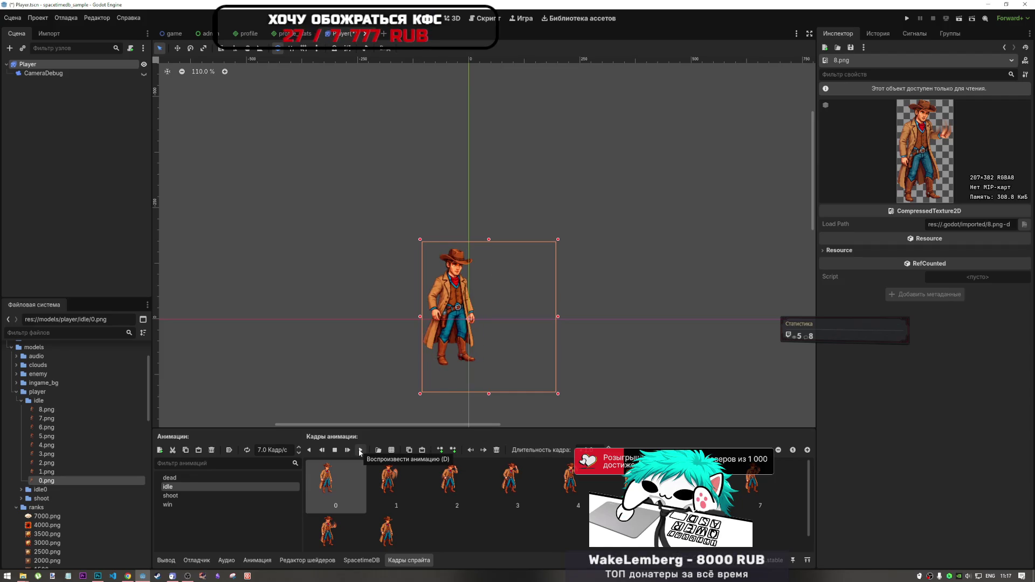
click(360, 451)
click(360, 450)
click(360, 451)
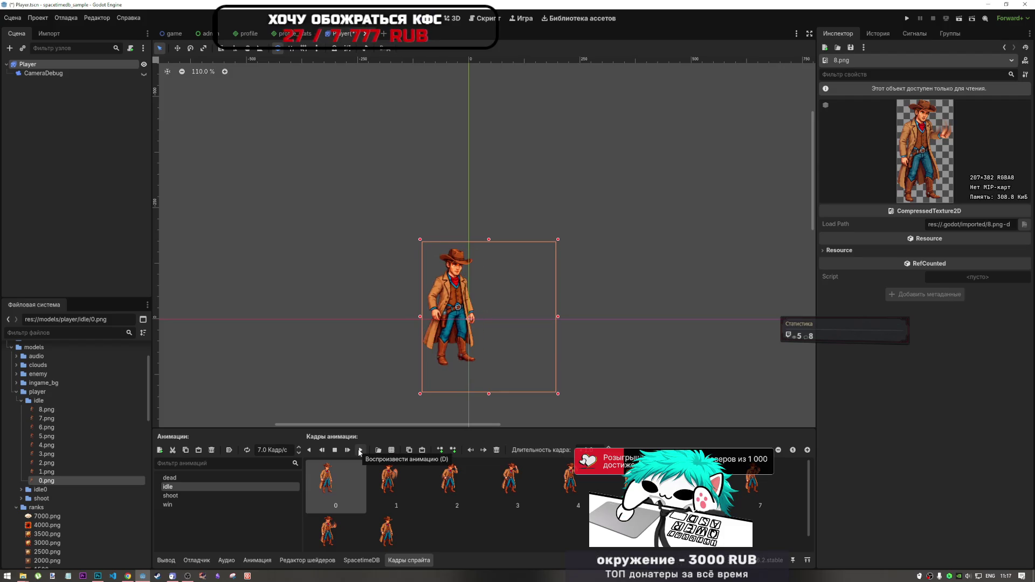
click(360, 451)
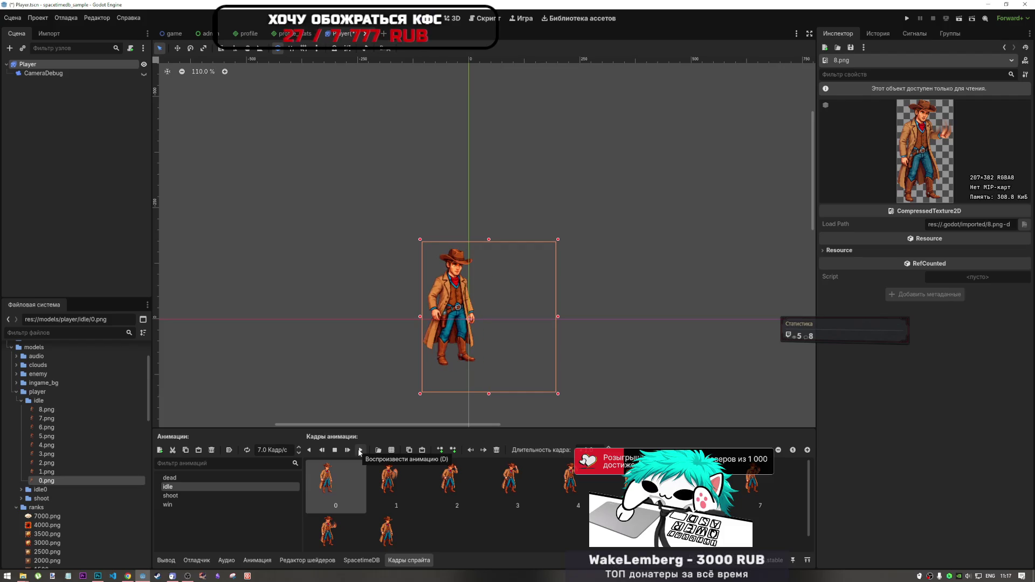
click(360, 450)
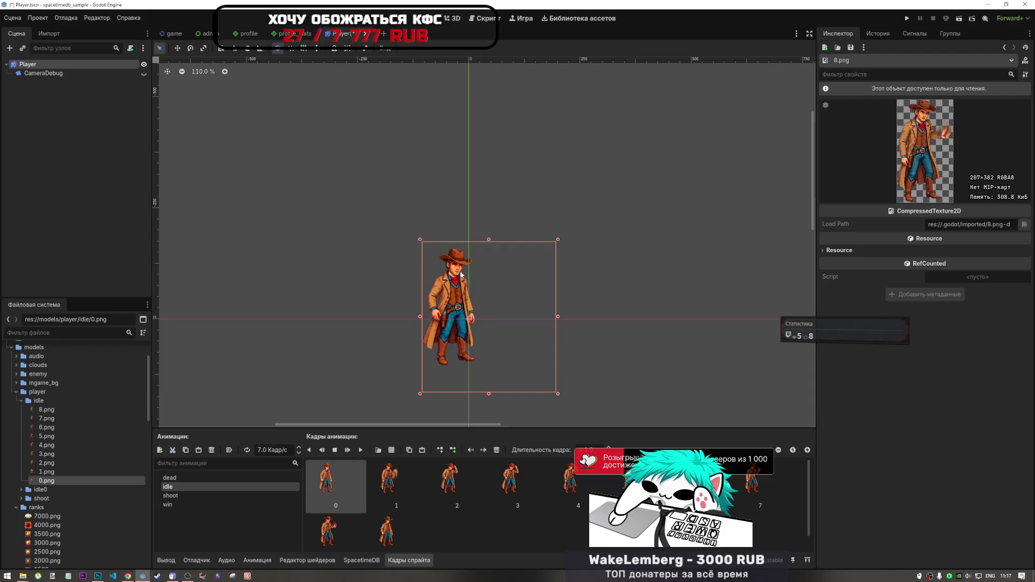
click(360, 450)
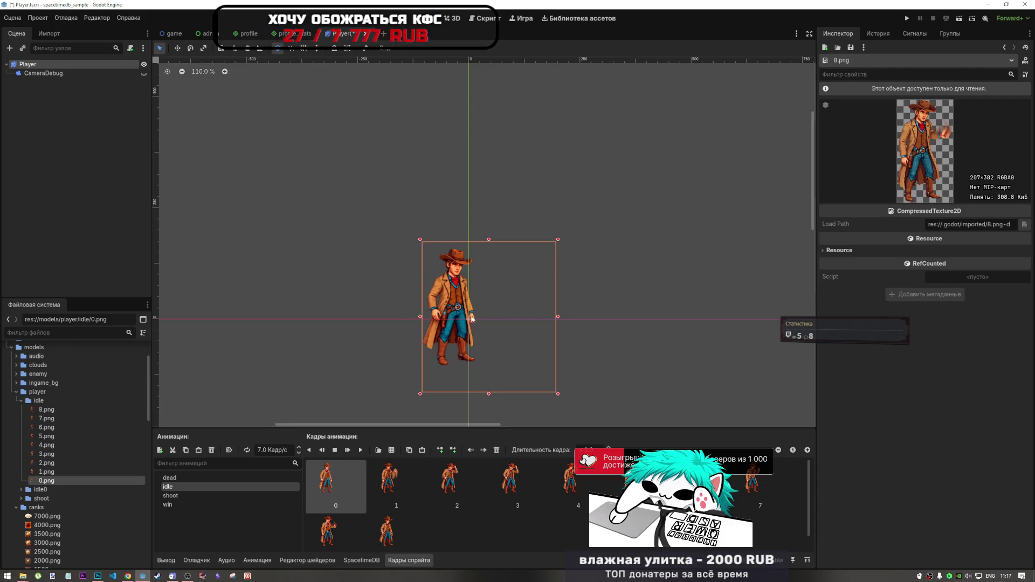
- Zoom in on the cowboy and replay the hat-tip idle animation close up
scroll(475, 267, up, 8)
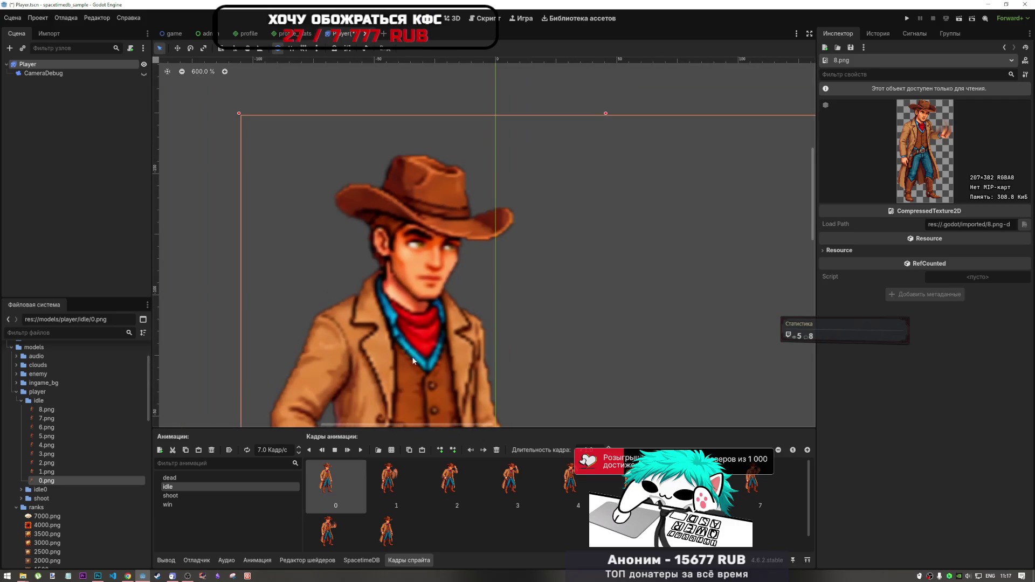
click(359, 450)
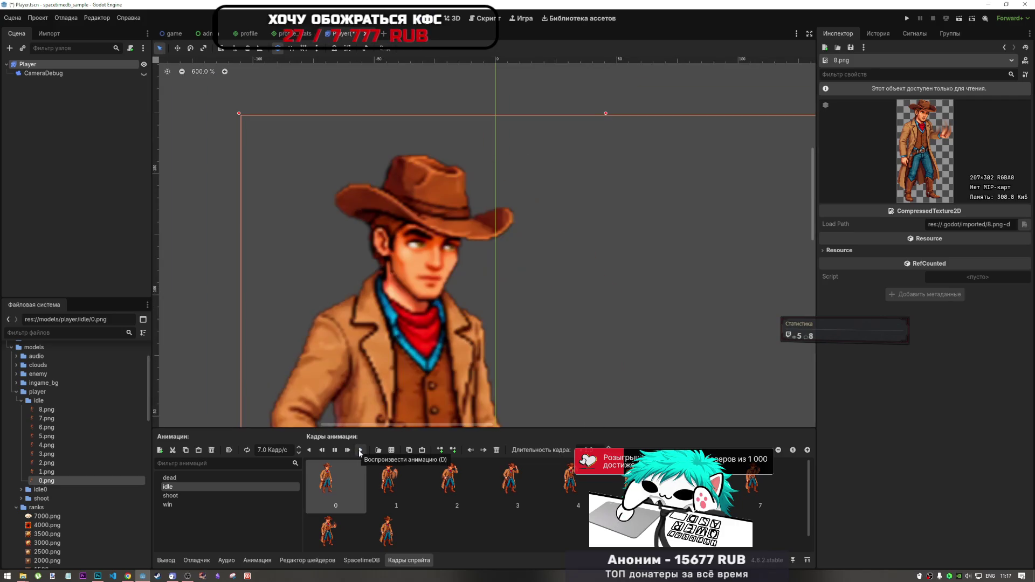
click(360, 450)
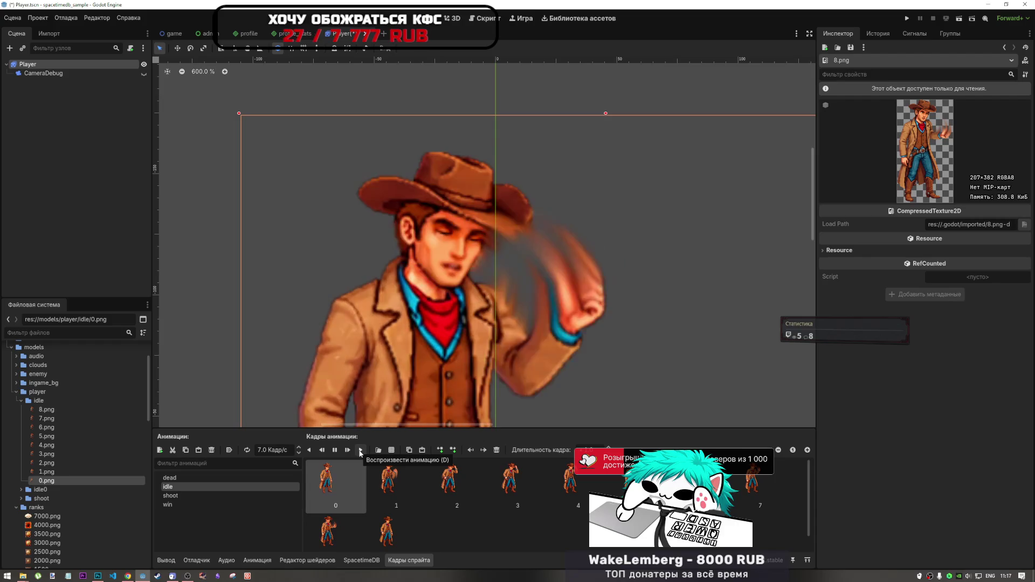
click(360, 451)
- Nudge the cowboy sprite a couple of pixels right and down
scroll(377, 324, down, 8)
scroll(350, 378, up, 6)
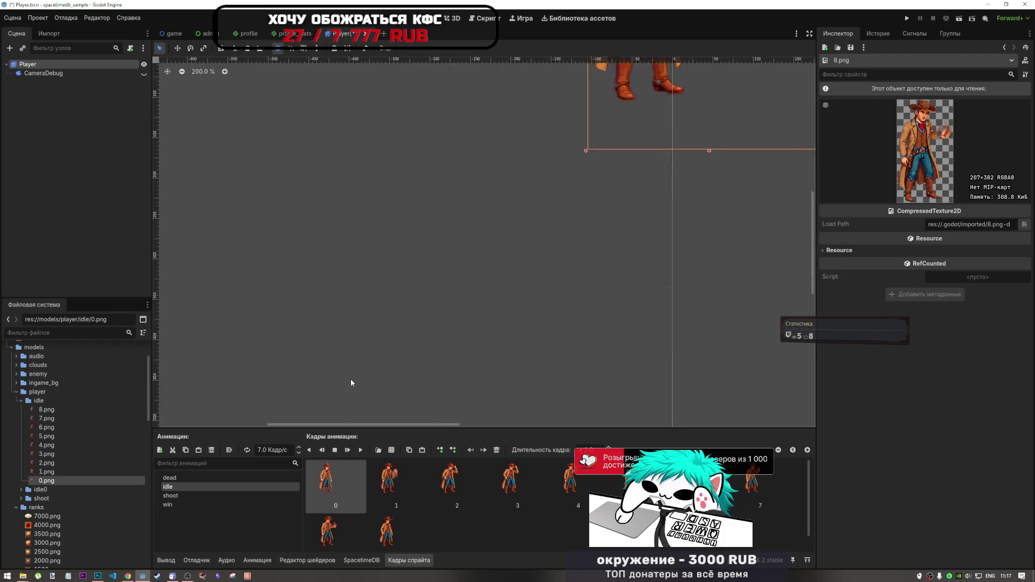
scroll(402, 348, down, 5)
scroll(392, 341, up, 8)
scroll(372, 340, down, 6)
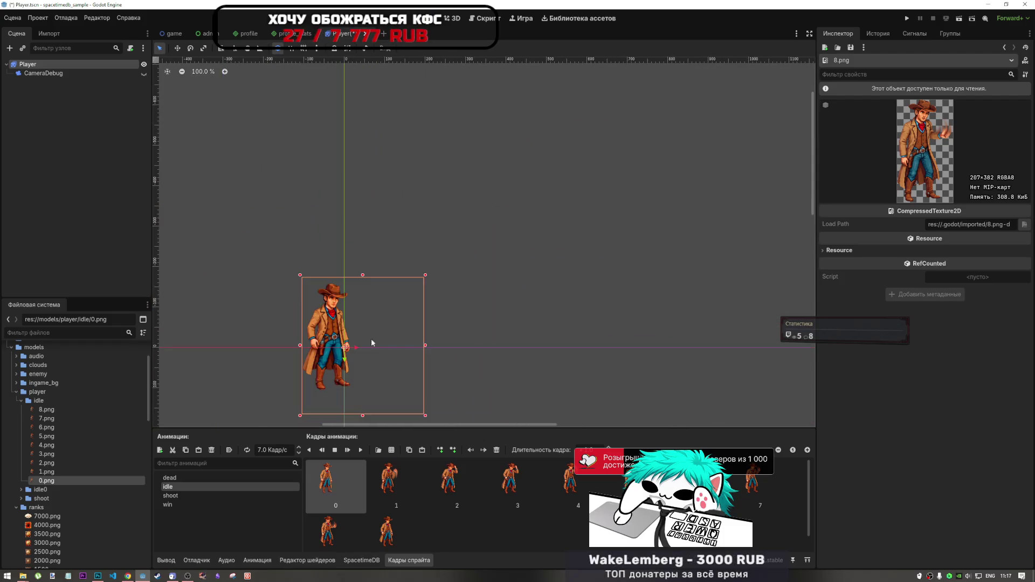
scroll(334, 330, up, 3)
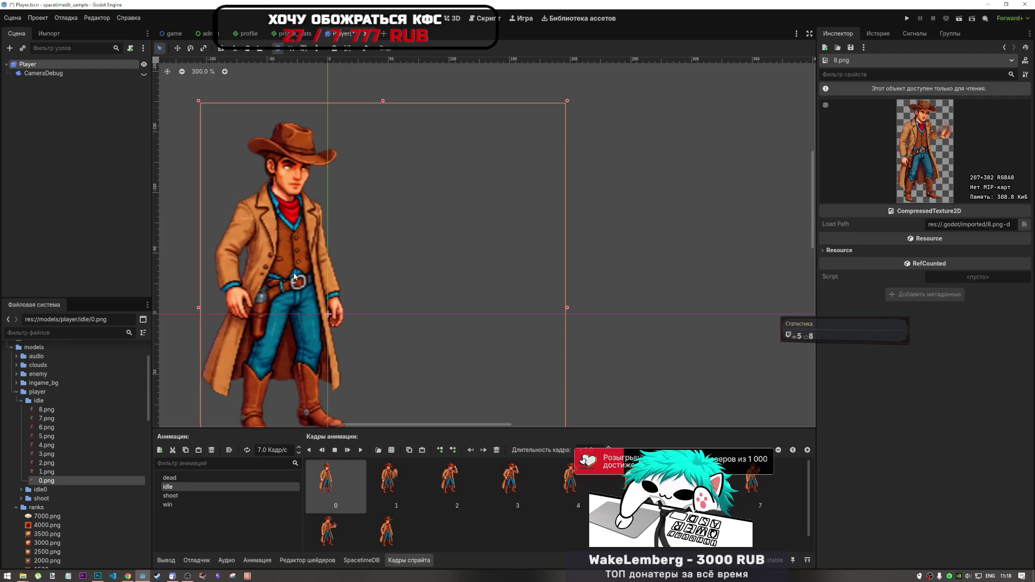
drag(315, 282, 344, 315)
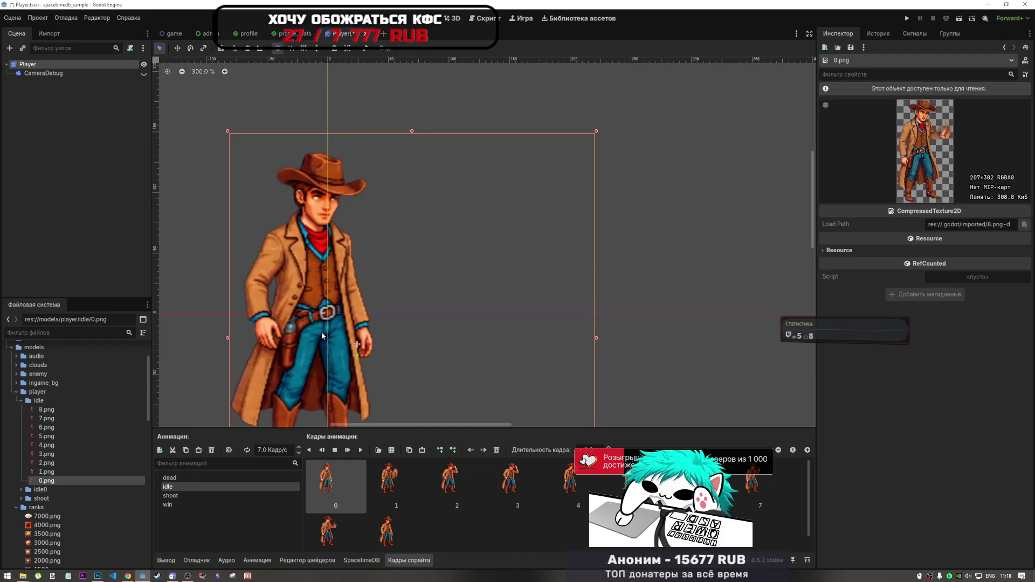
scroll(322, 335, down, 4)
scroll(275, 375, up, 3)
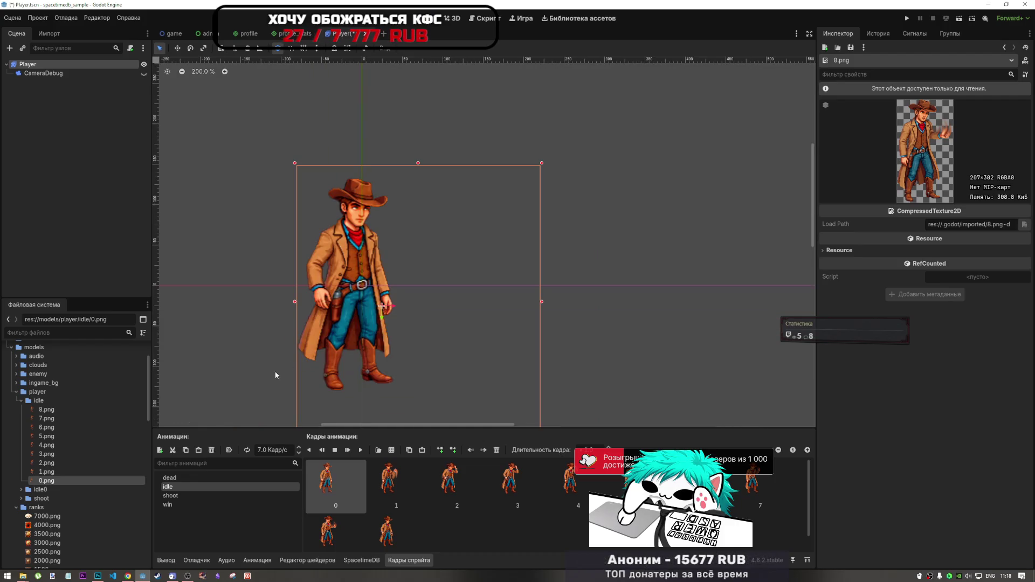
click(198, 496)
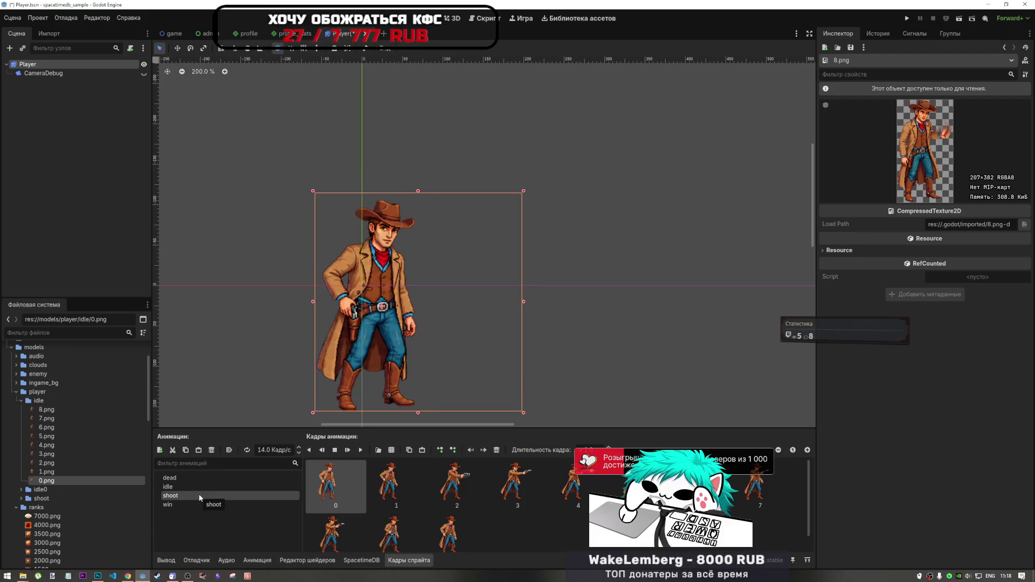
click(198, 503)
click(199, 486)
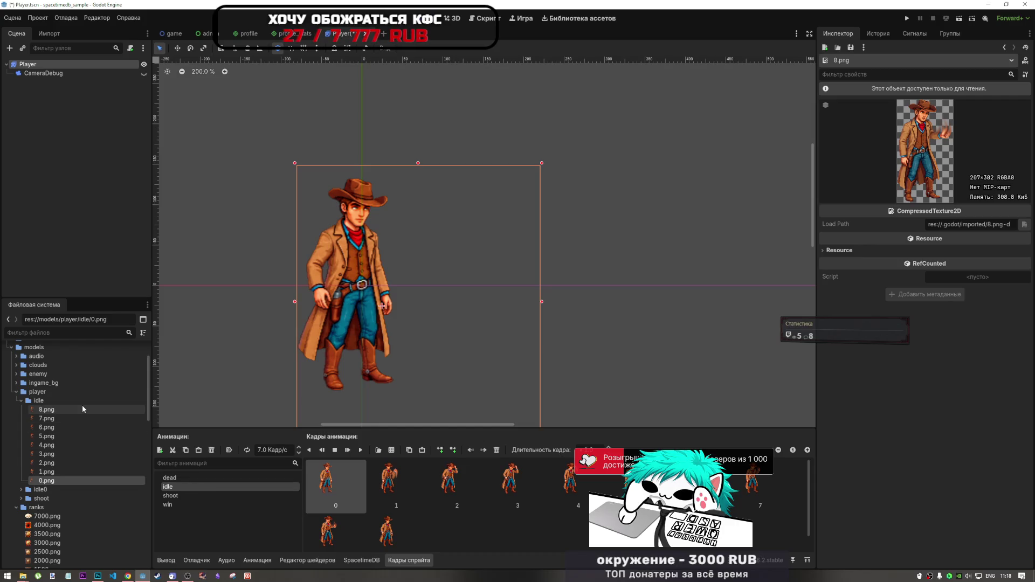
mouse_move(83, 408)
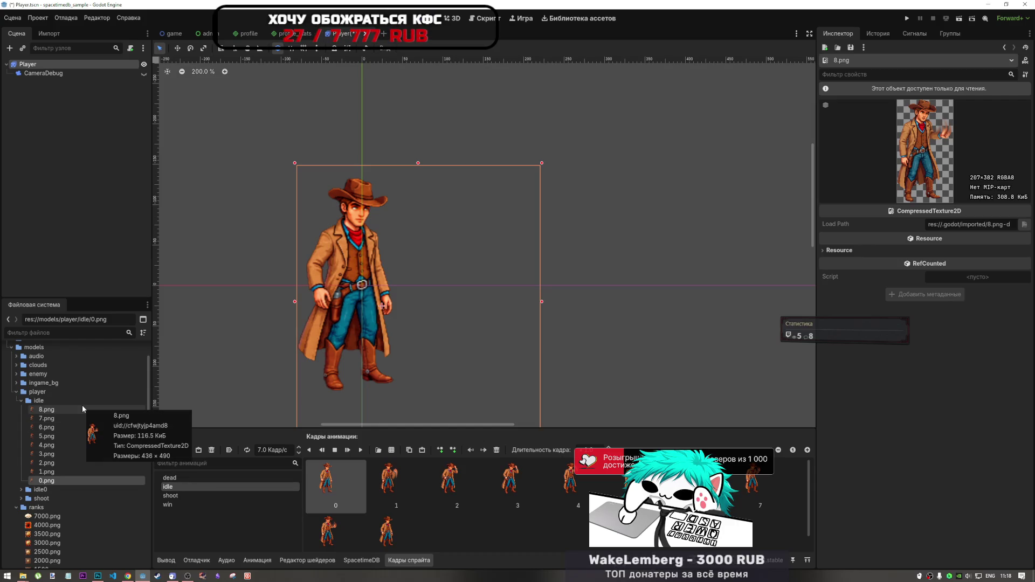
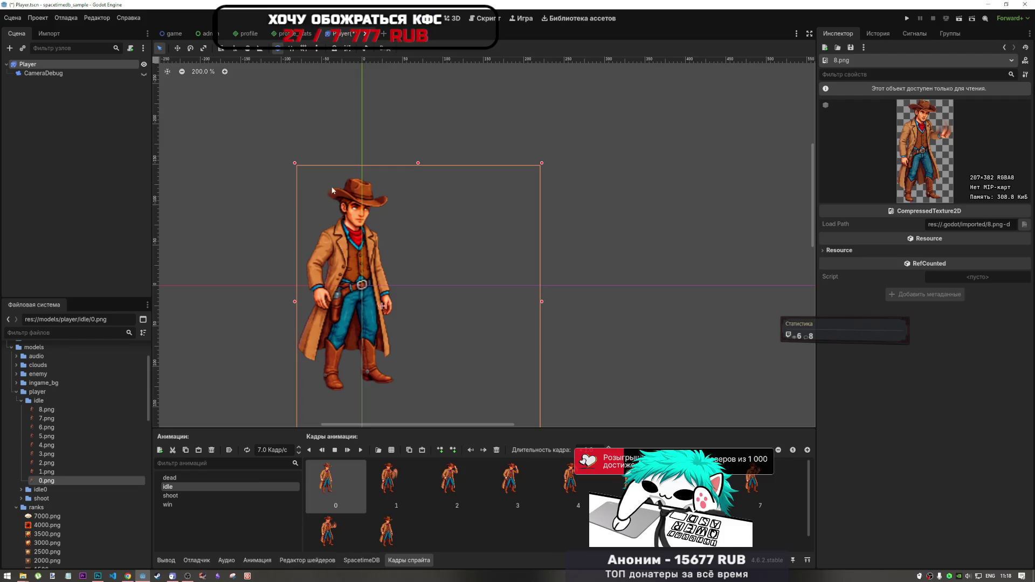
- Save Player.tscn and open the main_game.tscn desert scene
key(ctrl+s)
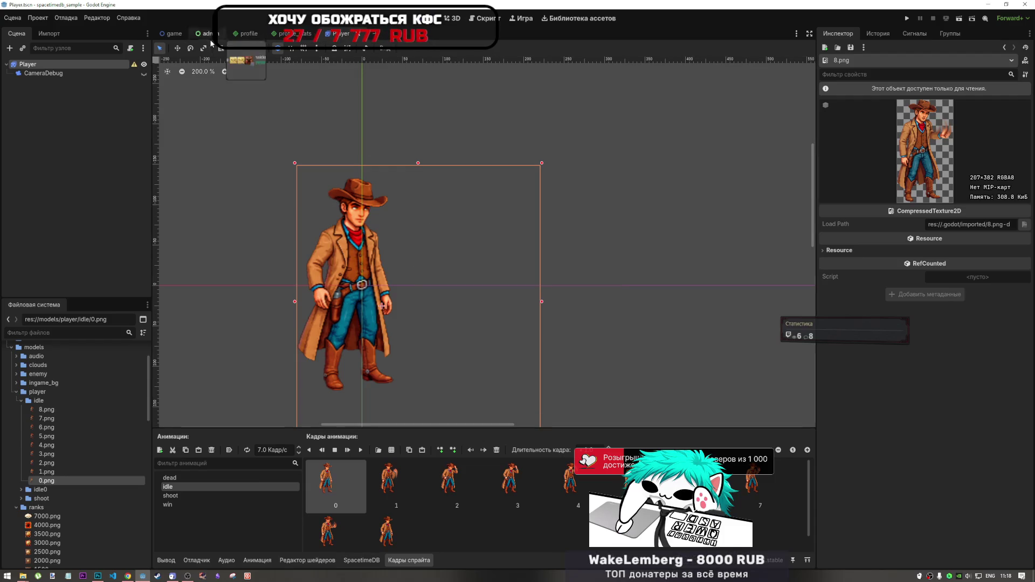
scroll(41, 413, down, 15)
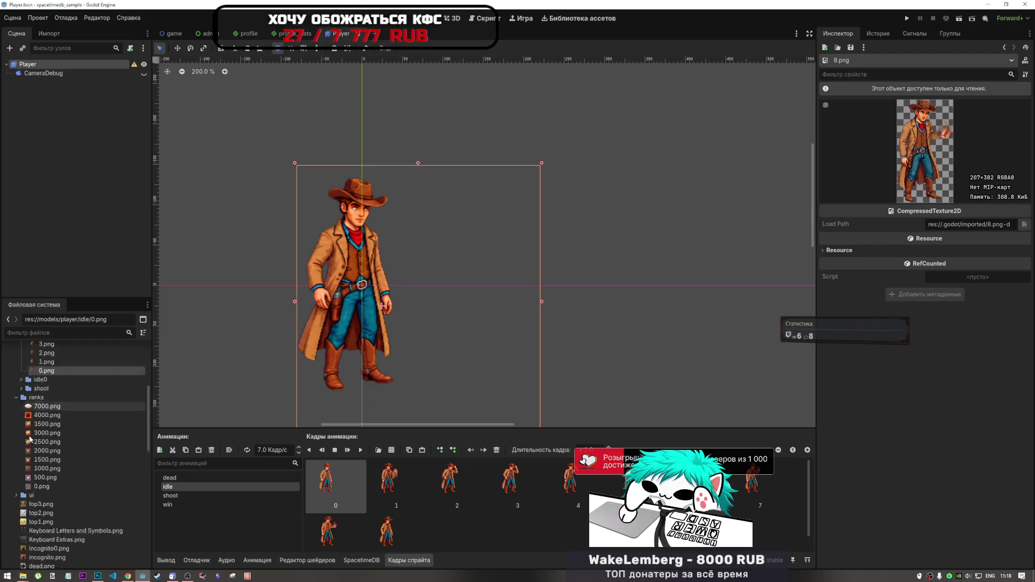
scroll(42, 413, up, 5)
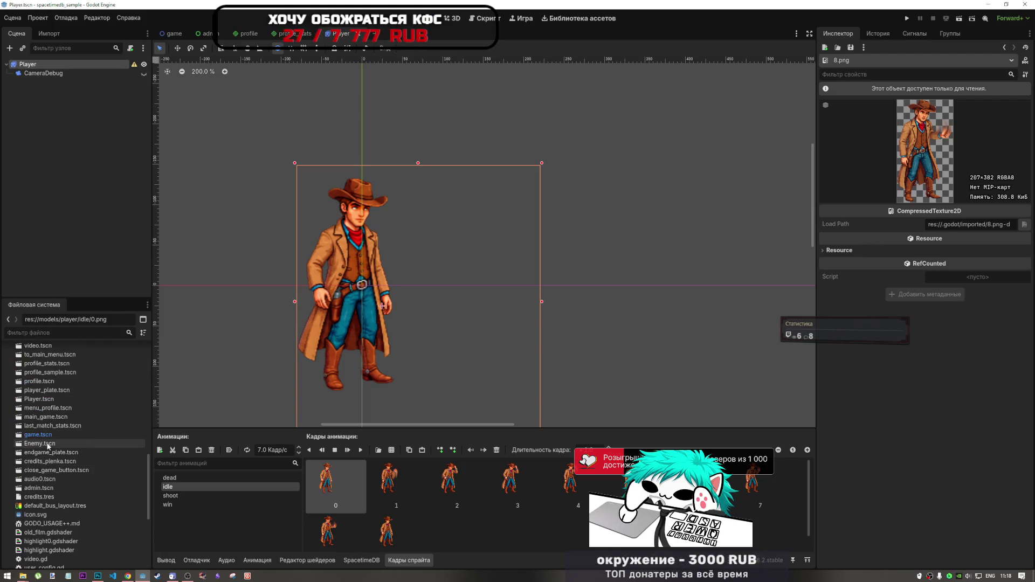
double_click(49, 417)
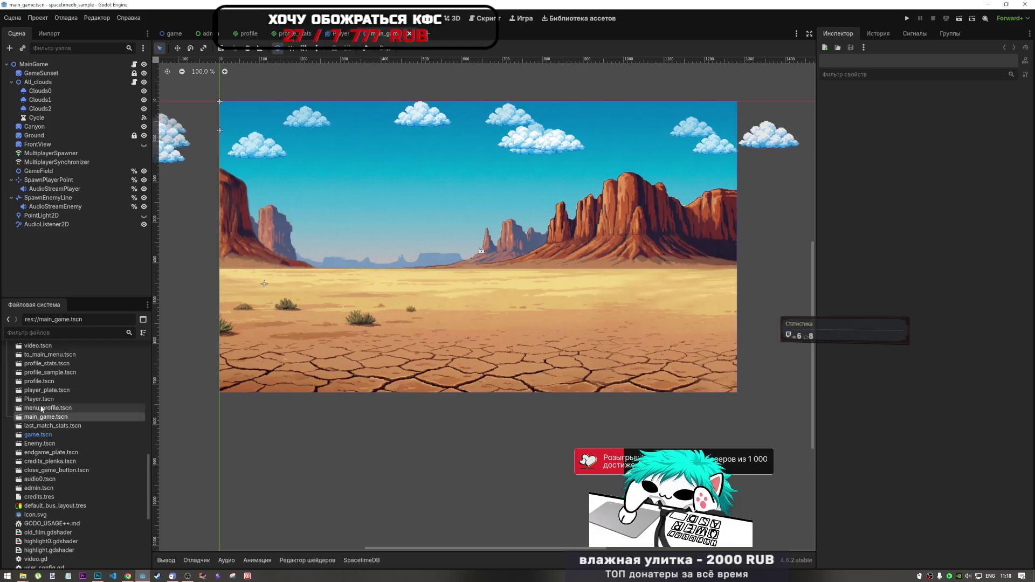
- Drop a Player instance into the desert and move it down-left, previewing shoot and idle
drag(39, 399, 368, 258)
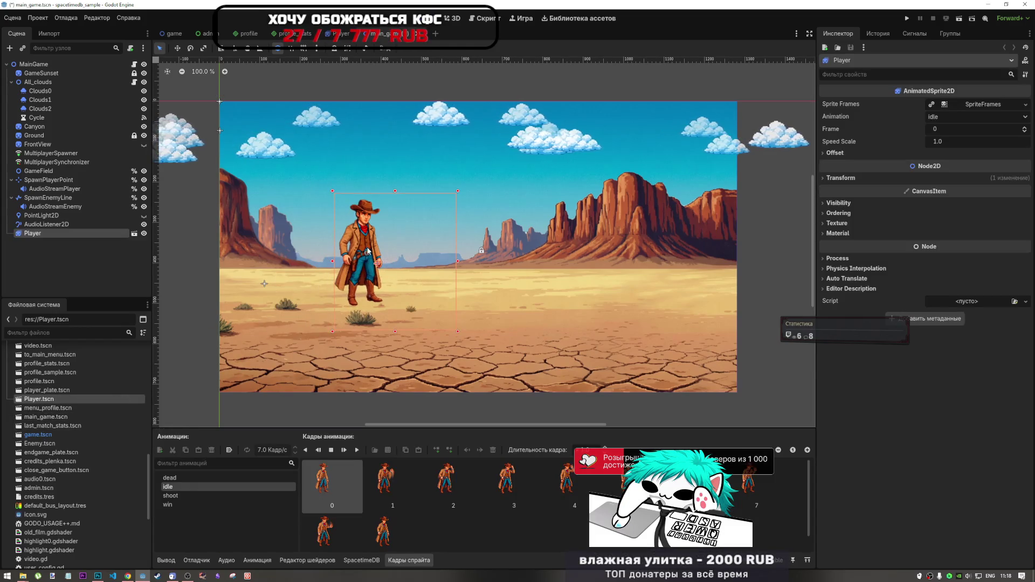
click(179, 495)
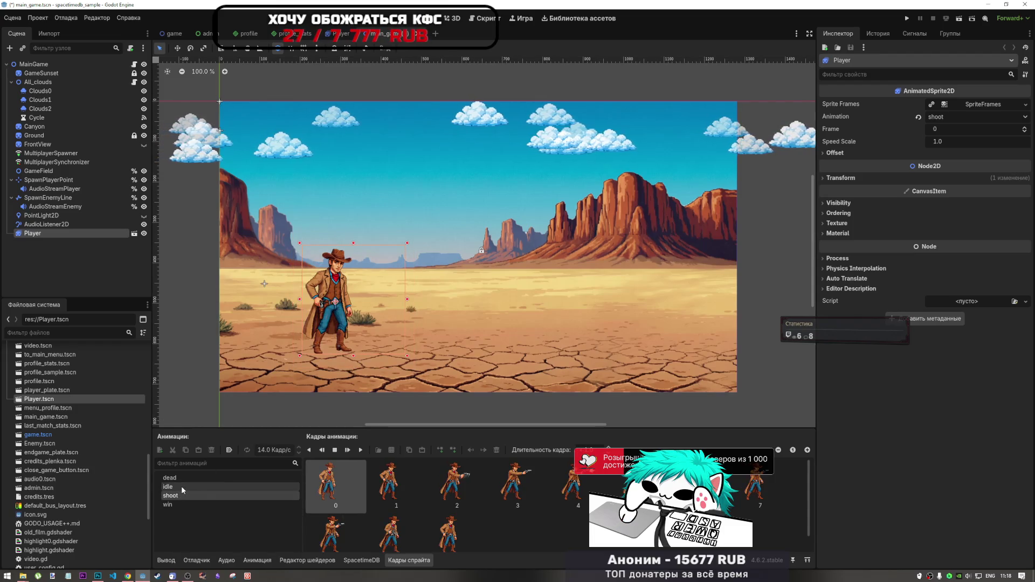
click(181, 487)
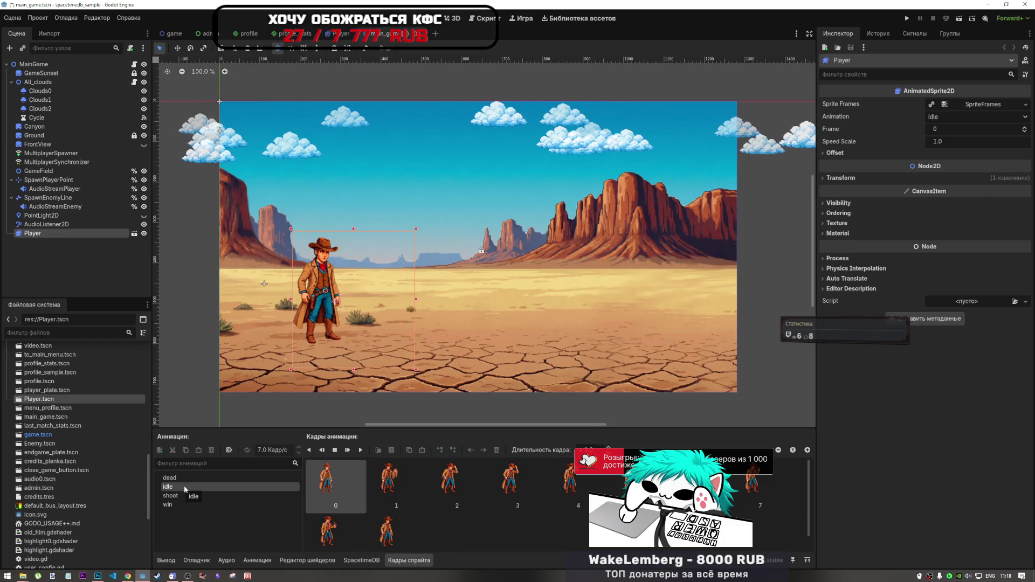
mouse_move(328, 287)
mouse_down()
mouse_move(309, 301)
mouse_move(306, 291)
mouse_up()
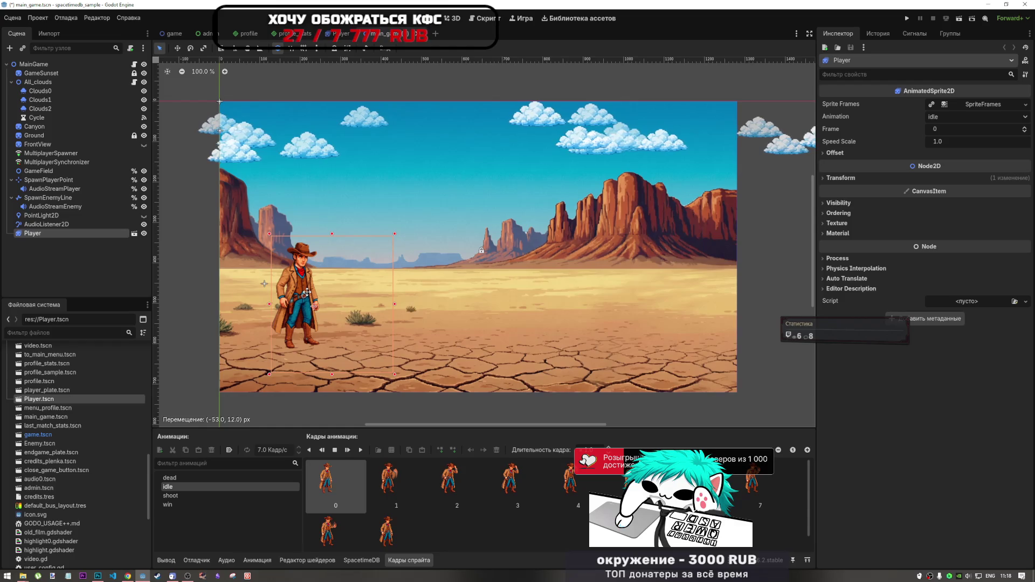
click(192, 495)
mouse_move(319, 354)
mouse_down()
mouse_move(421, 347)
mouse_move(293, 290)
mouse_move(316, 339)
mouse_up()
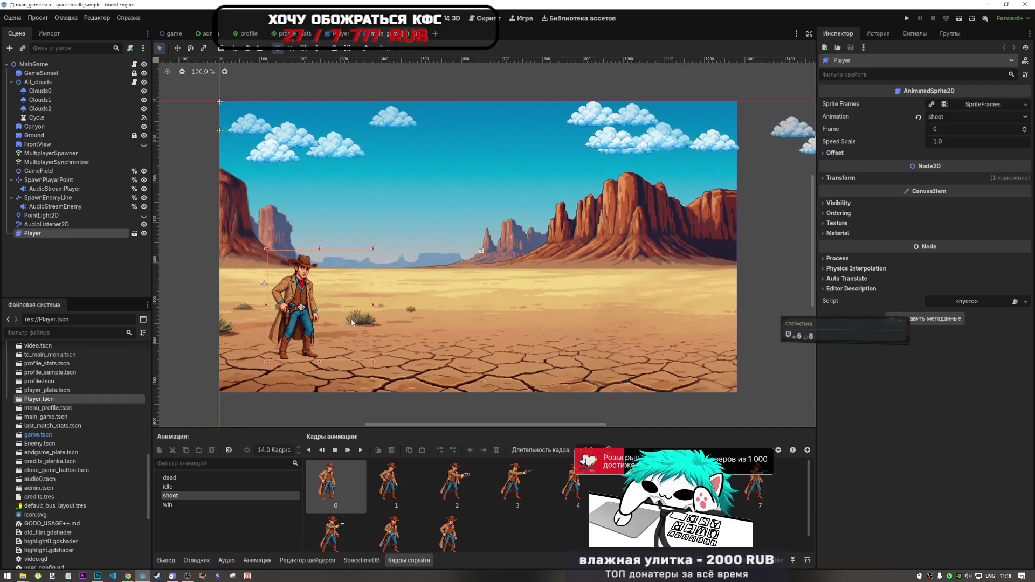
- Settle the player on the left of the desert, compare idle and shoot, and return to Player.tscn
scroll(350, 319, down, 5)
scroll(363, 333, up, 5)
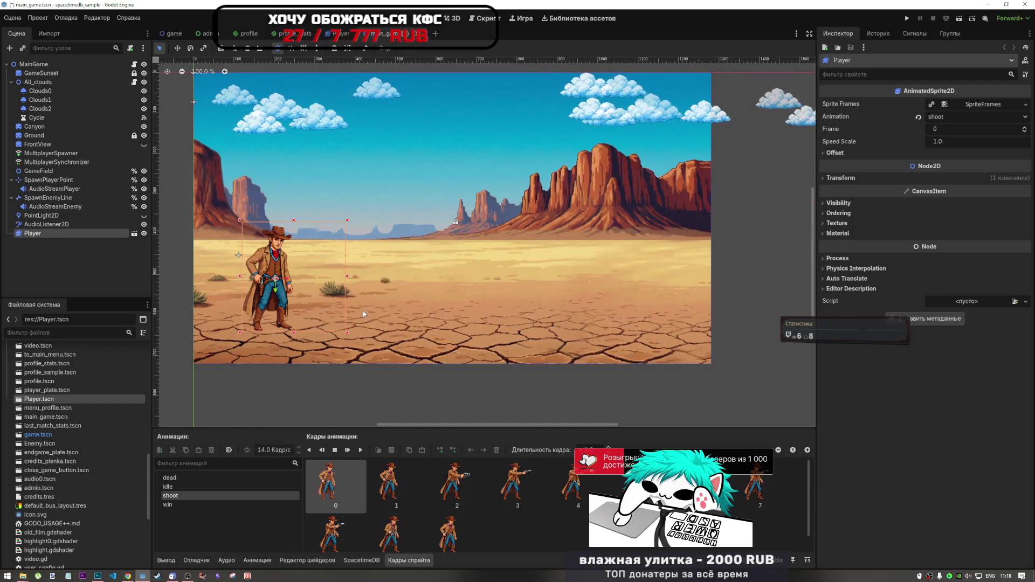
scroll(361, 307, up, 3)
scroll(361, 307, down, 3)
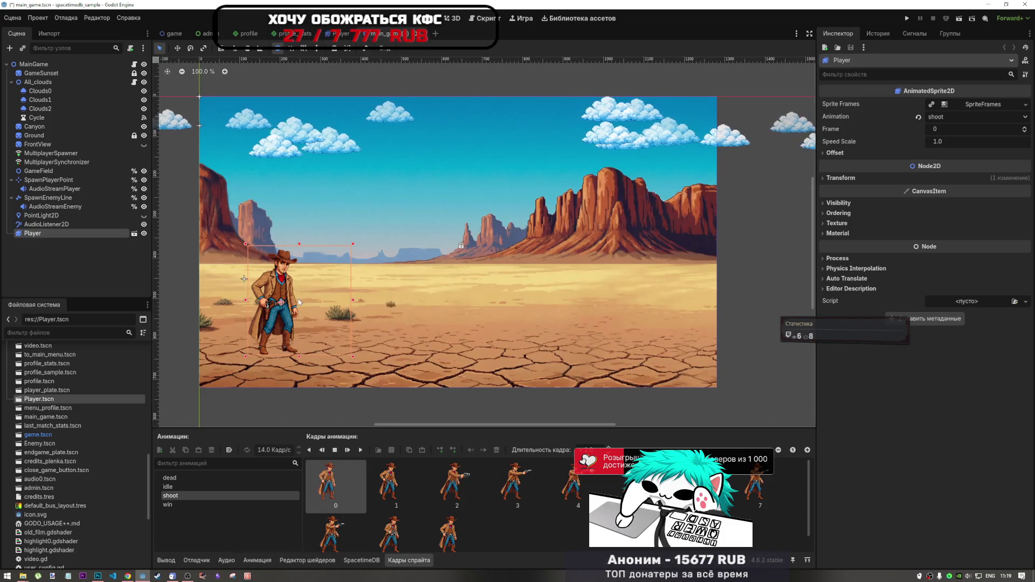
mouse_move(298, 302)
mouse_down()
mouse_move(240, 291)
mouse_move(323, 281)
mouse_move(258, 271)
mouse_move(283, 306)
mouse_up()
click(209, 487)
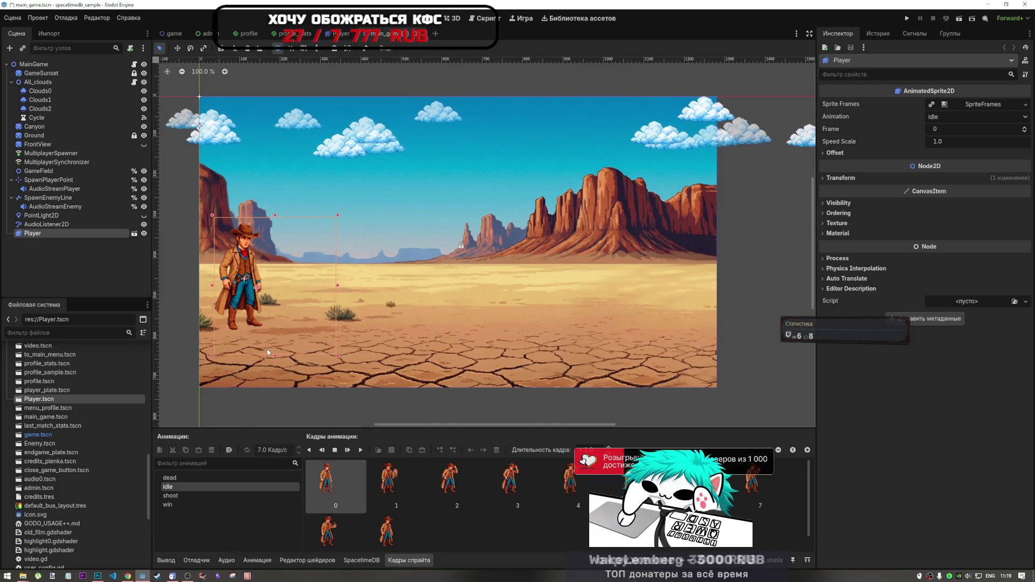
click(199, 493)
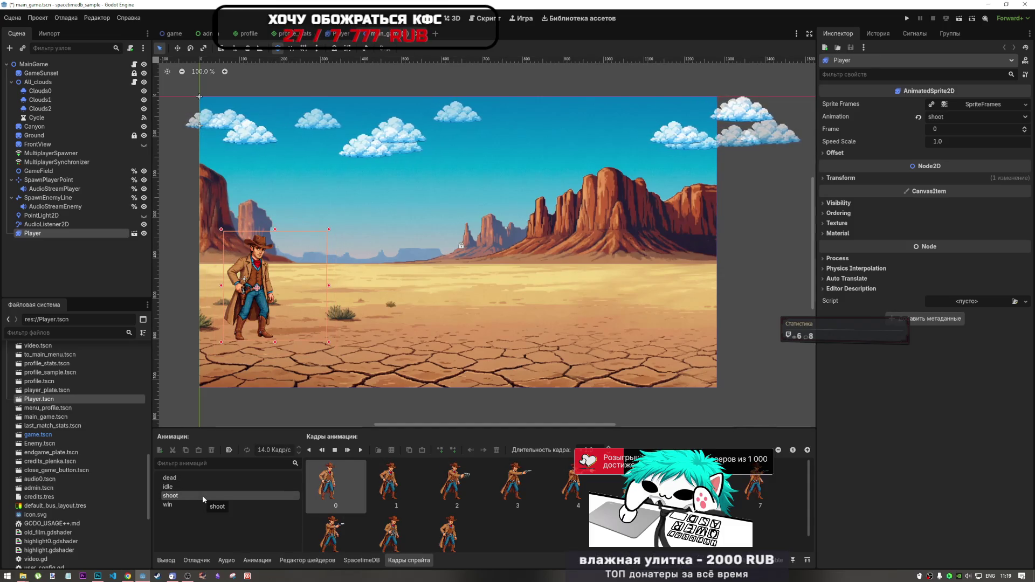
click(202, 487)
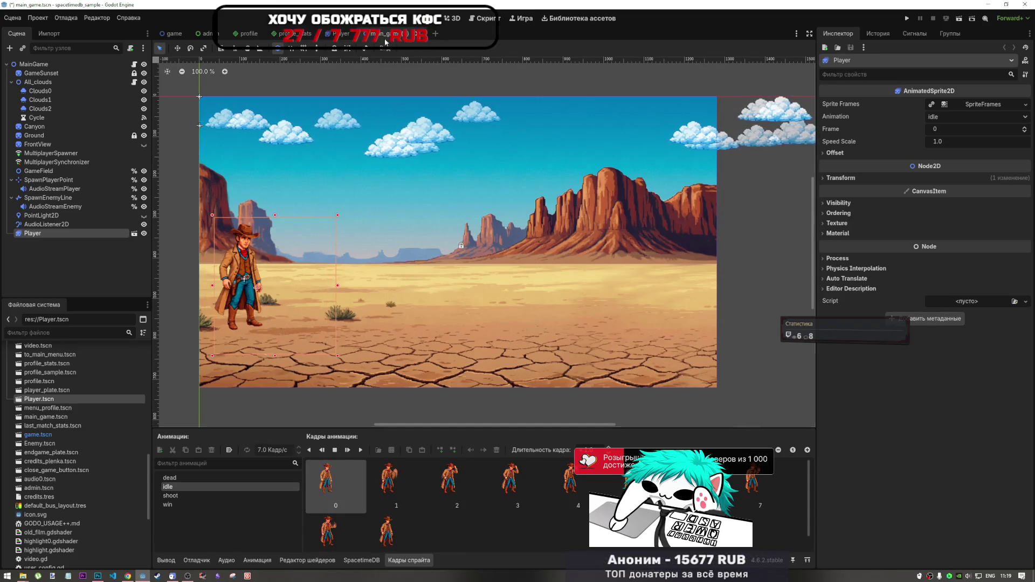
click(339, 33)
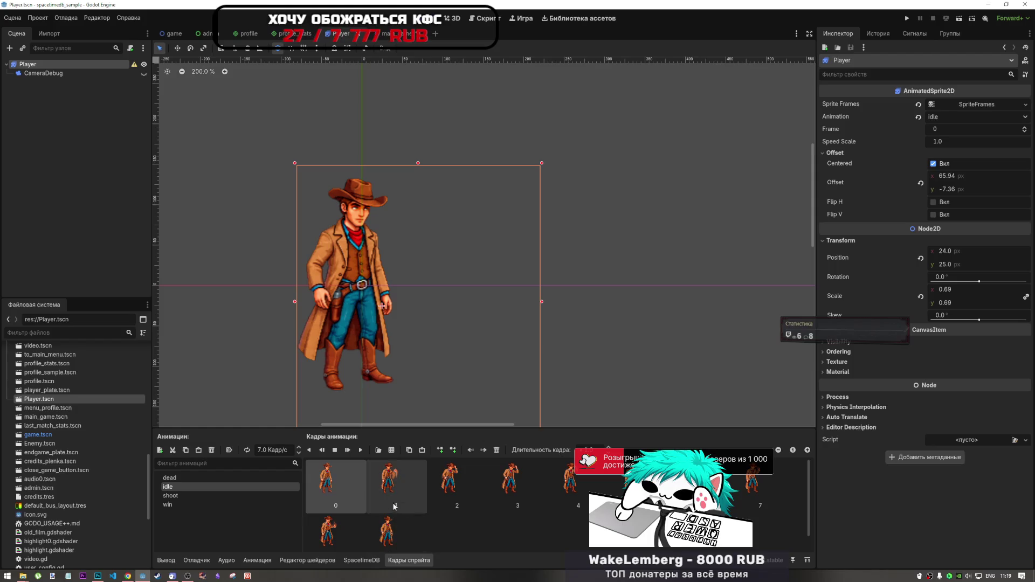
- Undo a trial move so the cowboy sprite stays at (0, 0), then flip between shoot and idle poses
drag(386, 318, 360, 287)
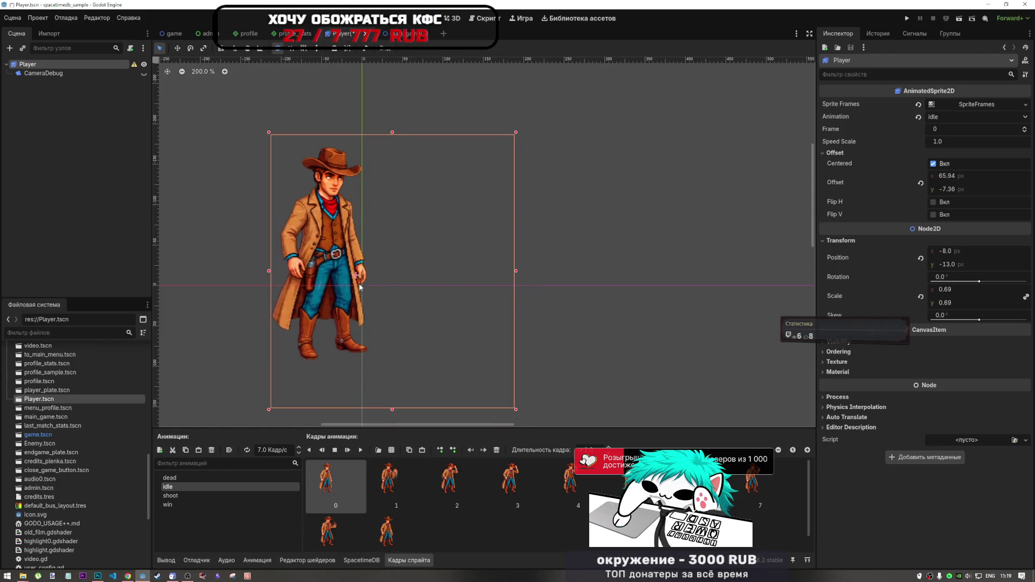
key(ctrl+z)
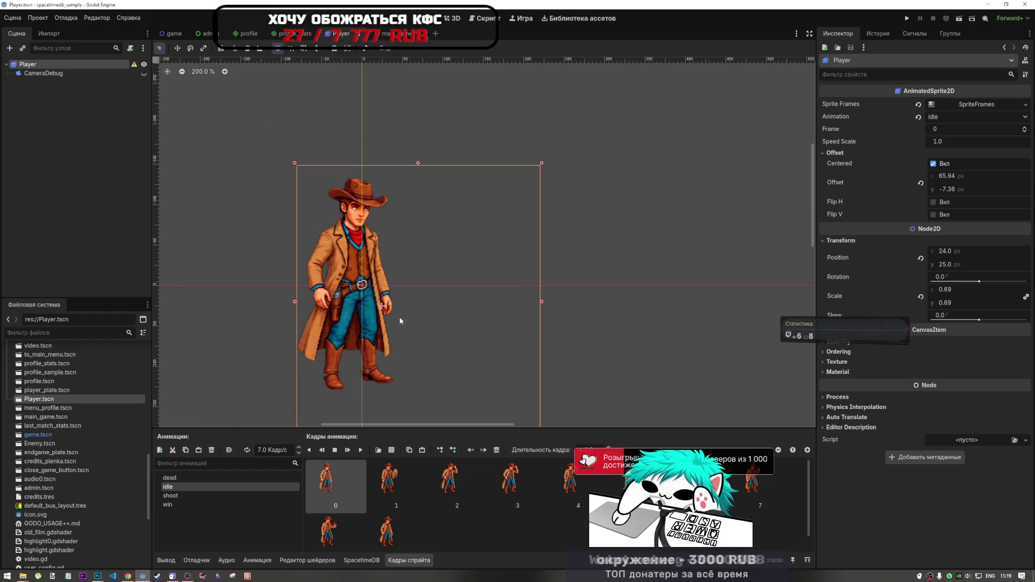
key(ctrl+z)
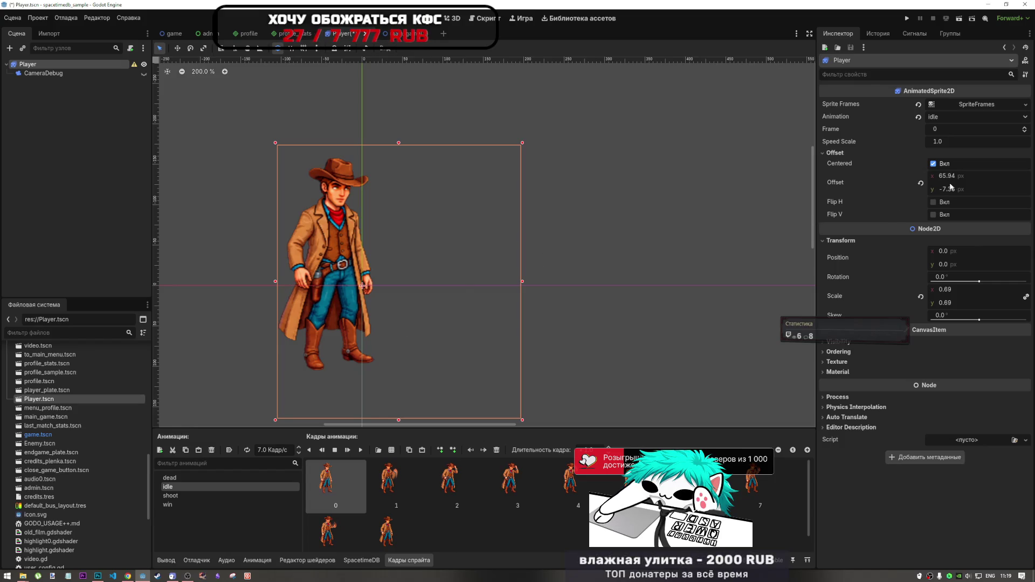
click(245, 496)
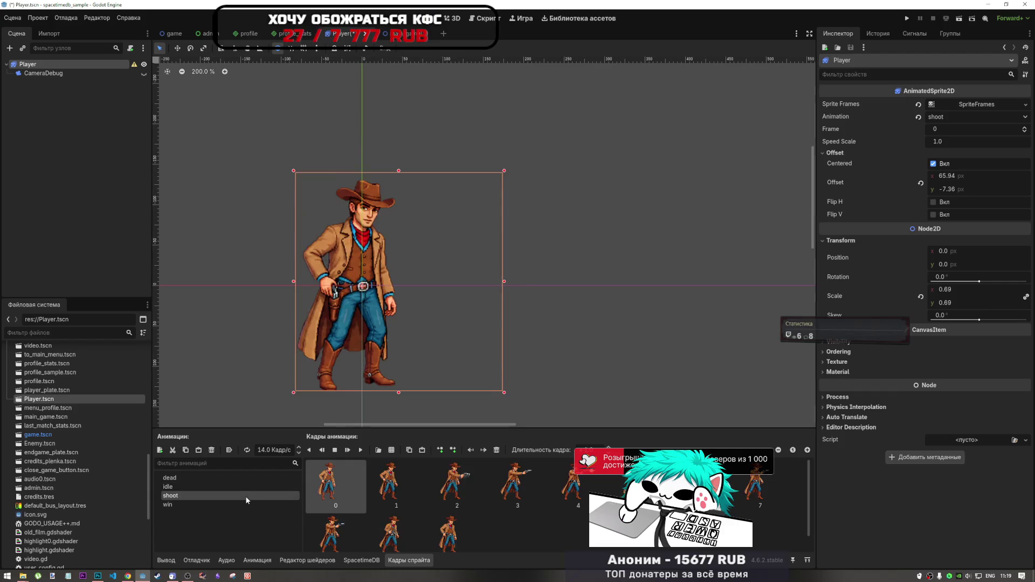
click(247, 486)
click(247, 494)
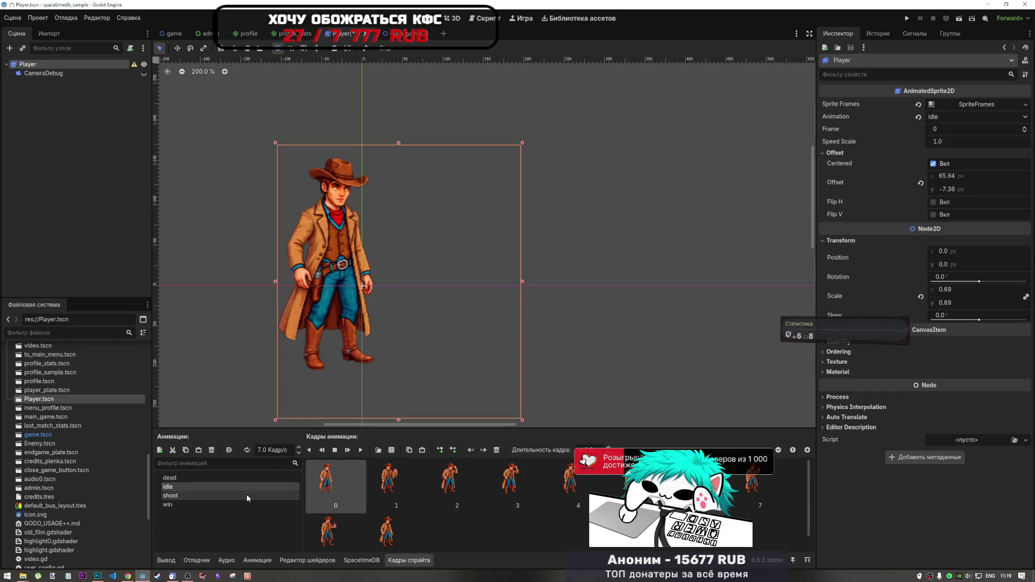
click(246, 487)
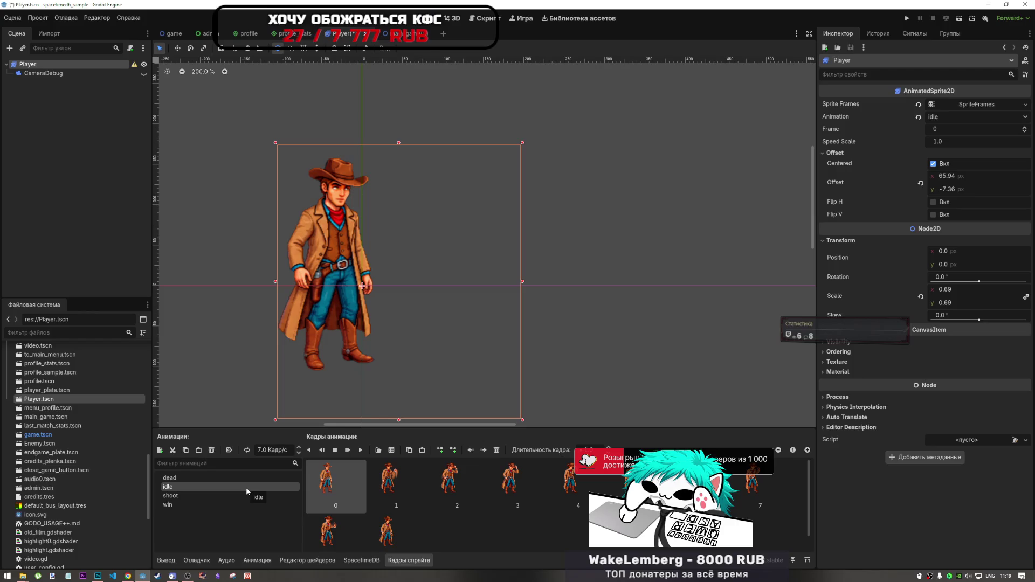
click(245, 493)
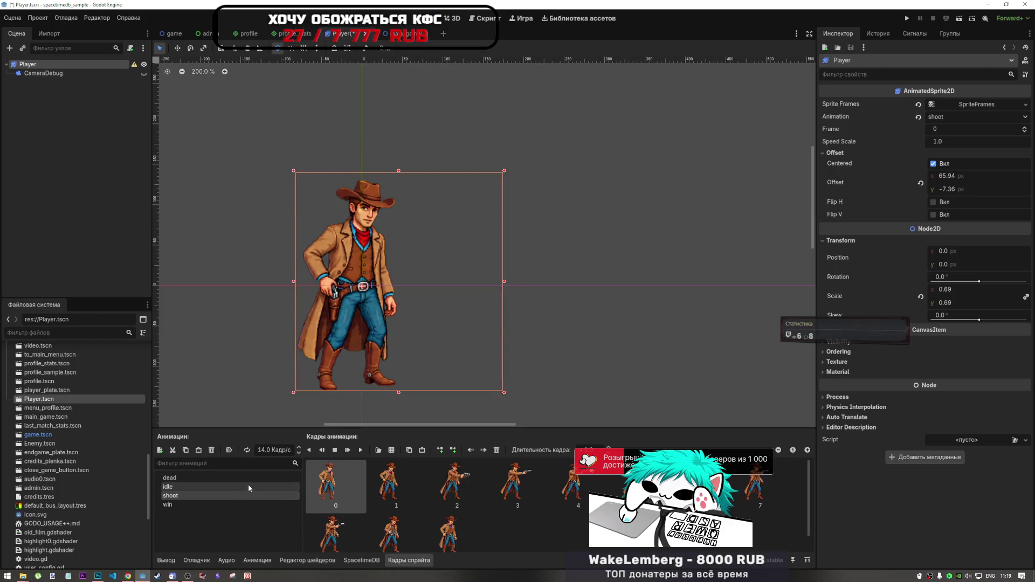
click(249, 487)
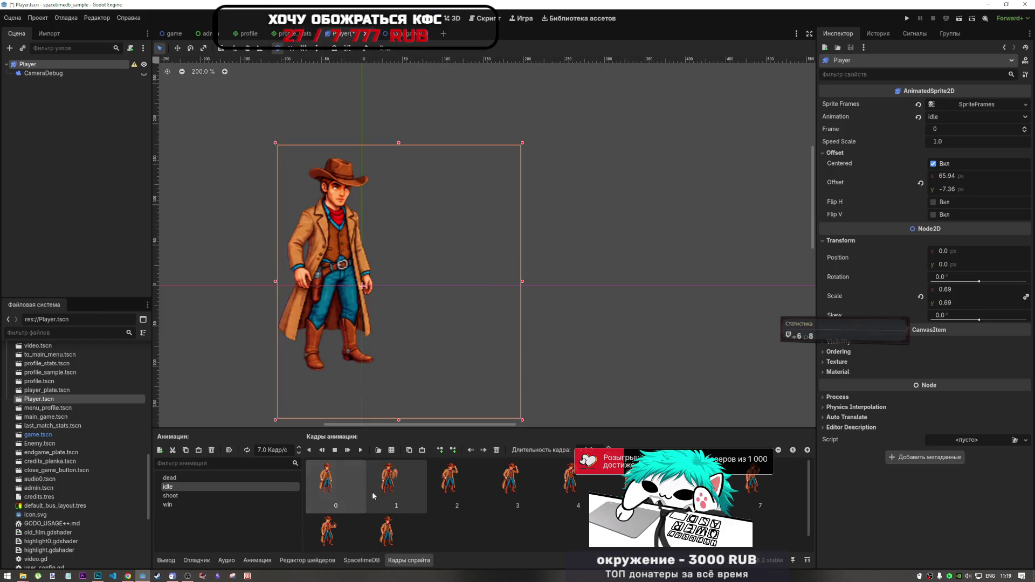
- Try and undo shifts of the idle frames, recheck shoot alignment, and drag horizontal offset to 66.565 px
shift+click(386, 524)
drag(387, 291, 413, 303)
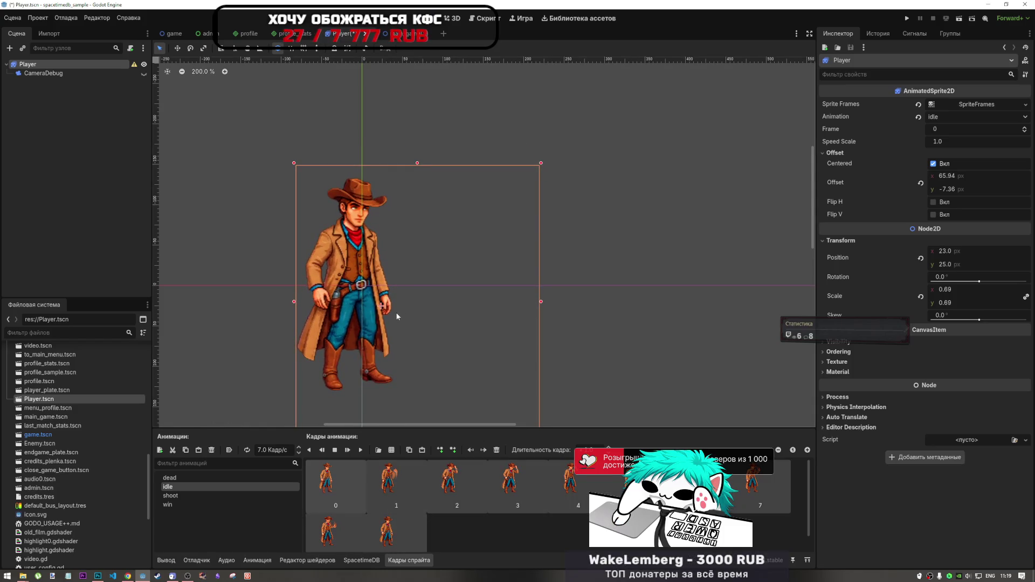
key(ctrl+z)
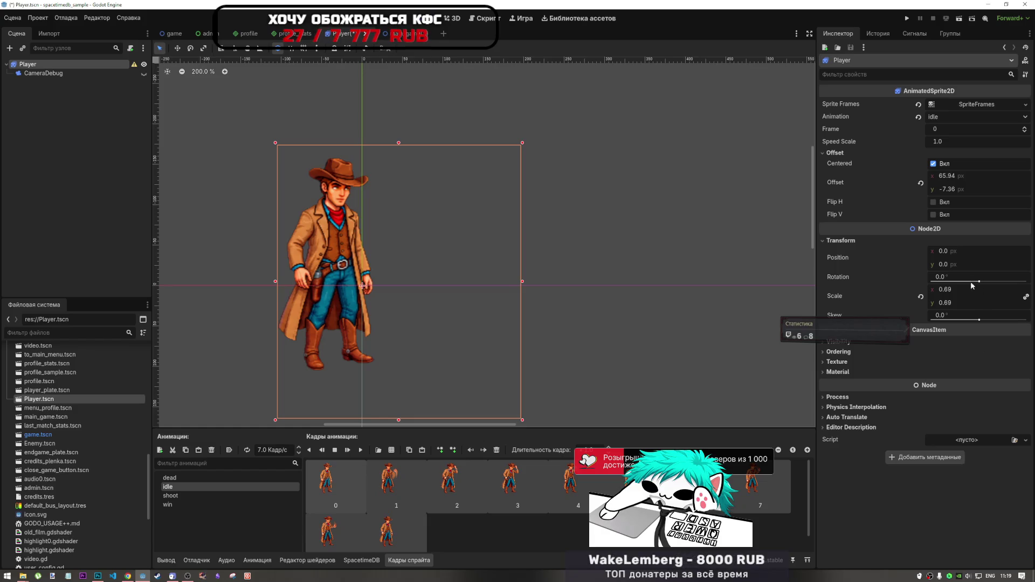
click(211, 493)
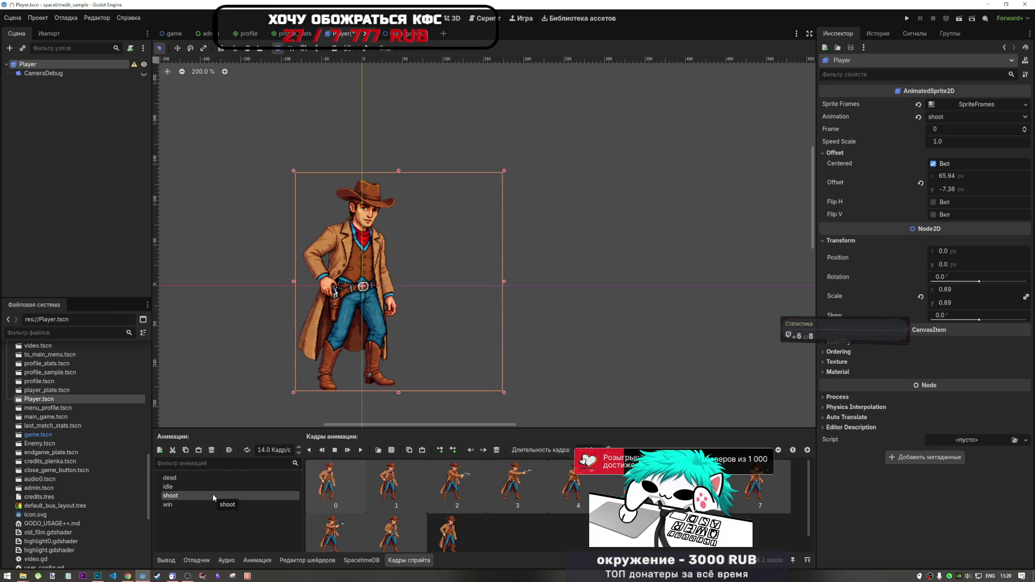
click(213, 488)
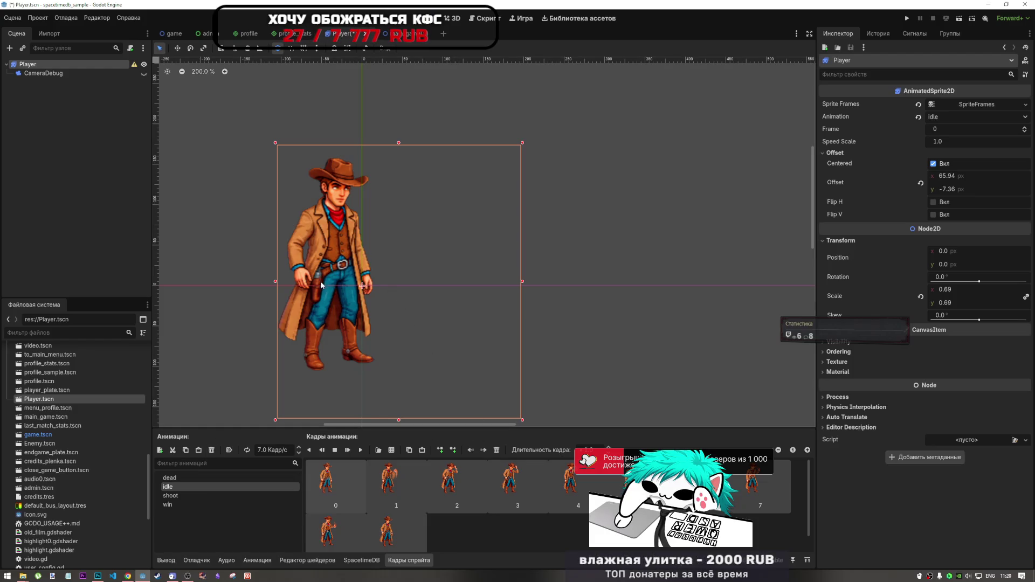
drag(321, 285, 347, 291)
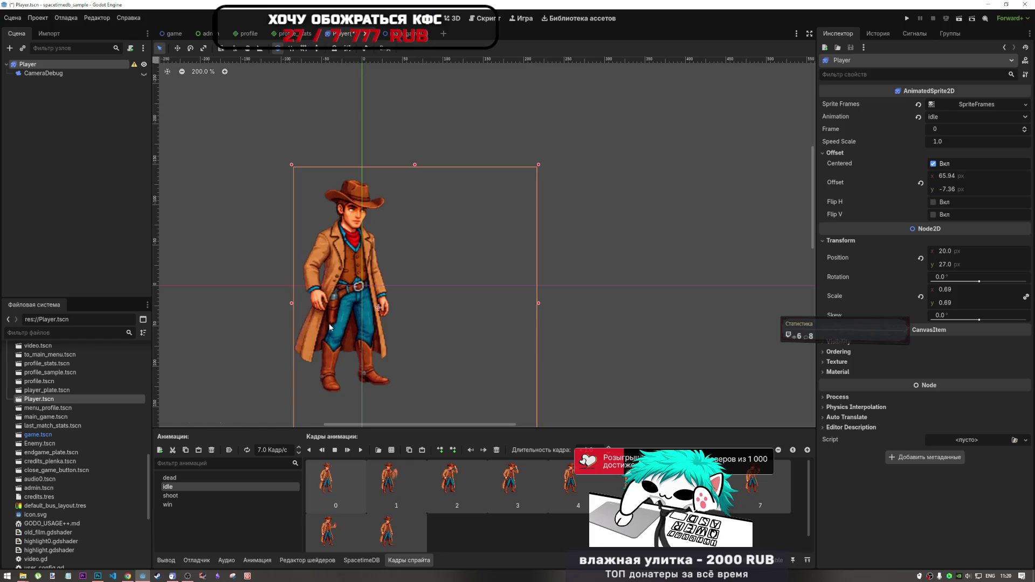
key(ctrl+z)
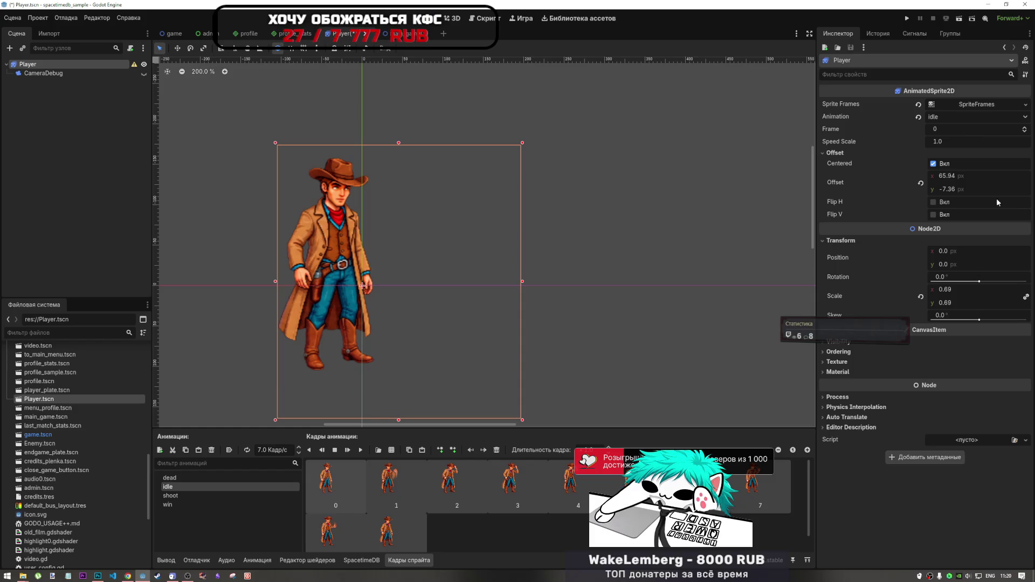
mouse_move(960, 176)
mouse_down()
mouse_move(969, 176)
mouse_move(953, 188)
mouse_up()
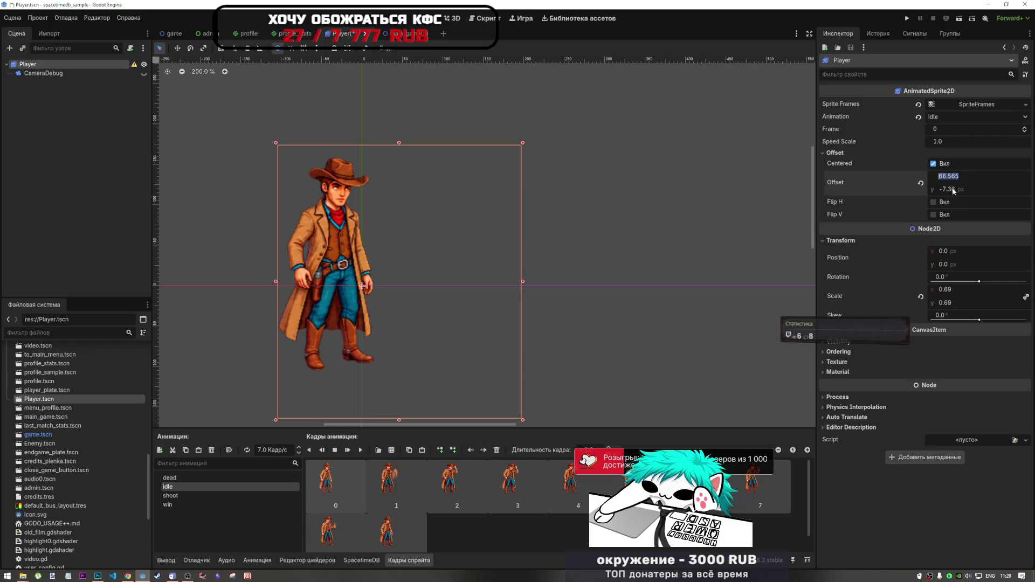
- Set the sprite's horizontal offset to 100 and try vertical offsets of 20 to 22
text(100)
key(Return)
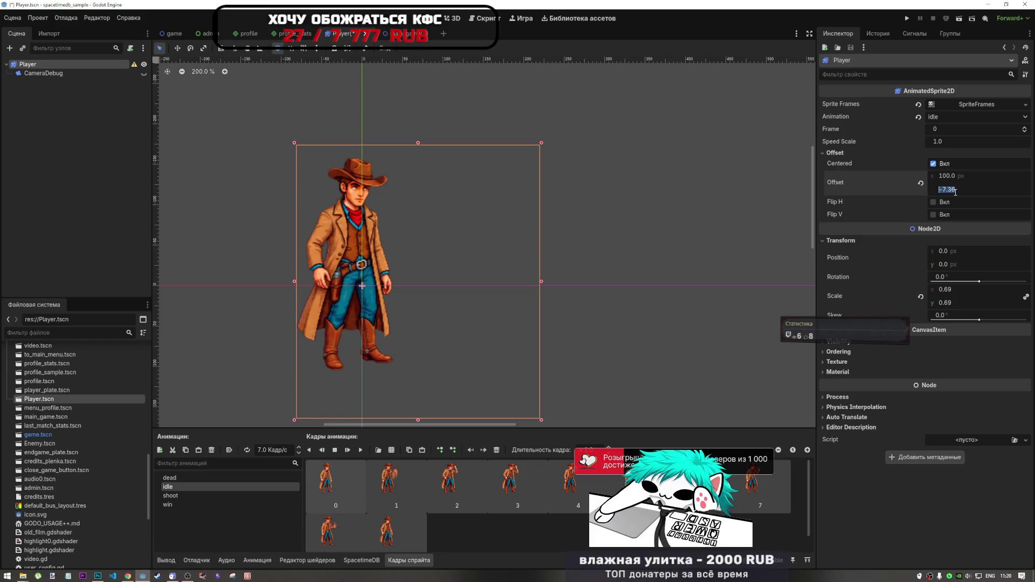
text(-20)
key(Return)
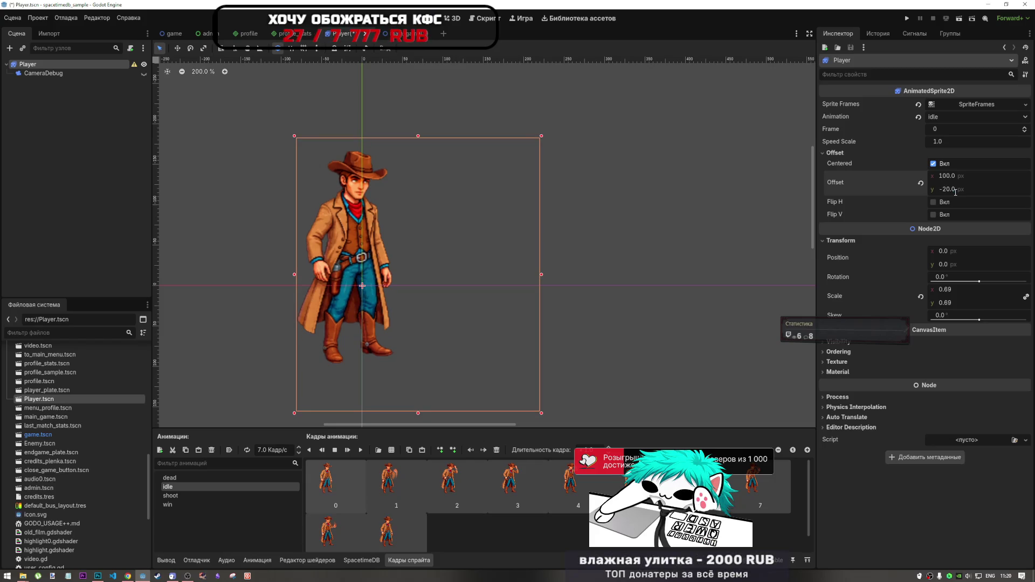
drag(955, 191, 965, 189)
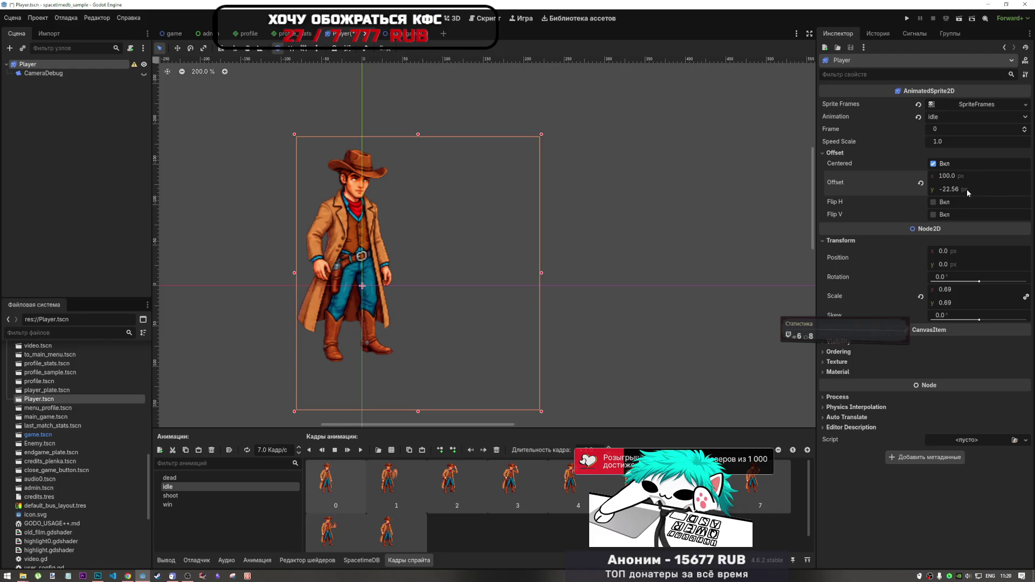
text(20)
key(Return)
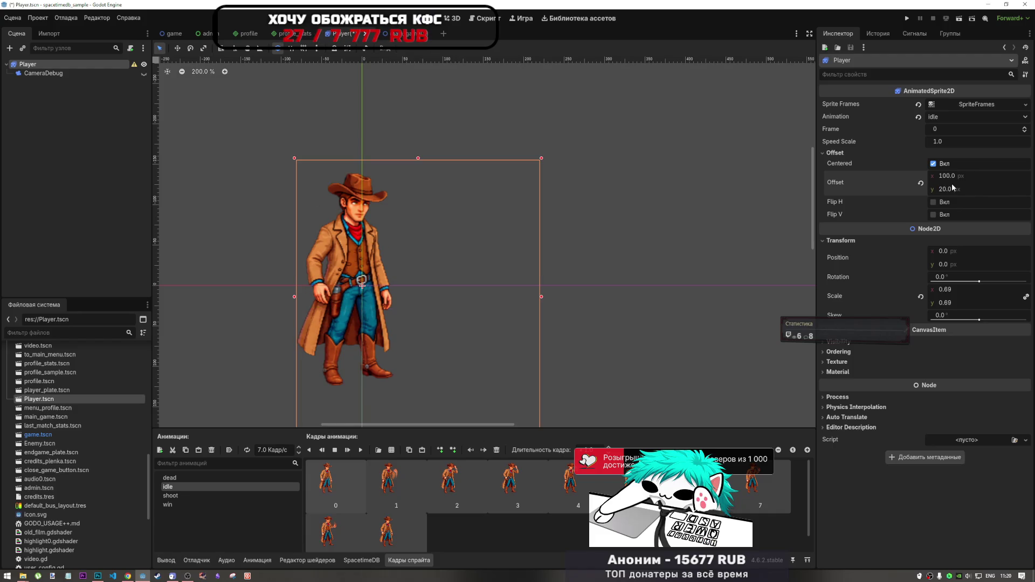
text(22)
key(Return)
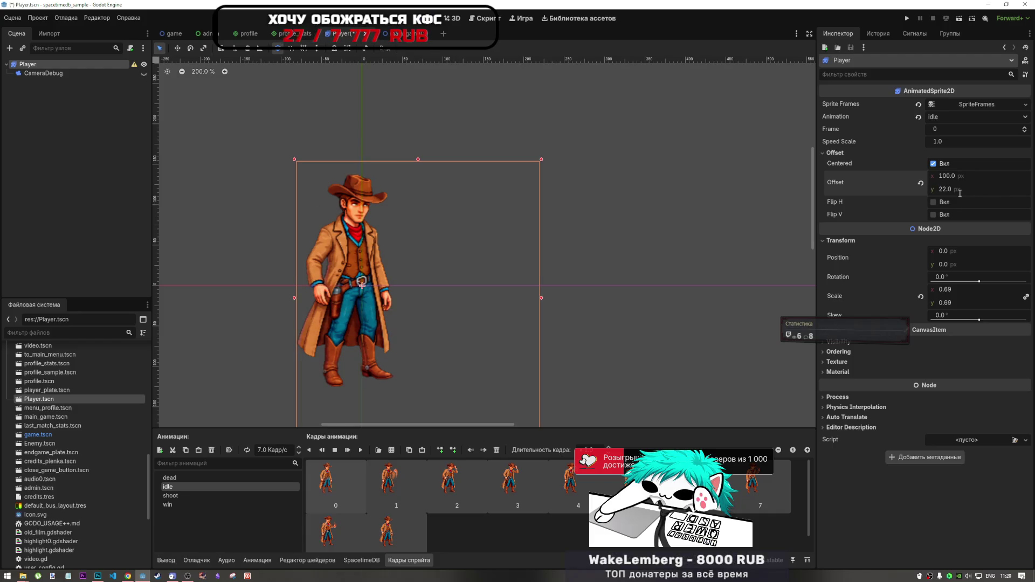
- Fine-tune the vertical offset through 24, 27 and 29 to settle on 30 px
click(959, 191)
text(24)
key(Return)
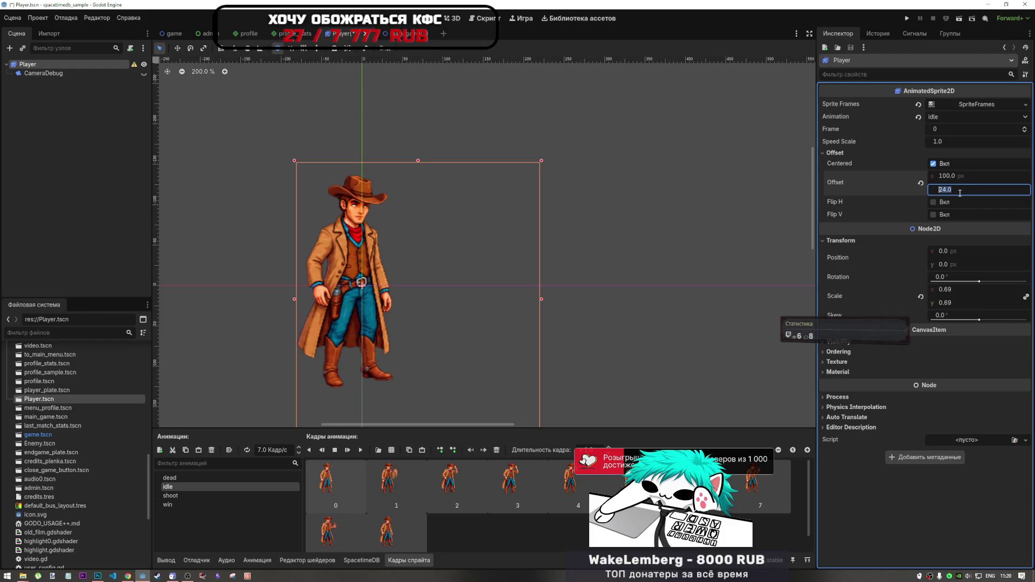
text(27)
key(Return)
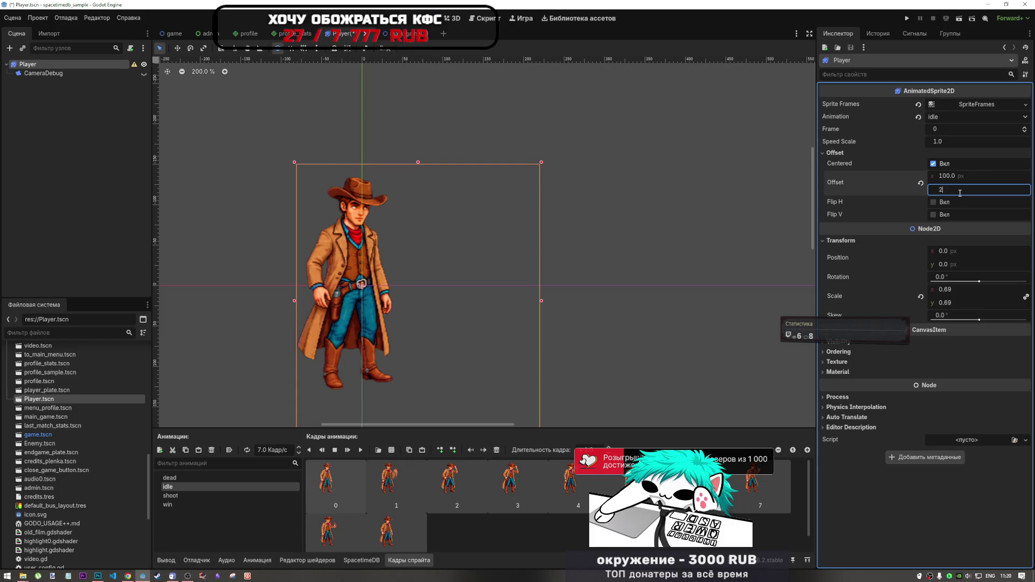
text(9)
key(Return)
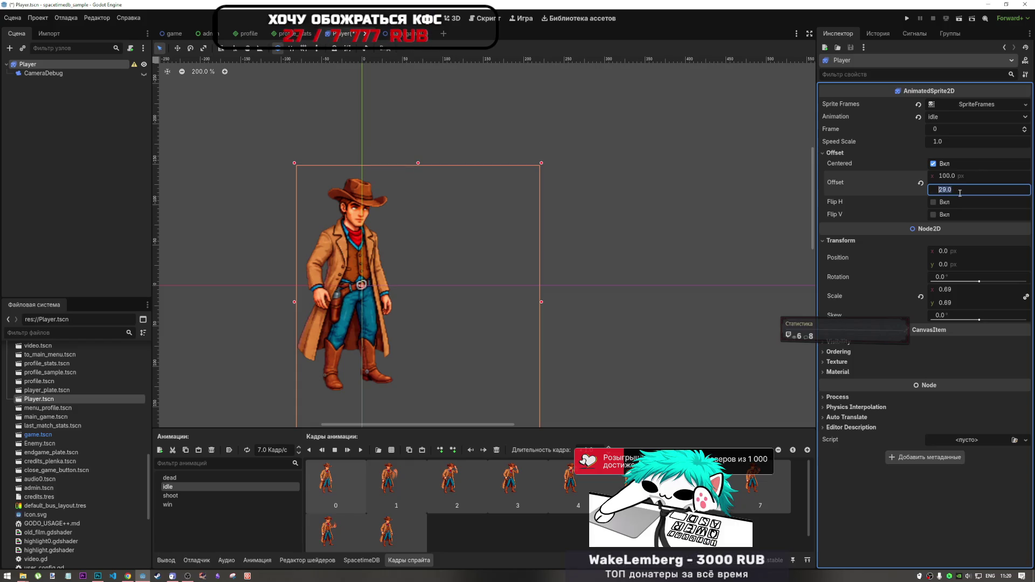
text(30)
key(Return)
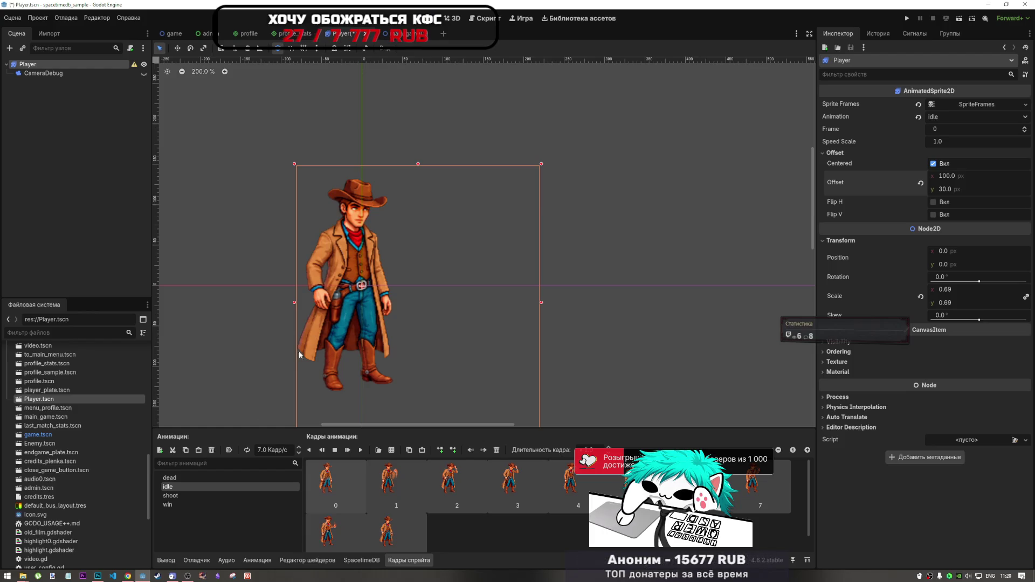
- Confirm the idle animation name and save Player.tscn
double_click(250, 488)
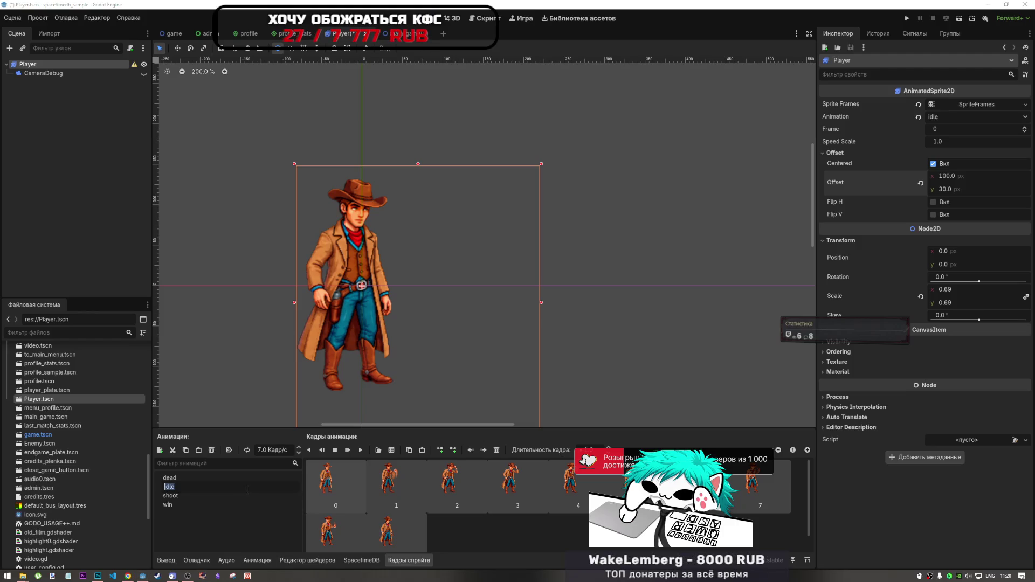
key(Return)
key(ctrl+s)
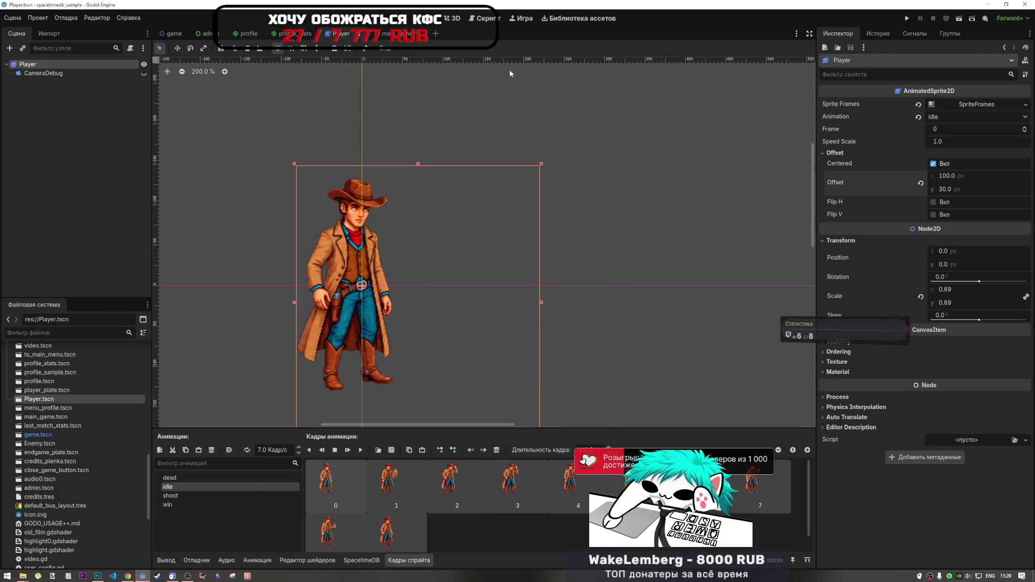
click(396, 38)
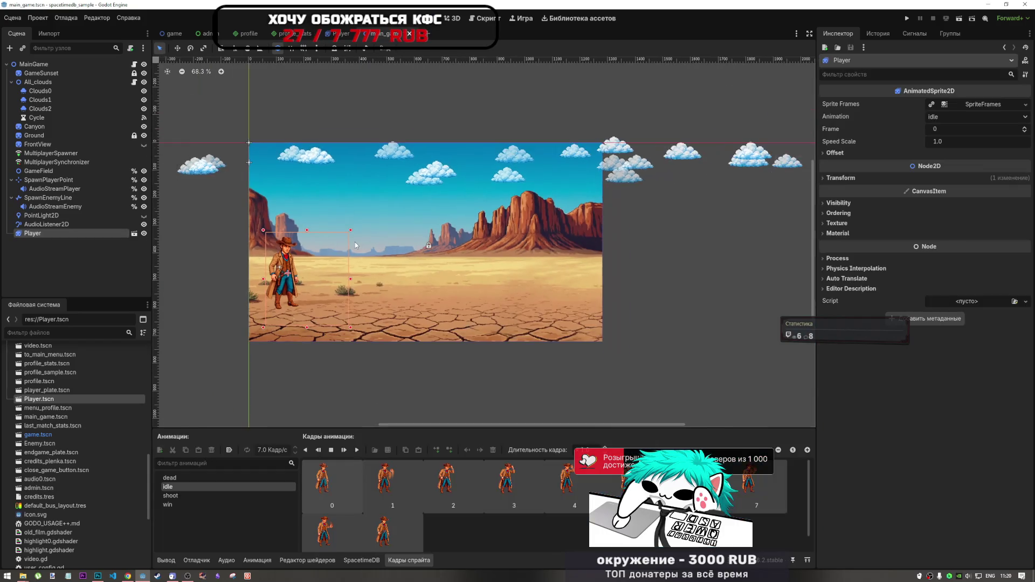
- Zoom in on the desert and toggle the cowboy between shoot and idle repeatedly, ending on idle
scroll(297, 281, up, 3)
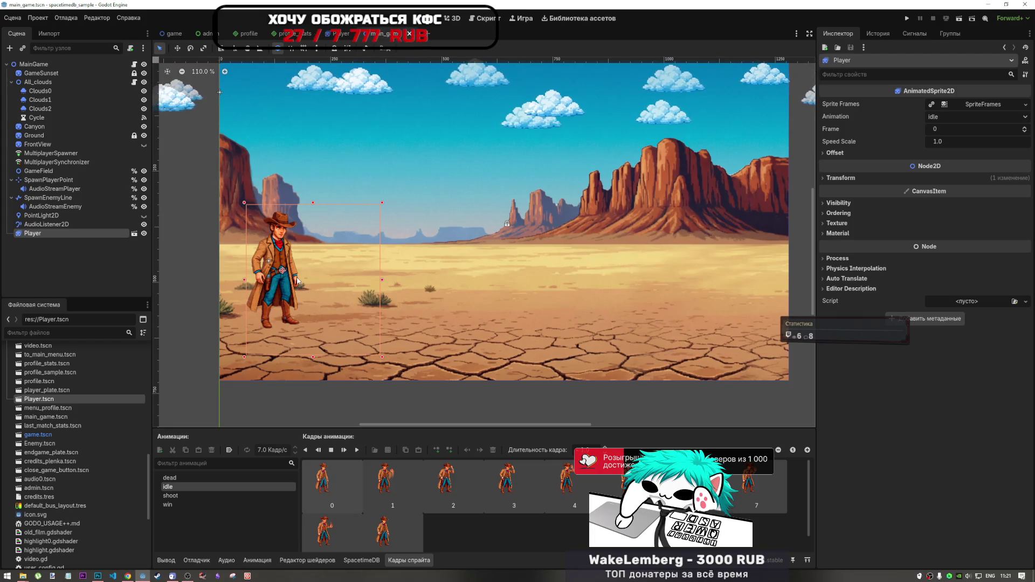
click(190, 494)
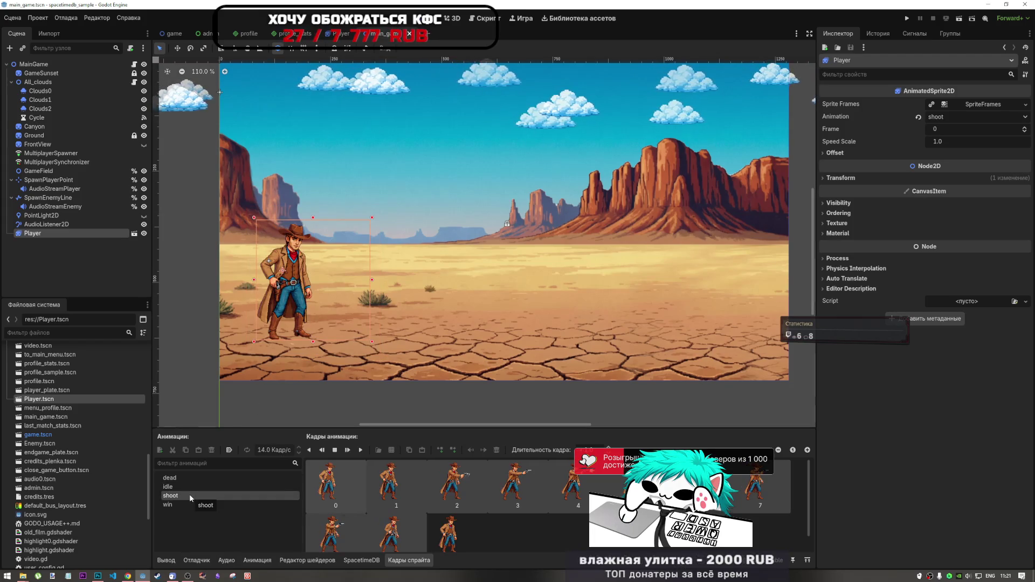
click(186, 488)
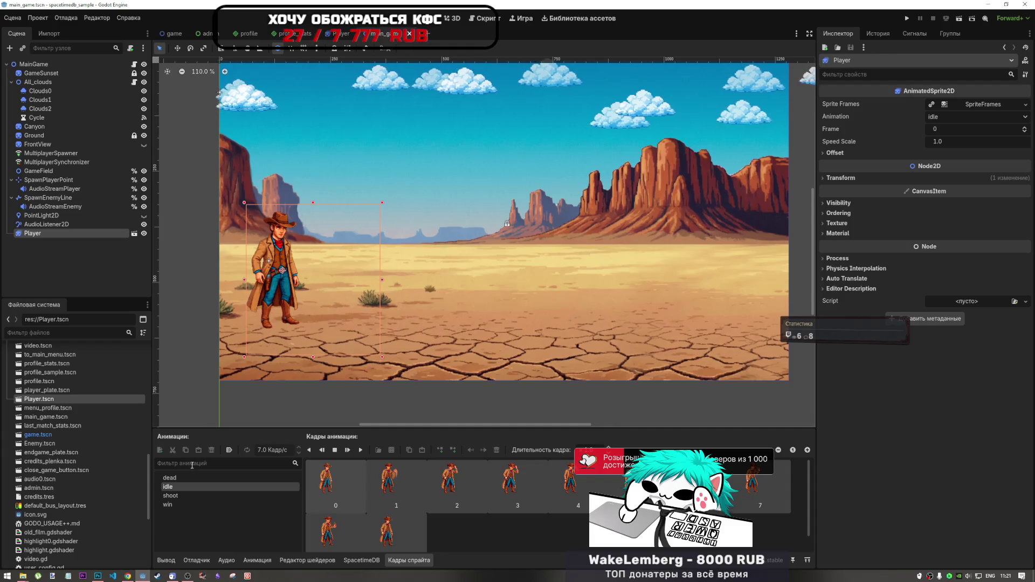
click(185, 495)
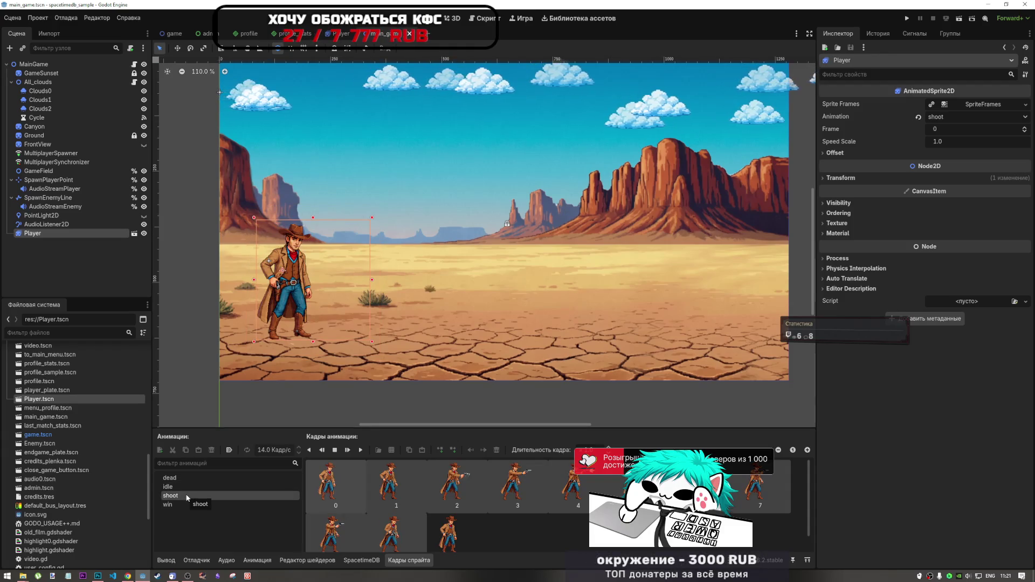
click(184, 487)
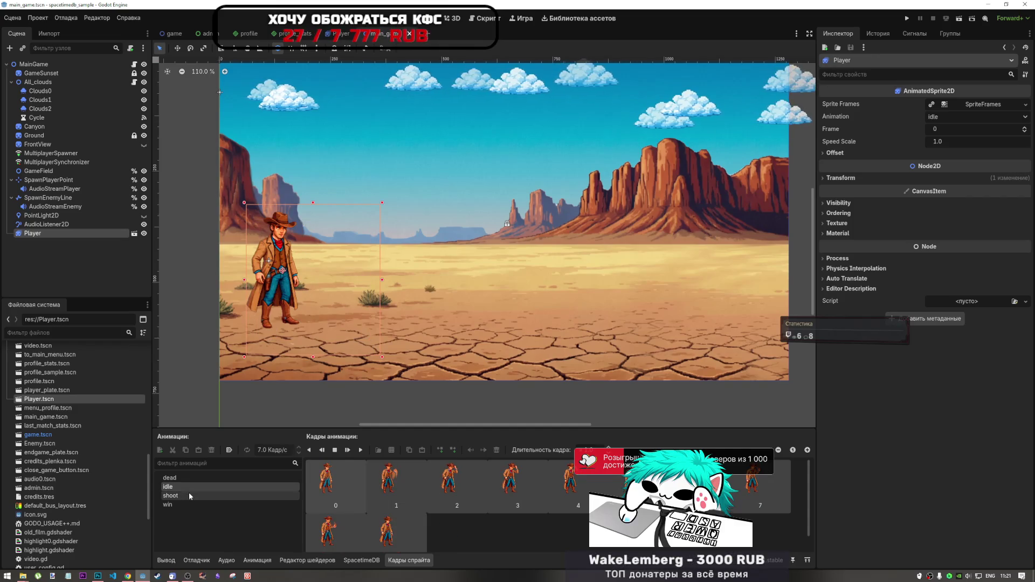
click(189, 493)
click(191, 487)
click(191, 492)
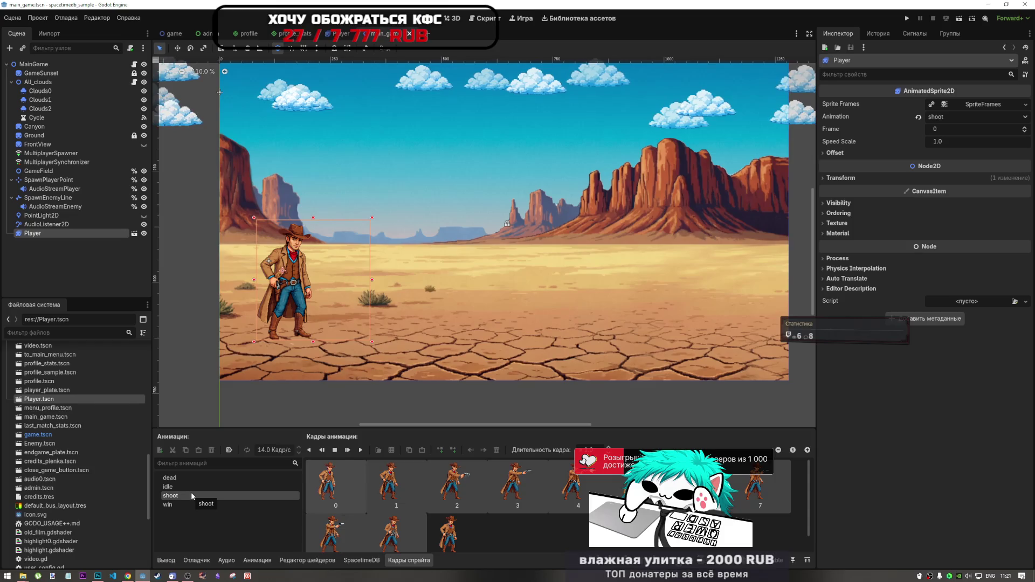
click(191, 487)
click(192, 494)
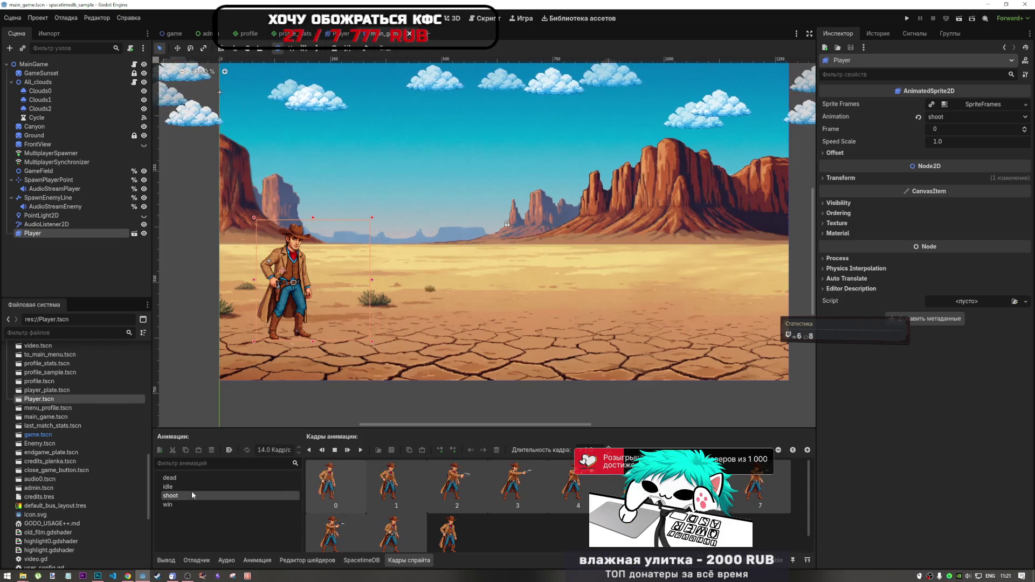
click(192, 487)
click(192, 494)
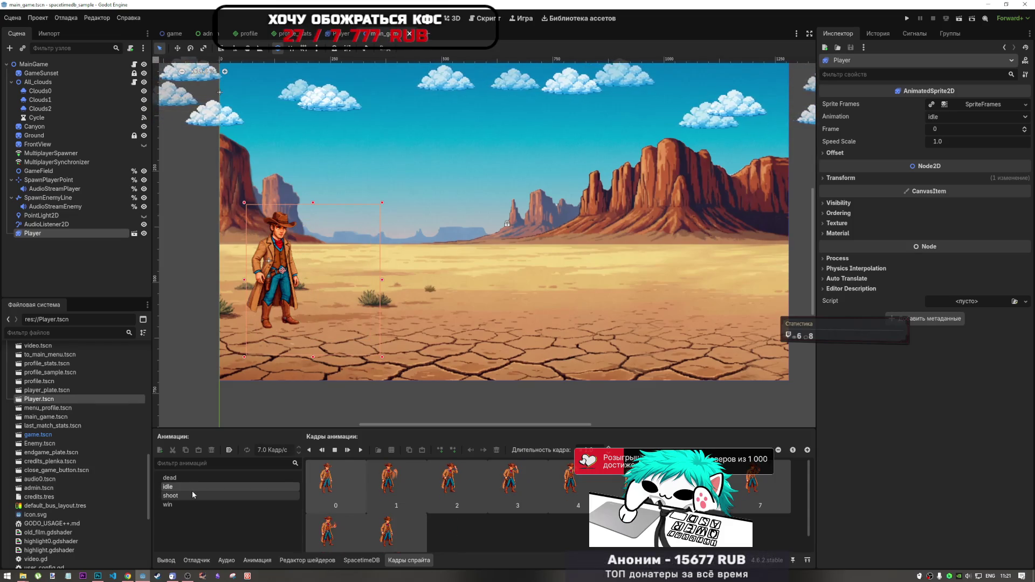
click(195, 488)
click(195, 493)
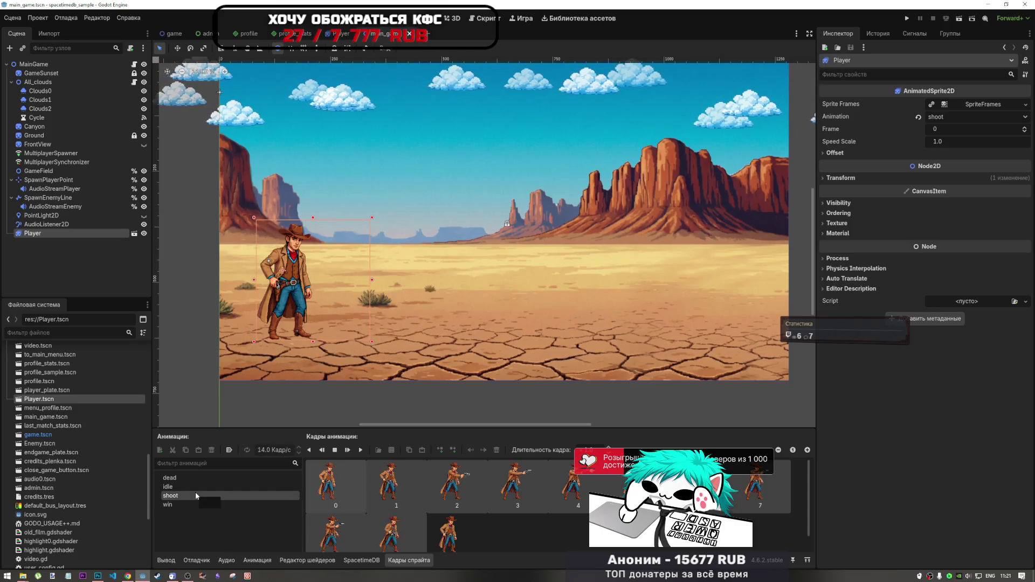
click(195, 487)
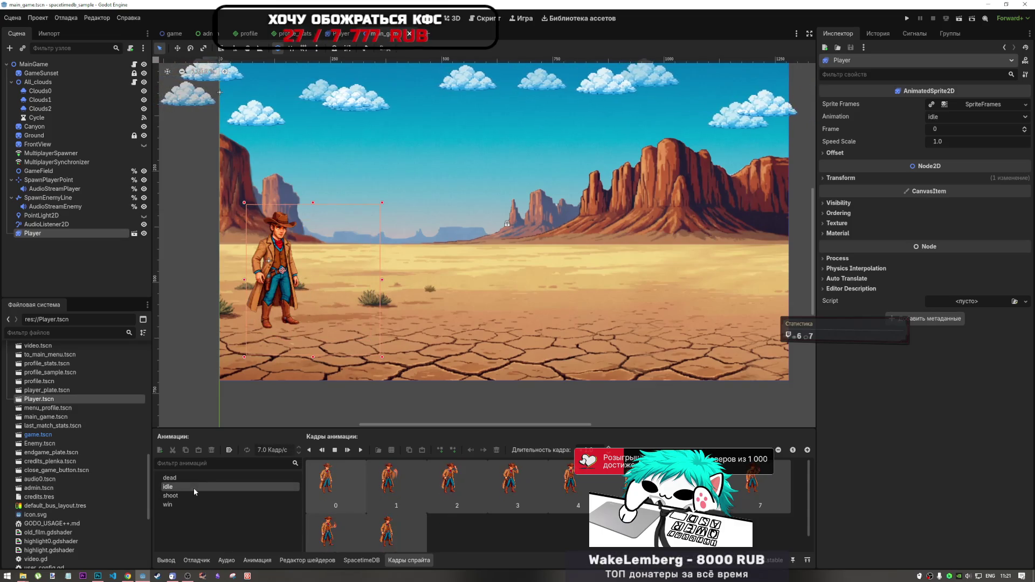
click(195, 492)
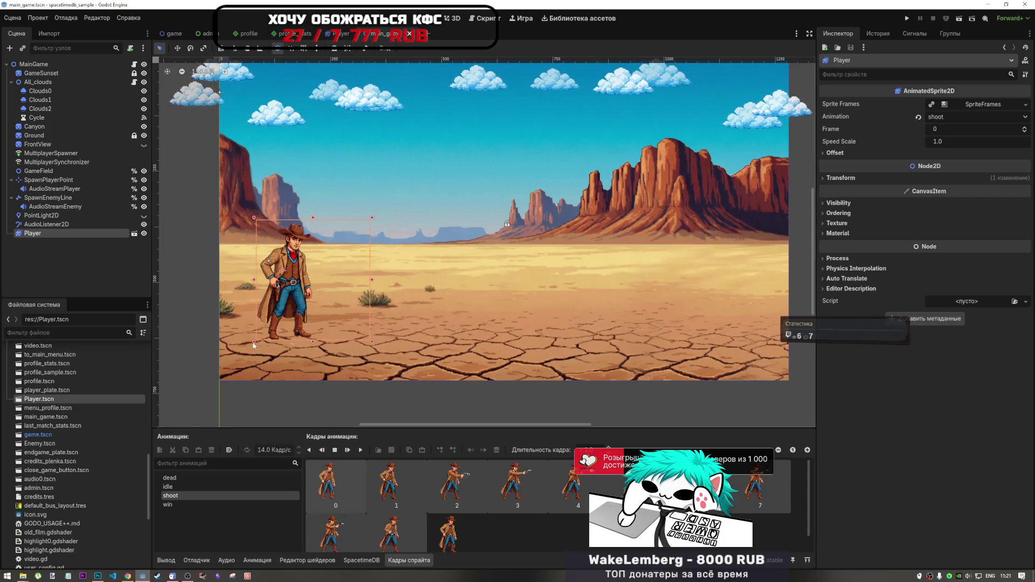
click(192, 485)
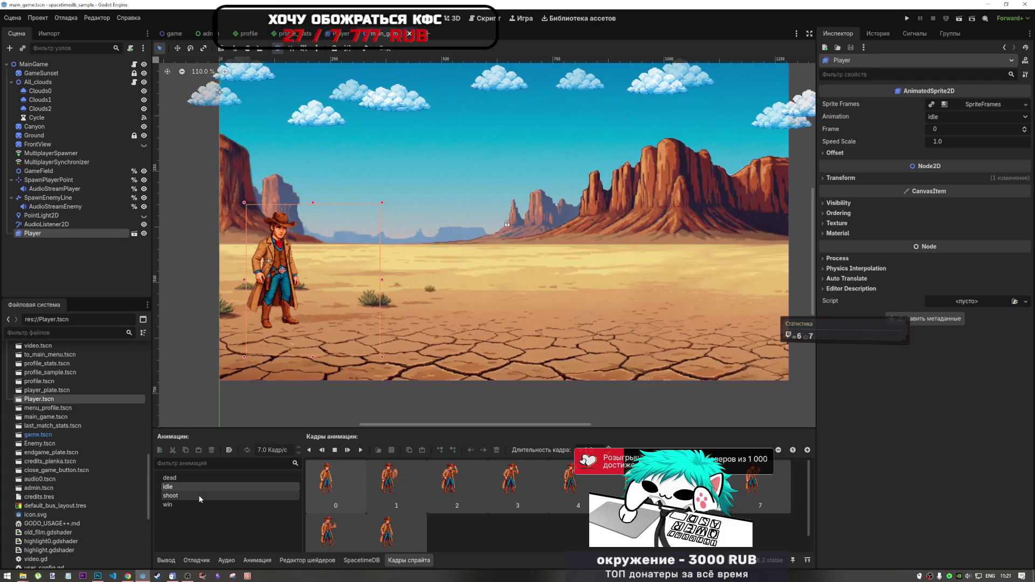
click(105, 575)
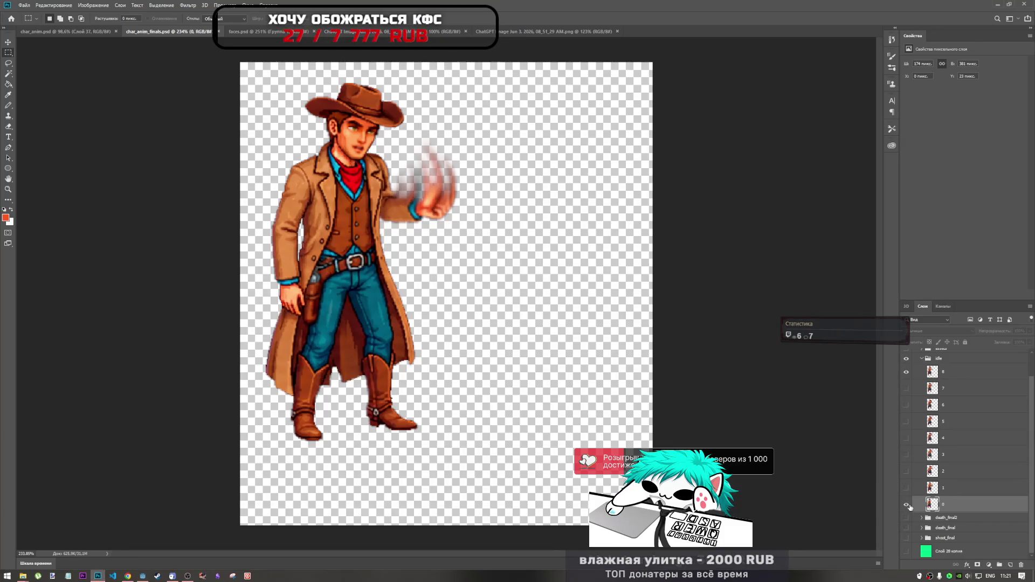
- Show idle frame 0, hide frame 8, and adjust Export As sRGB and colour-profile options
click(906, 505)
click(906, 372)
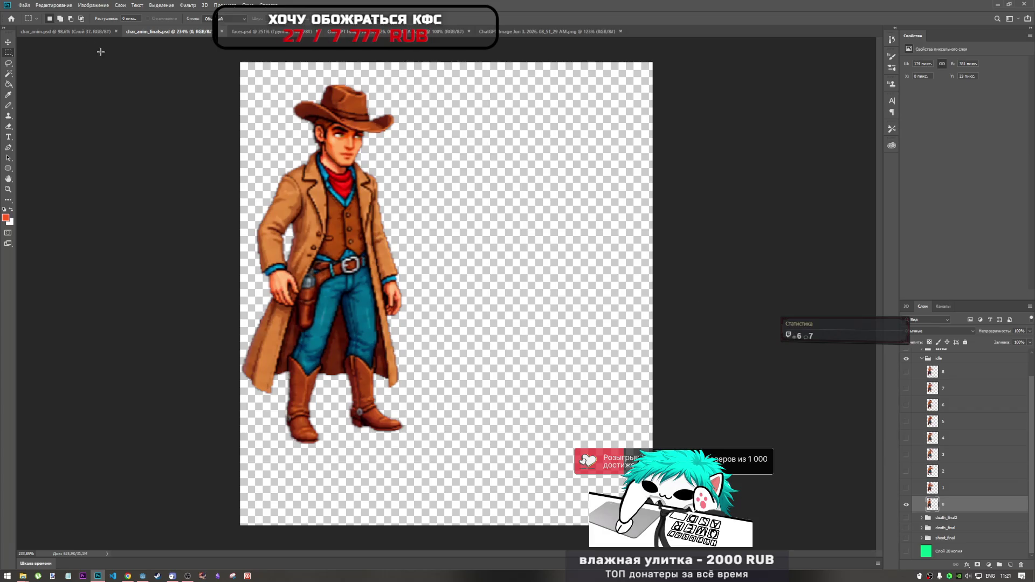
click(21, 5)
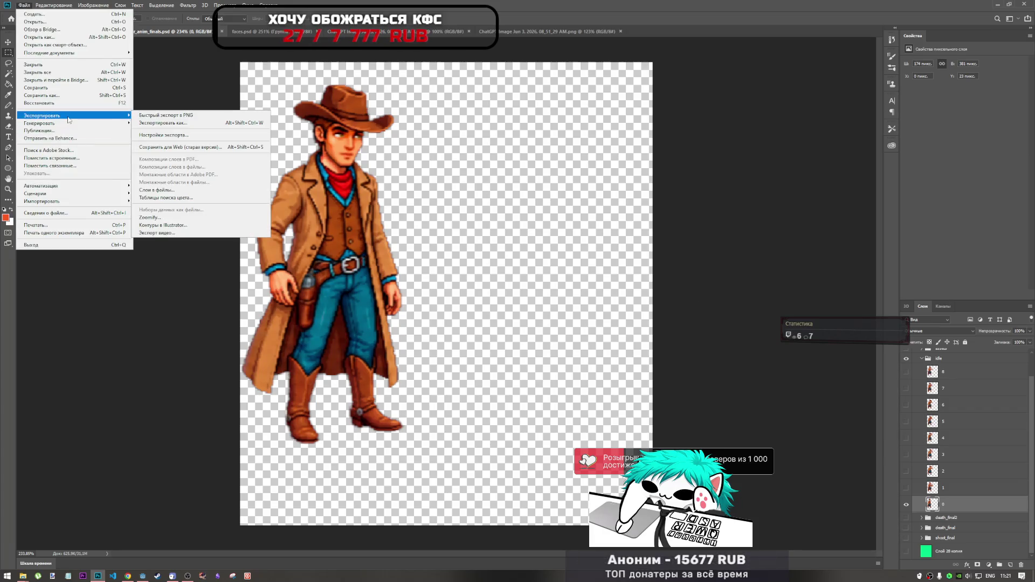
mouse_move(75, 115)
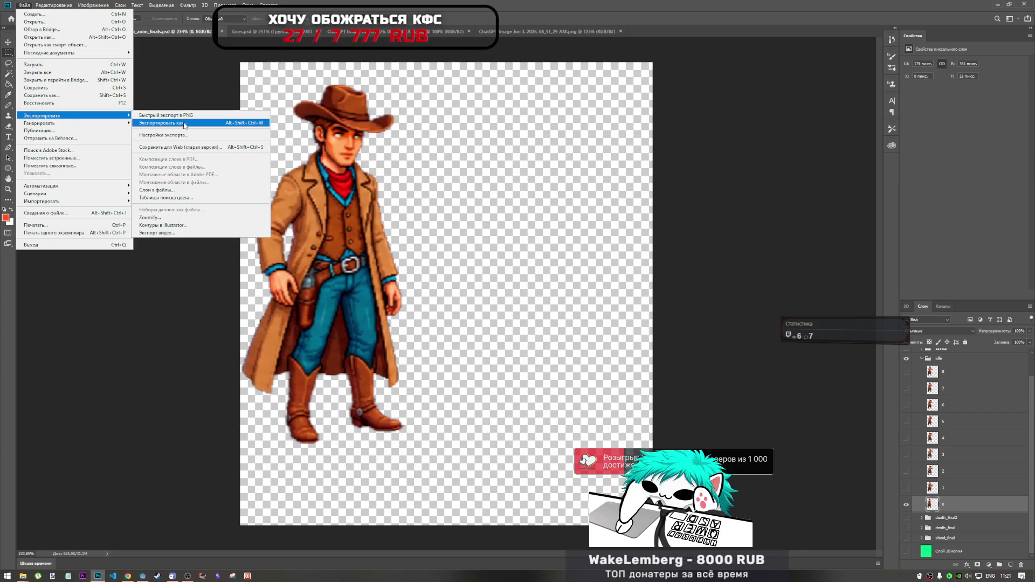
click(184, 125)
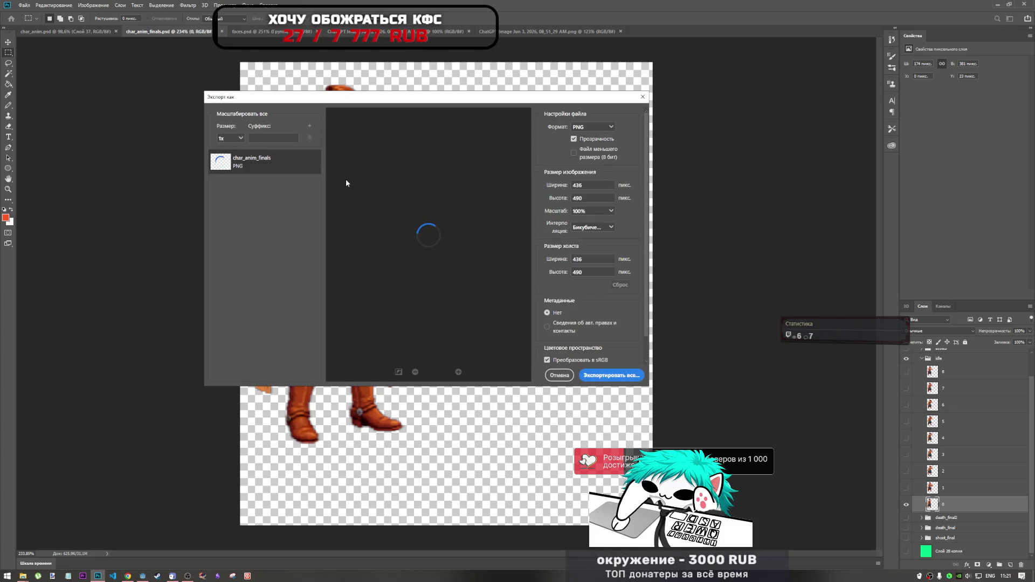
click(547, 359)
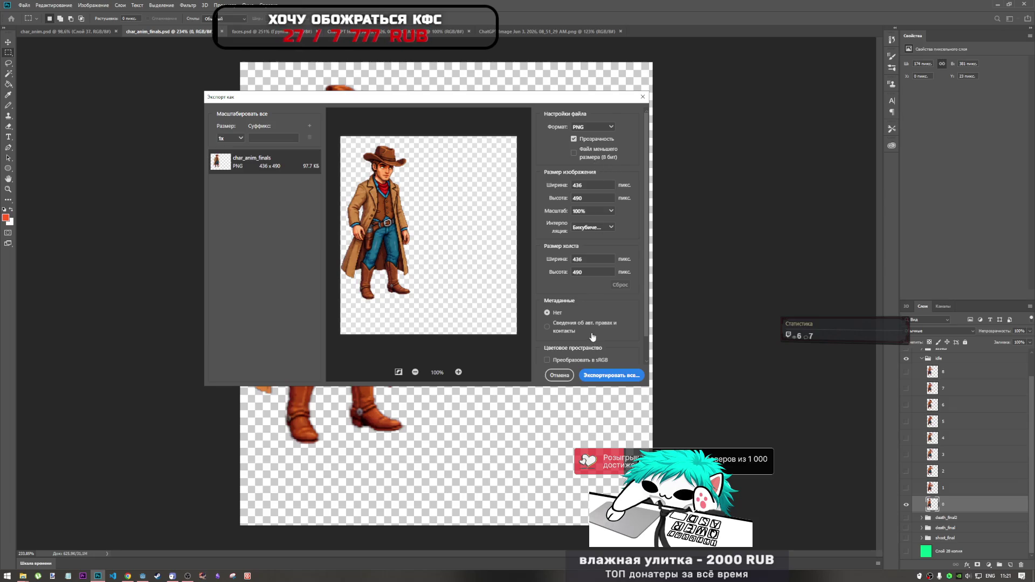
scroll(592, 334, down, 1)
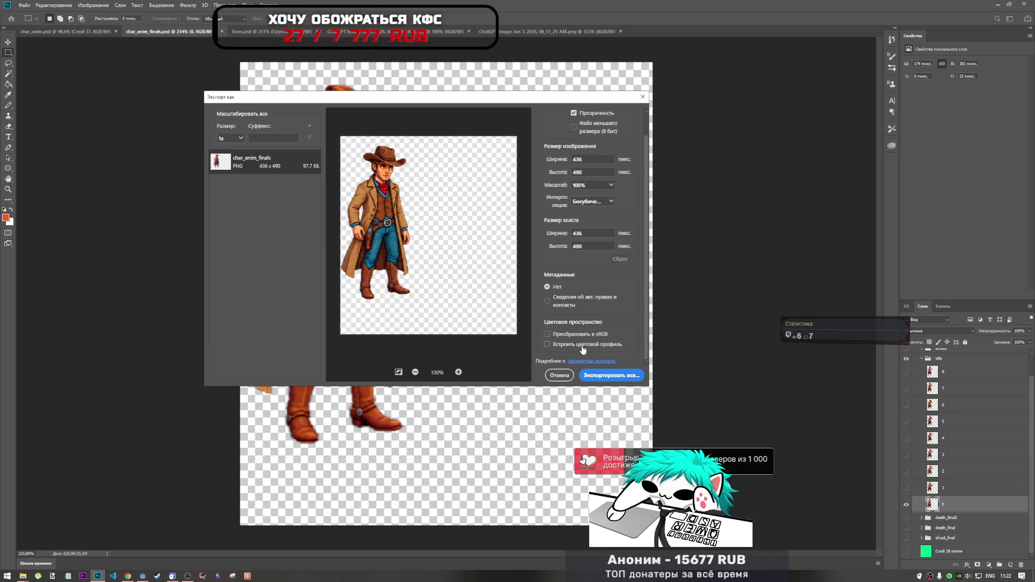
click(574, 345)
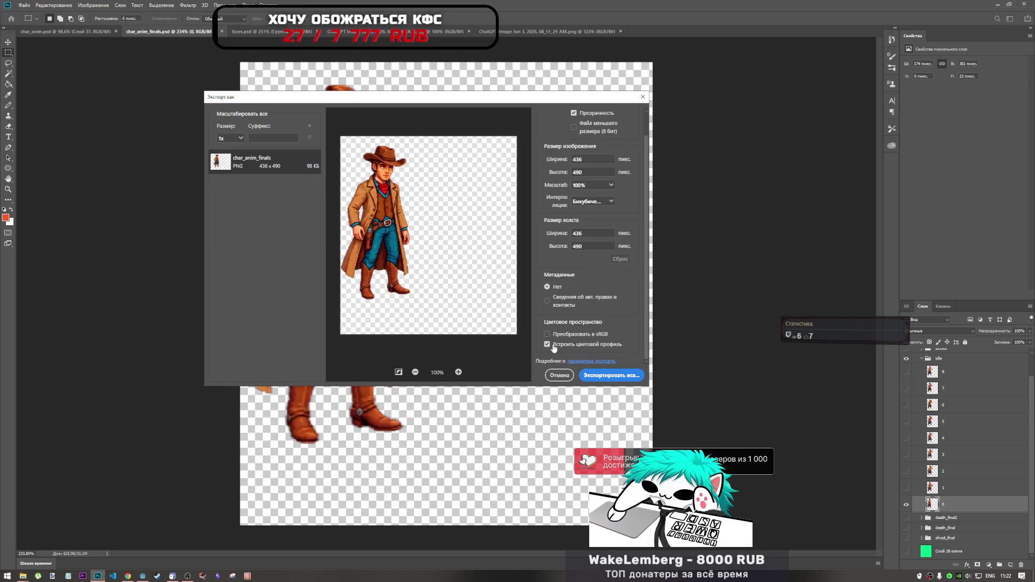
click(548, 344)
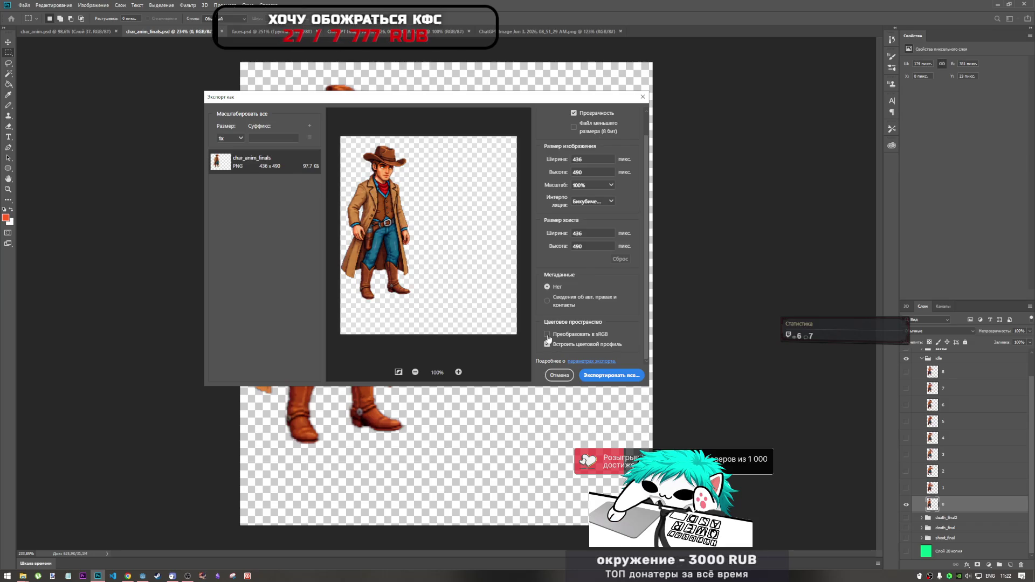
click(548, 334)
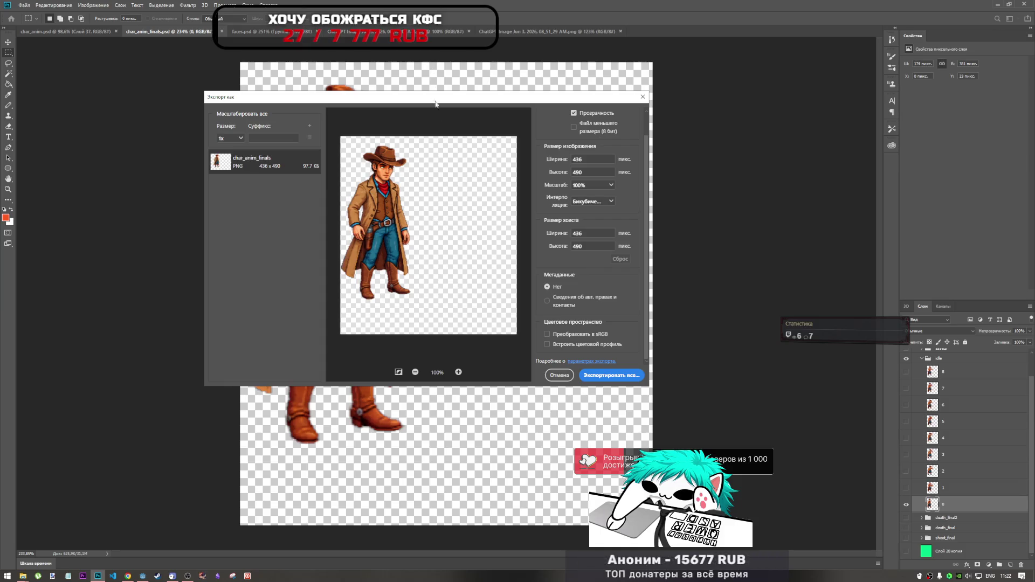
- Export the frame as 0.png into FINALS\char\idle, replacing the existing file
click(613, 376)
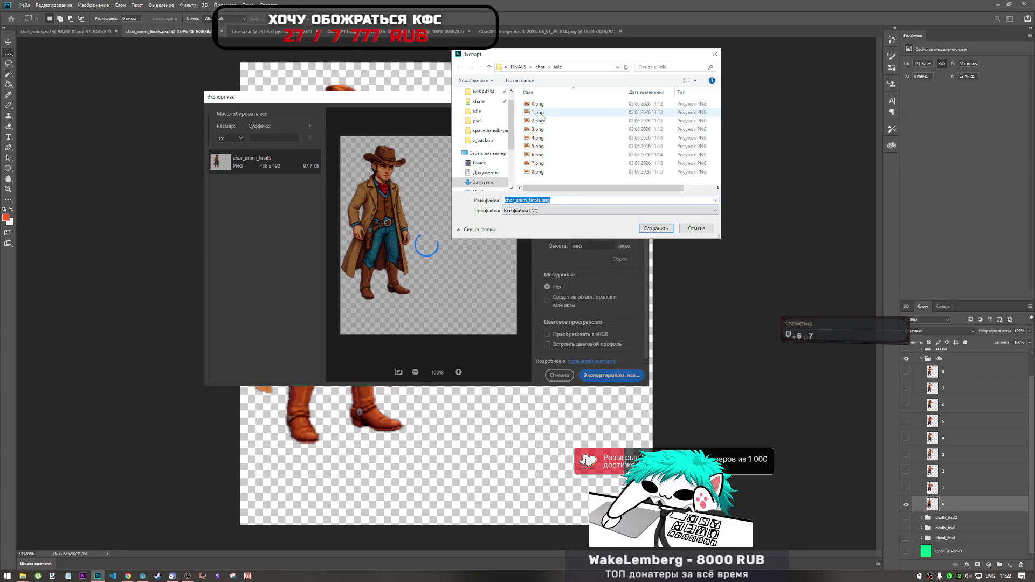
click(541, 112)
click(538, 104)
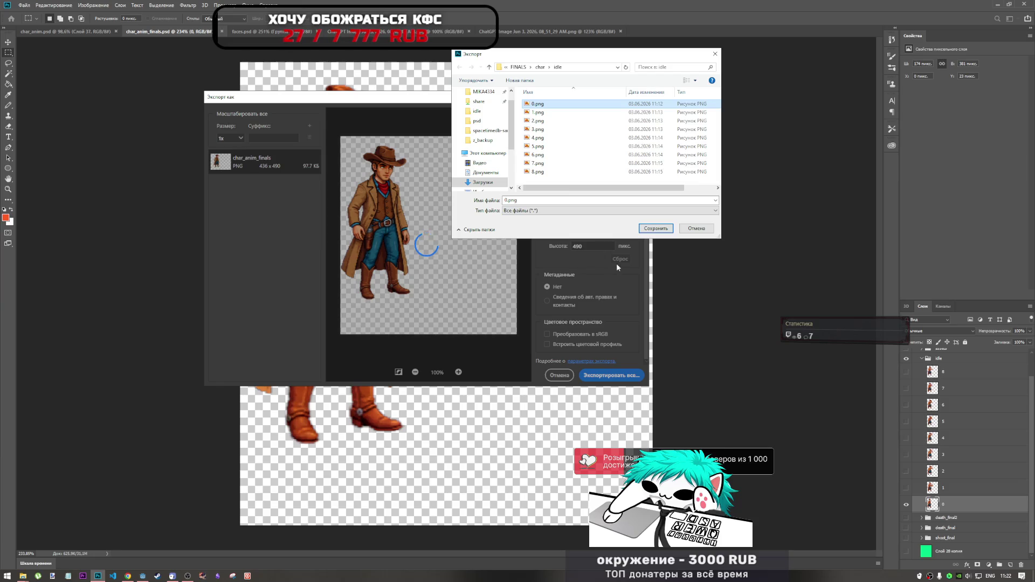
click(645, 228)
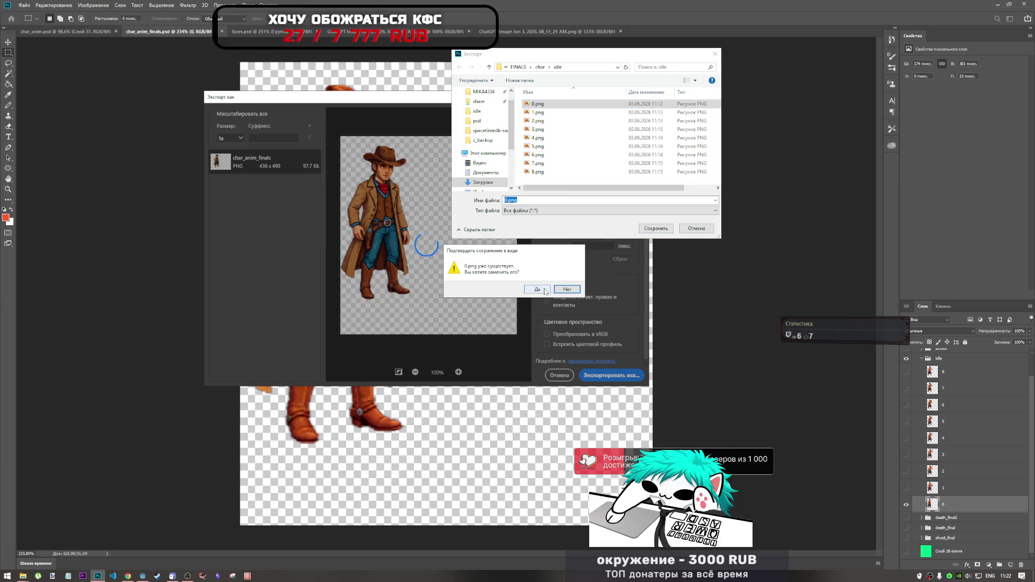
click(537, 290)
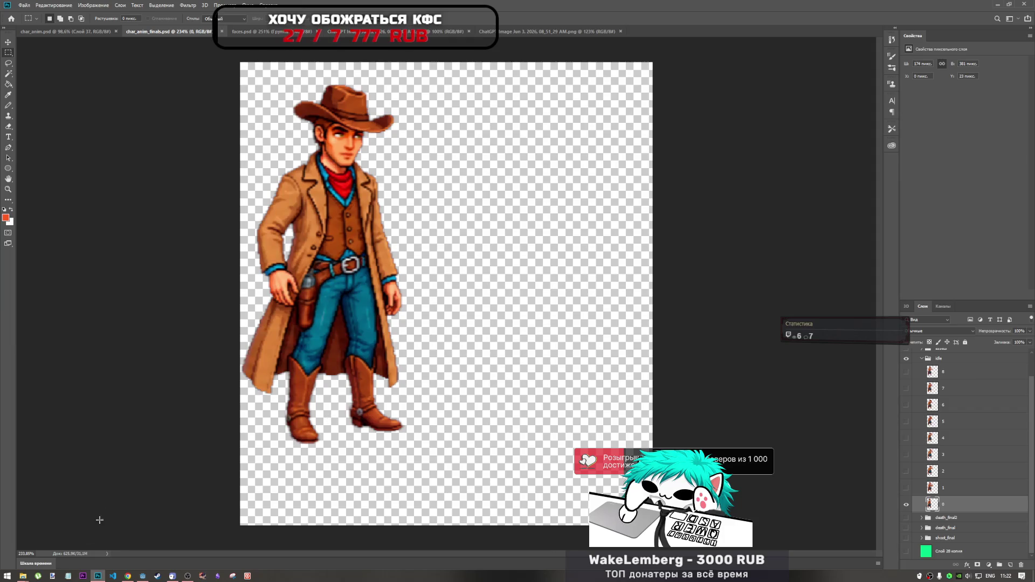
- Place the project's idle folder and the FINALS idle folder side by side in Explorer
mouse_move(23, 576)
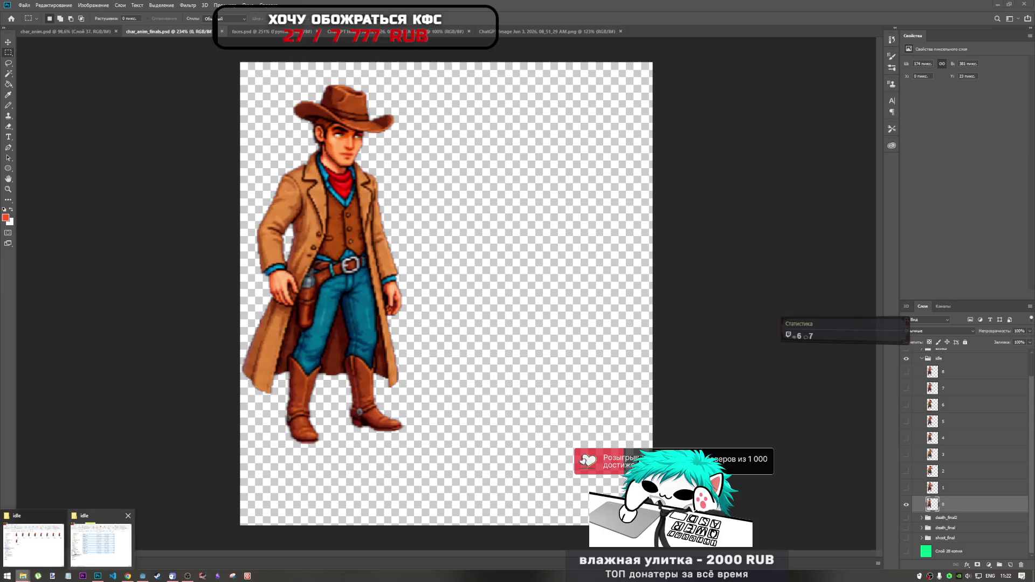
click(77, 545)
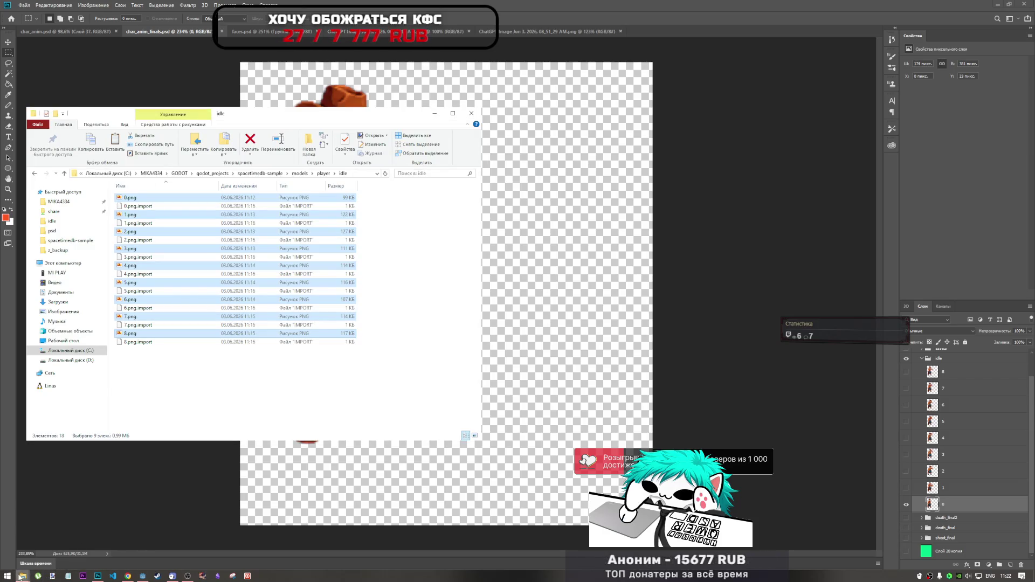
mouse_move(22, 575)
click(34, 538)
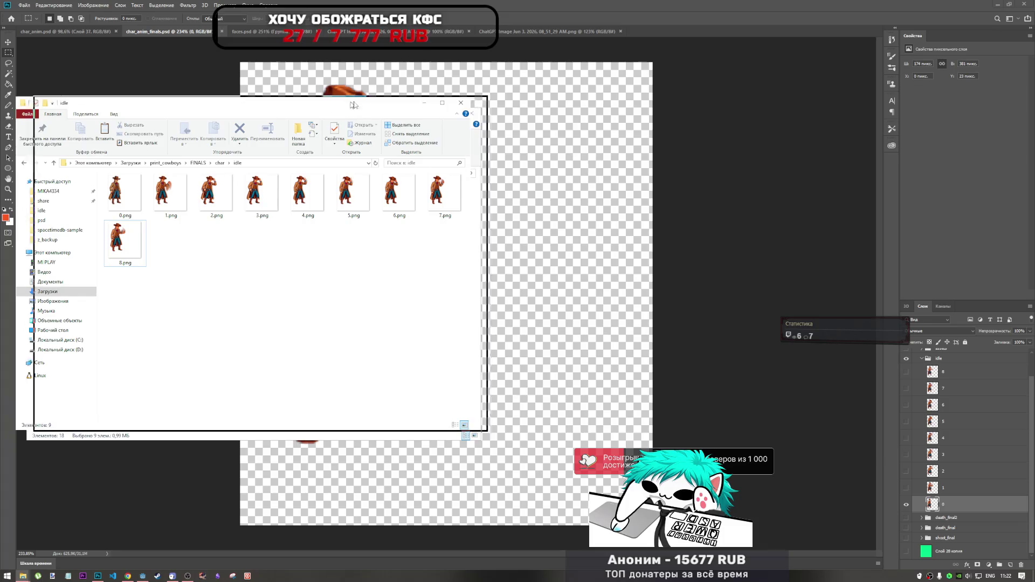
drag(336, 97, 673, 92)
- Copy the new 0.png over the old one in the project's player idle folder, then paste it back into FINALS
click(455, 189)
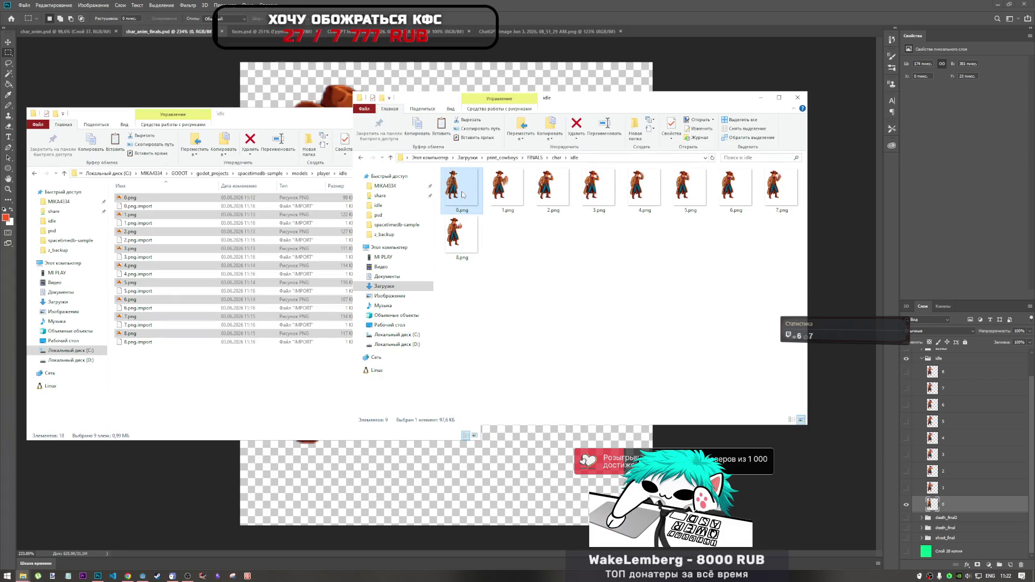
drag(458, 197, 232, 408)
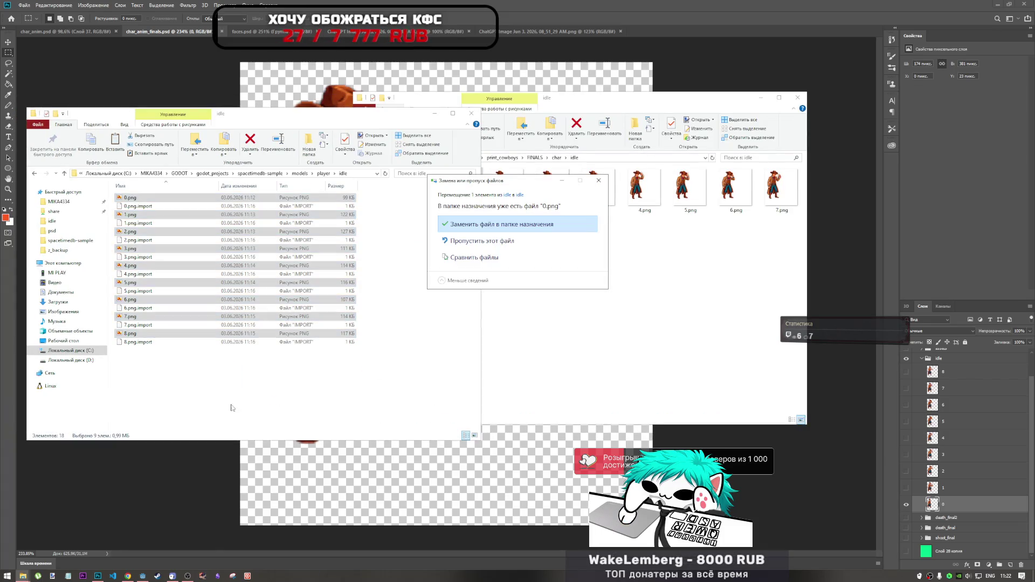
click(486, 228)
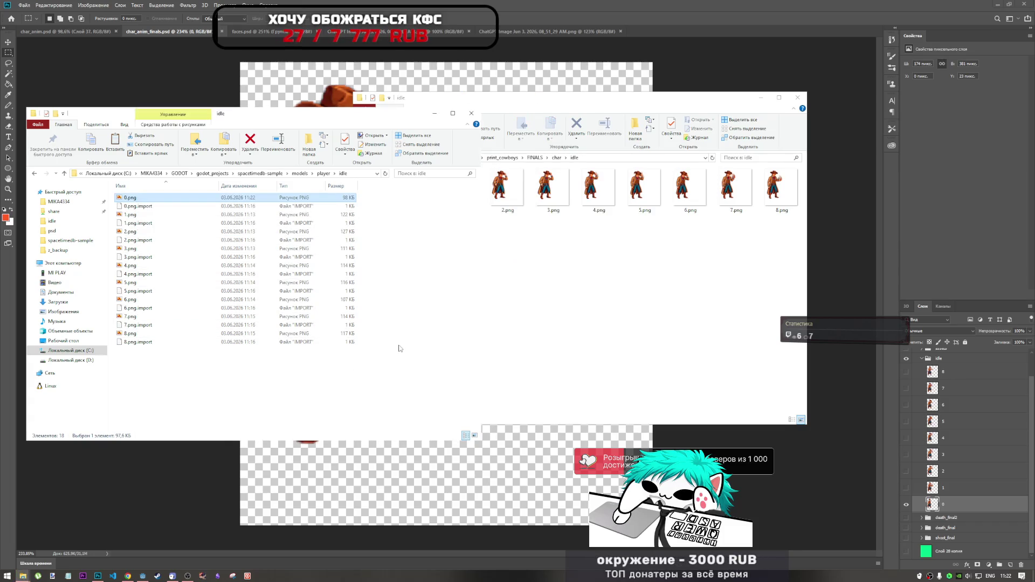
click(524, 308)
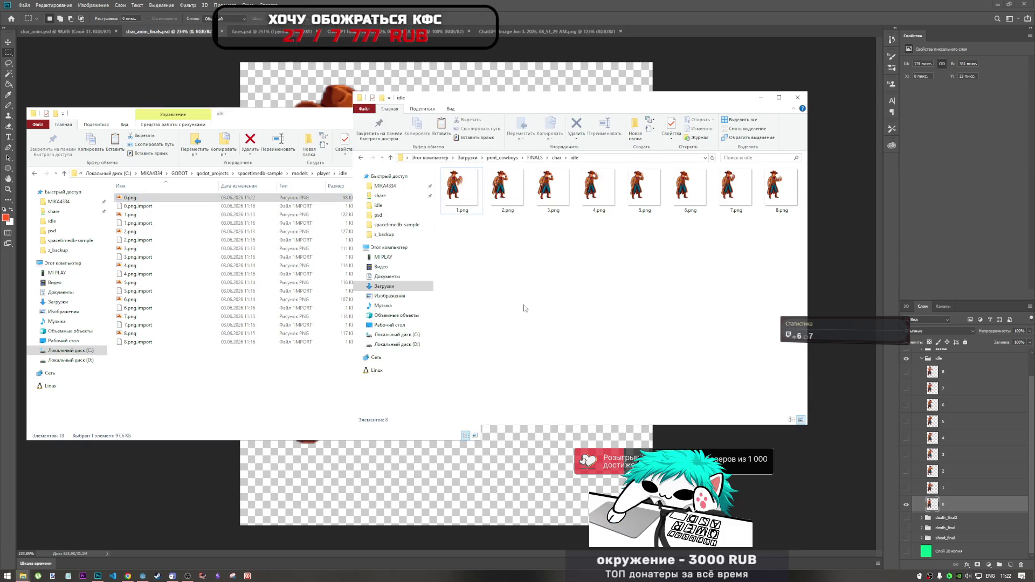
click(160, 203)
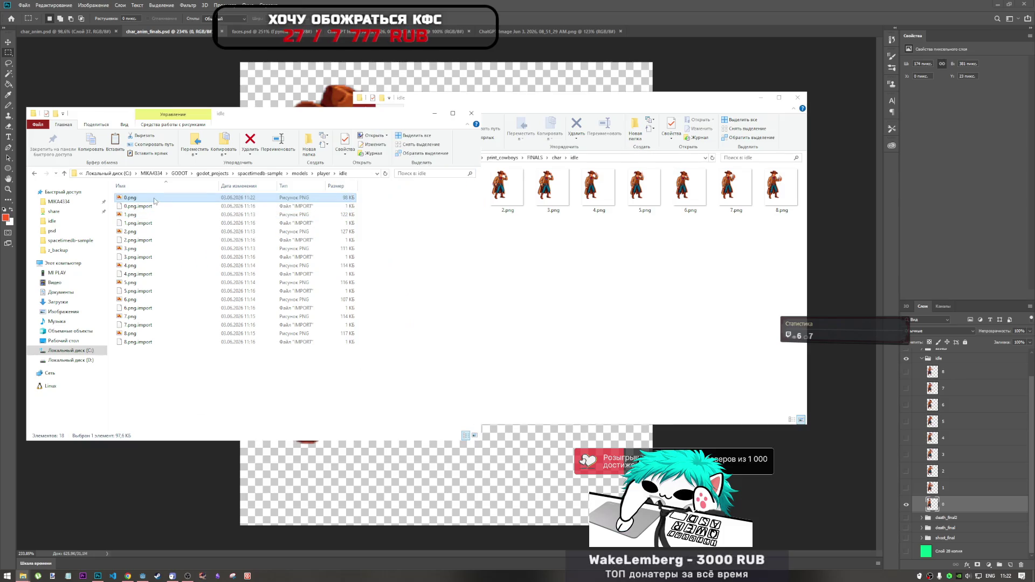
click(558, 297)
right_click(558, 296)
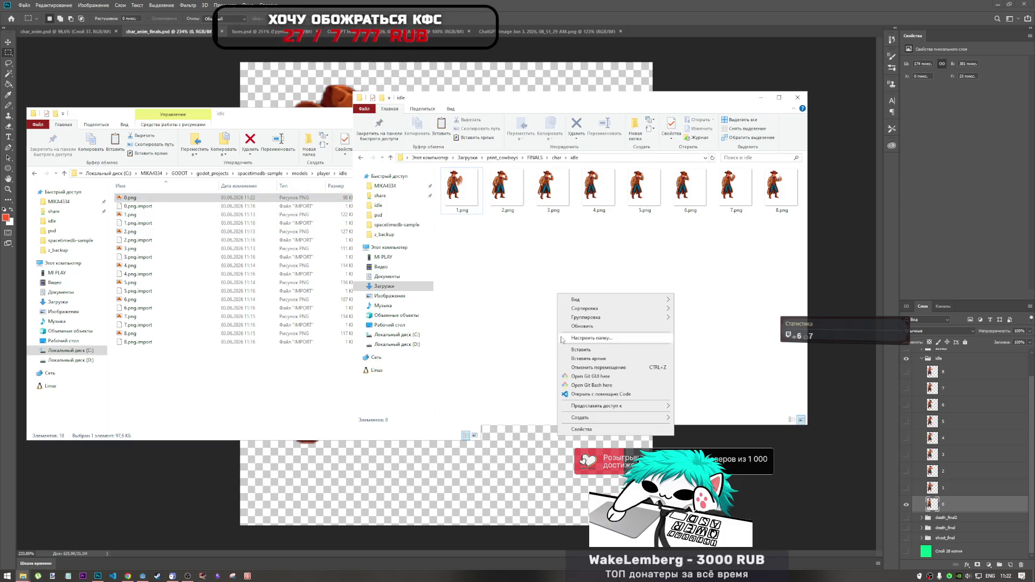
click(566, 338)
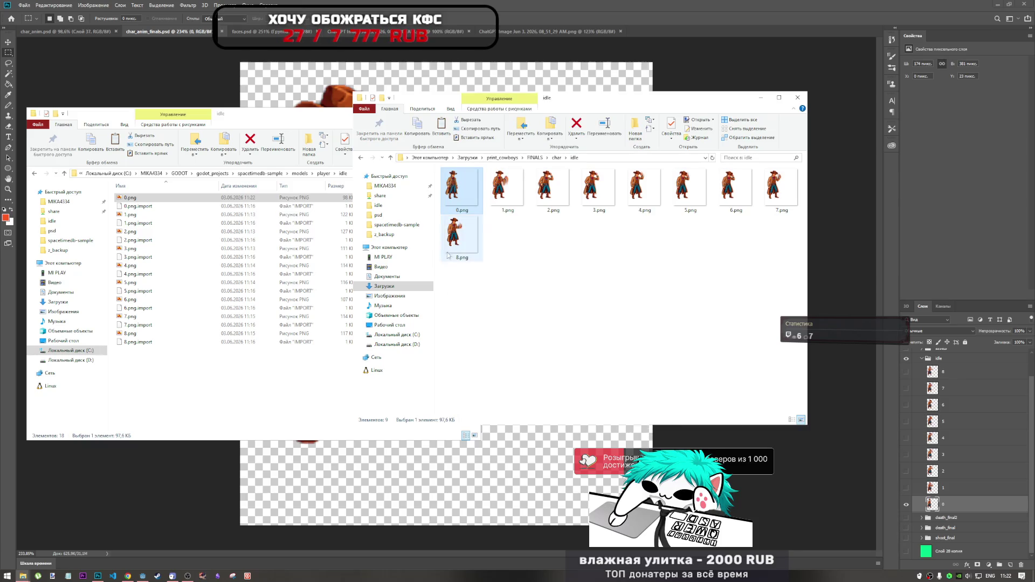
click(145, 575)
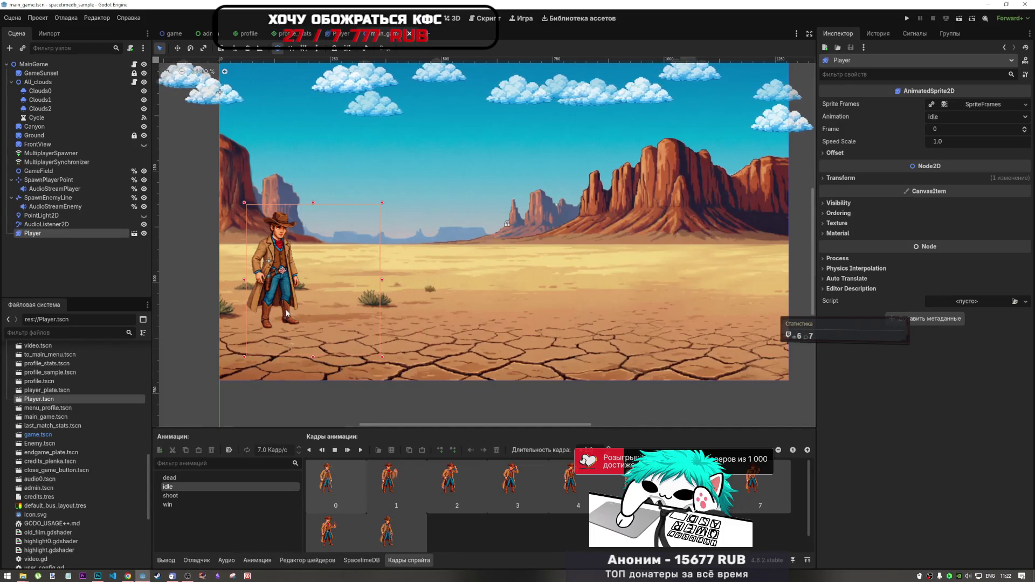
- Nudge the Player sprite right and preview the idle animation, ending on frame 0
mouse_move(291, 321)
mouse_down()
mouse_move(469, 326)
mouse_move(263, 315)
mouse_move(299, 314)
mouse_up()
click(383, 476)
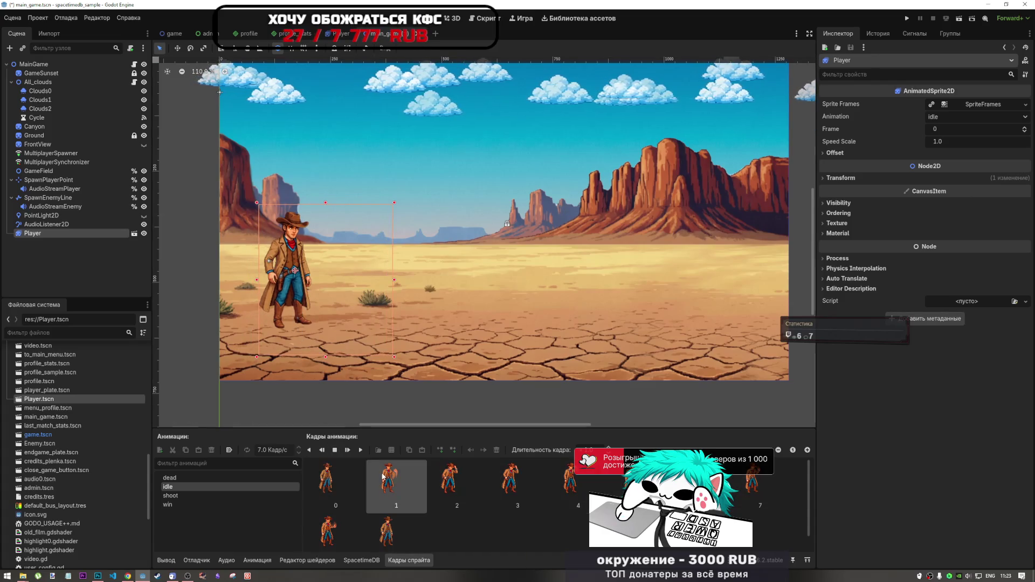
click(359, 450)
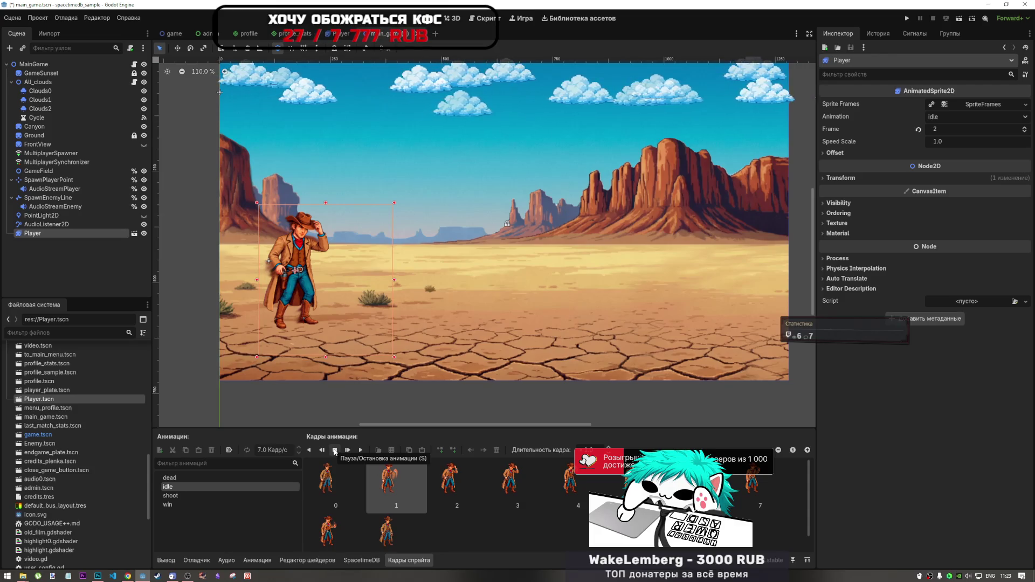
click(361, 451)
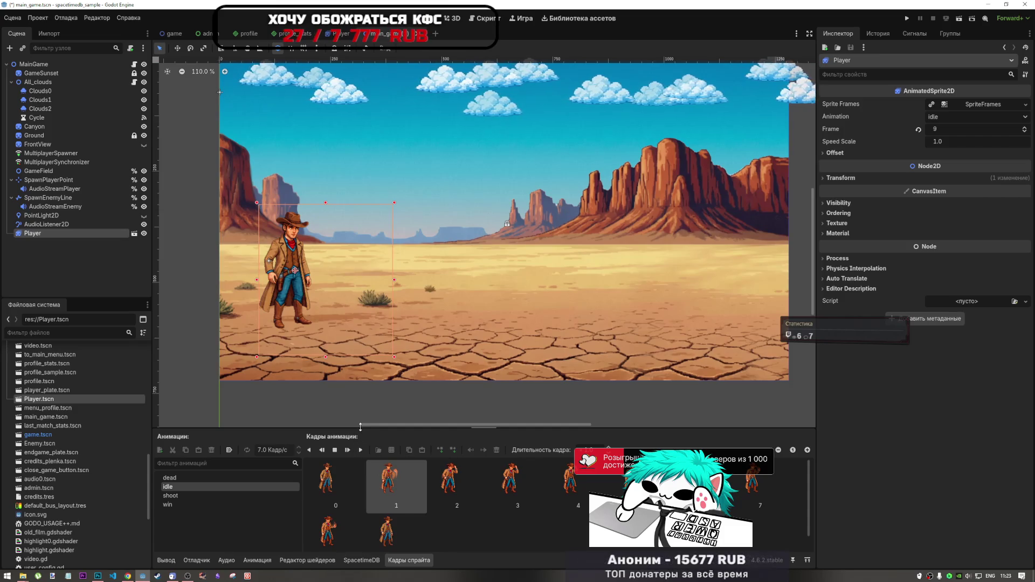
click(336, 483)
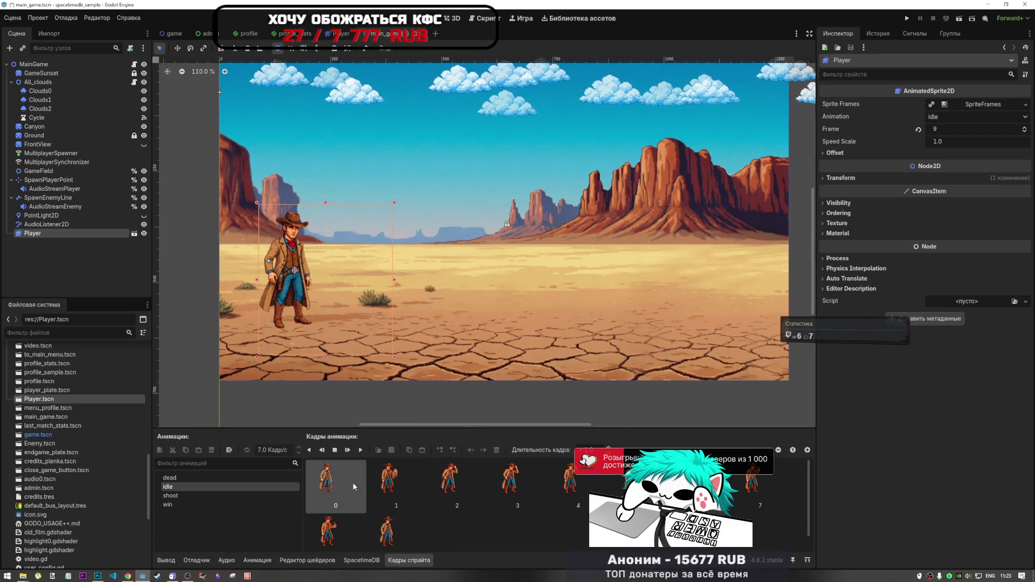
click(97, 575)
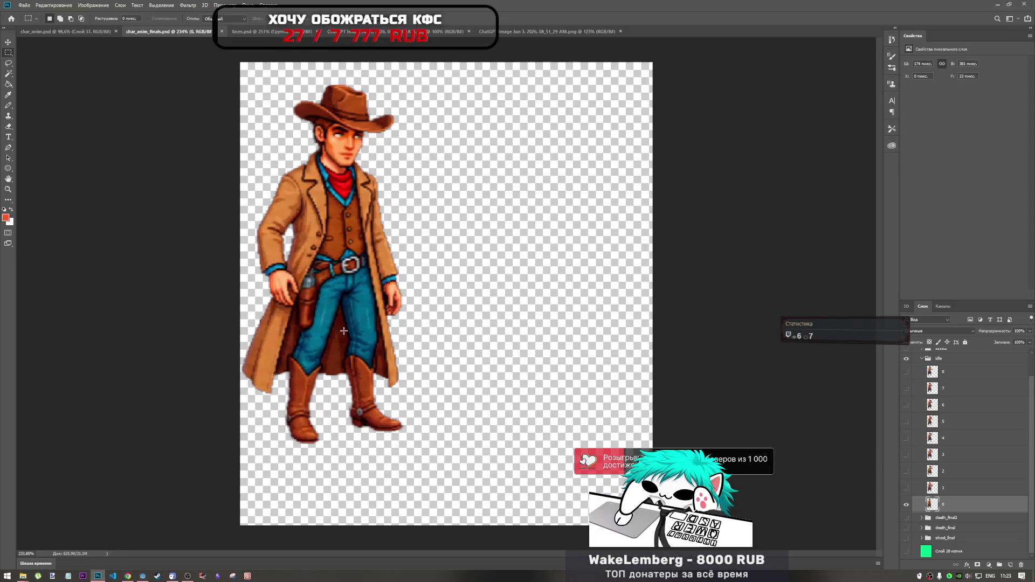
- Switch the visible layer from frame 0 to frame 1, start an Export As, then cancel it
click(906, 504)
click(907, 488)
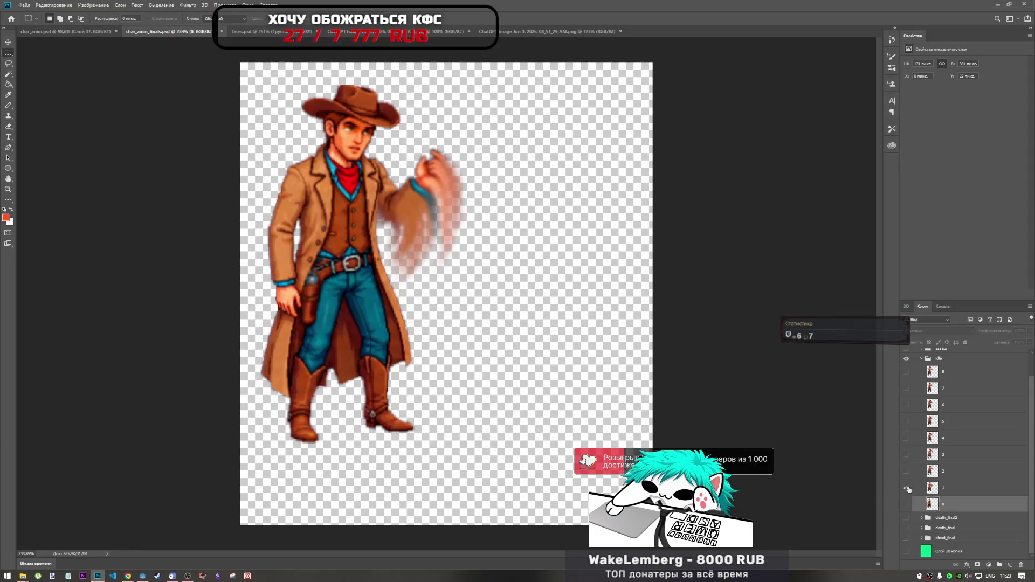
click(938, 488)
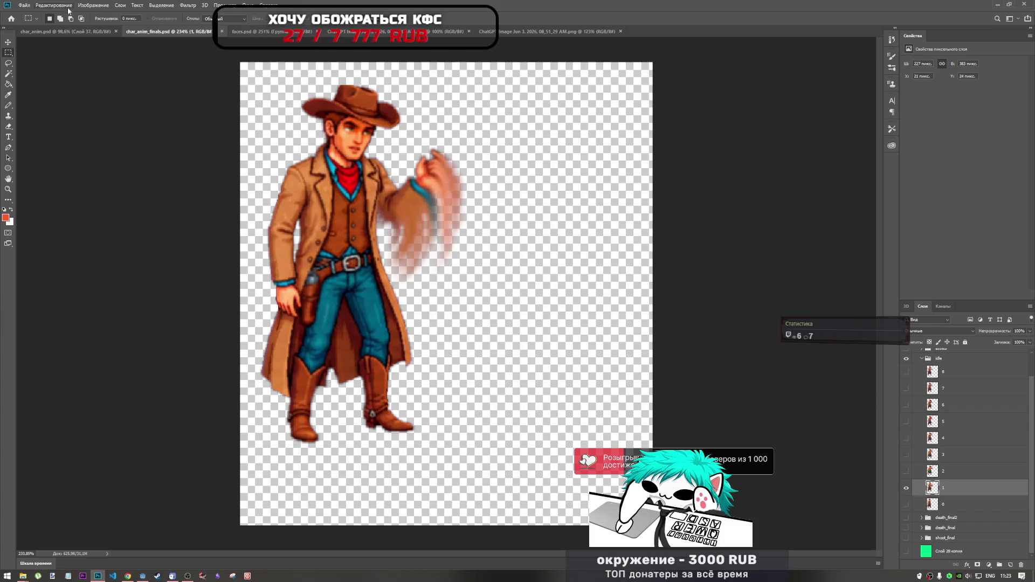
click(54, 5)
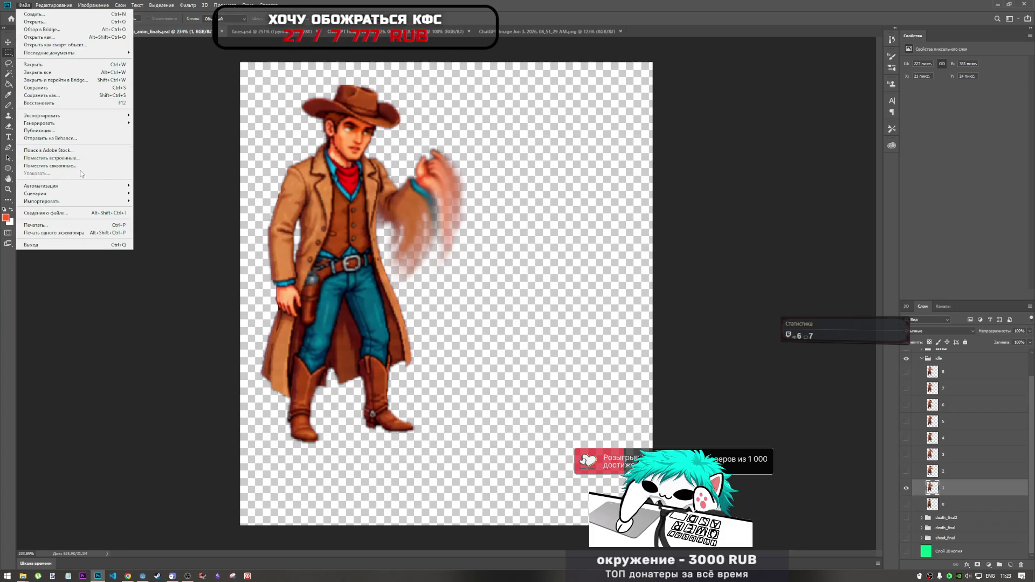
mouse_move(87, 116)
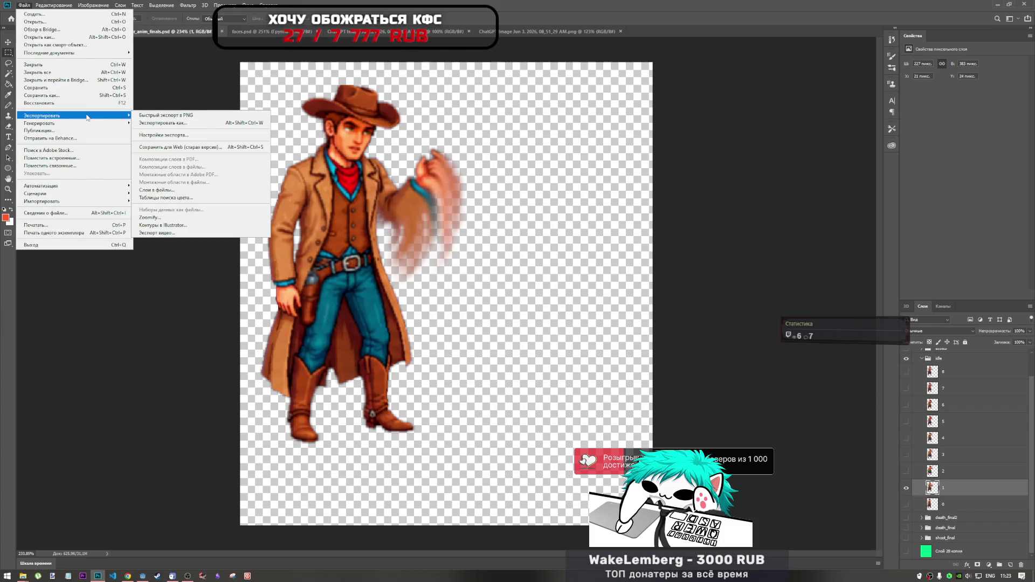
click(163, 123)
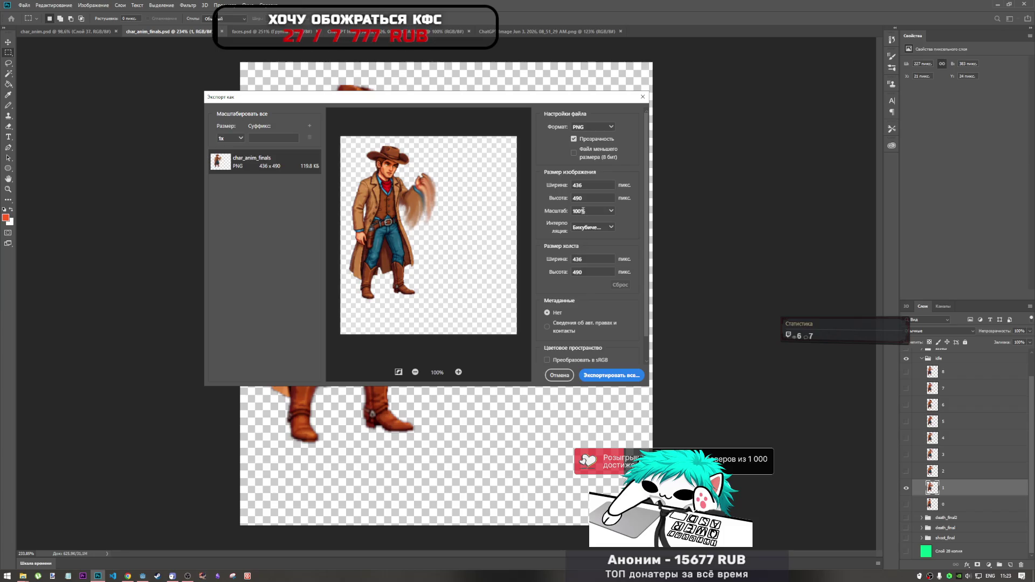
scroll(594, 345, down, 1)
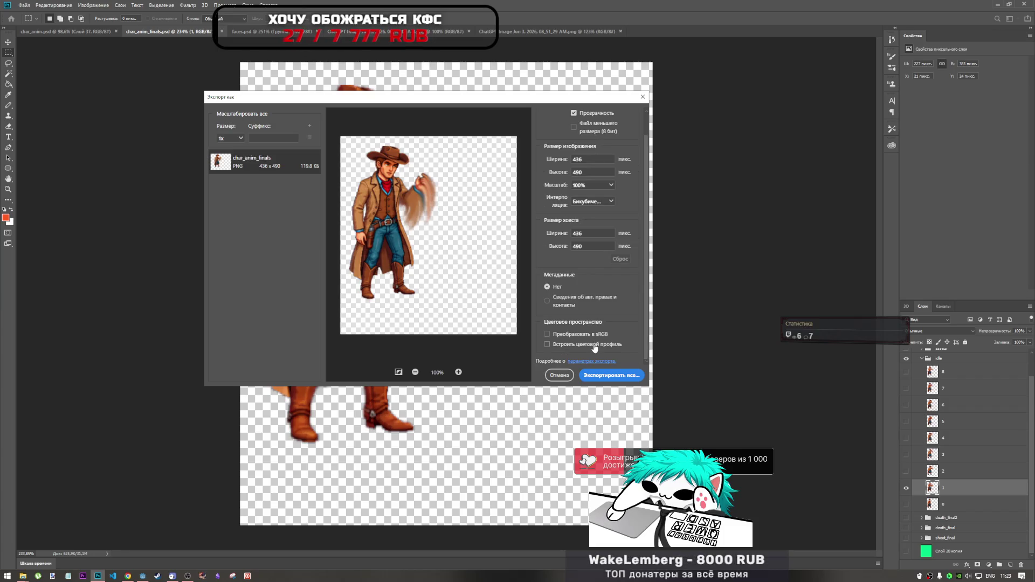
click(559, 375)
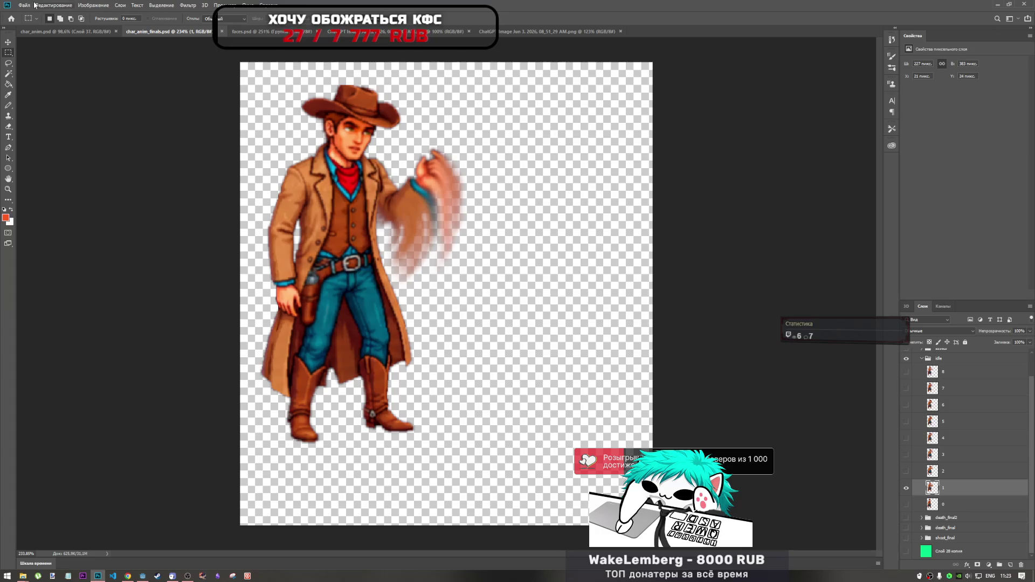
- Open Export As for the idle group and consult the export options help page
click(948, 360)
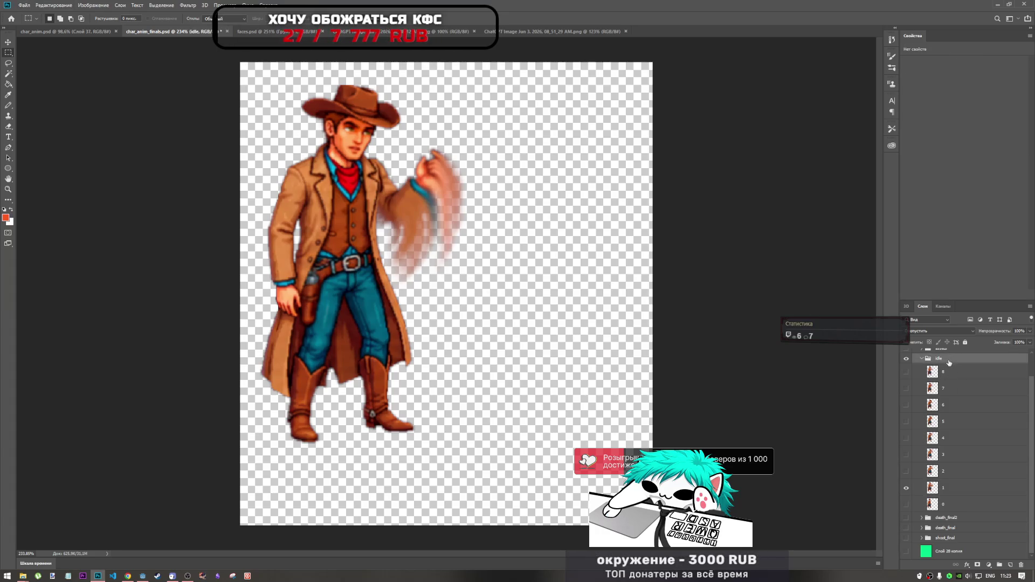
right_click(948, 361)
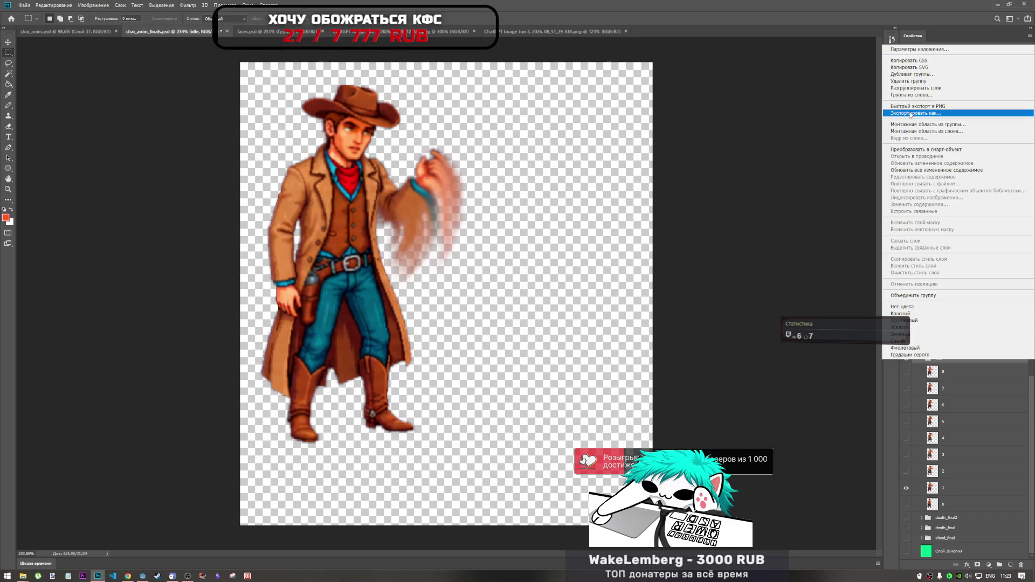
click(911, 113)
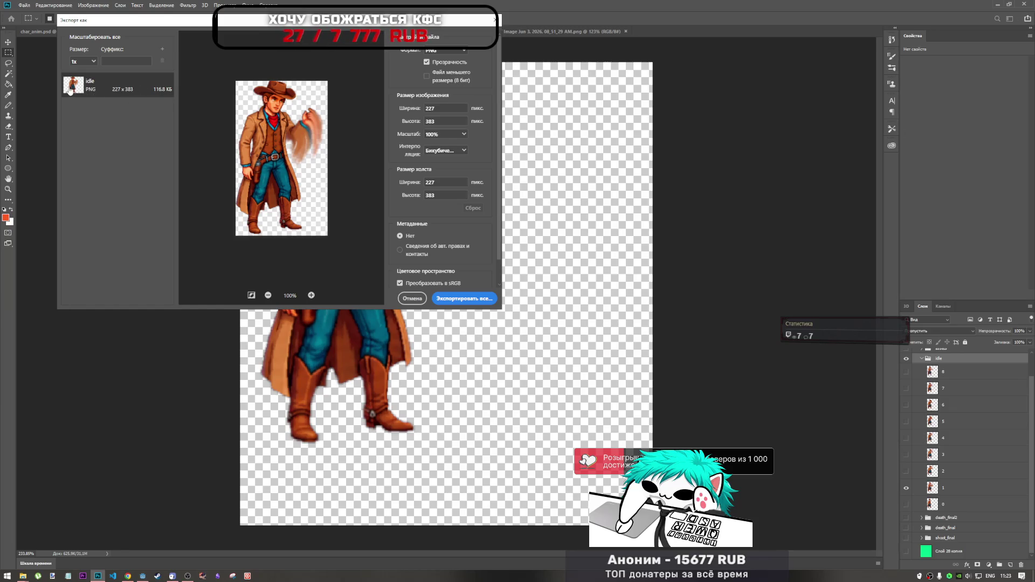
scroll(406, 220, down, 1)
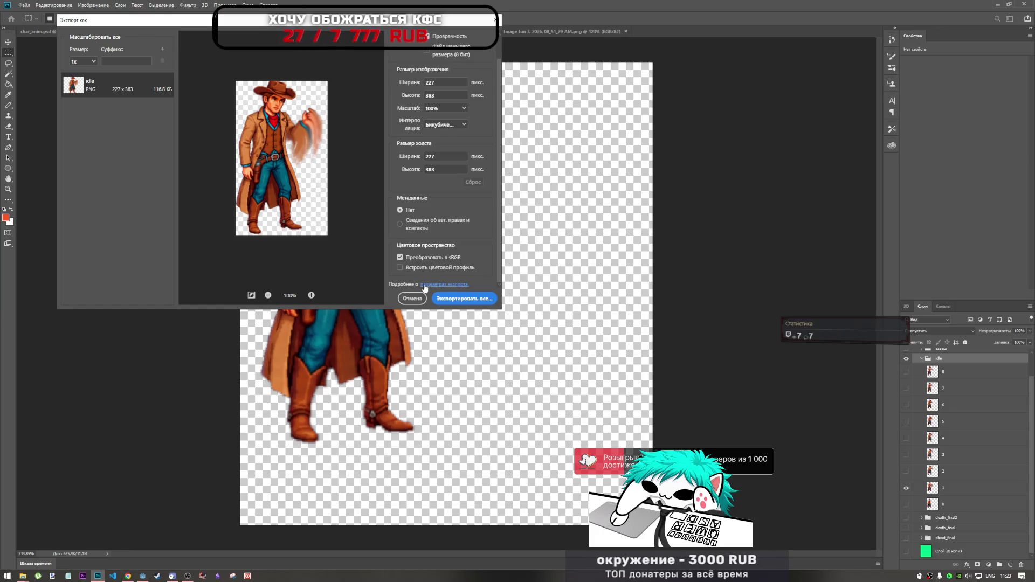
click(128, 575)
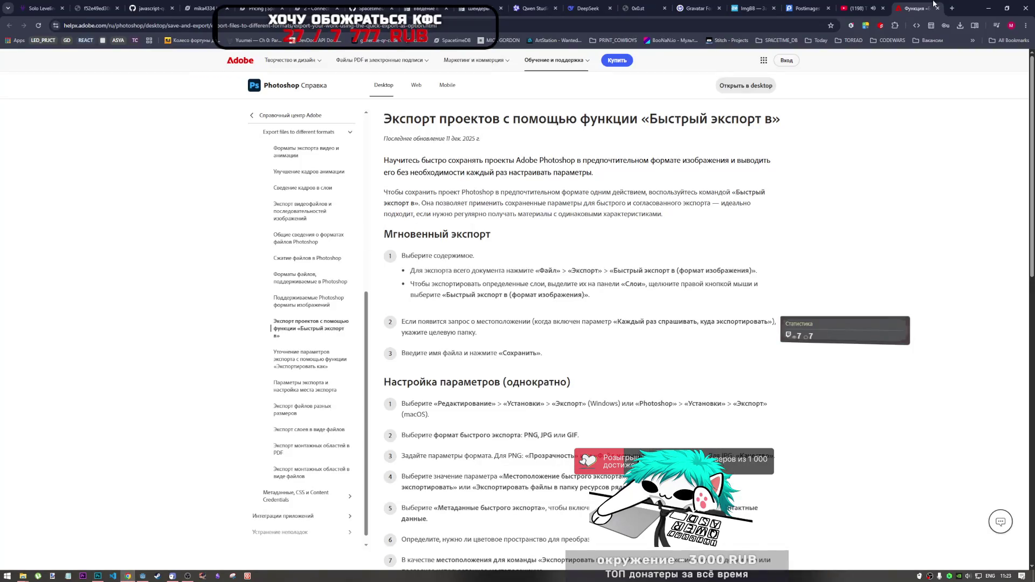
click(937, 8)
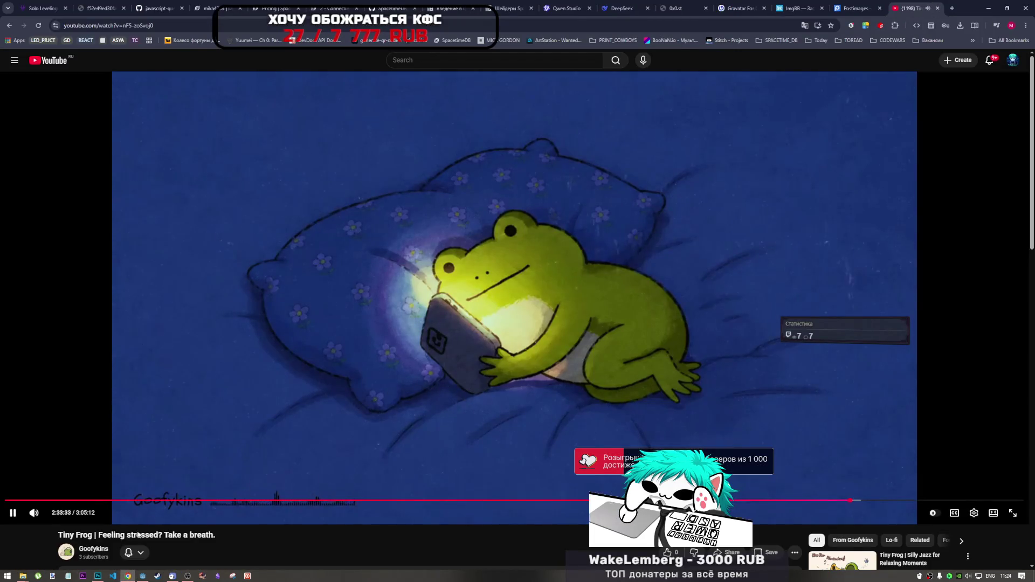
click(102, 575)
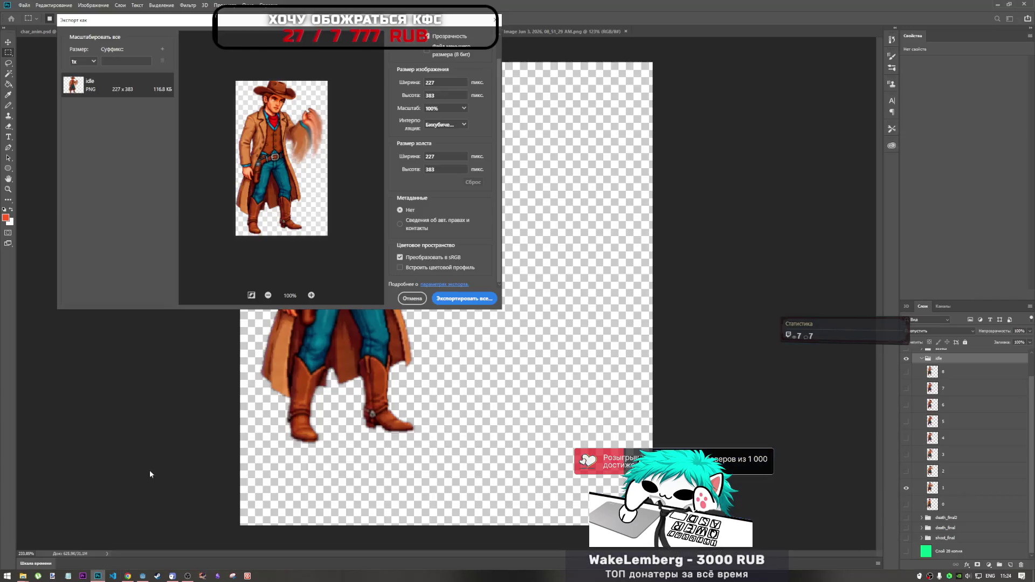
- Check the preview on a dark background, keep scale at 1x, and close without exporting
click(255, 297)
click(254, 297)
click(255, 297)
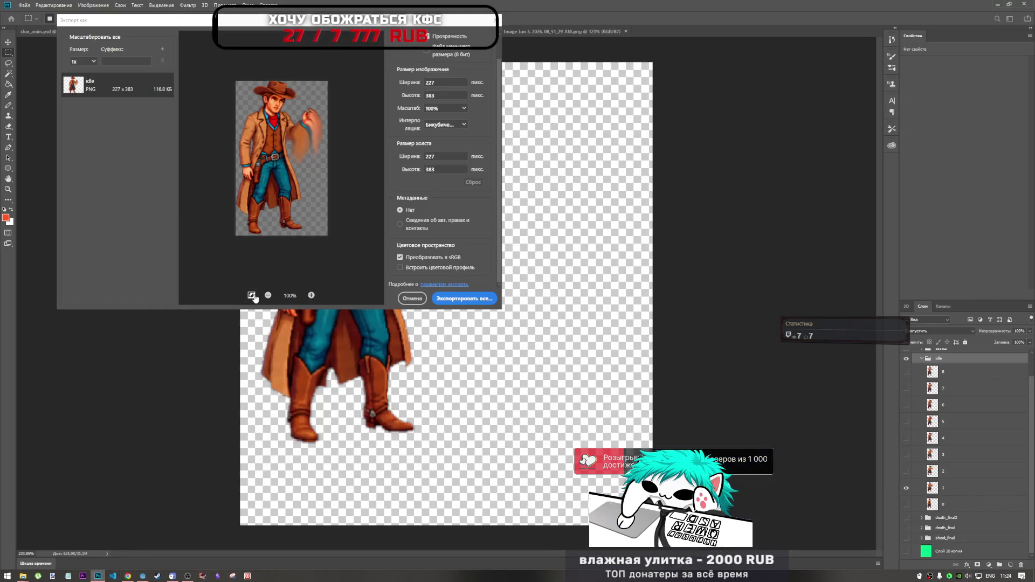
click(254, 297)
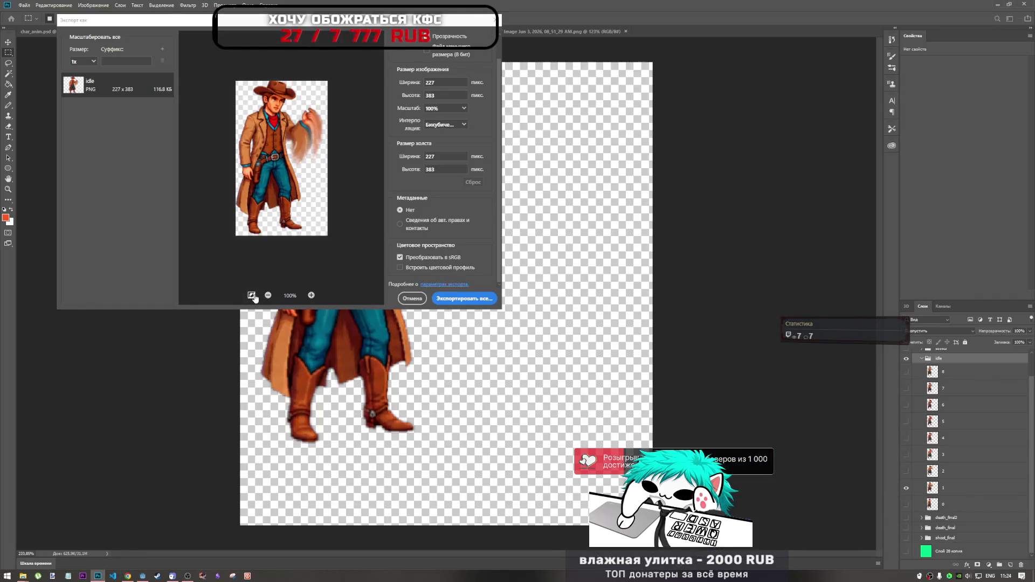
click(97, 65)
click(95, 65)
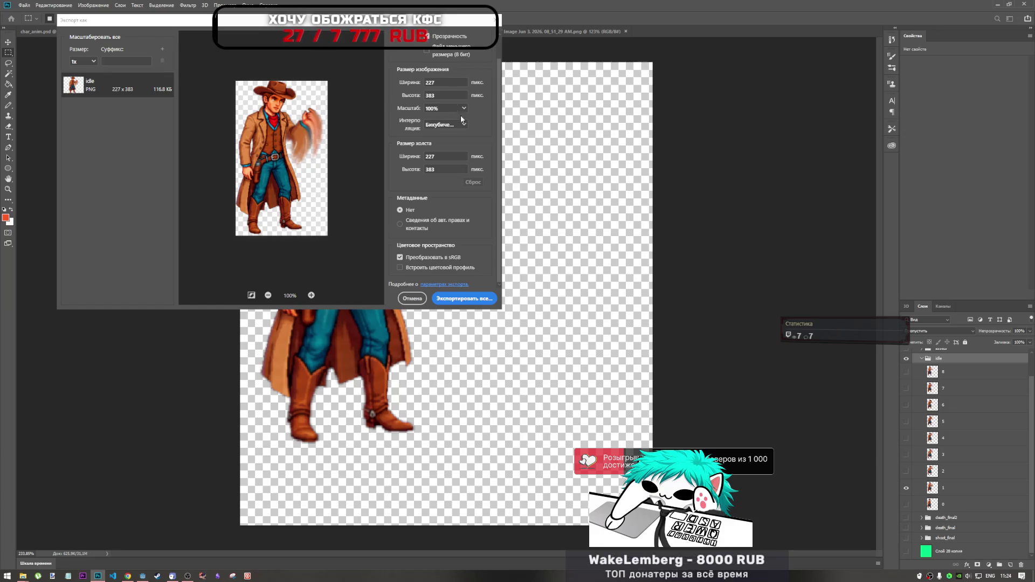
scroll(462, 120, up, 2)
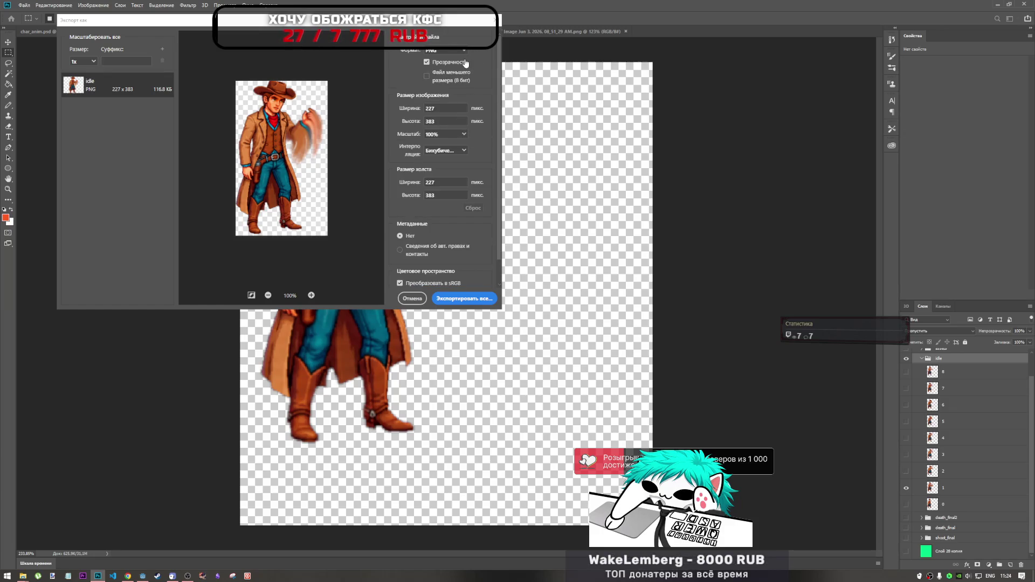
click(494, 19)
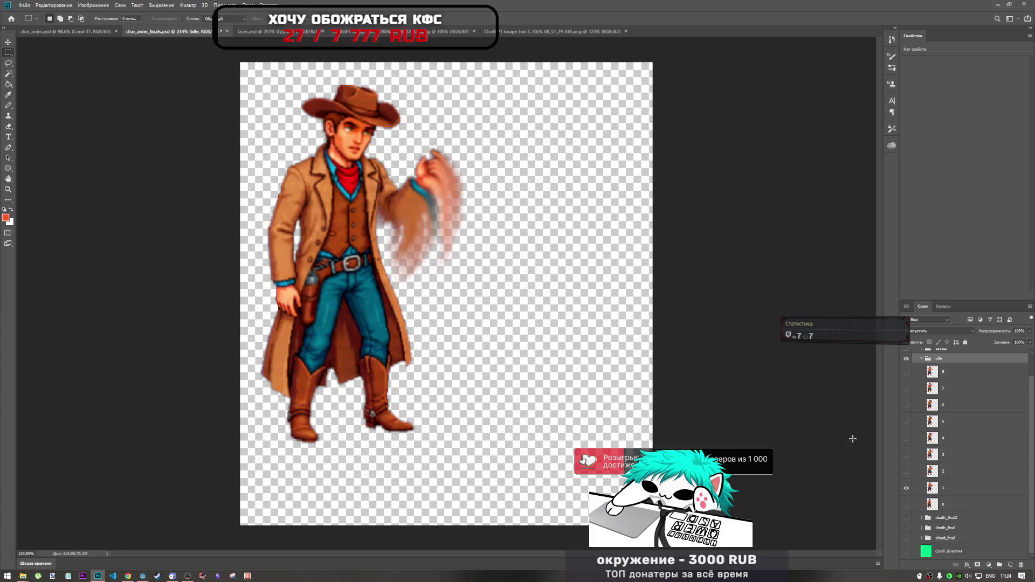
click(950, 490)
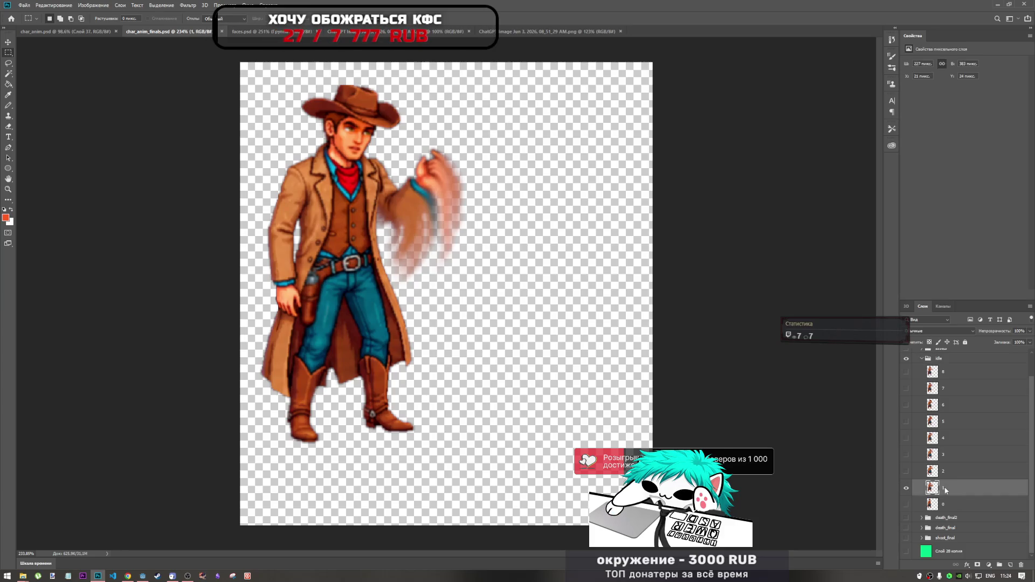
right_click(944, 490)
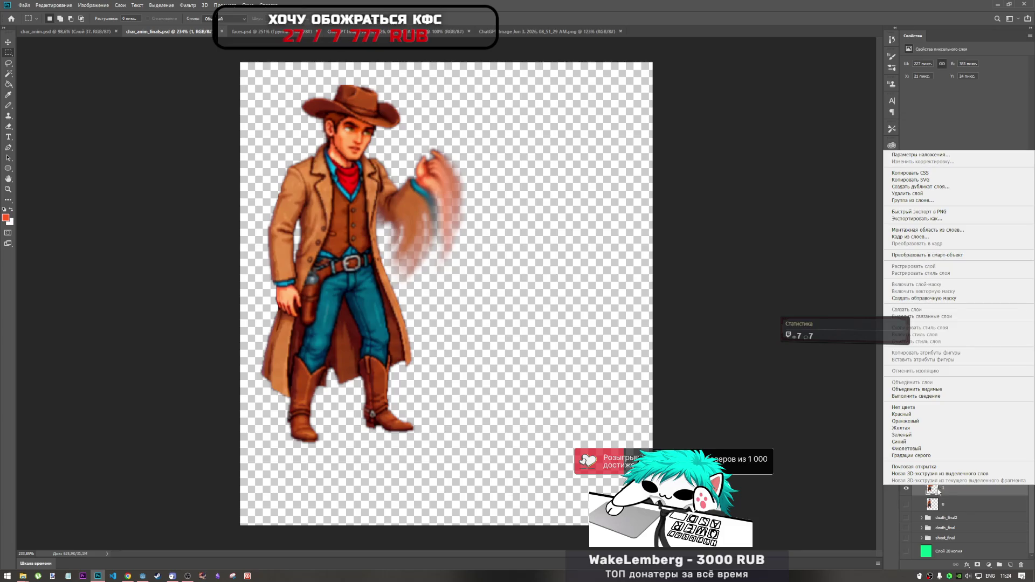
click(946, 494)
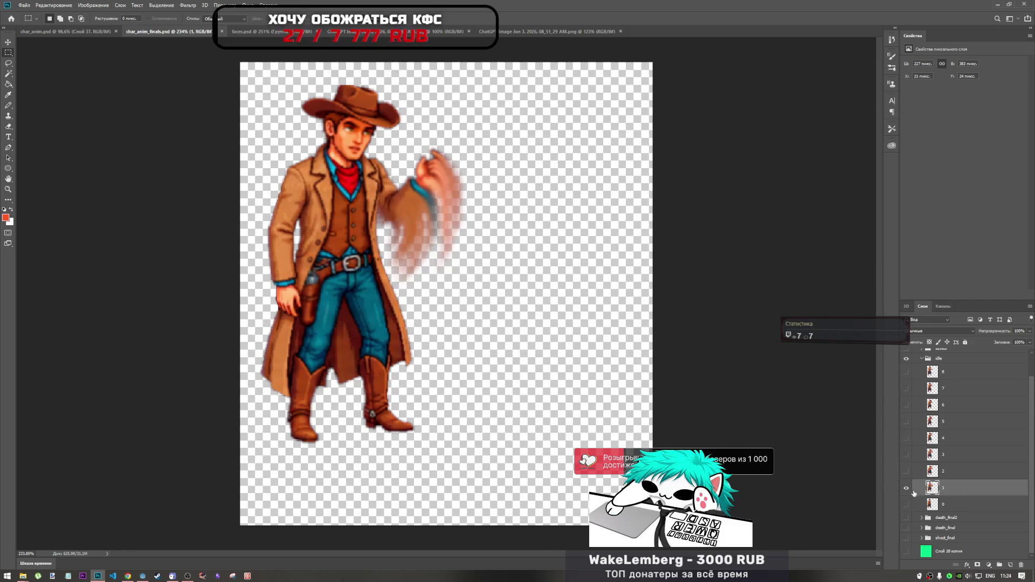
click(905, 488)
click(906, 504)
click(906, 504)
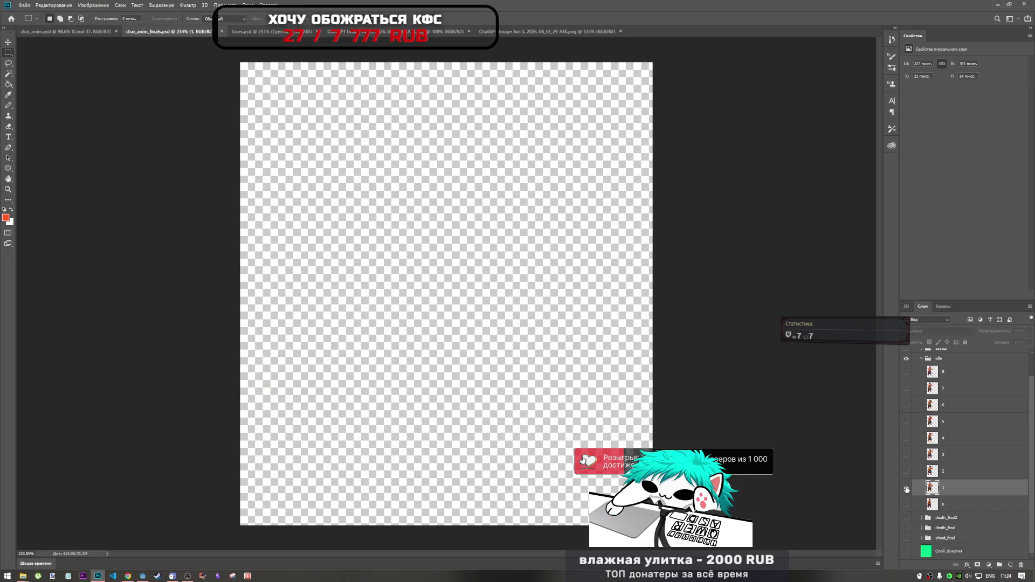
click(906, 488)
click(906, 488)
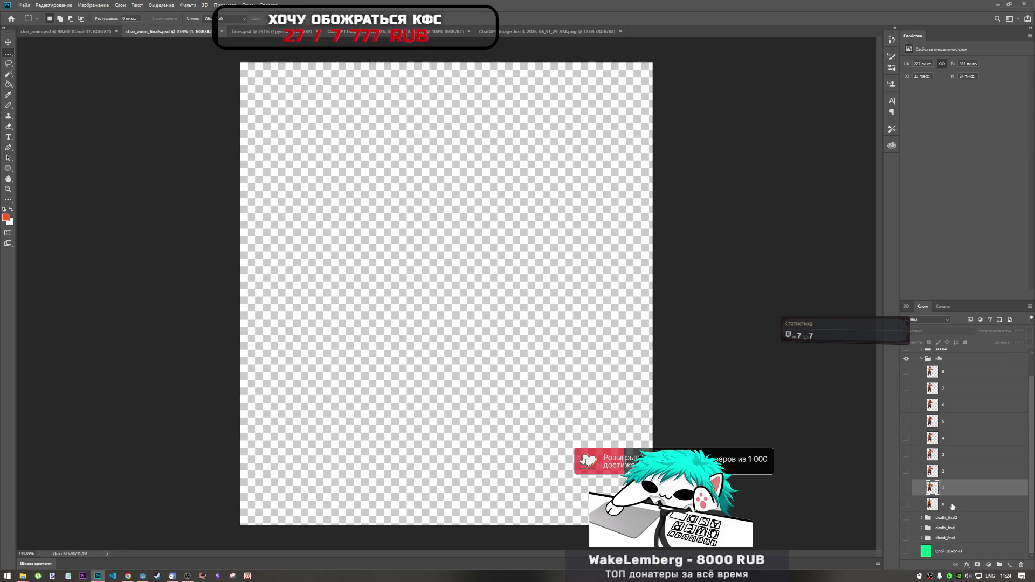
click(906, 488)
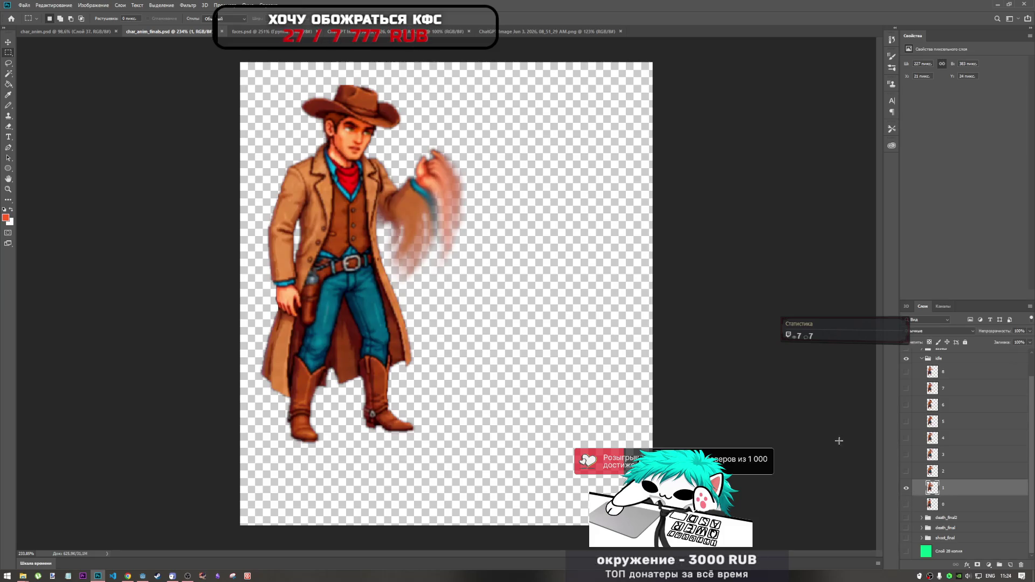
key(ctrl+a)
right_click(944, 489)
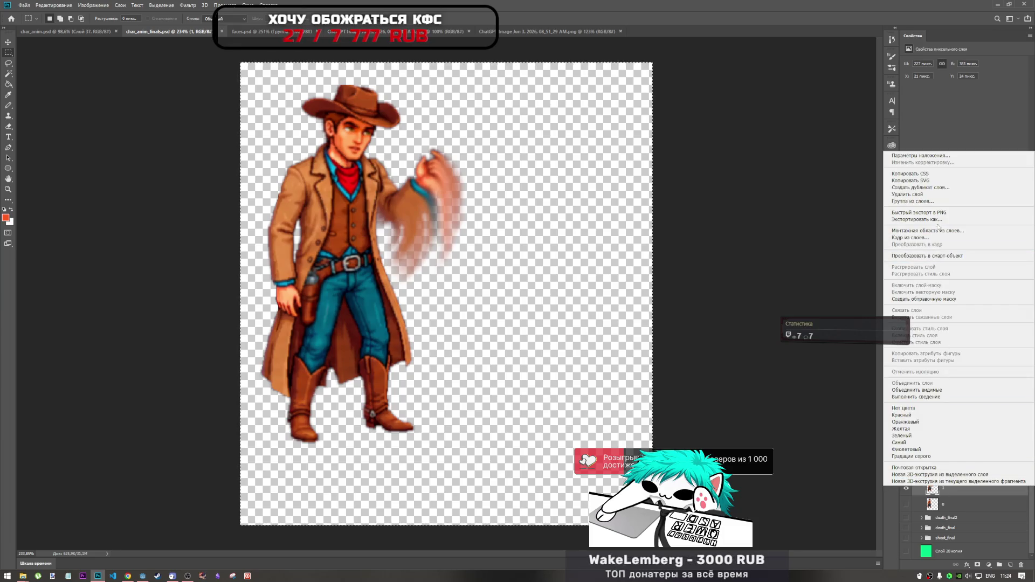
click(938, 220)
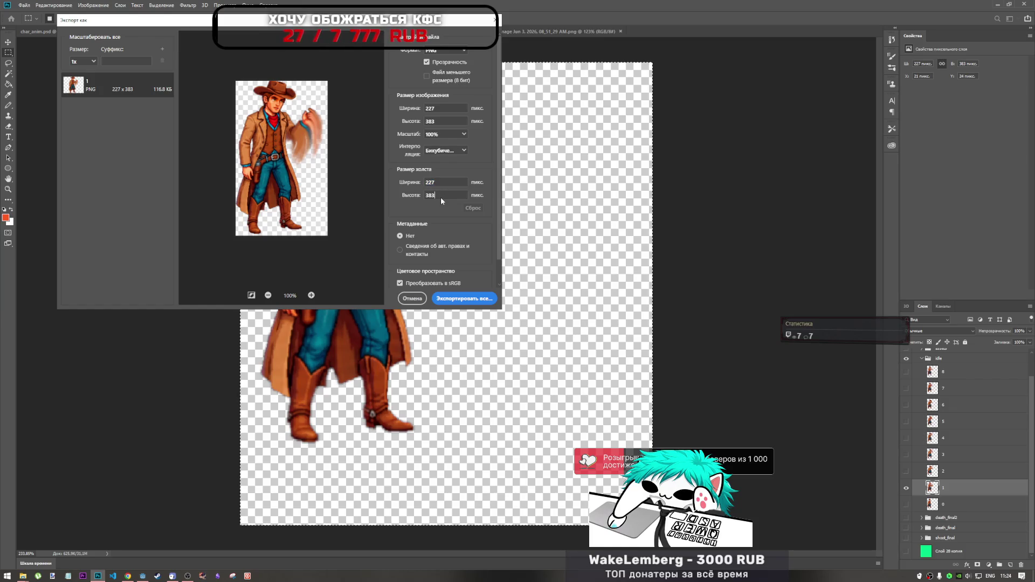
drag(441, 196, 403, 198)
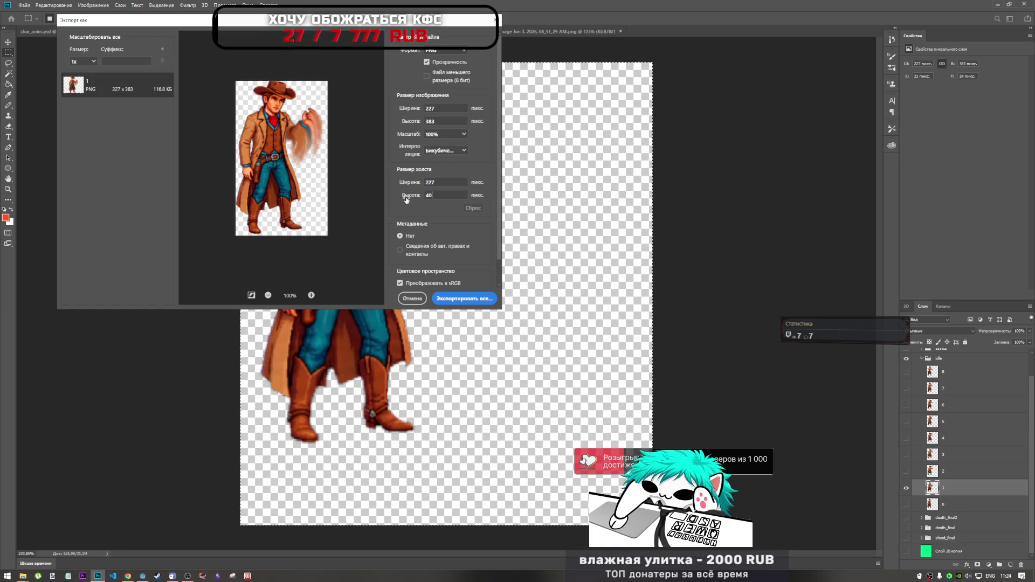
text(400)
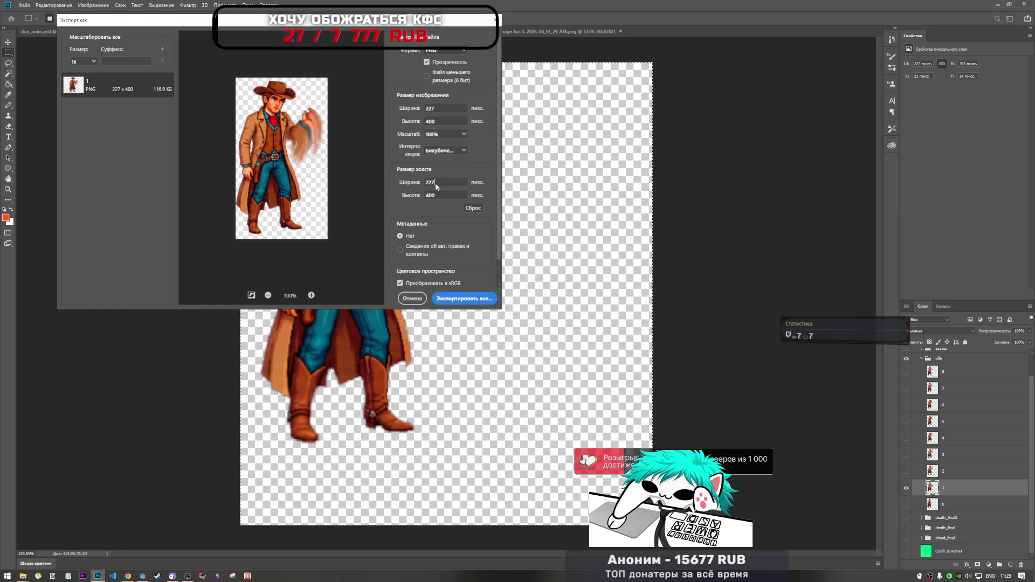
drag(436, 185, 412, 186)
text(400)
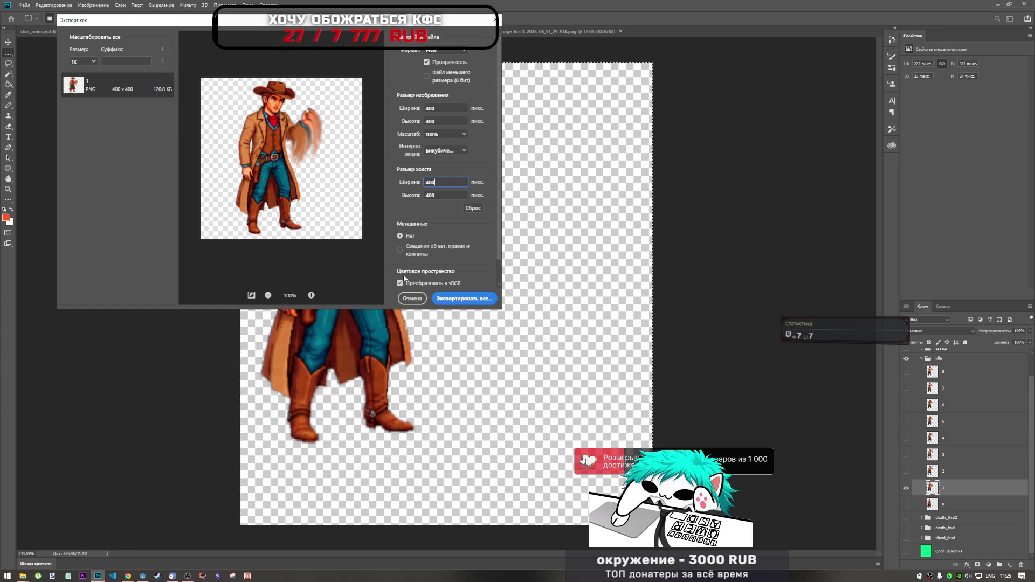
click(412, 298)
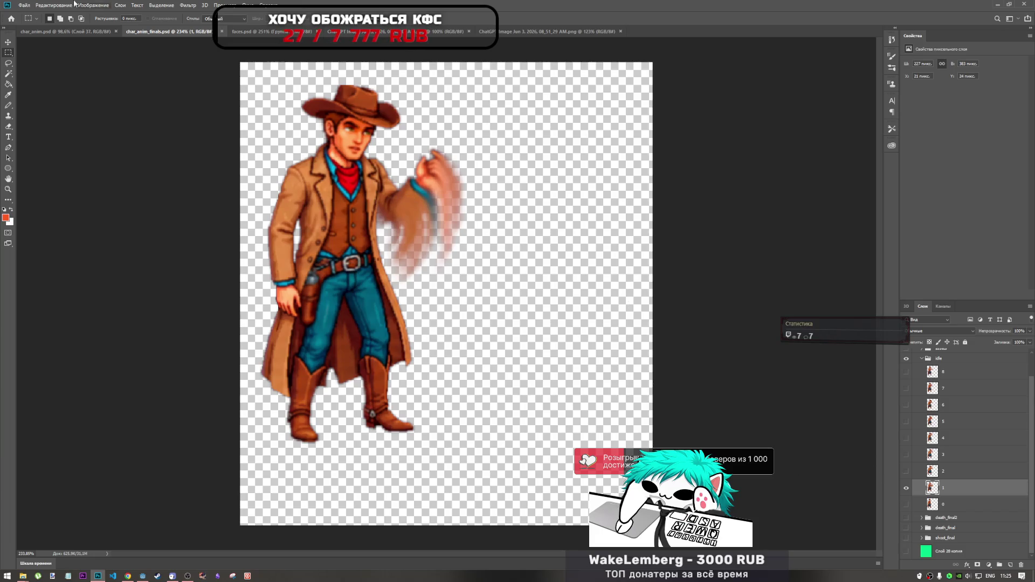
- Review the Batch dialog's actions and source options, then close it without running
click(20, 5)
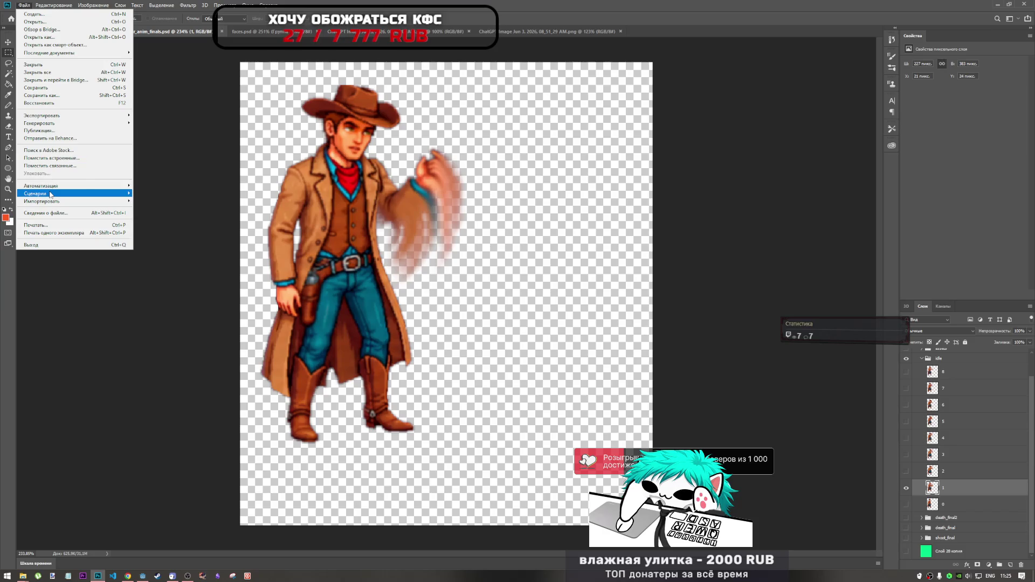
mouse_move(57, 187)
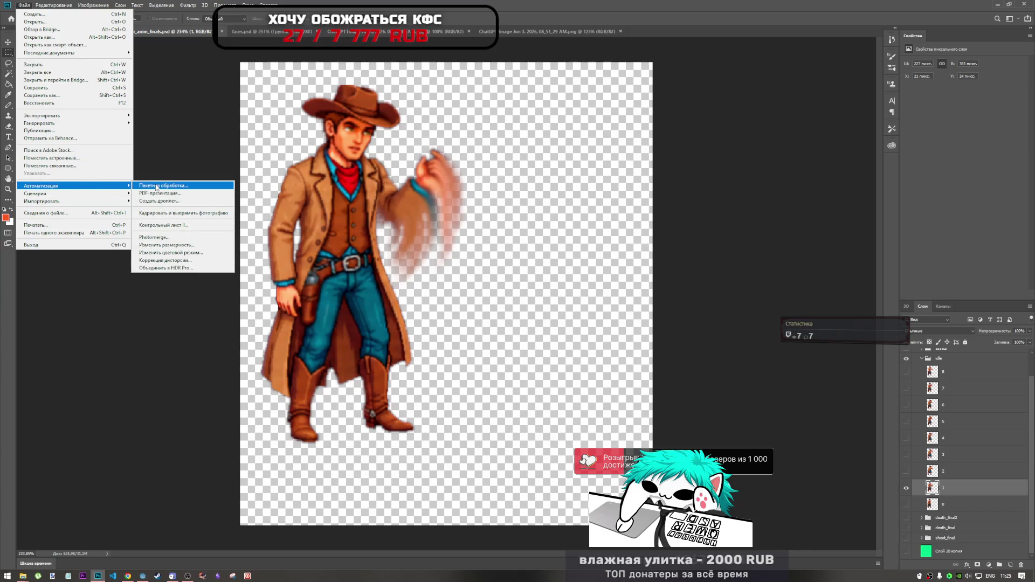
click(157, 186)
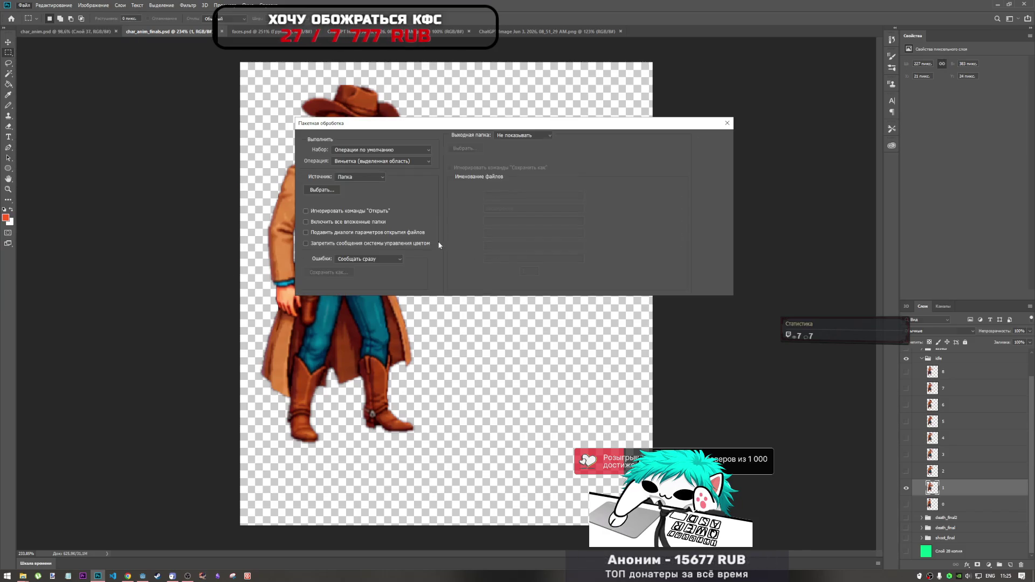
click(420, 161)
click(403, 168)
click(375, 178)
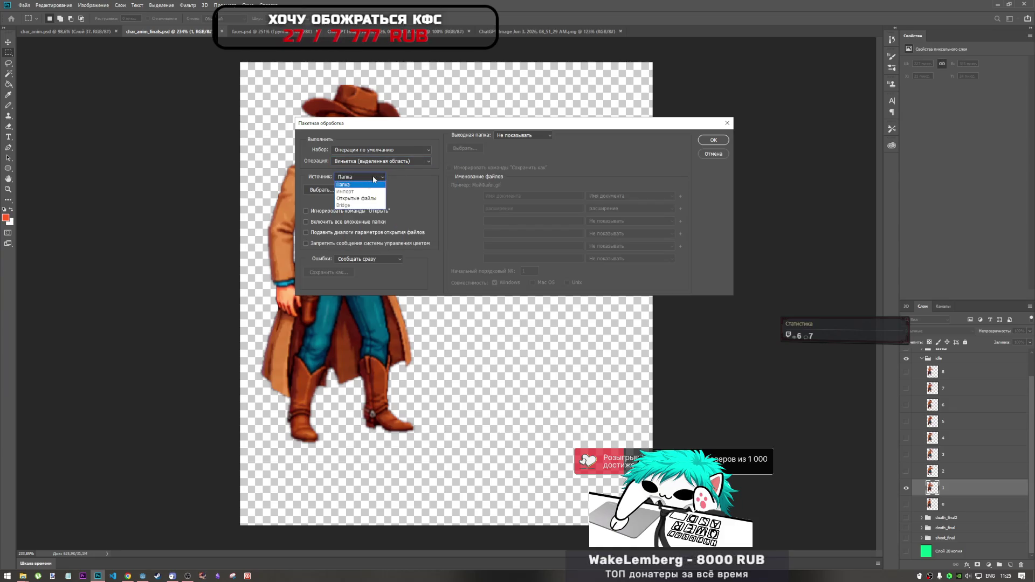
click(343, 184)
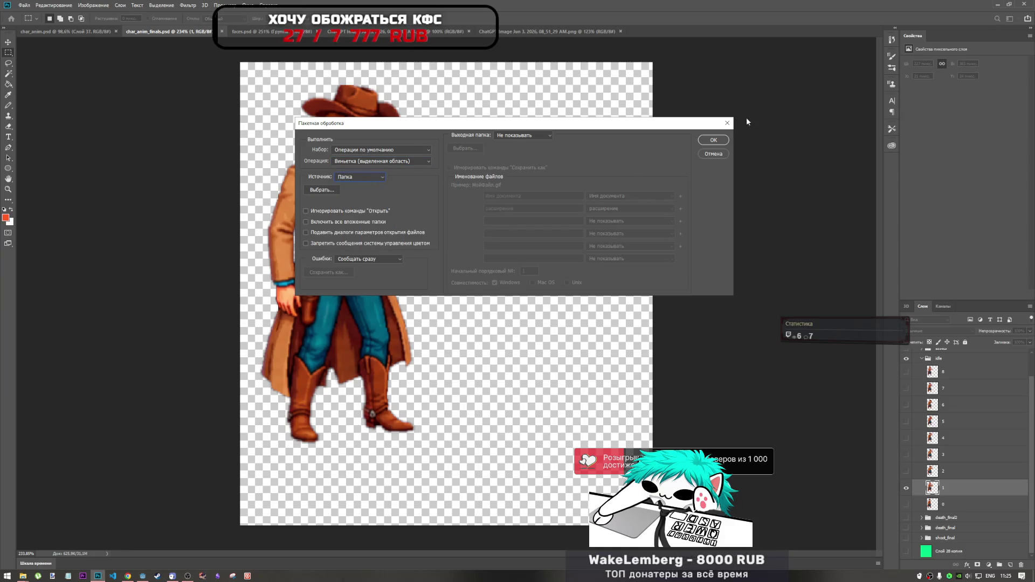
click(727, 123)
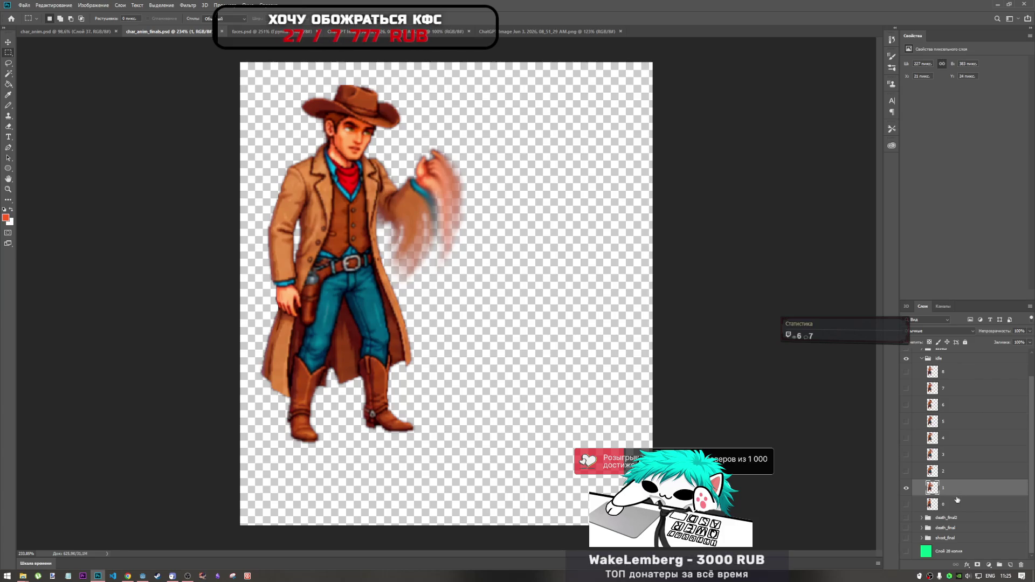
- Compare against frame 0, then export idle frame 1 as PNG, overwriting 1.png
key(alt+bracketleft)
click(906, 505)
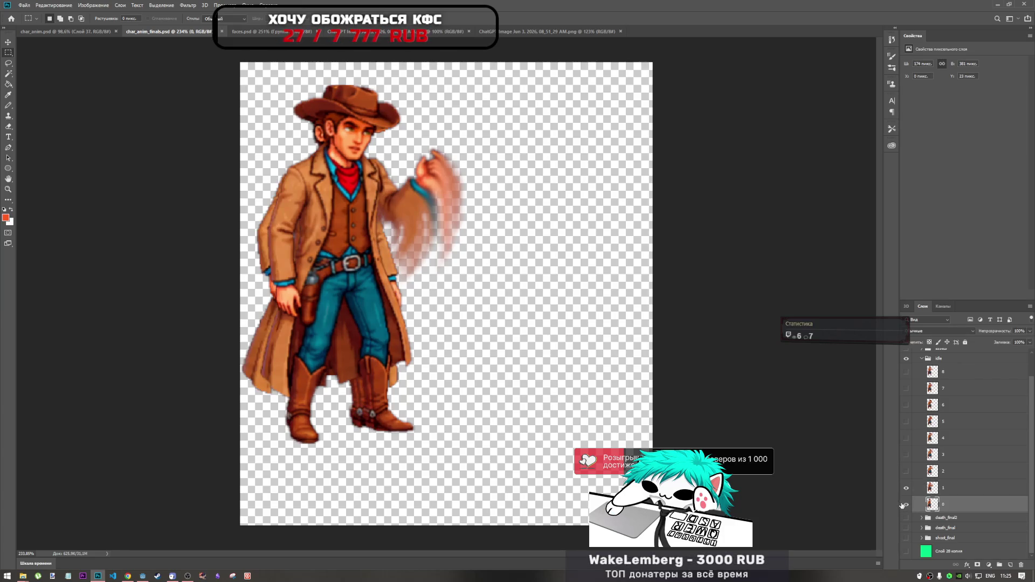
click(905, 504)
key(alt+bracketright)
click(25, 5)
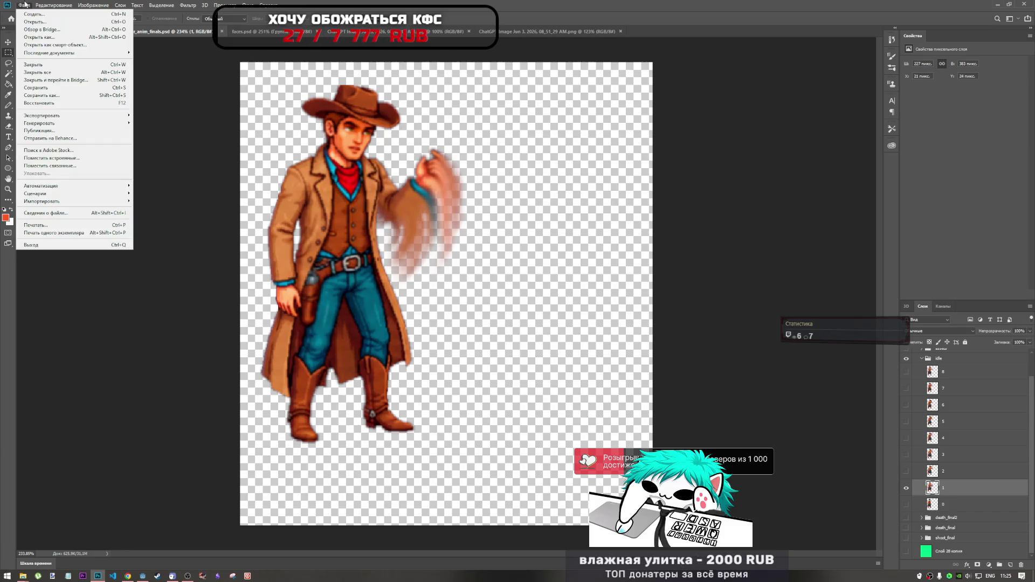
mouse_move(123, 115)
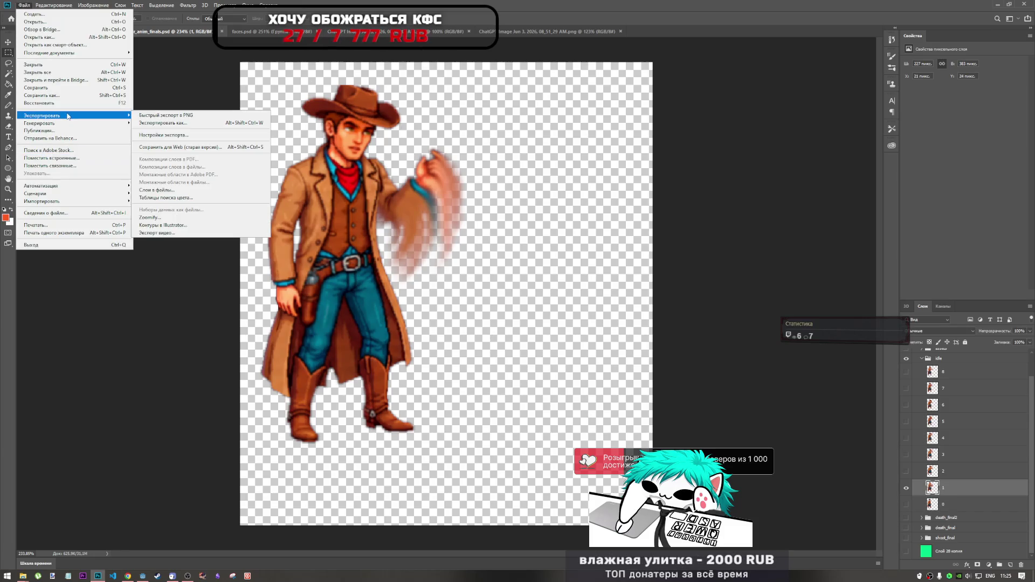
click(174, 124)
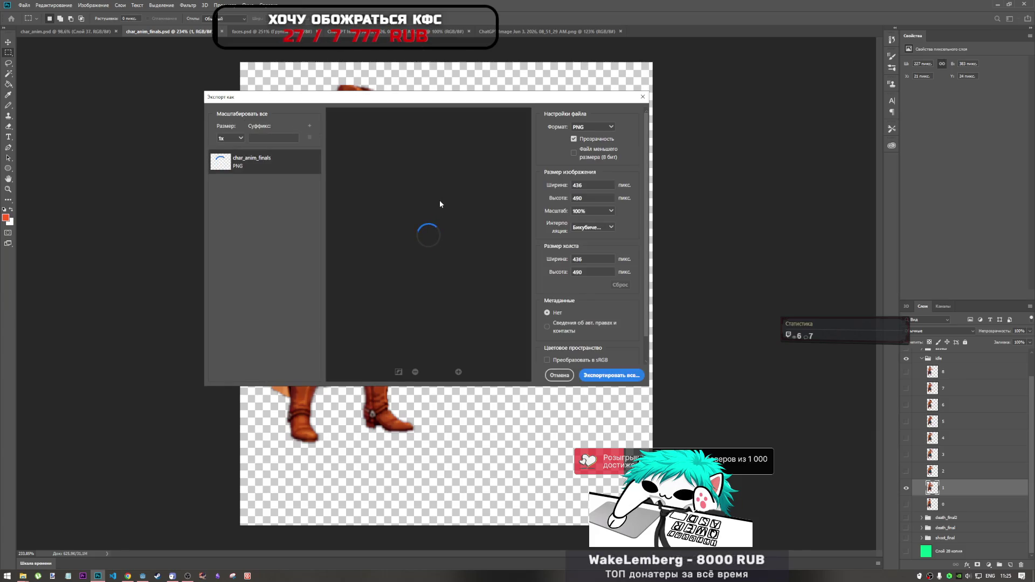
click(610, 375)
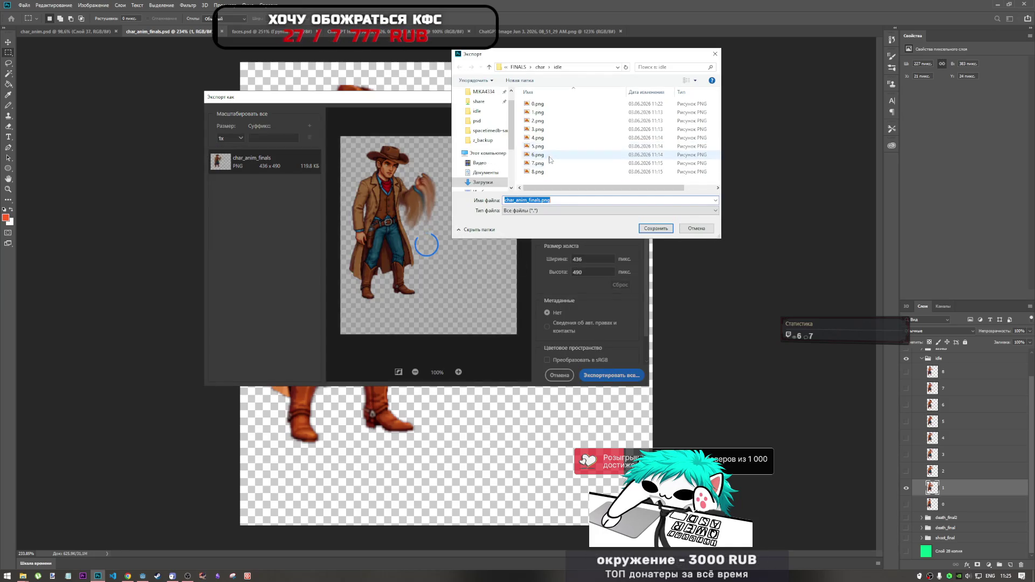
click(537, 112)
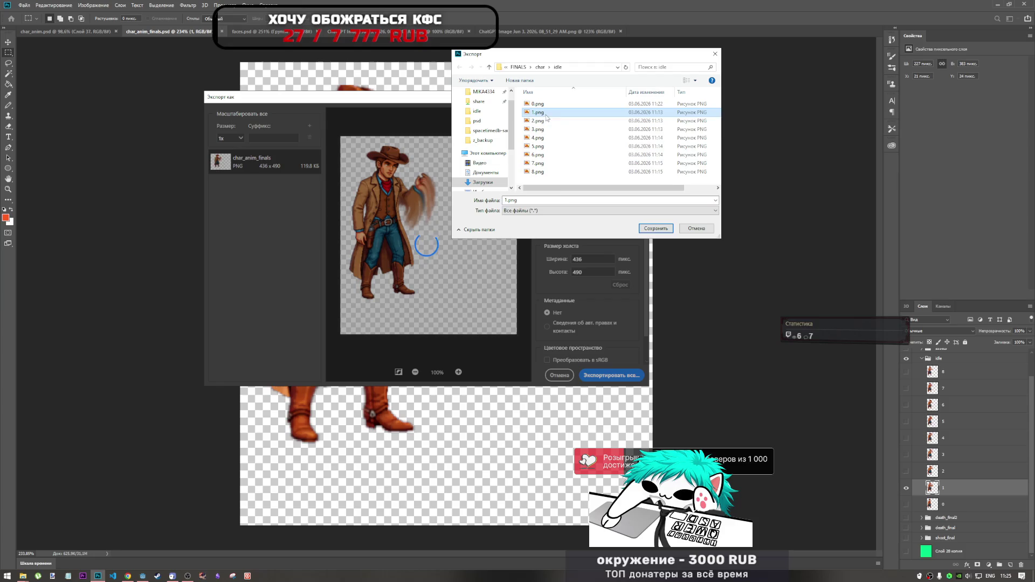
click(656, 228)
click(611, 283)
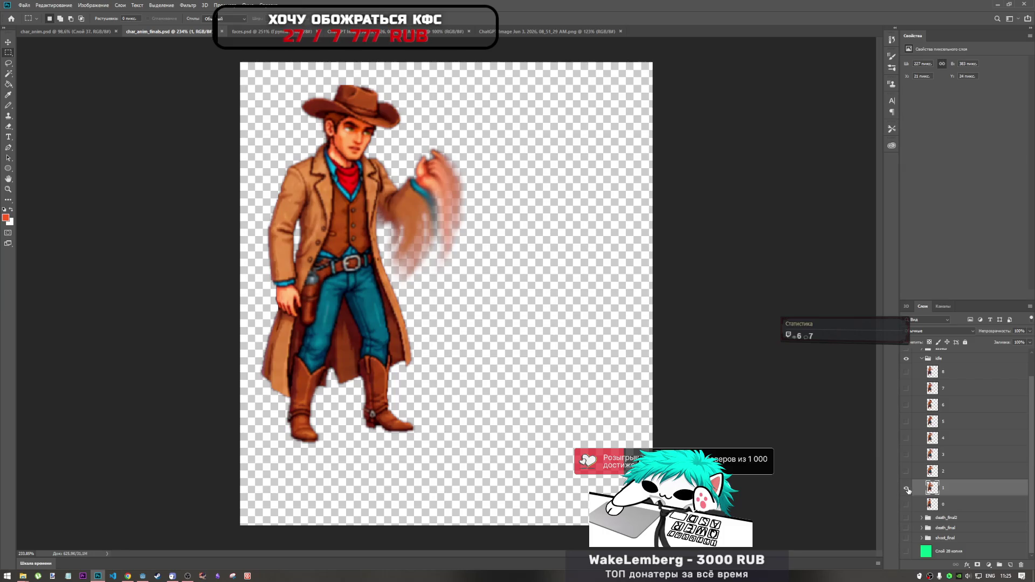
- Show the hat-tipping frame 2 and export it as PNG over 2.png, then hide it
click(906, 488)
click(906, 471)
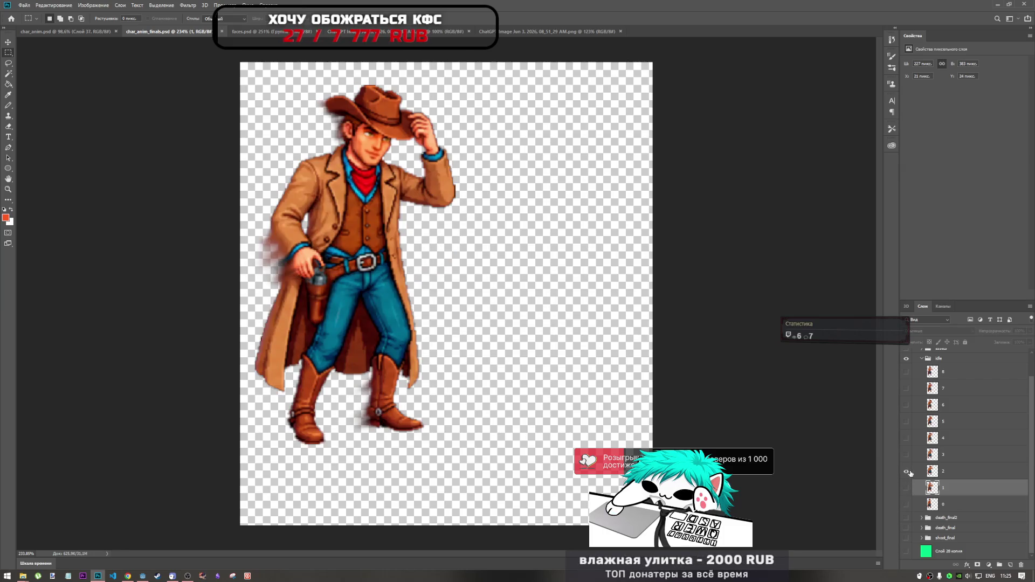
click(24, 5)
mouse_move(69, 115)
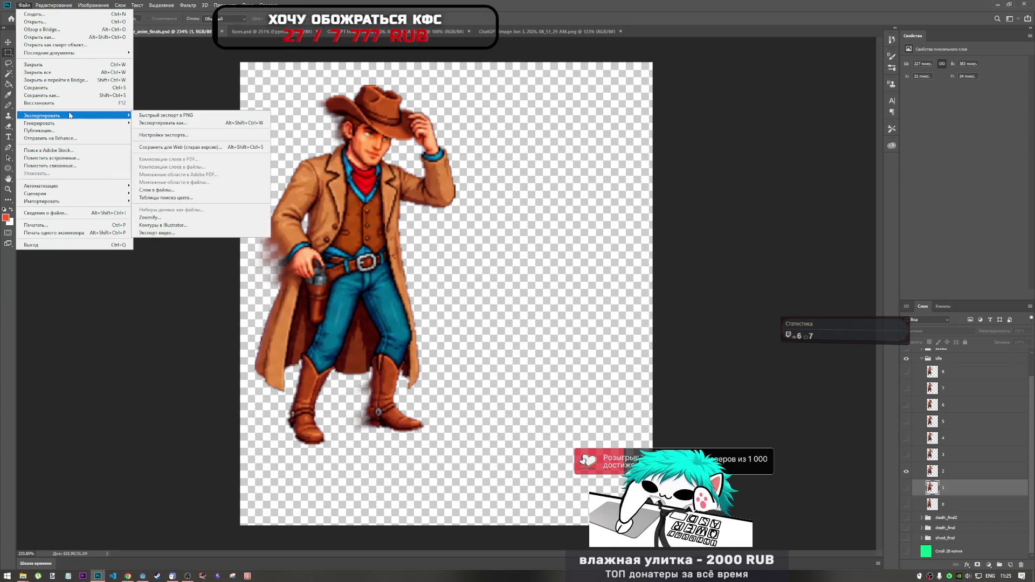
click(181, 123)
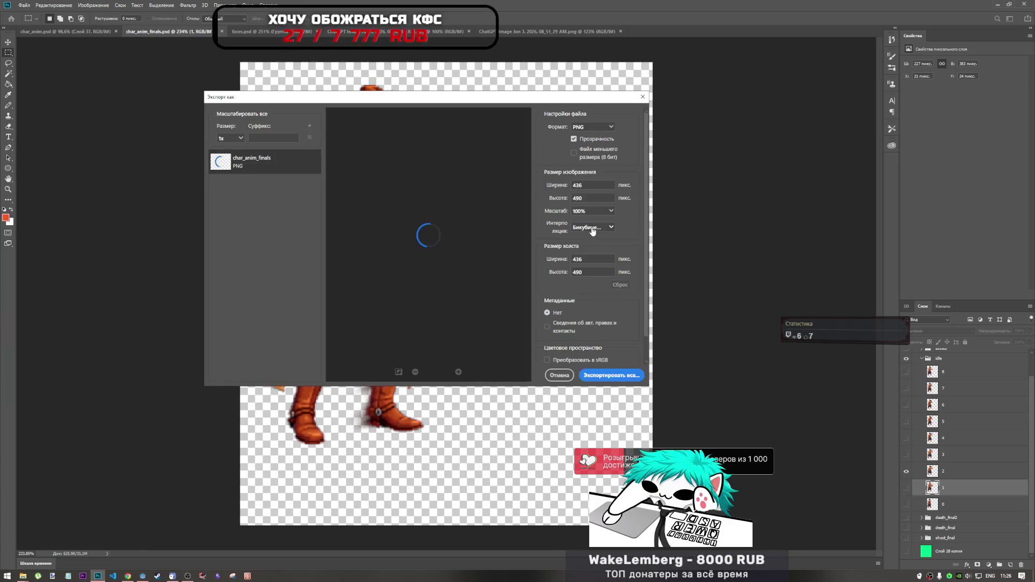
click(617, 378)
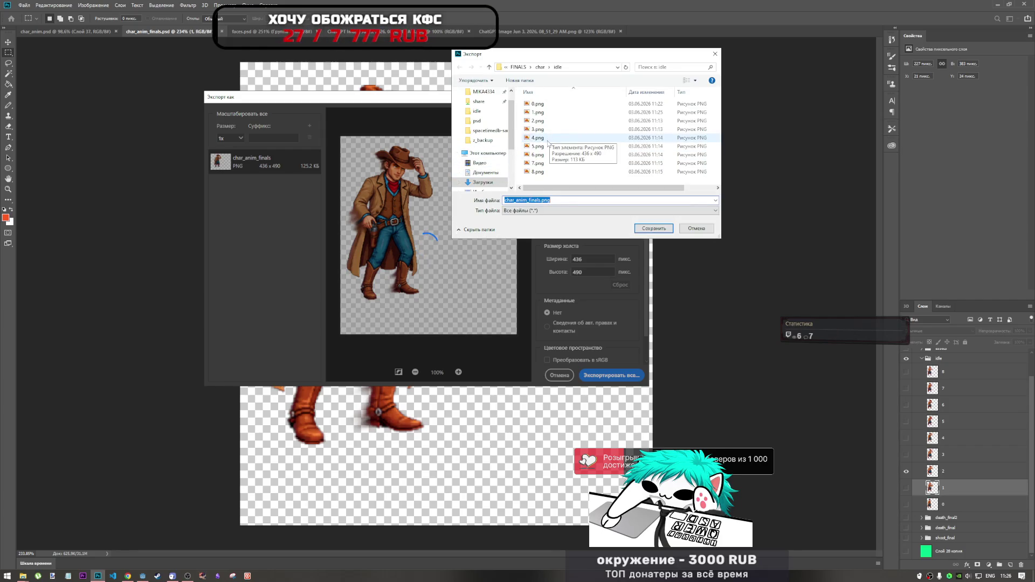
click(543, 121)
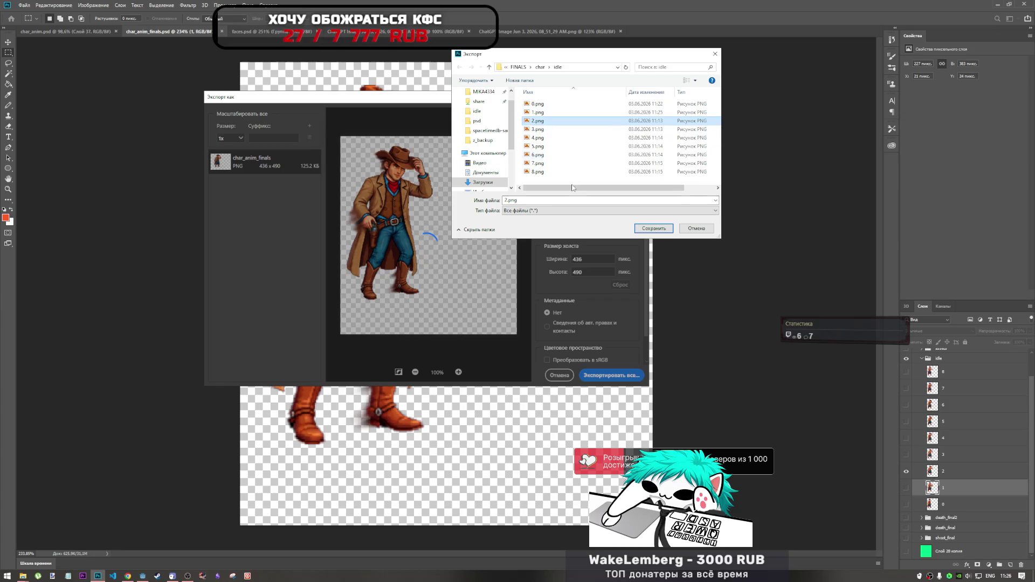
click(649, 228)
click(545, 289)
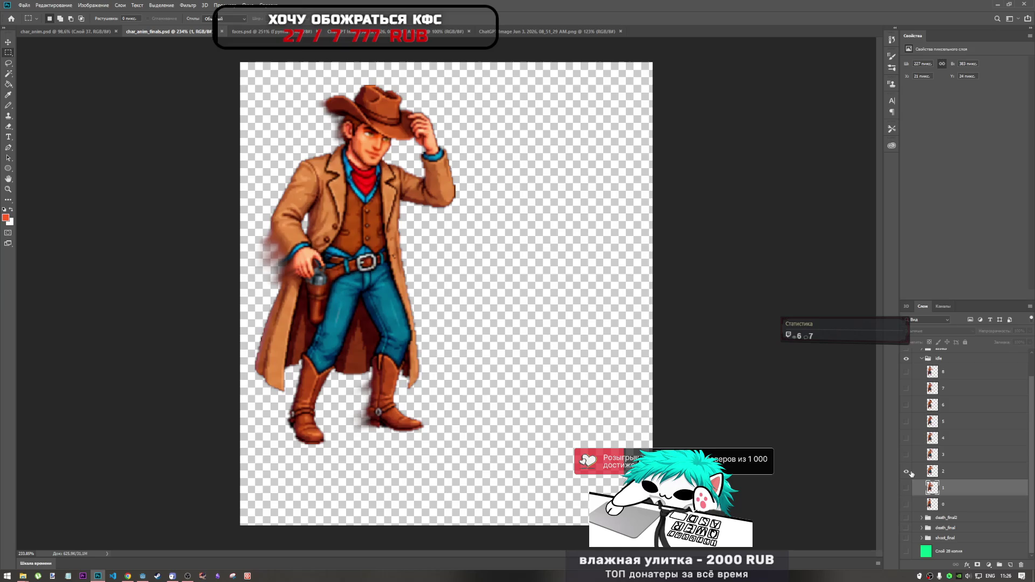
click(906, 473)
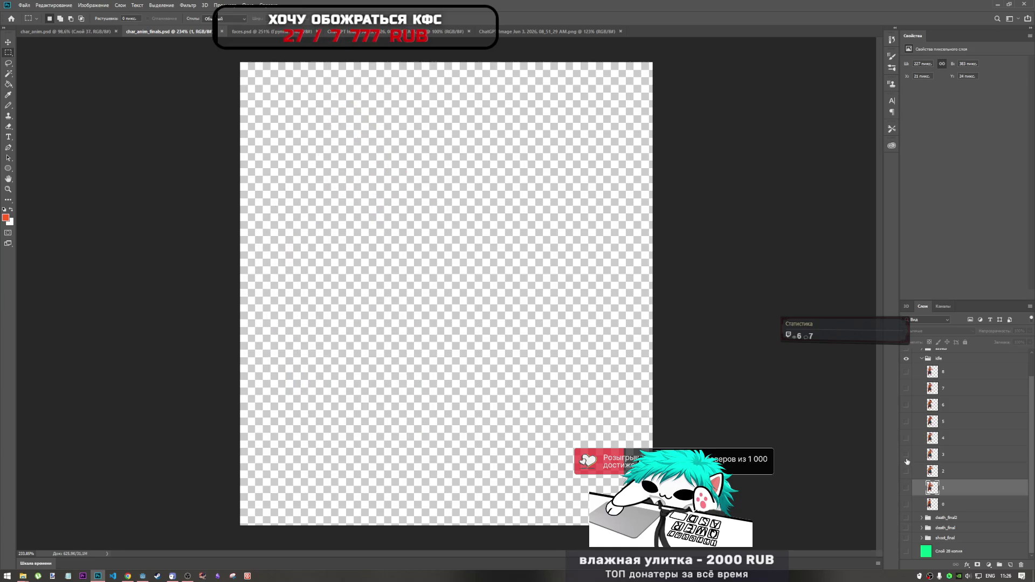
- Show idle frame 3 and Quick Export it as PNG into FINALS\char\idle
click(906, 455)
click(954, 457)
right_click(952, 454)
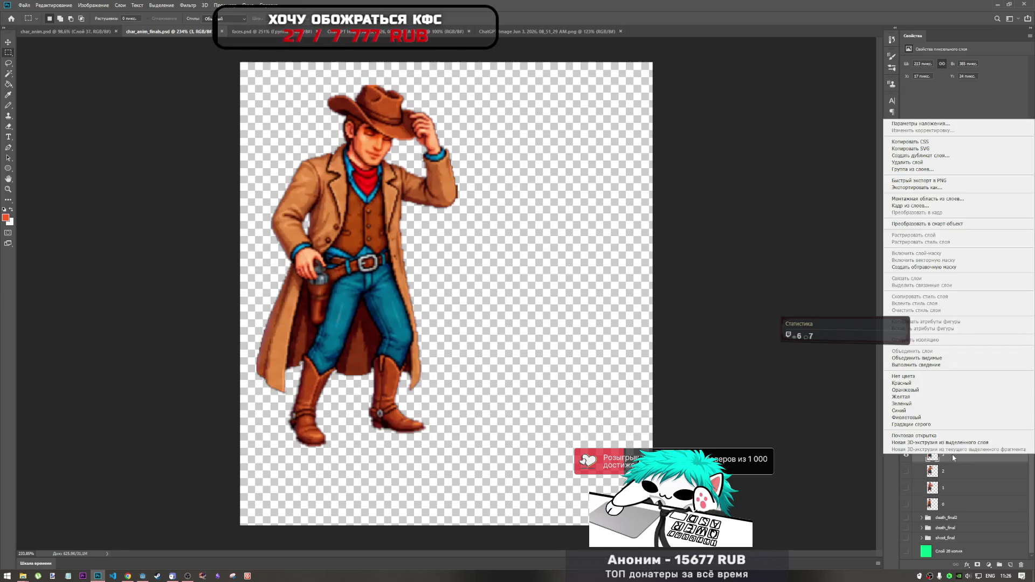
click(937, 181)
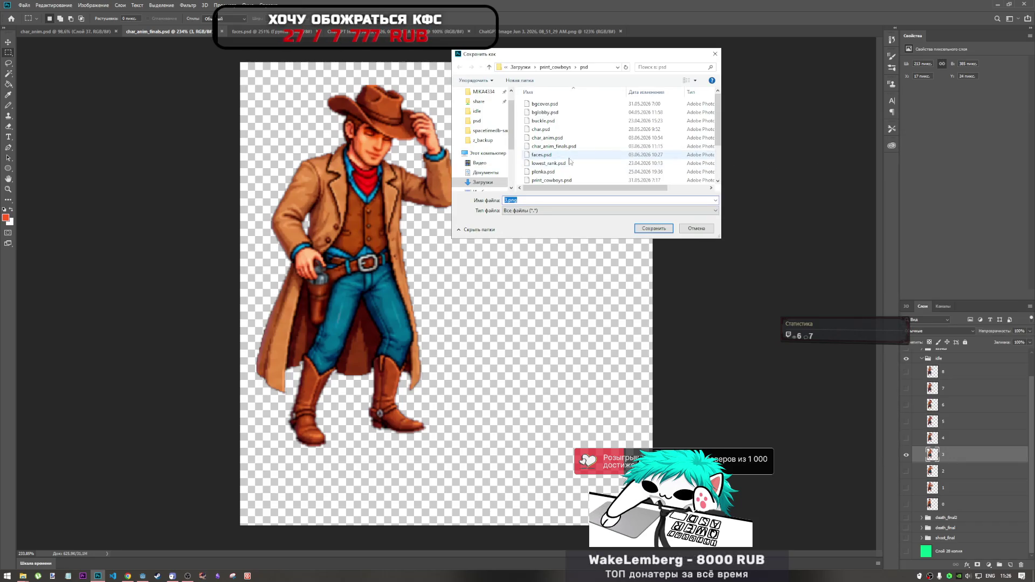
click(555, 66)
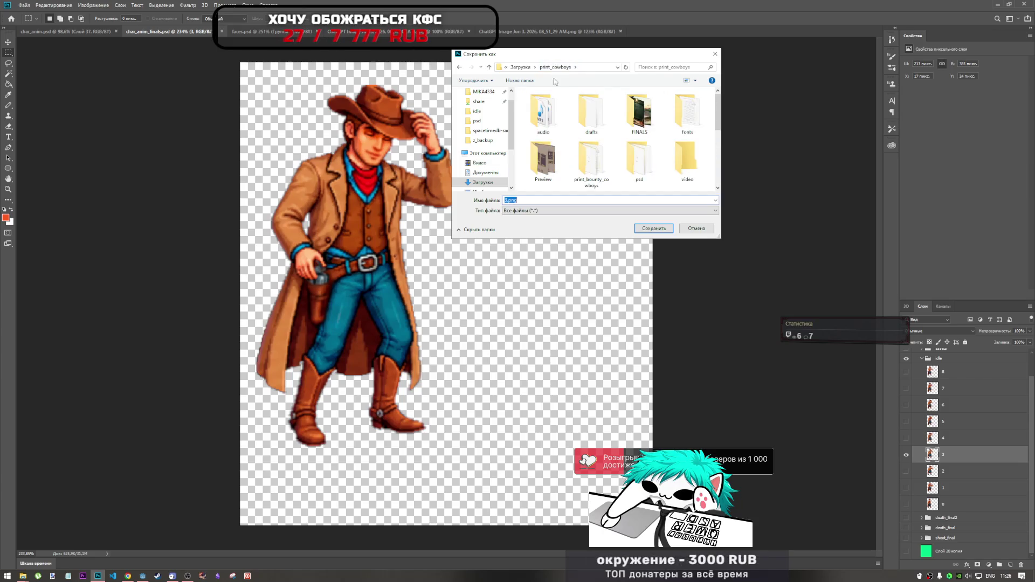
double_click(634, 118)
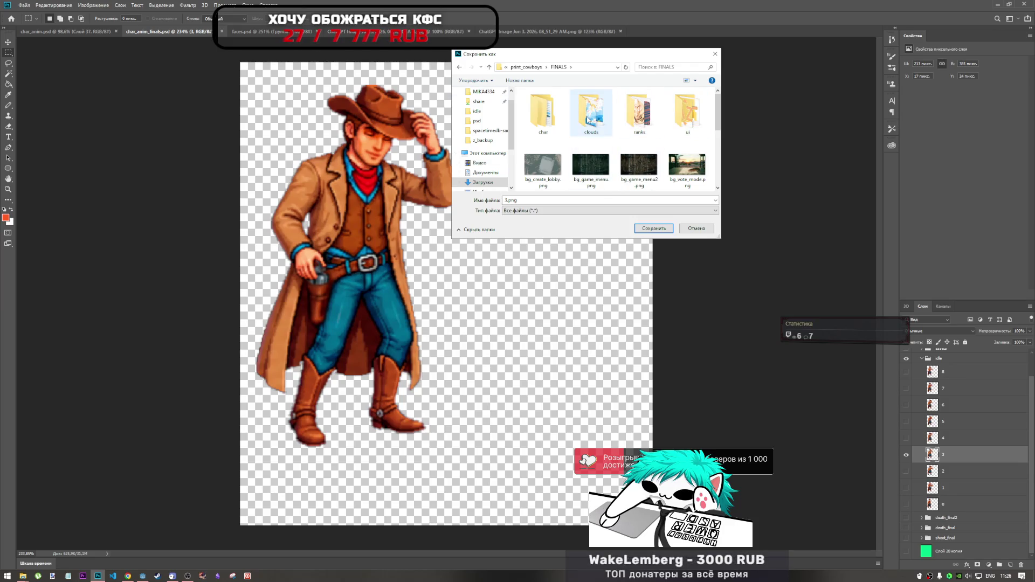
double_click(558, 122)
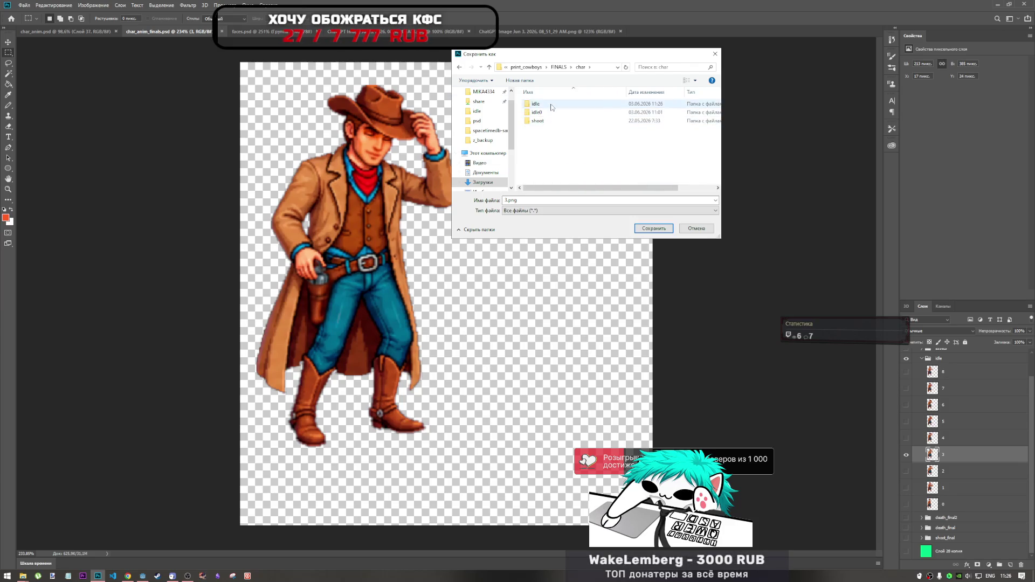
double_click(539, 104)
- Overwrite 3.png with the export and bring up the idle folder in File Explorer
click(543, 129)
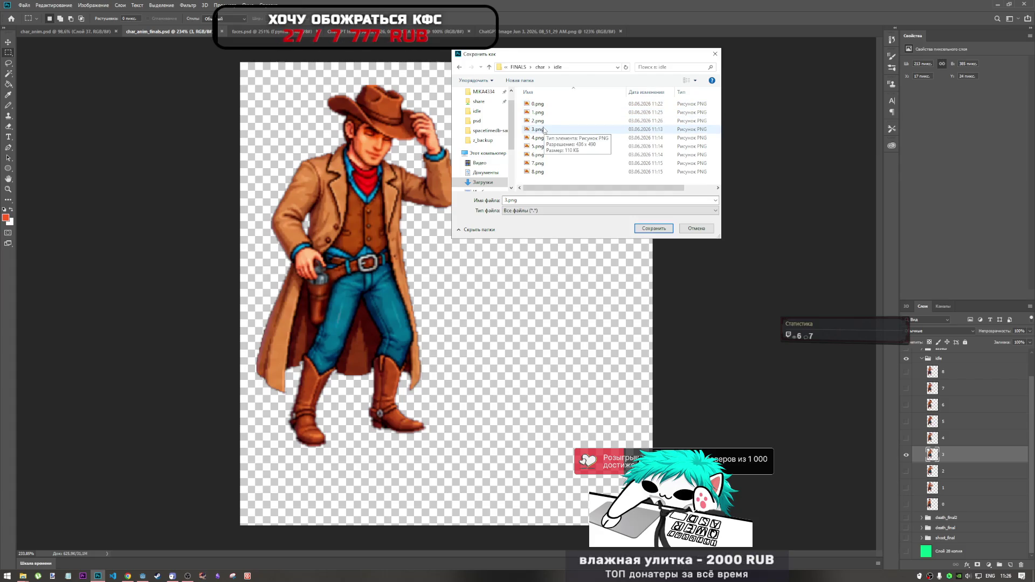
click(649, 229)
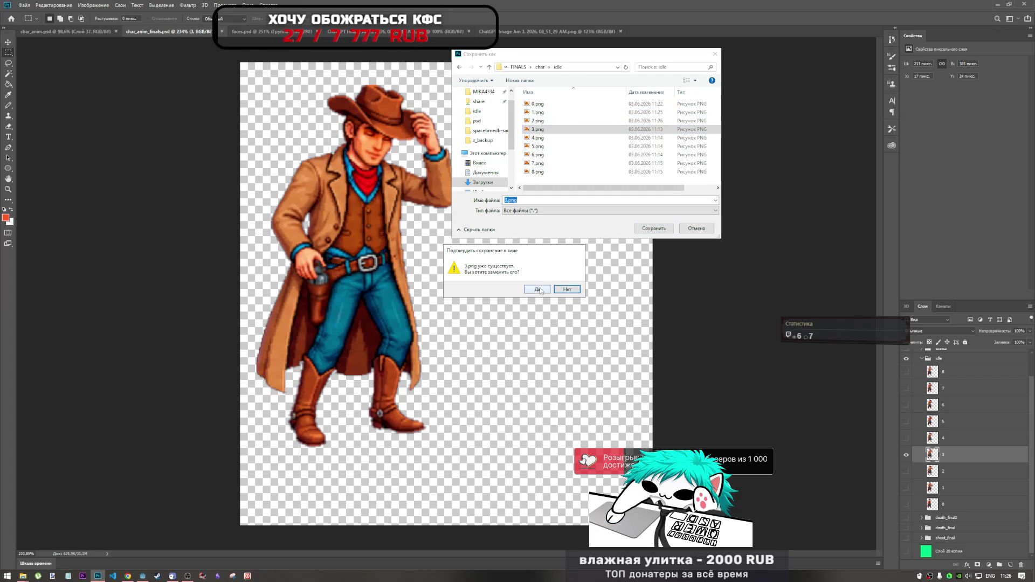
click(537, 290)
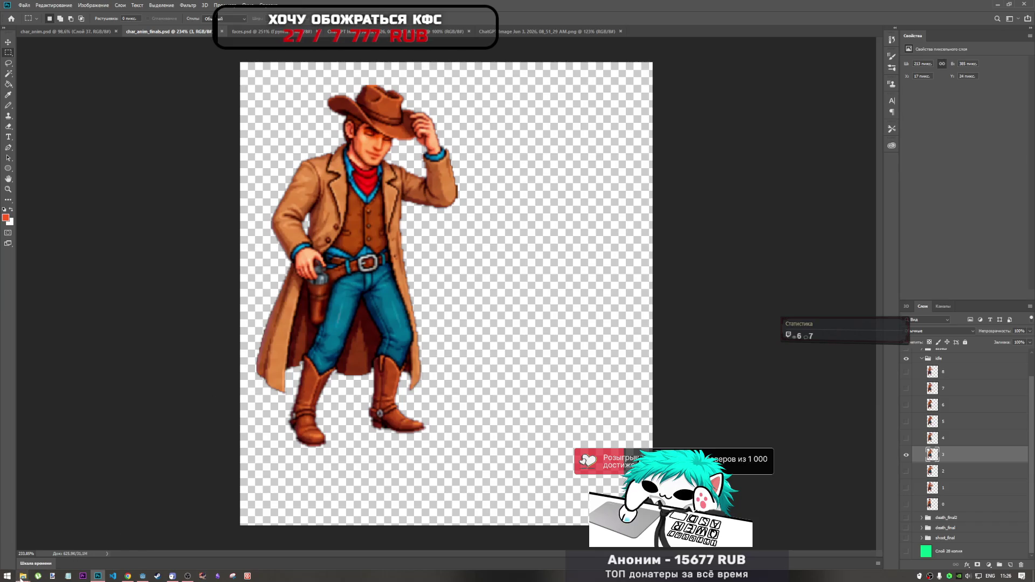
mouse_move(23, 576)
click(70, 542)
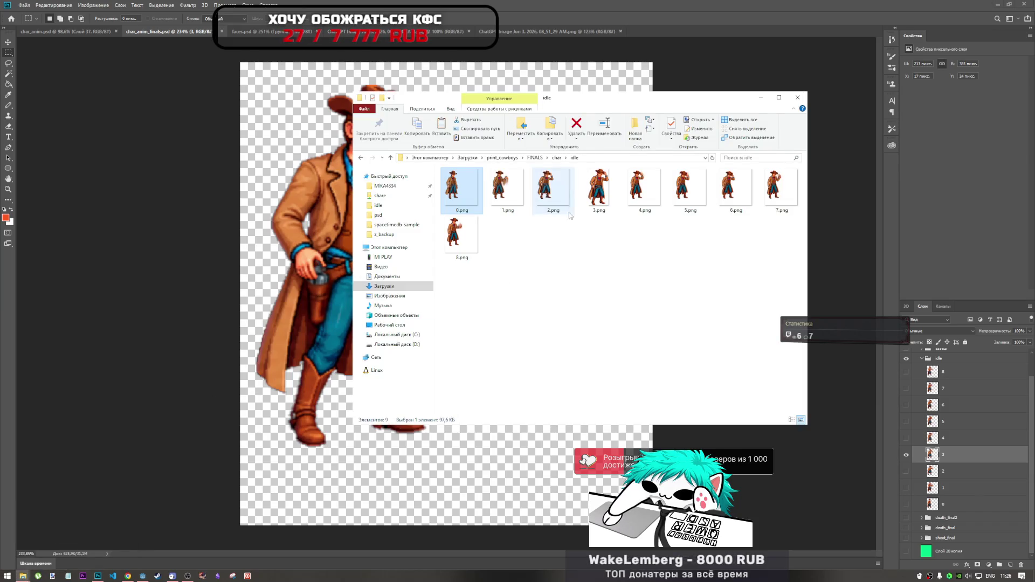
click(602, 203)
click(604, 251)
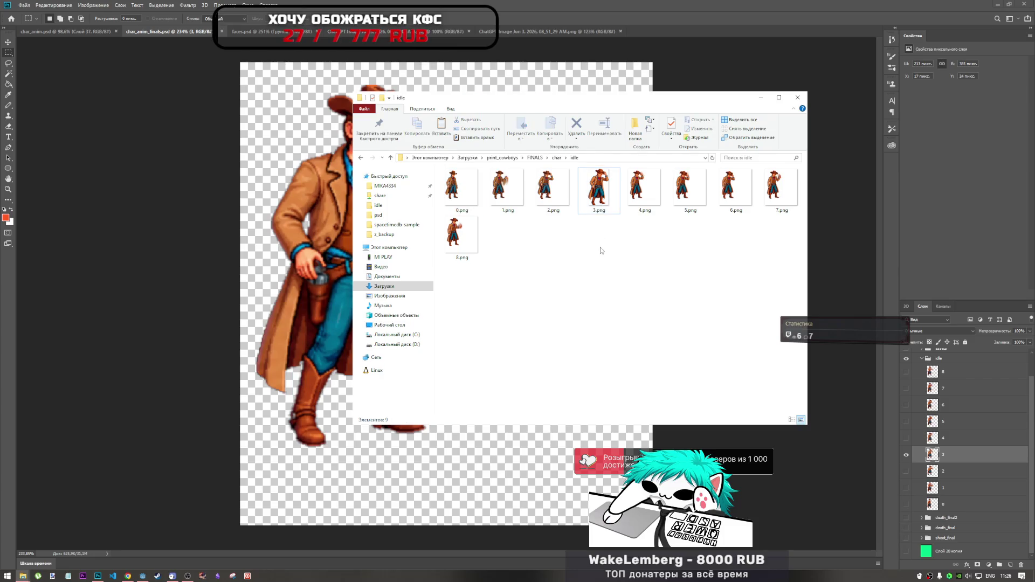
right_click(608, 273)
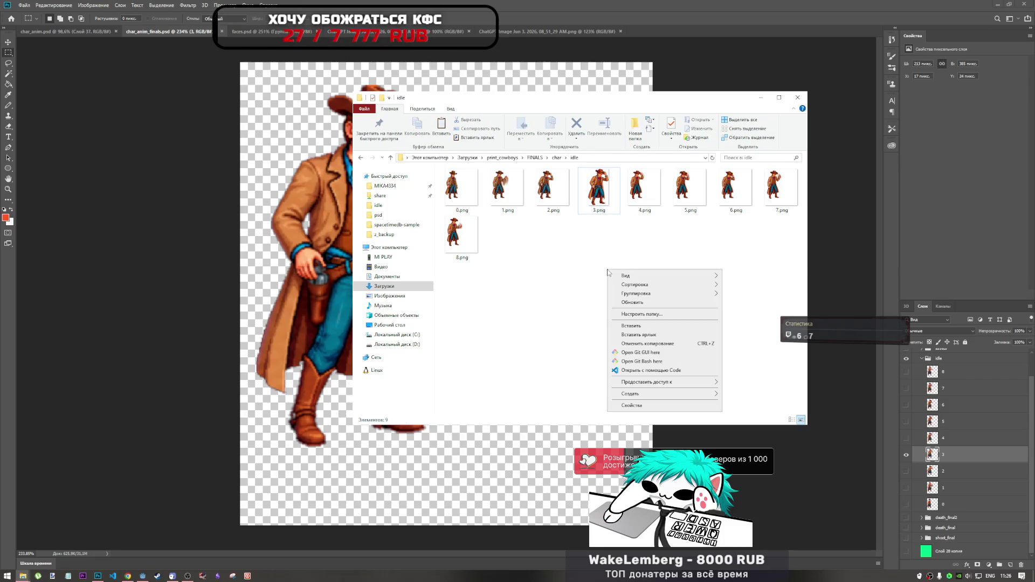
click(641, 303)
click(600, 213)
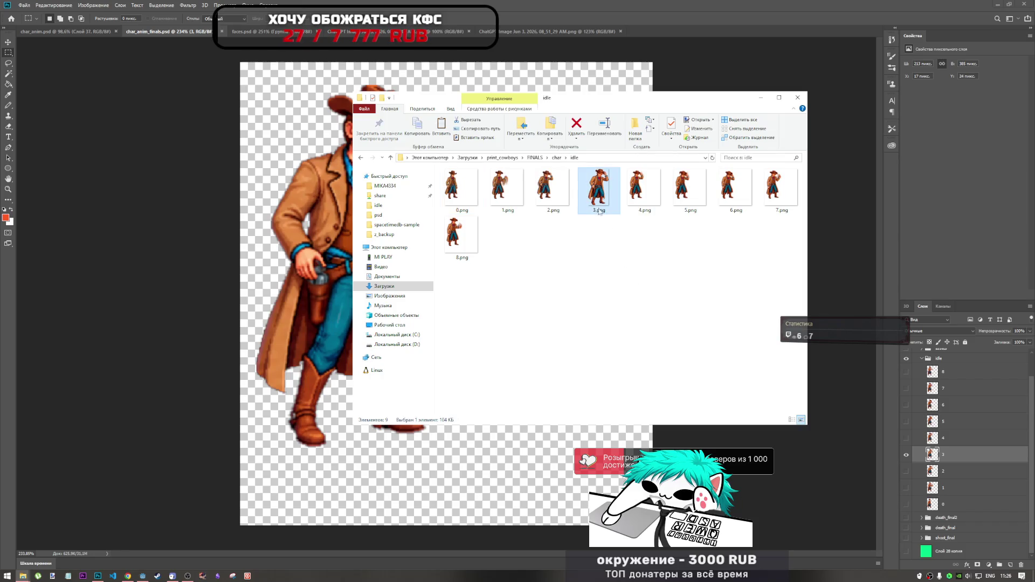
click(760, 100)
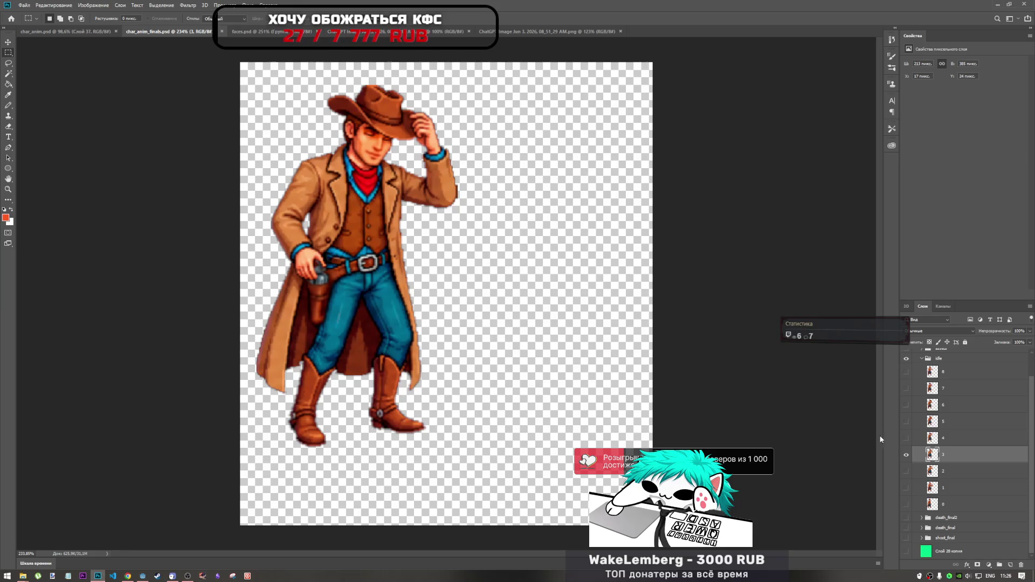
- Re-export idle frame 3 via Export As as PNG, replacing 3.png
click(905, 455)
click(906, 455)
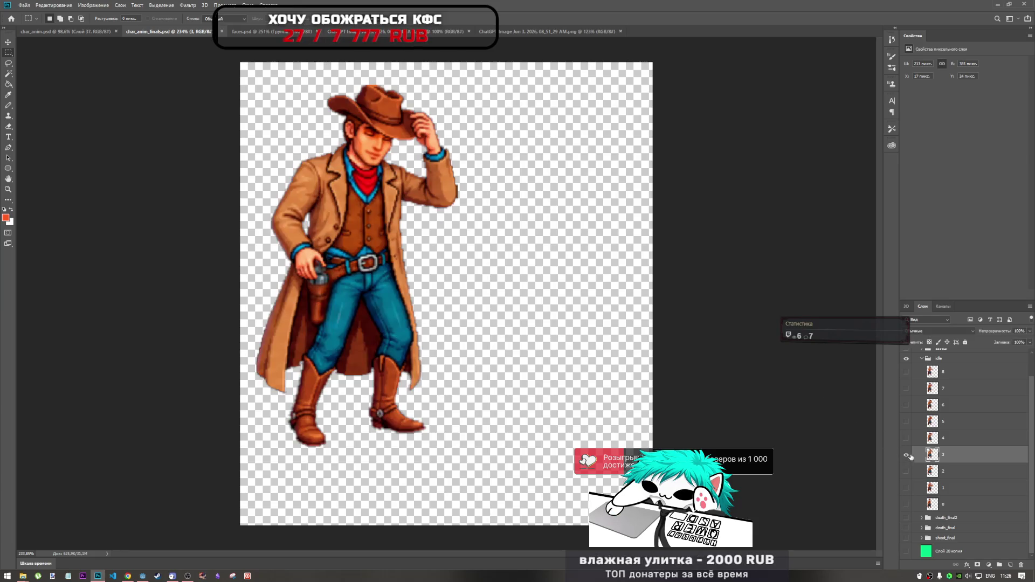
right_click(931, 457)
key(Escape)
click(24, 5)
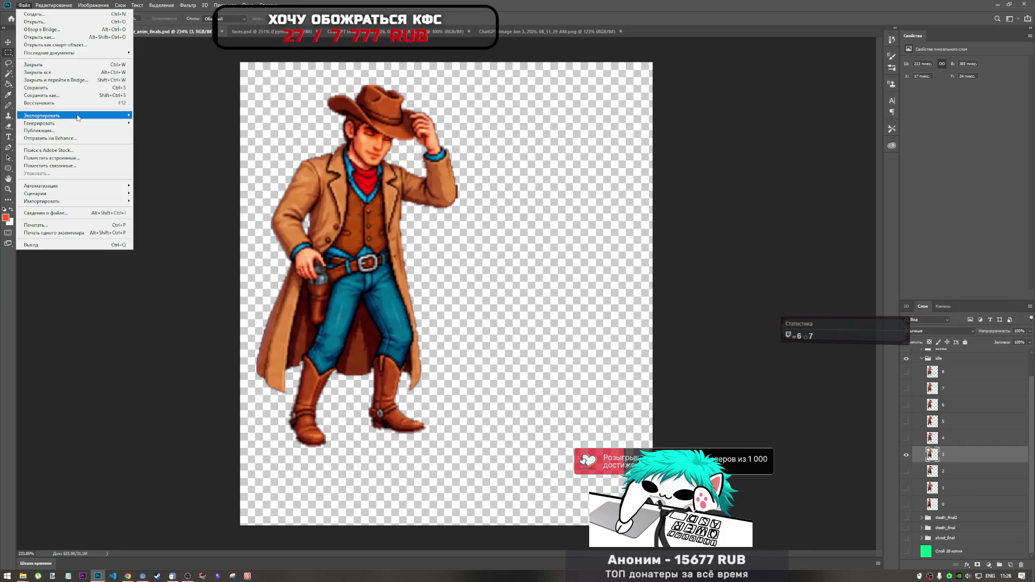
mouse_move(49, 116)
click(168, 122)
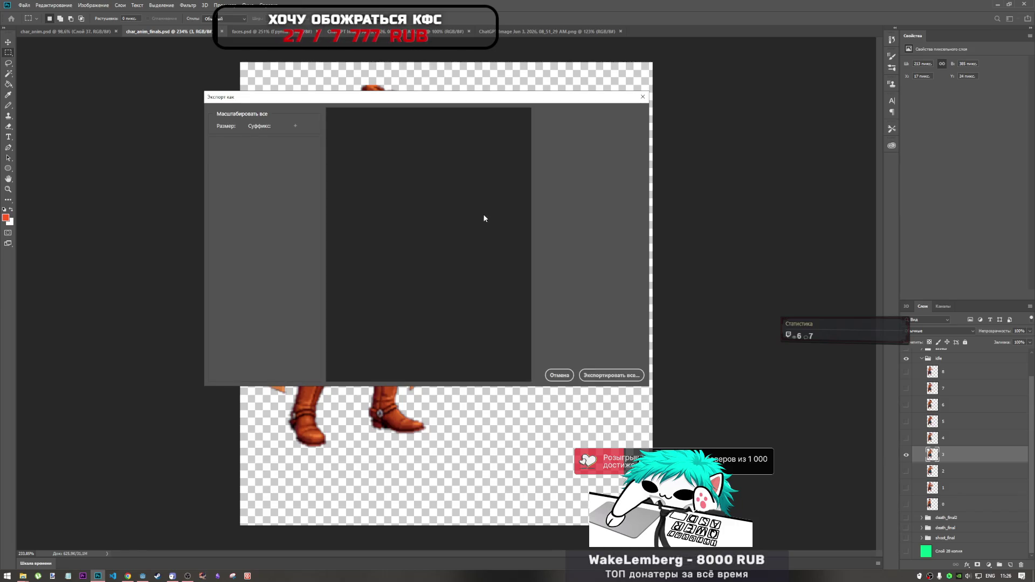
click(615, 376)
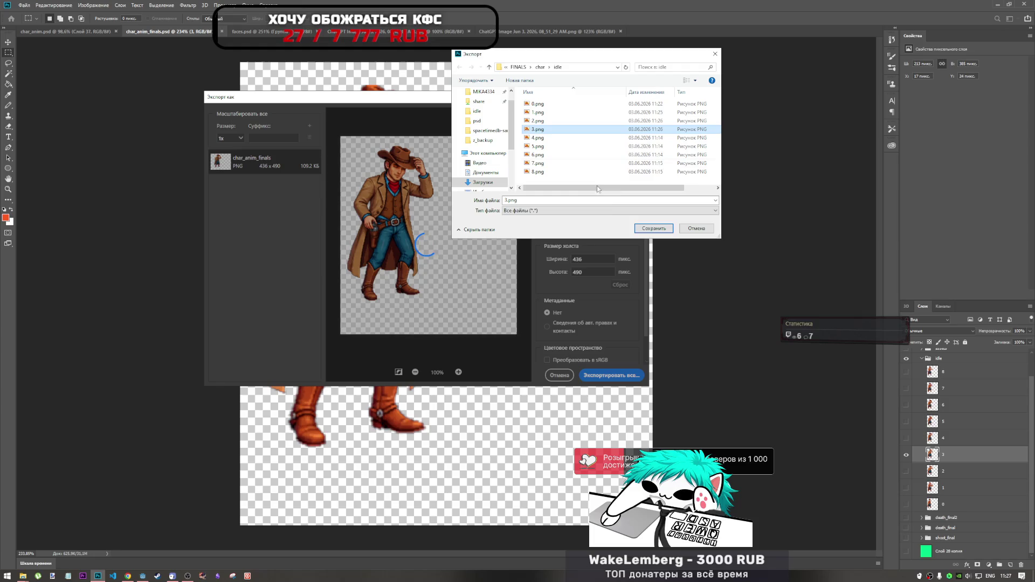
click(653, 228)
click(537, 290)
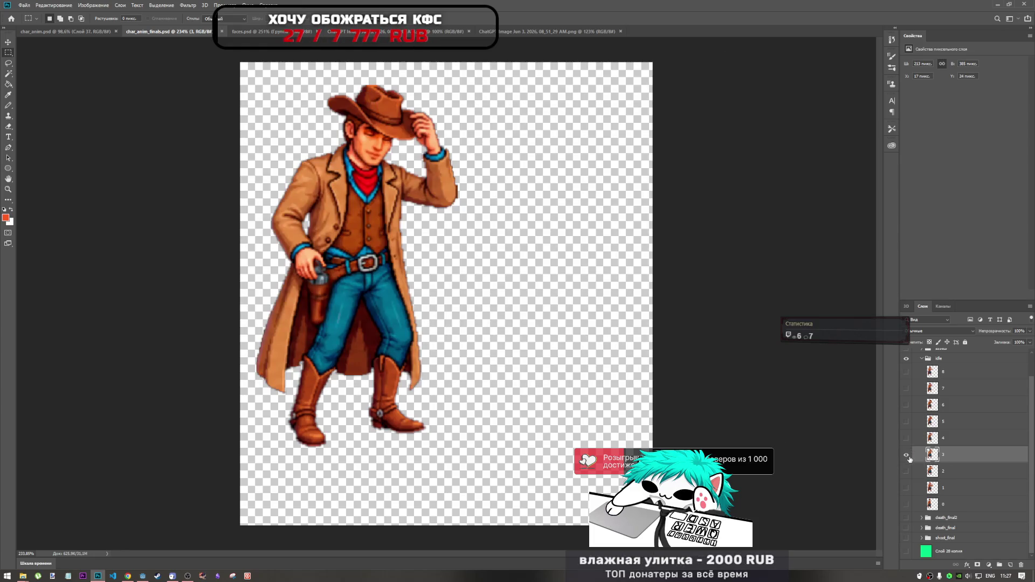
- Switch visibility to idle frame 4 and export it as PNG over 4.png
click(906, 456)
click(906, 437)
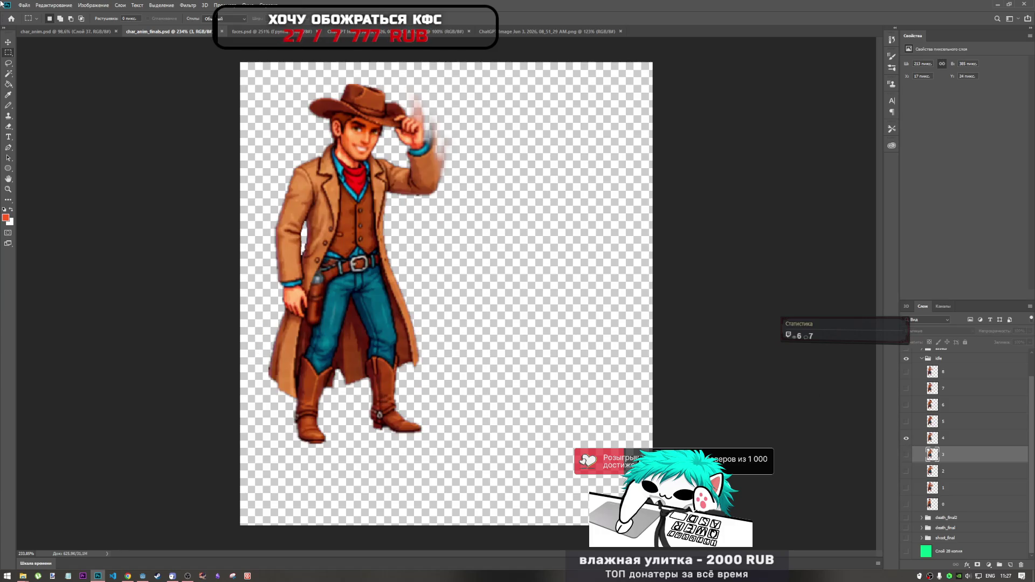
click(24, 5)
mouse_move(87, 116)
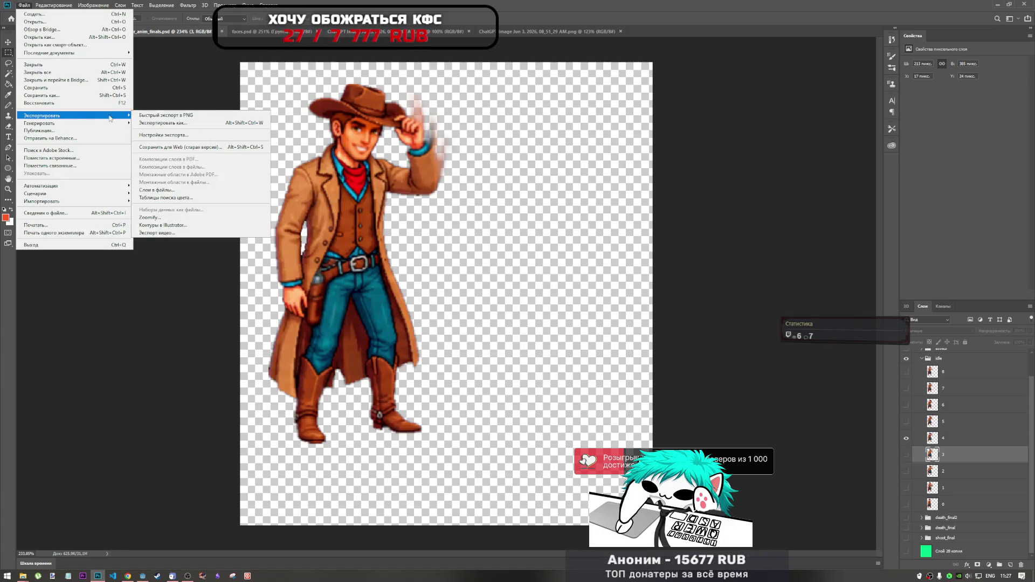
click(171, 122)
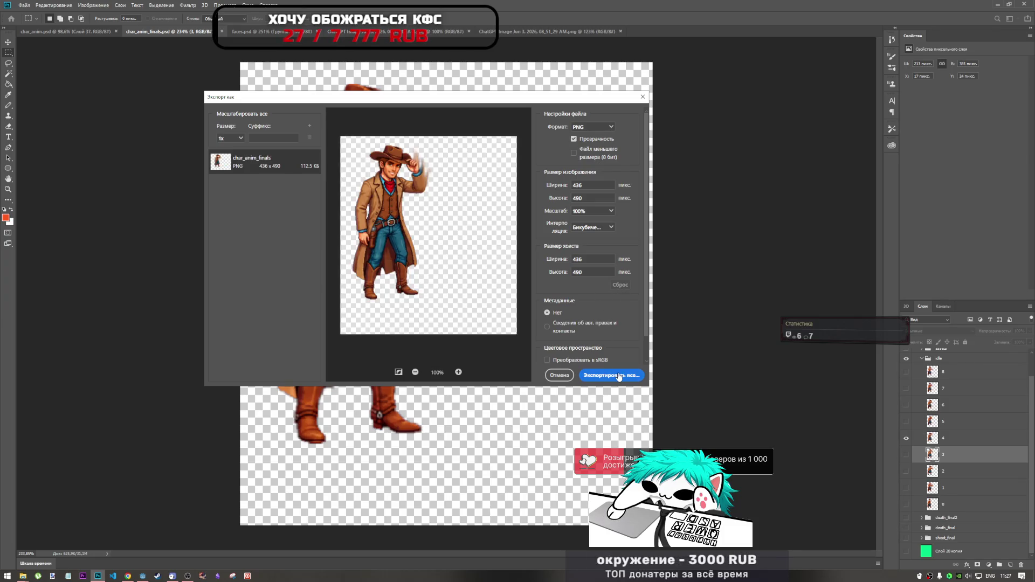
click(620, 376)
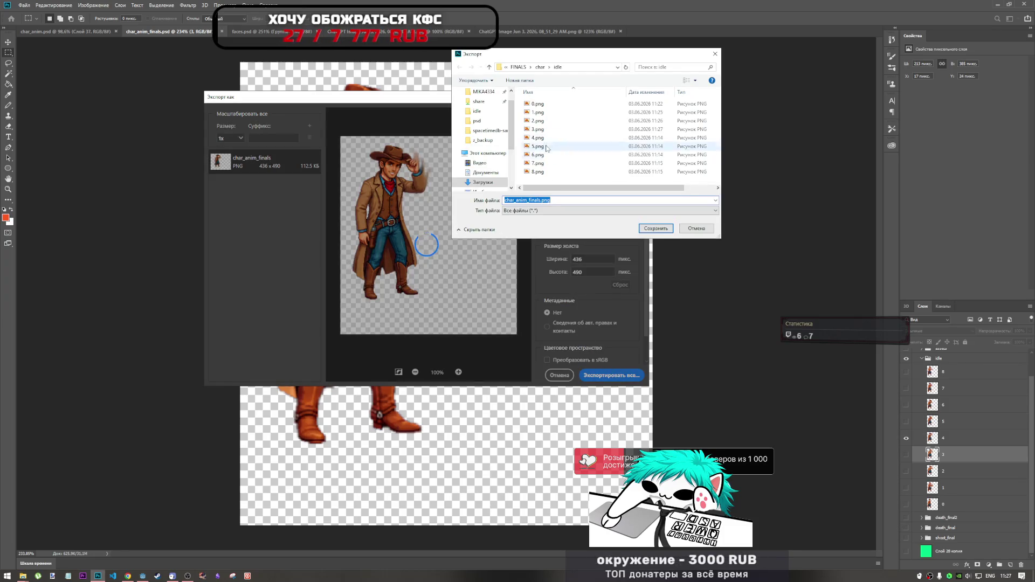
click(538, 137)
click(655, 228)
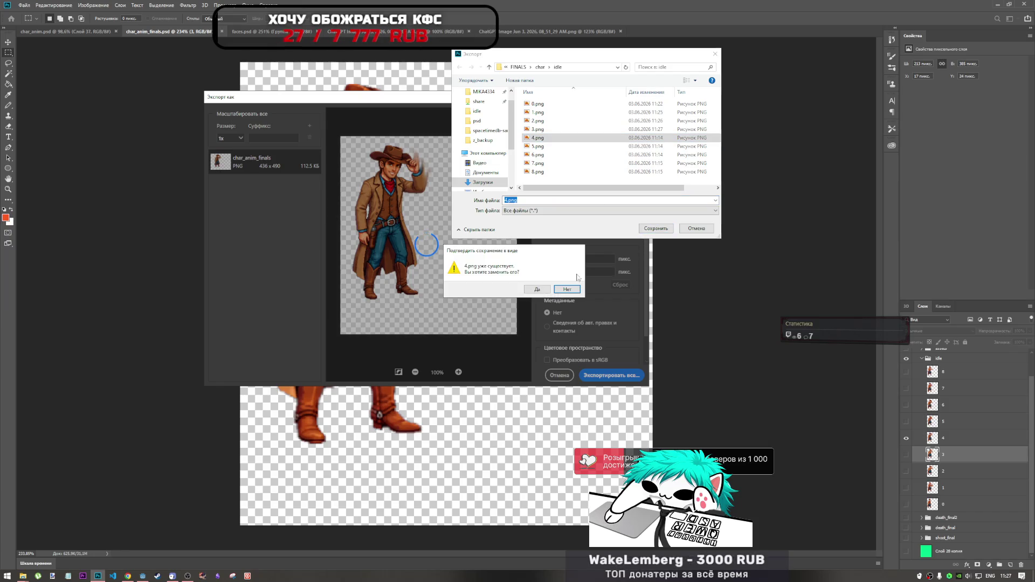
click(537, 289)
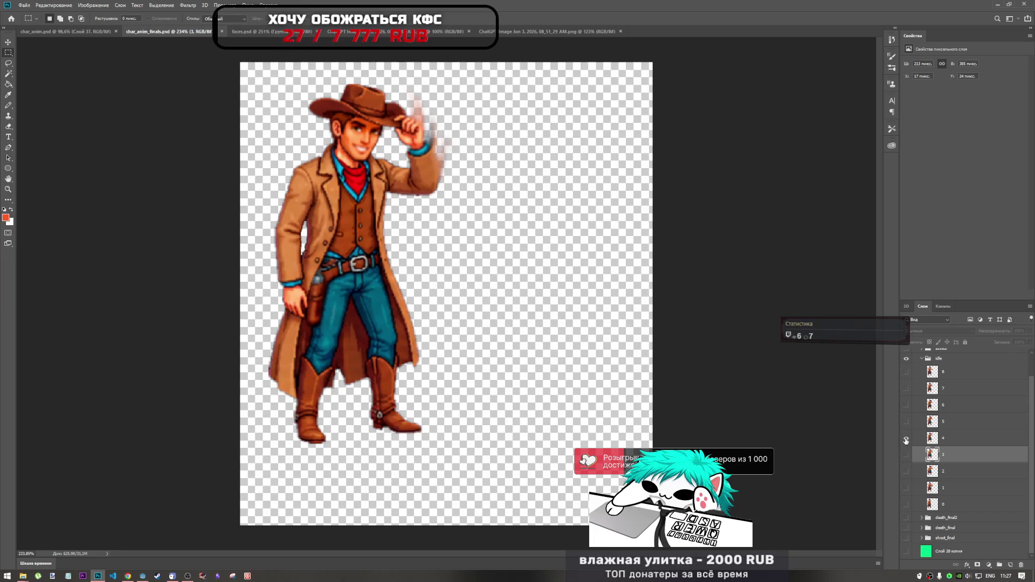
- Show idle frame 5 alone and export it as PNG over 5.png
click(905, 440)
click(906, 421)
click(24, 5)
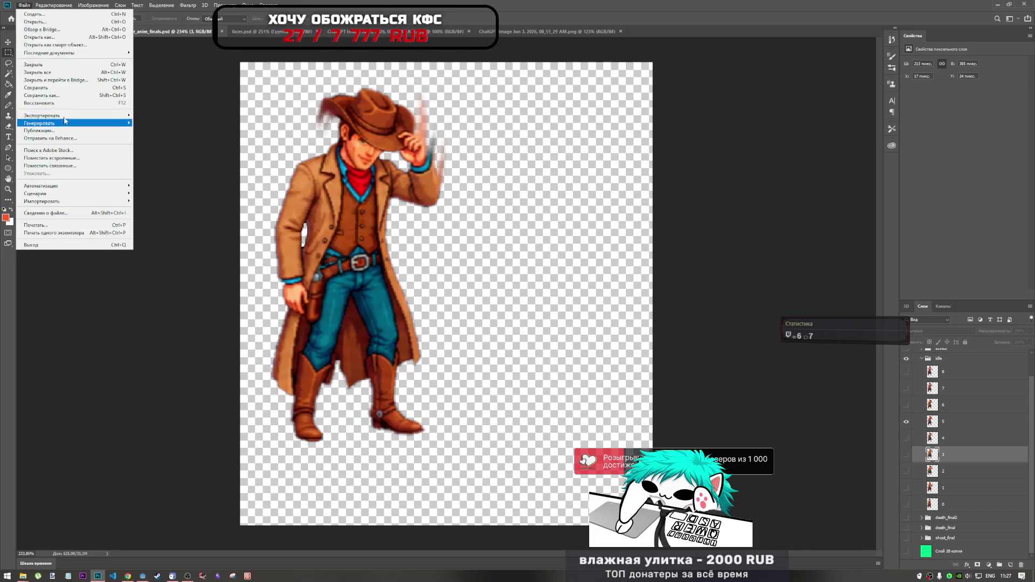
mouse_move(65, 121)
click(167, 125)
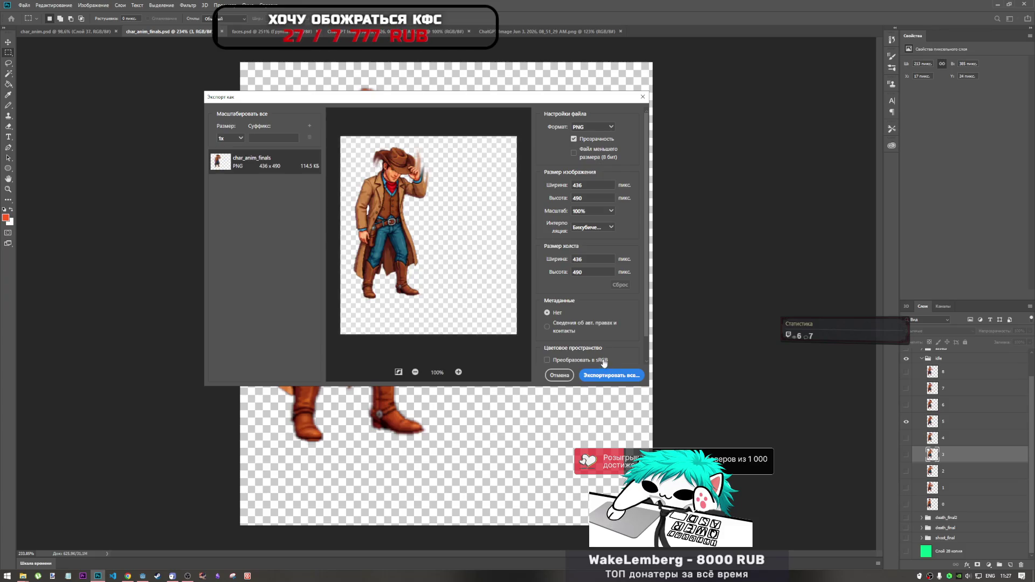
click(618, 376)
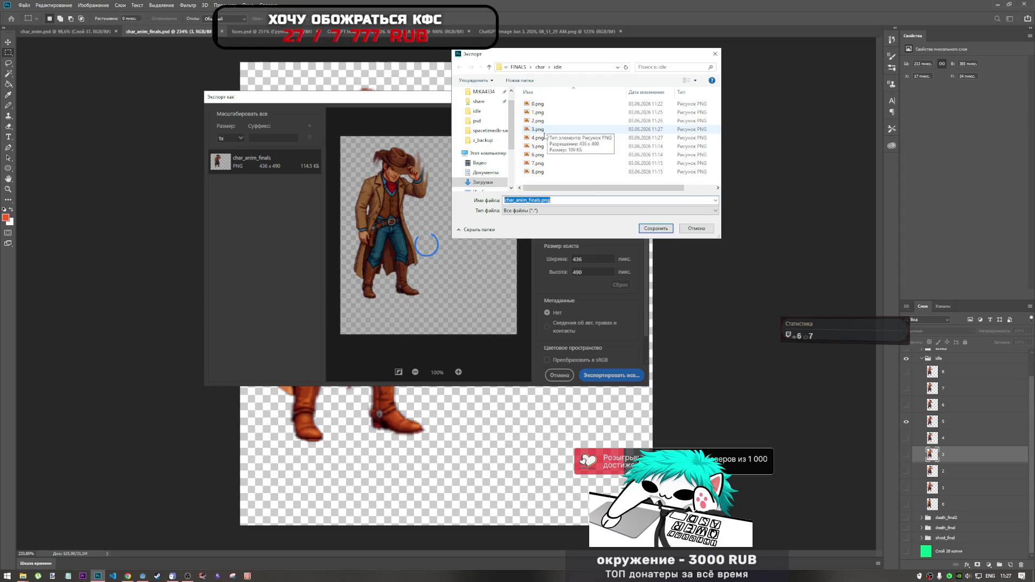
click(537, 146)
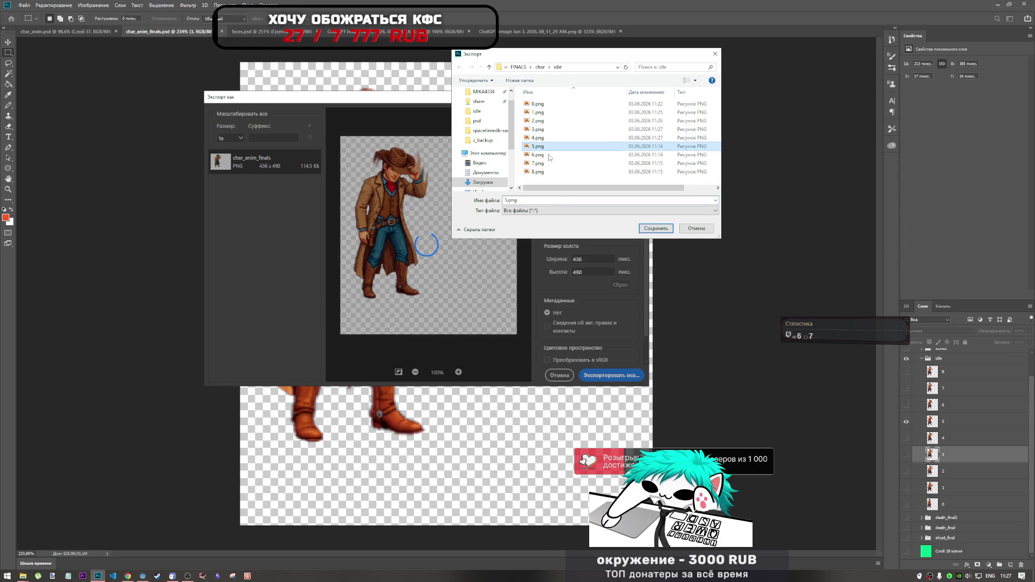
click(647, 230)
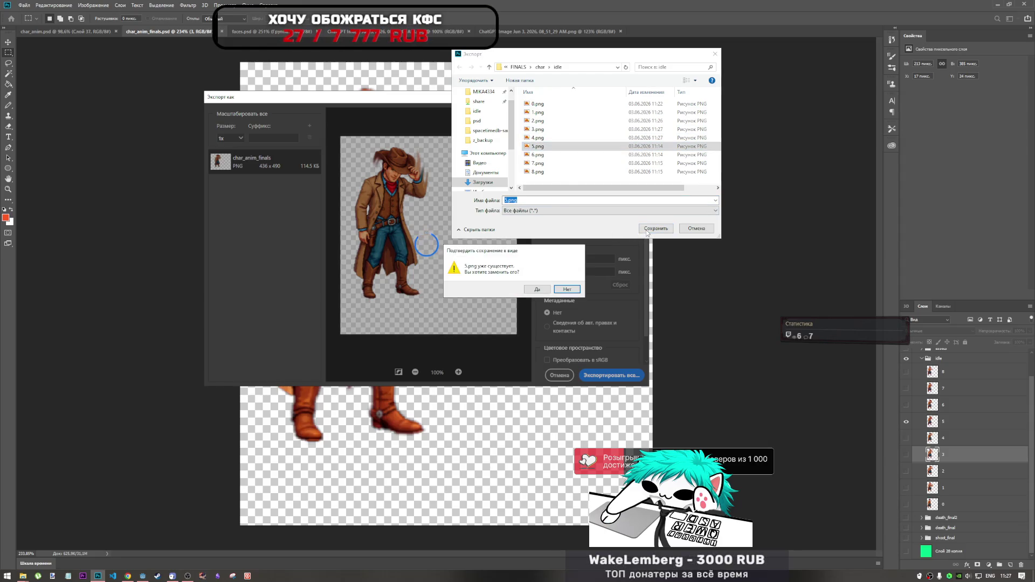
click(536, 290)
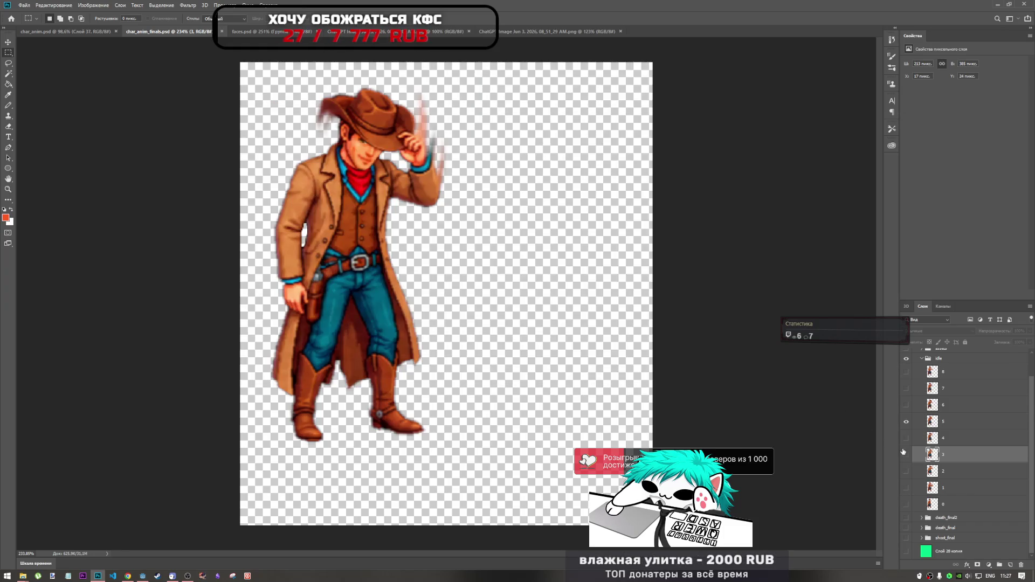
- Show idle frame 6 alone and export it as PNG over 6.png
click(906, 421)
click(906, 404)
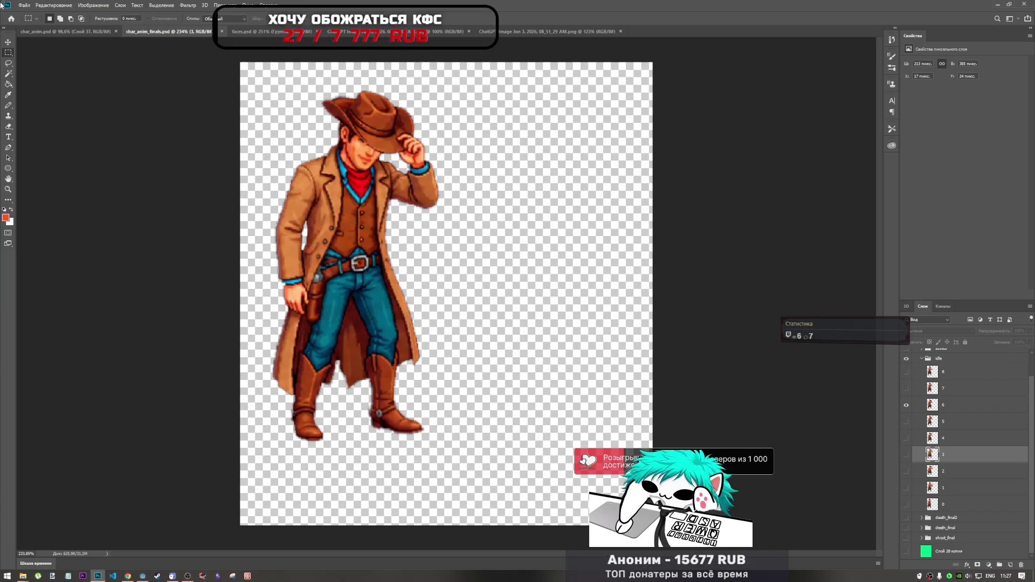
click(24, 5)
mouse_move(81, 116)
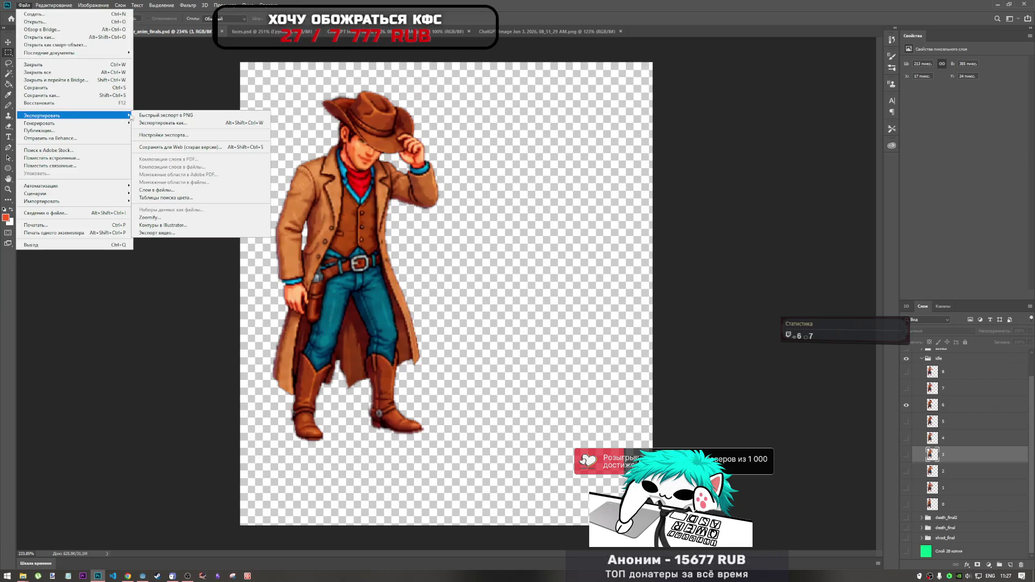
click(168, 124)
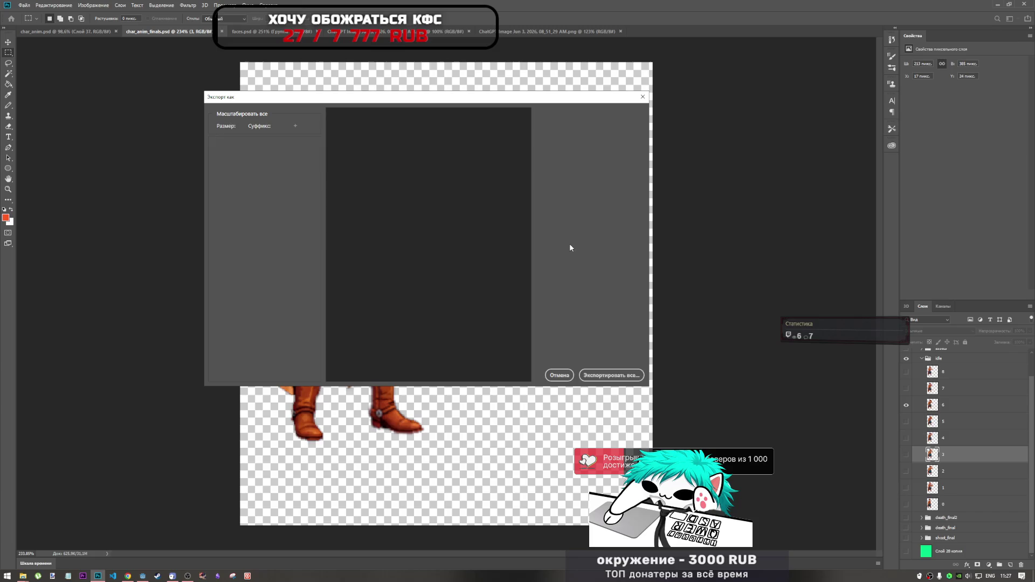
click(621, 375)
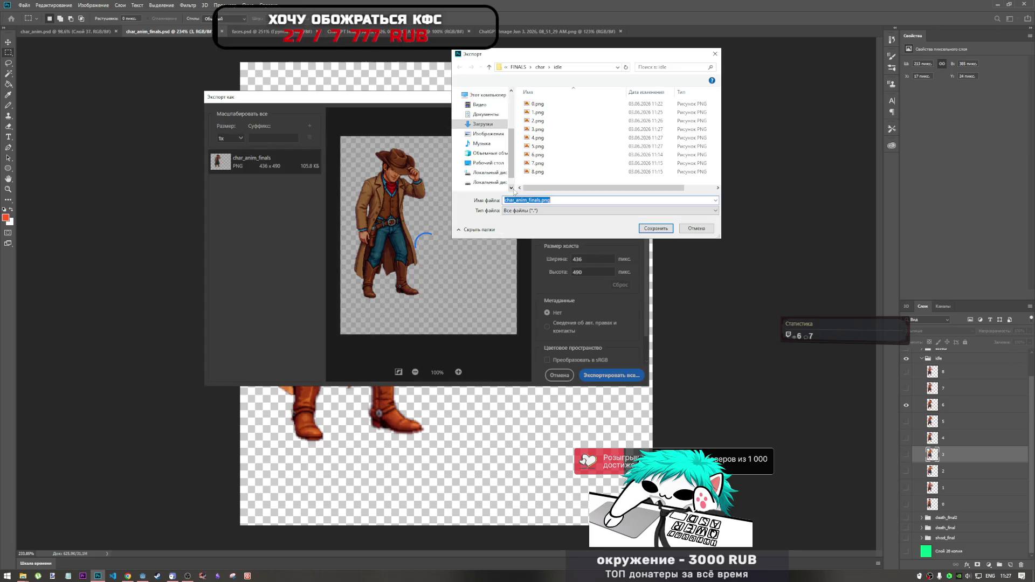
click(553, 155)
click(645, 229)
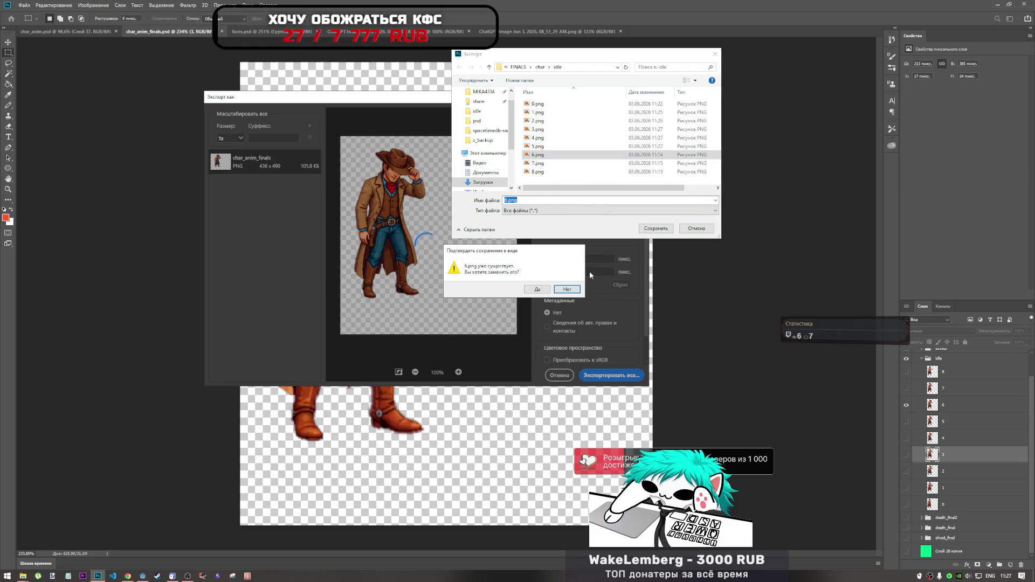
click(537, 290)
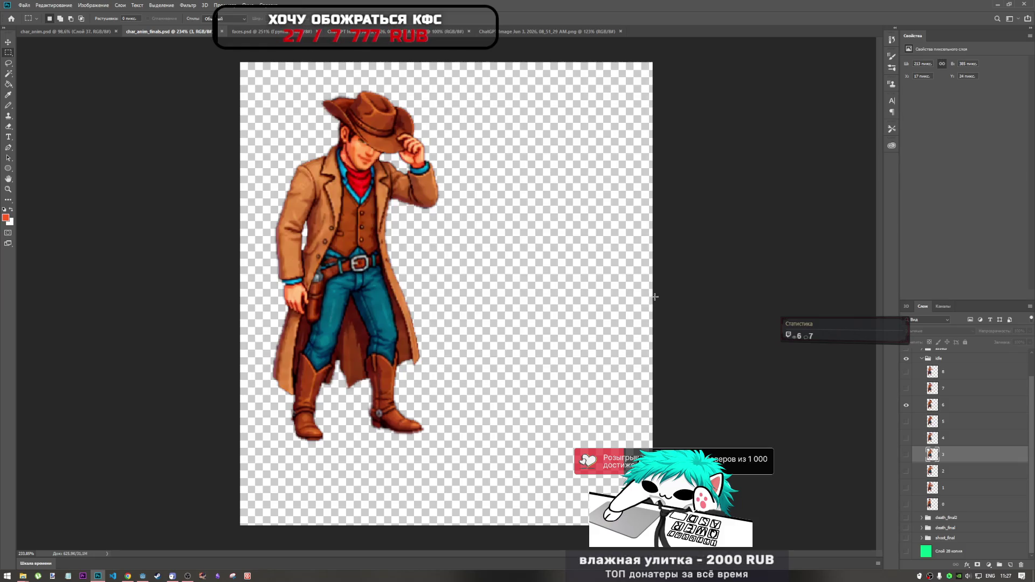
- Show idle frame 7 alone and export it as PNG over 7.png
click(906, 404)
click(906, 388)
click(24, 4)
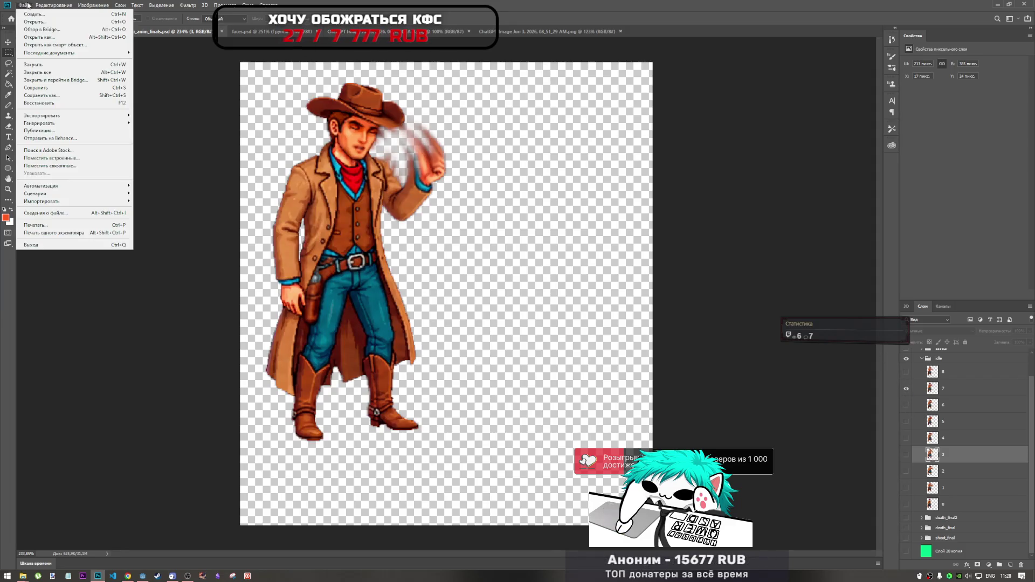
mouse_move(121, 115)
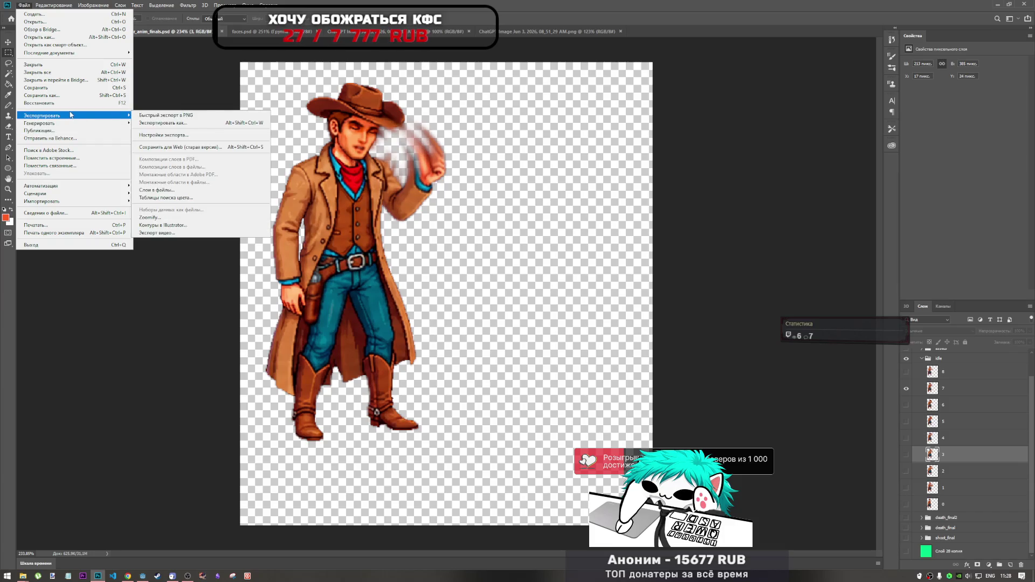
click(195, 127)
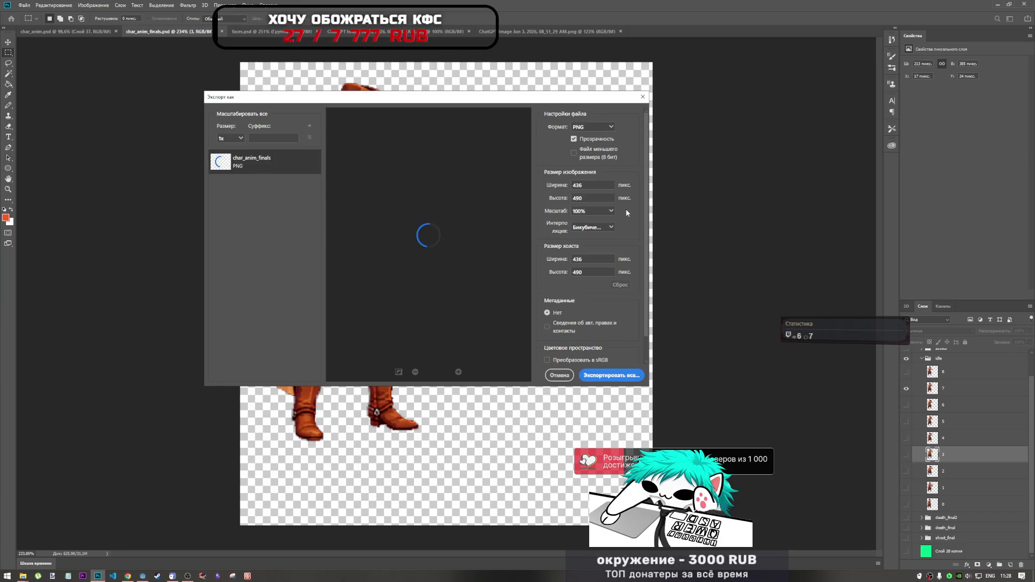
click(625, 376)
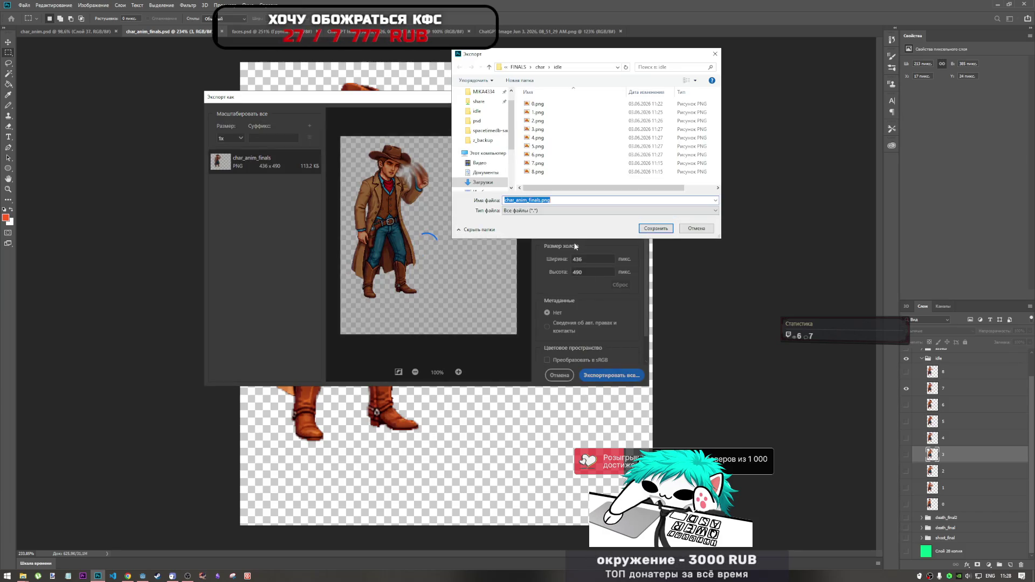
click(561, 163)
click(649, 231)
click(537, 289)
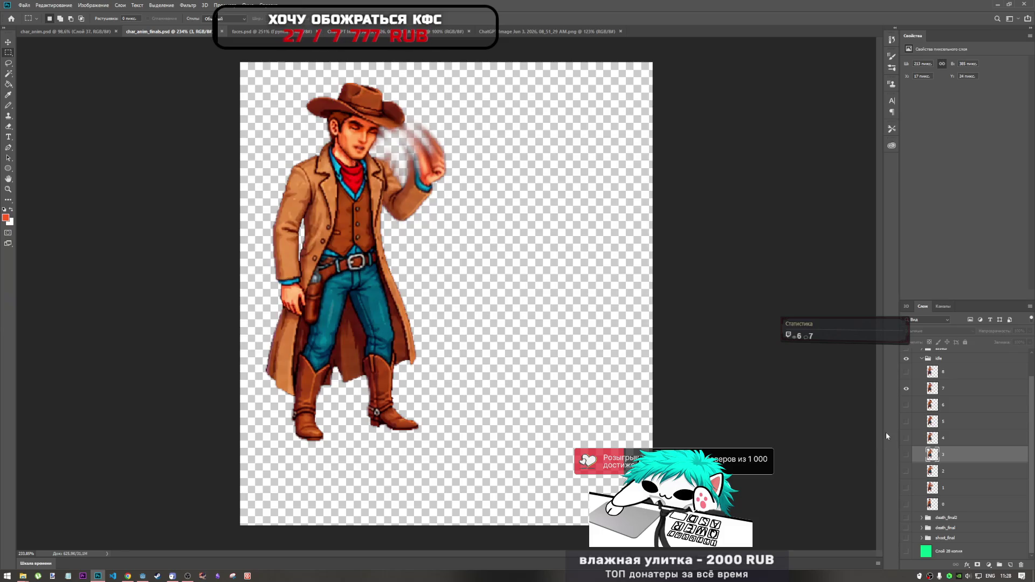
- Show the waving idle frame 8 alone and export it as PNG over 8.png
click(907, 389)
click(906, 372)
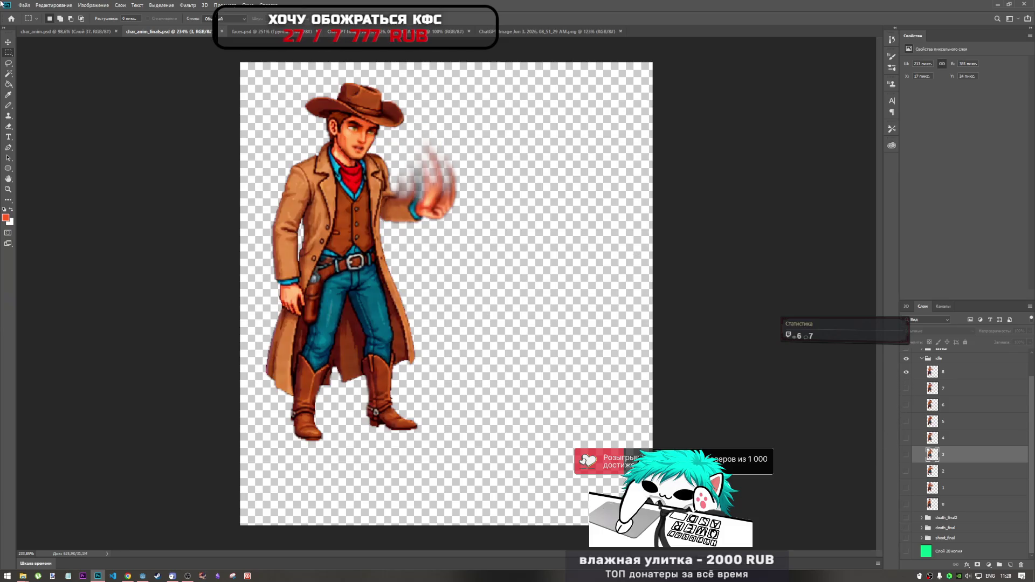
click(23, 5)
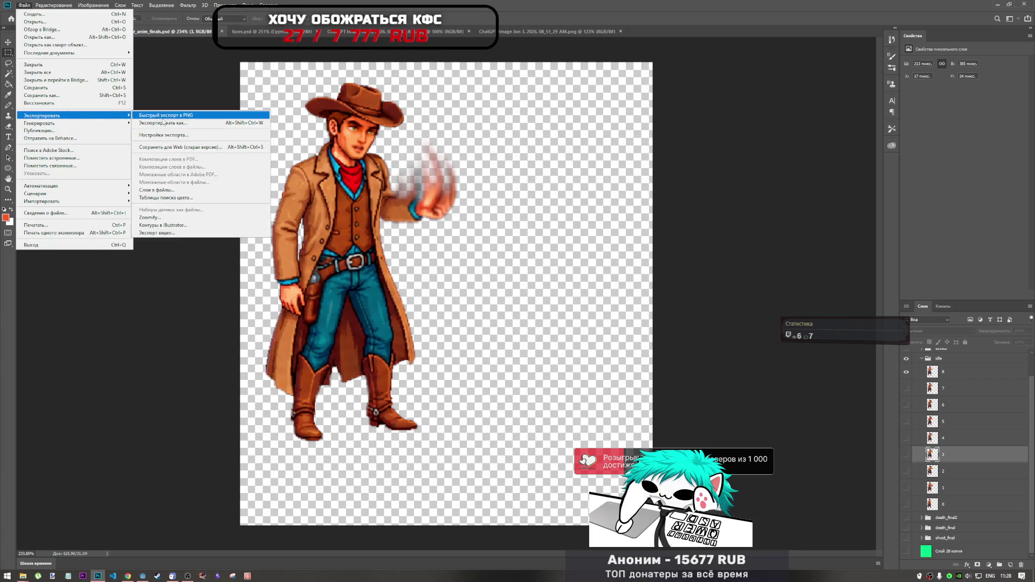
click(176, 122)
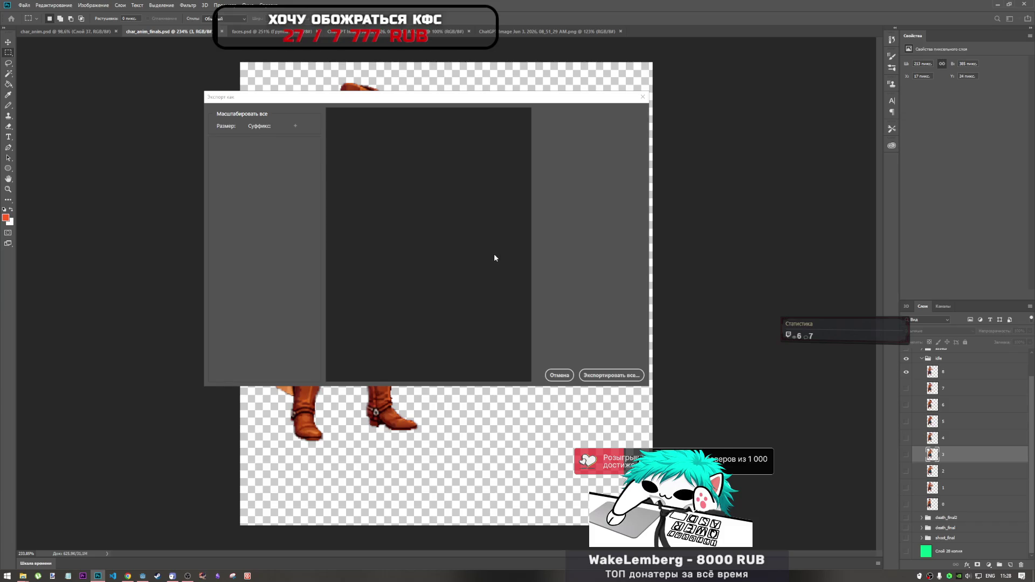
click(629, 378)
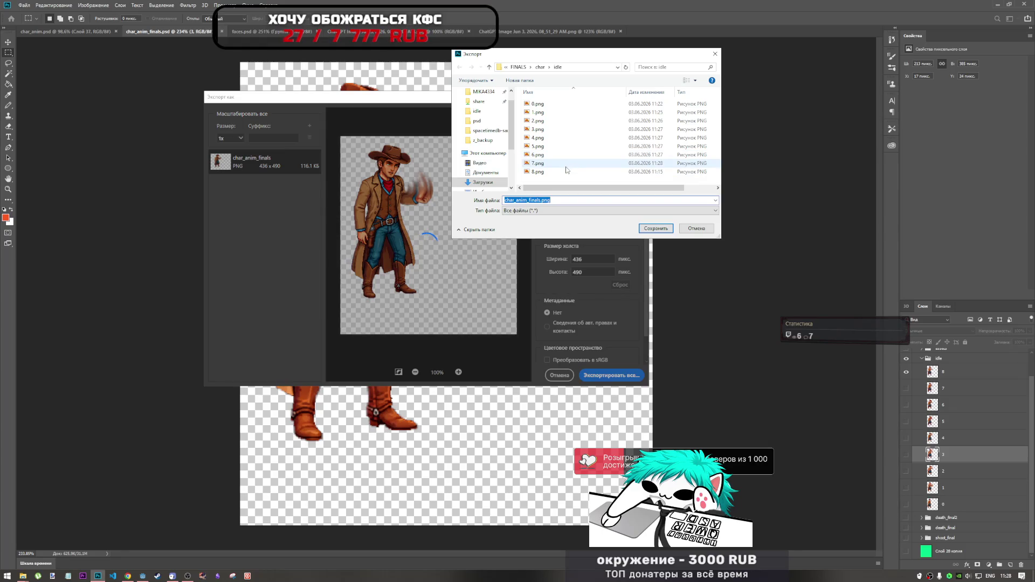
double_click(565, 171)
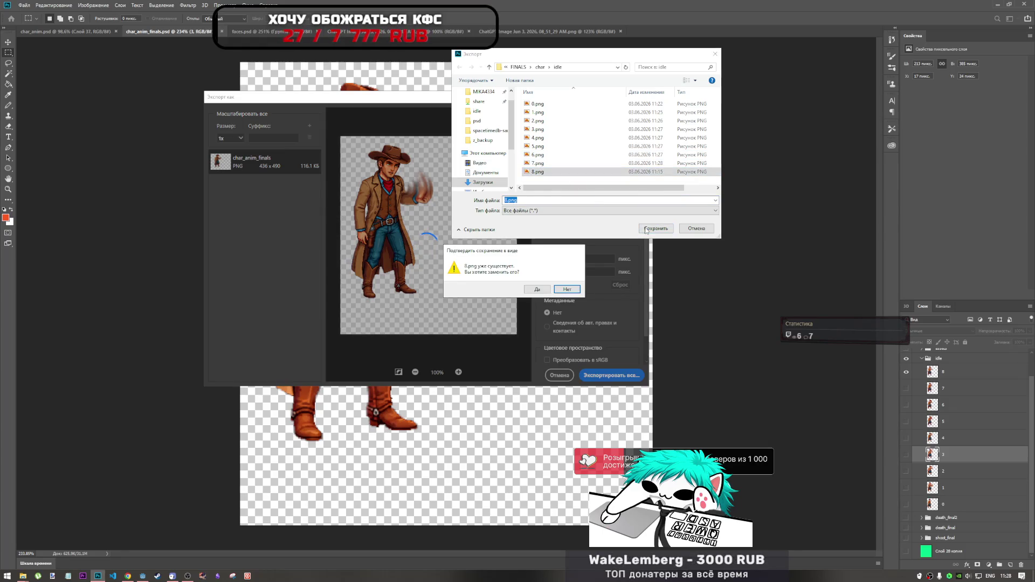
click(537, 290)
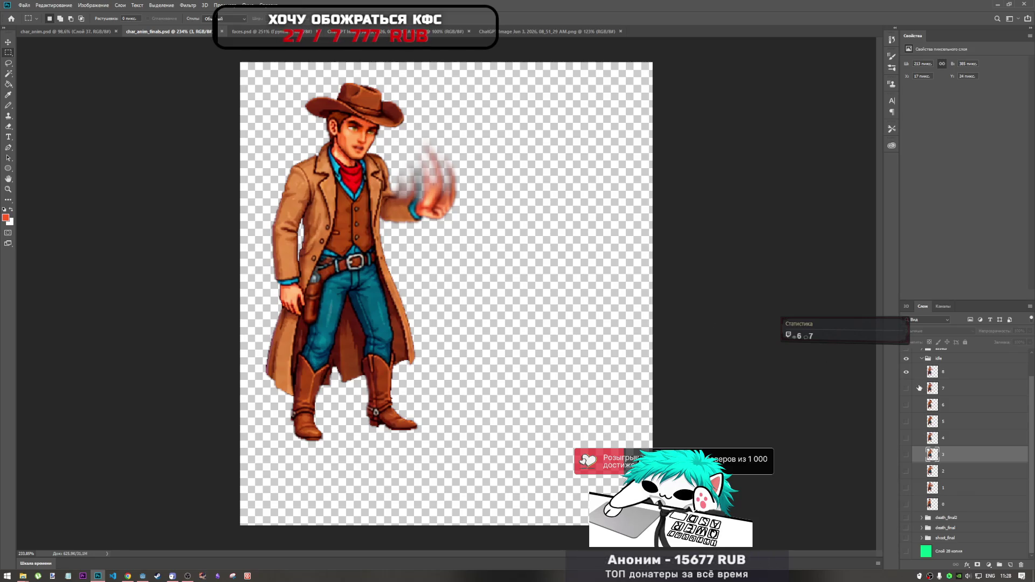
- Hide frame 8, compare hat-tipping frames 5 and 6, then Free Transform layer 6
click(906, 372)
click(906, 405)
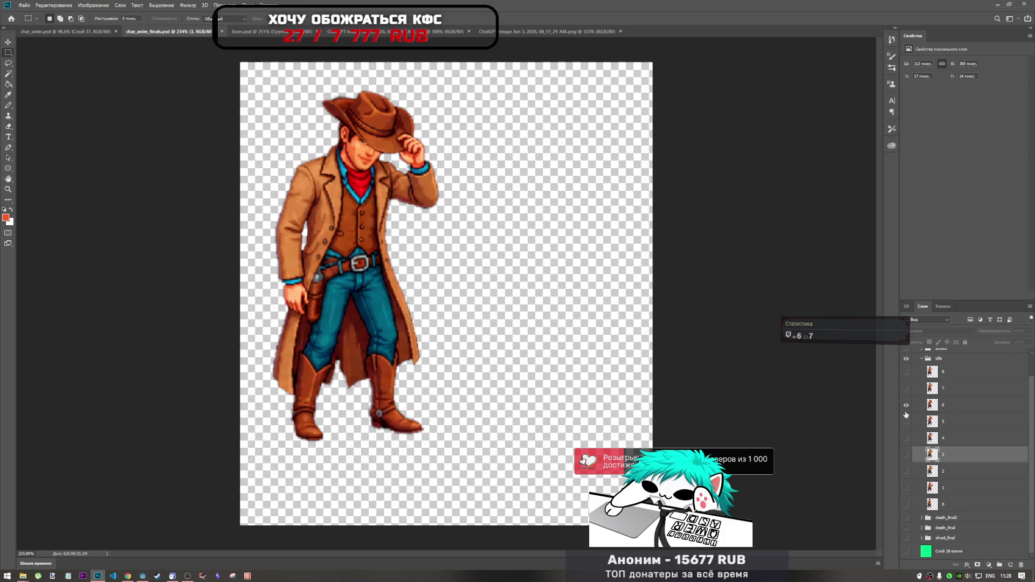
click(906, 405)
click(906, 422)
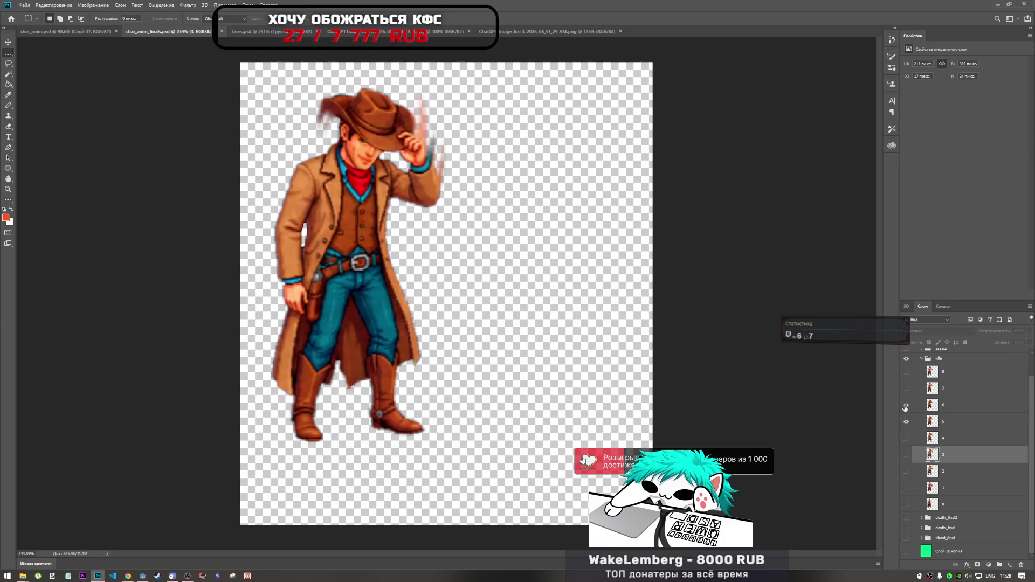
click(905, 405)
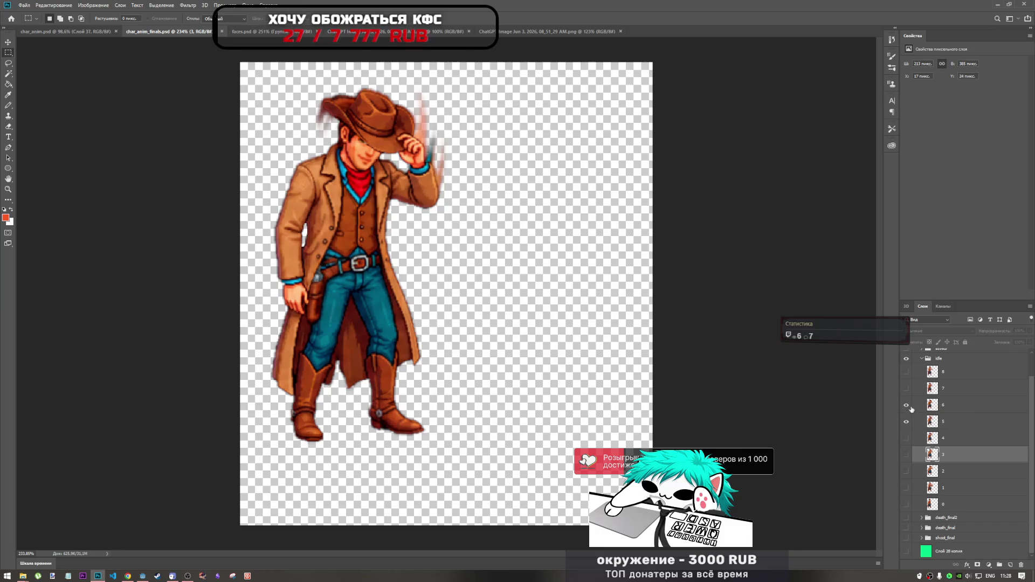
click(906, 405)
click(905, 405)
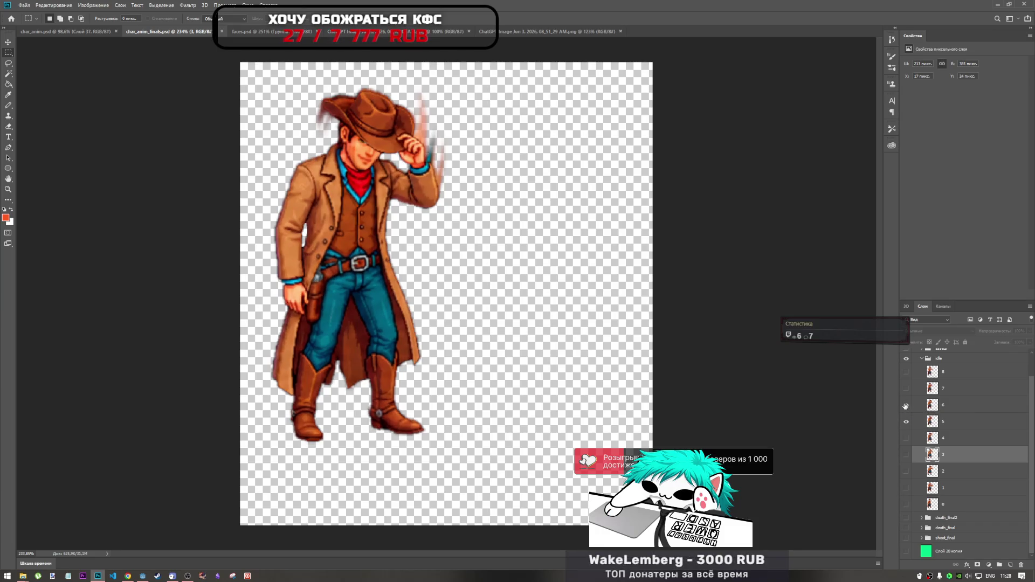
click(948, 406)
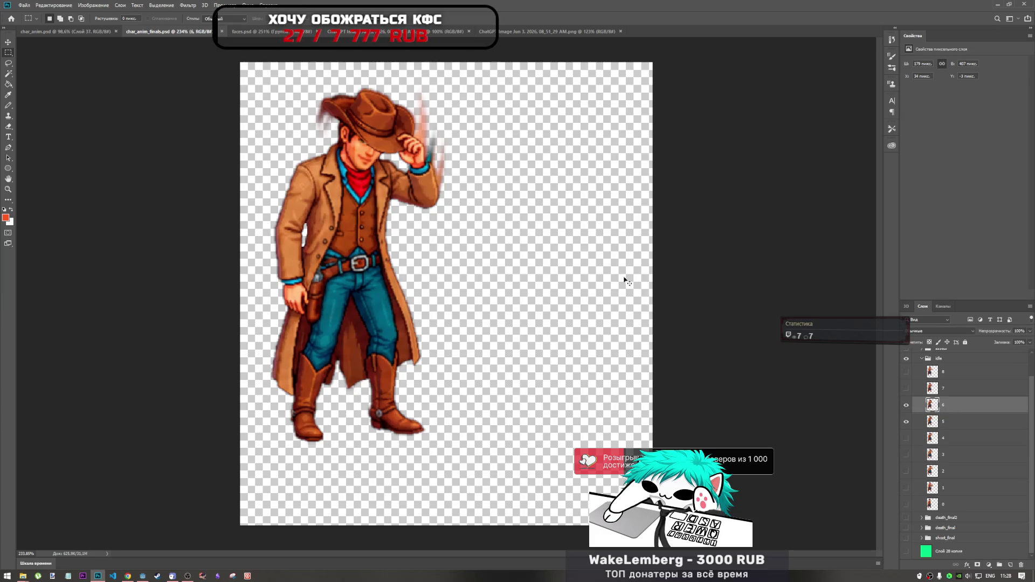
key(ctrl+t)
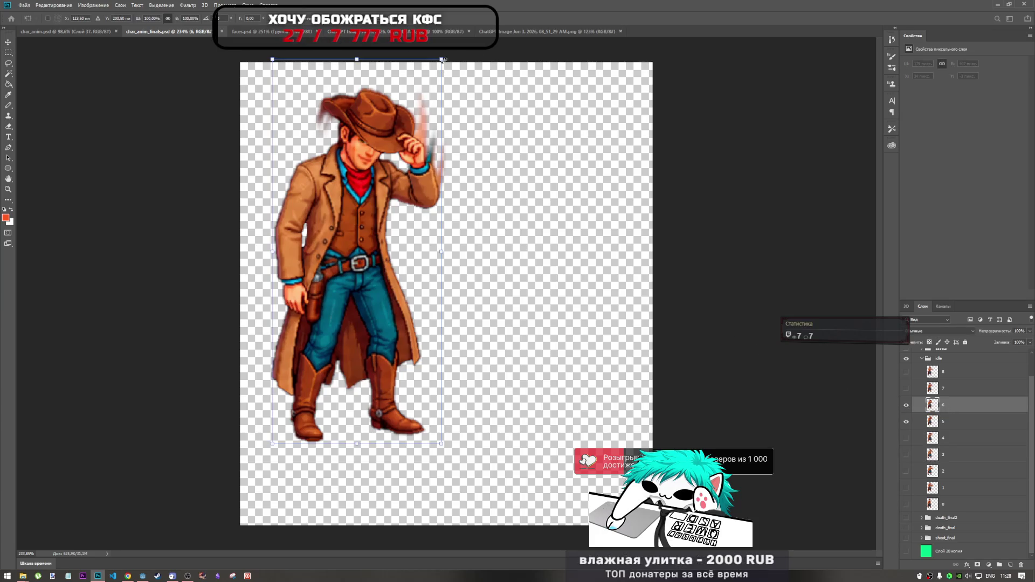
- Undo a slight resize so frame 6 keeps its original size, and hide frame 5
drag(443, 61, 445, 59)
key(ctrl+z)
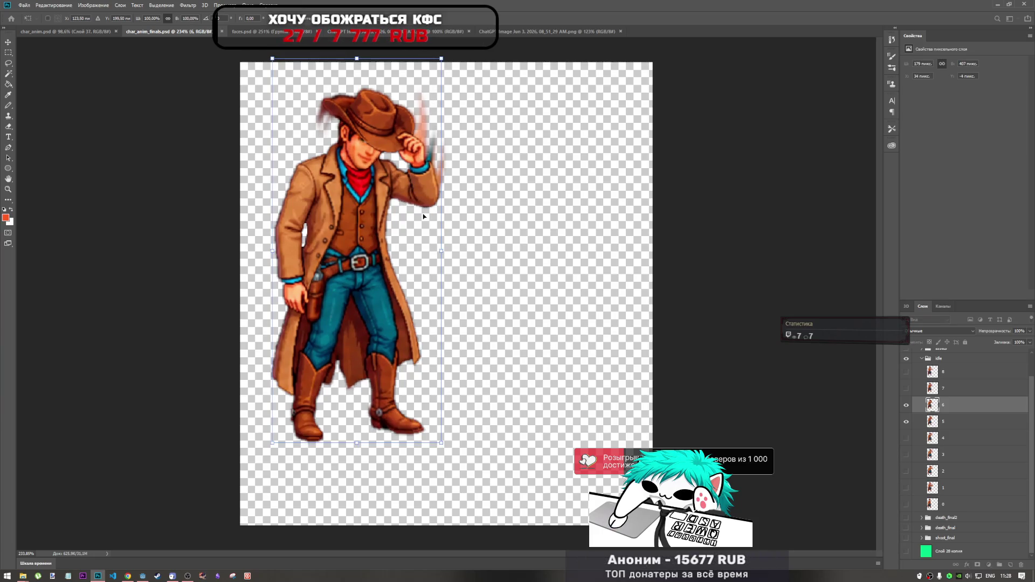
key(Return)
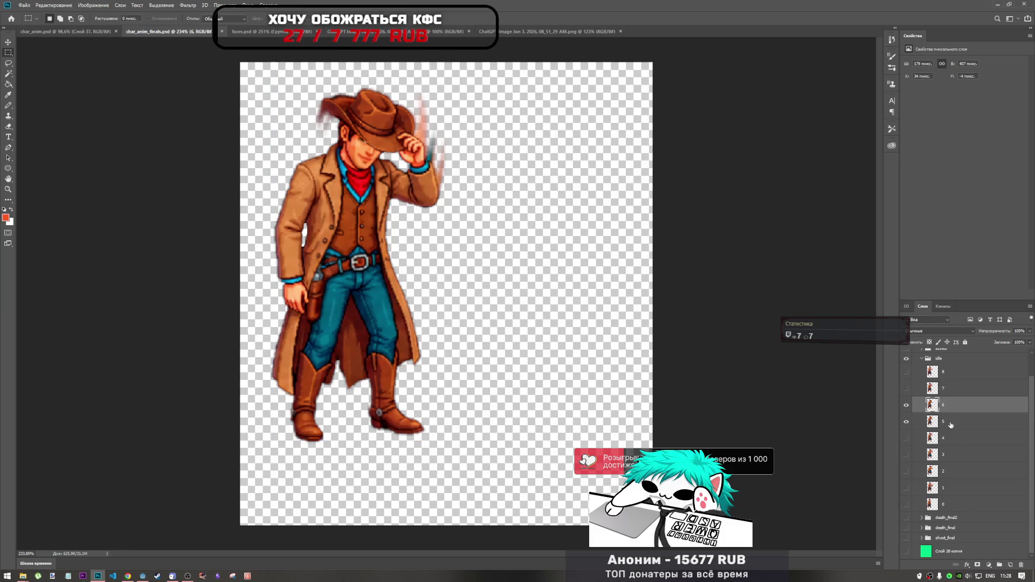
click(908, 422)
- Export frame 6 alone as PNG over 6.png, then hide the layer
click(24, 5)
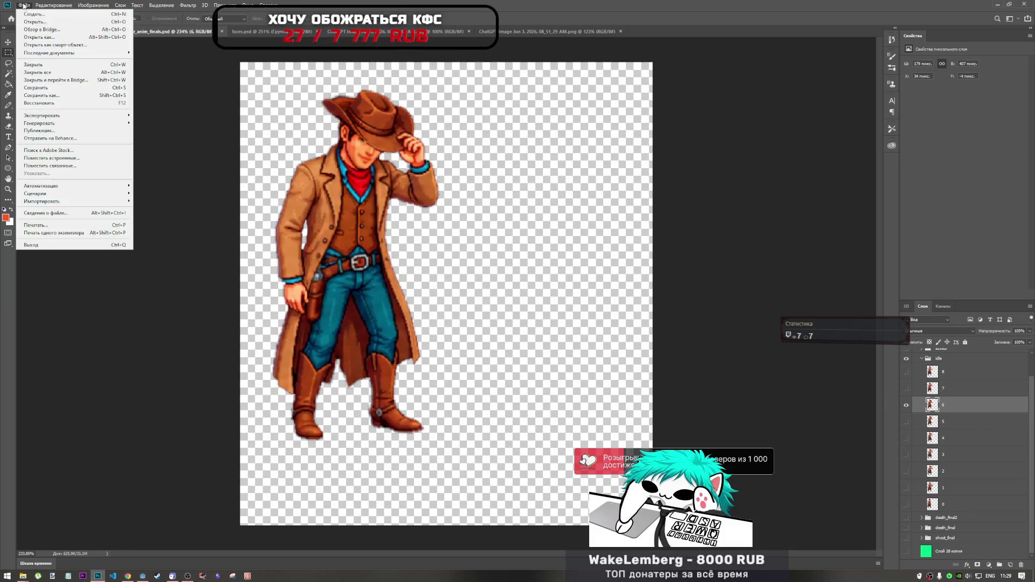
mouse_move(65, 116)
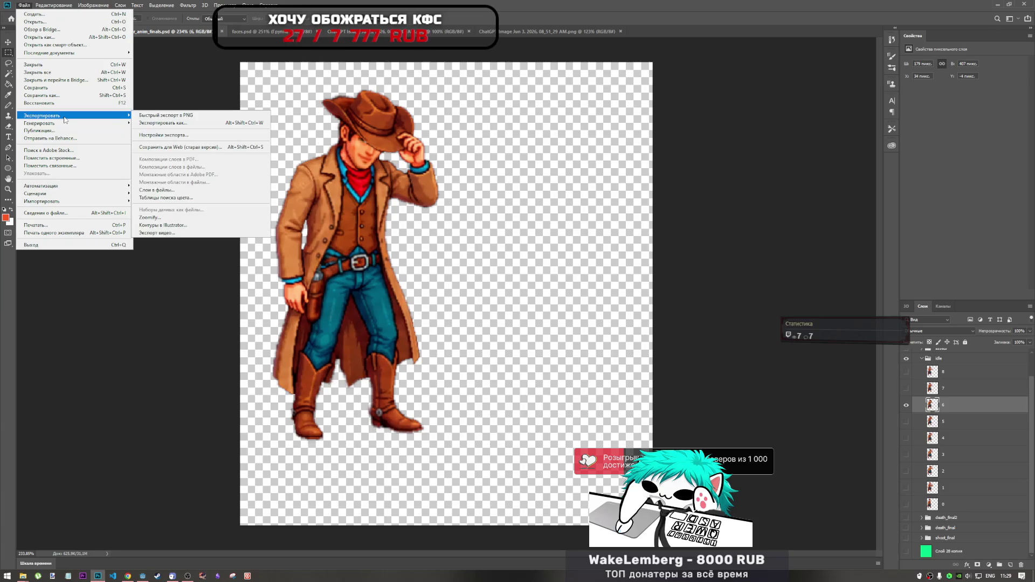
click(162, 123)
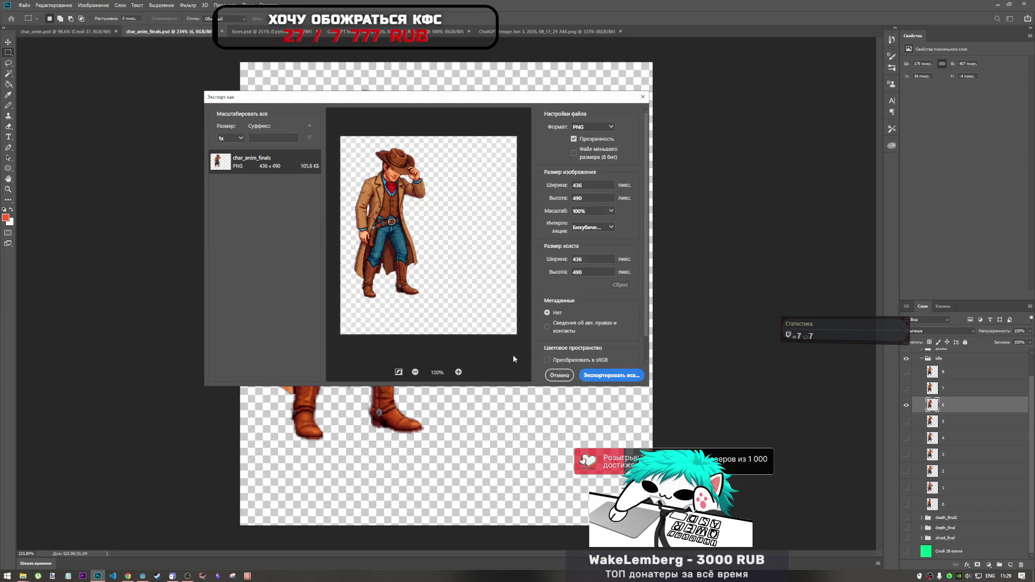
click(606, 375)
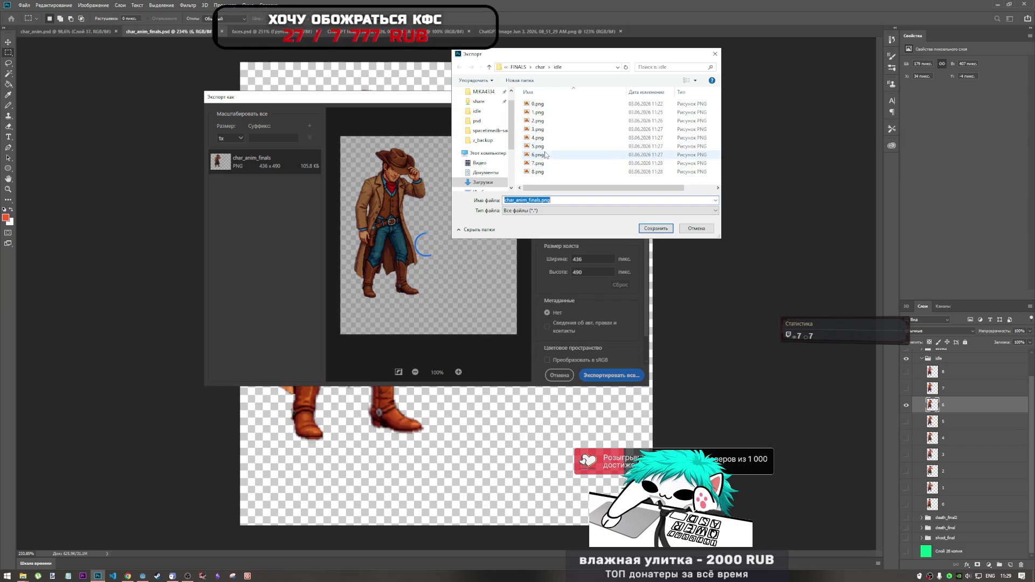
click(537, 155)
click(644, 228)
click(538, 286)
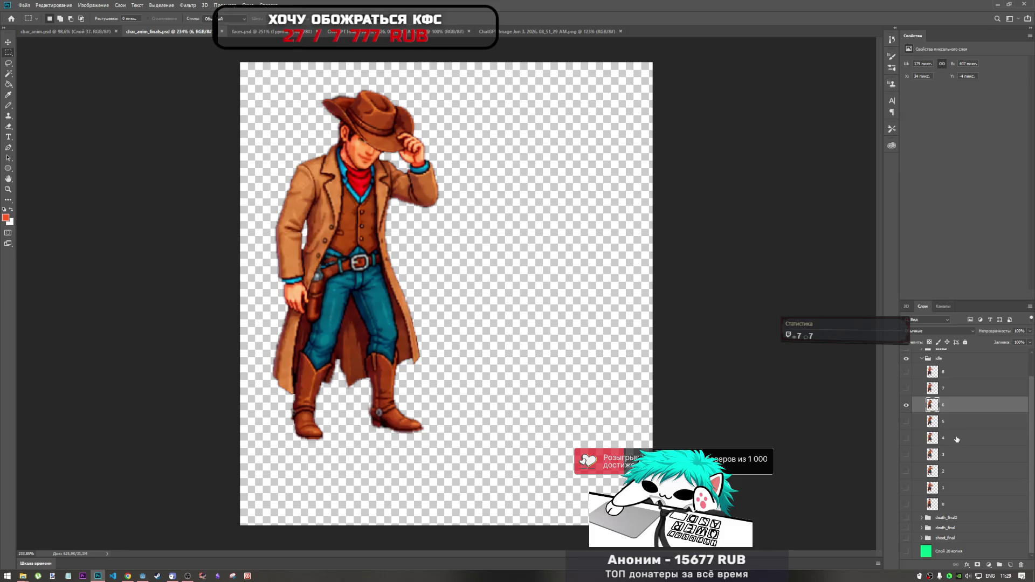
click(907, 405)
- Collapse and hide the idle group, and keep death_final2 hidden
click(920, 361)
click(920, 359)
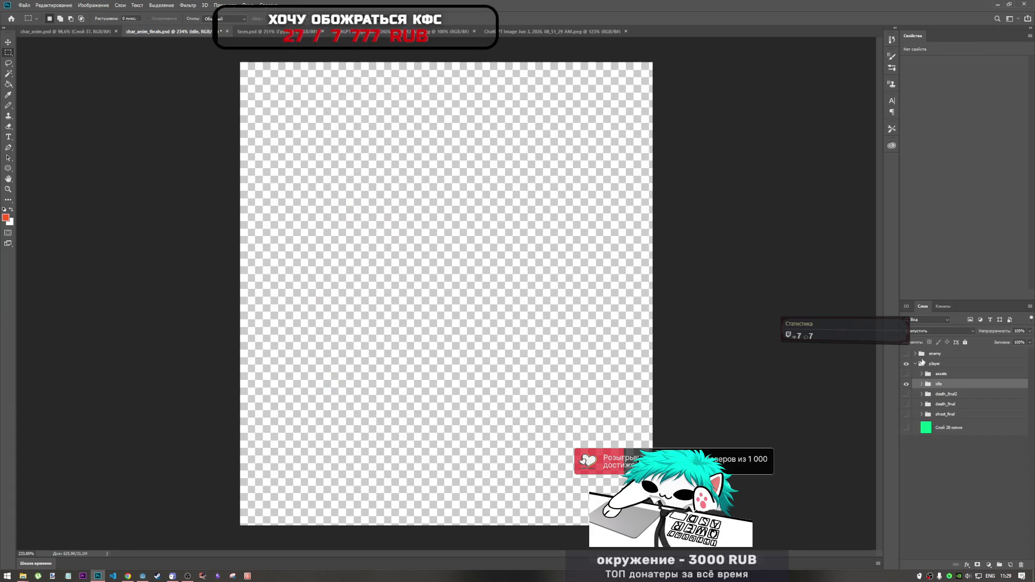
click(905, 384)
click(906, 395)
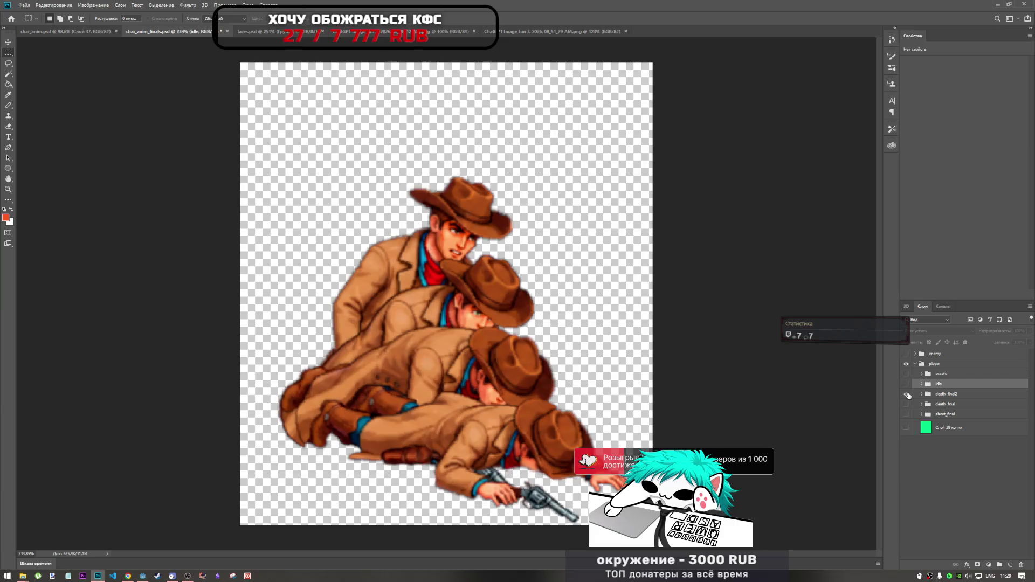
click(907, 396)
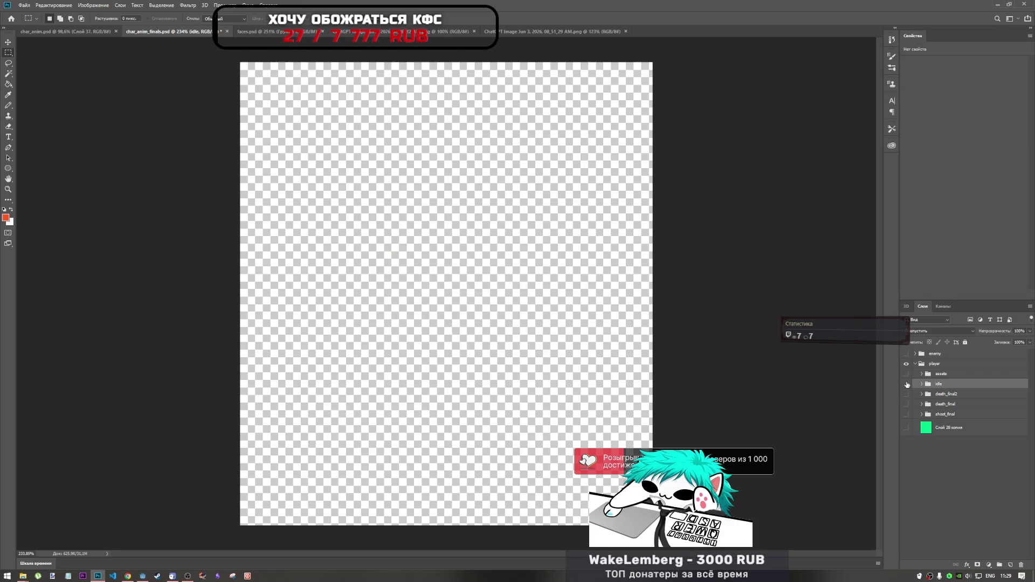
- Turn on idle frames 7 and 5 through 0, then hide and collapse the idle group
click(920, 385)
click(906, 384)
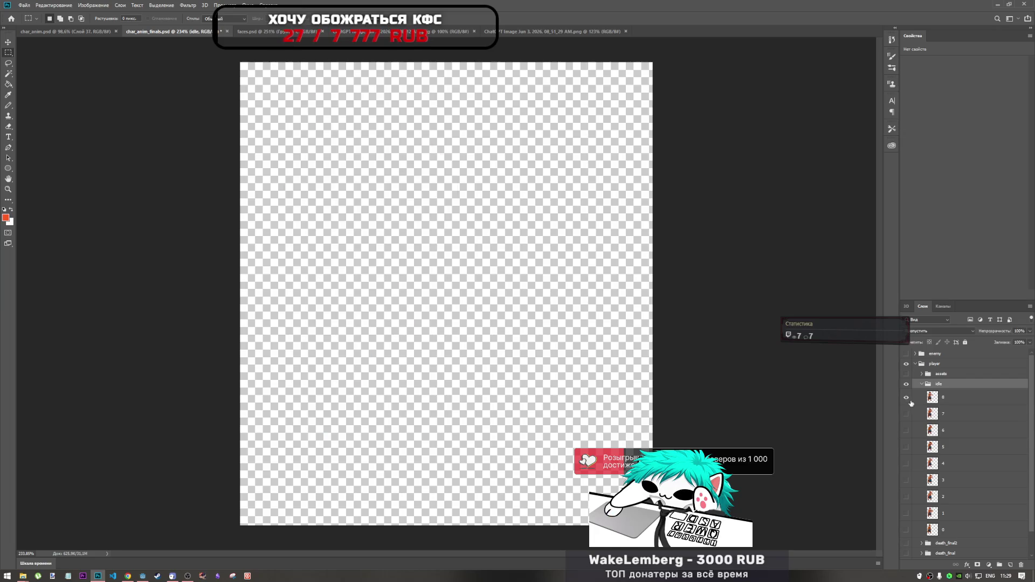
click(907, 414)
click(906, 447)
click(906, 463)
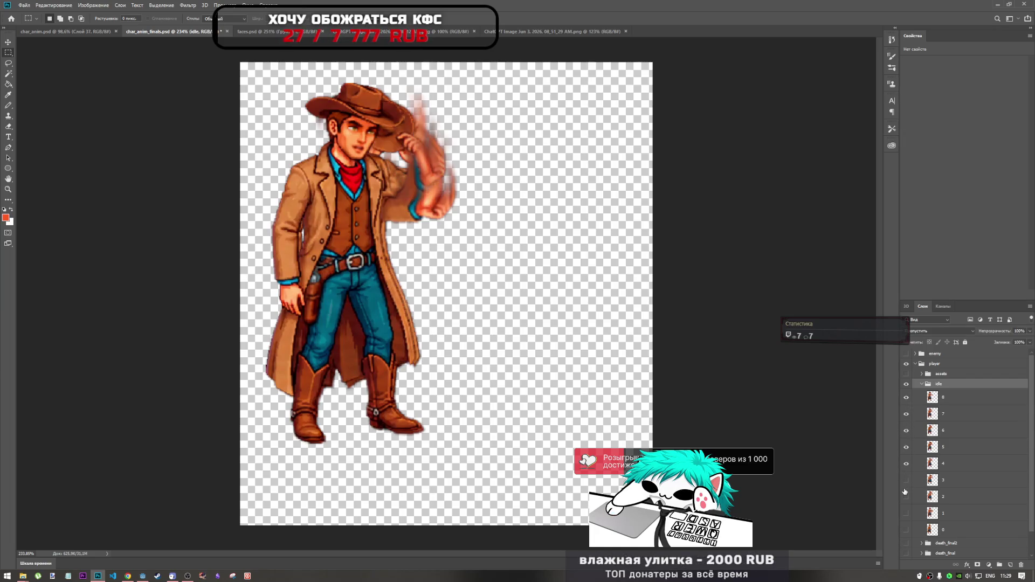
click(907, 481)
click(906, 496)
click(907, 513)
click(907, 530)
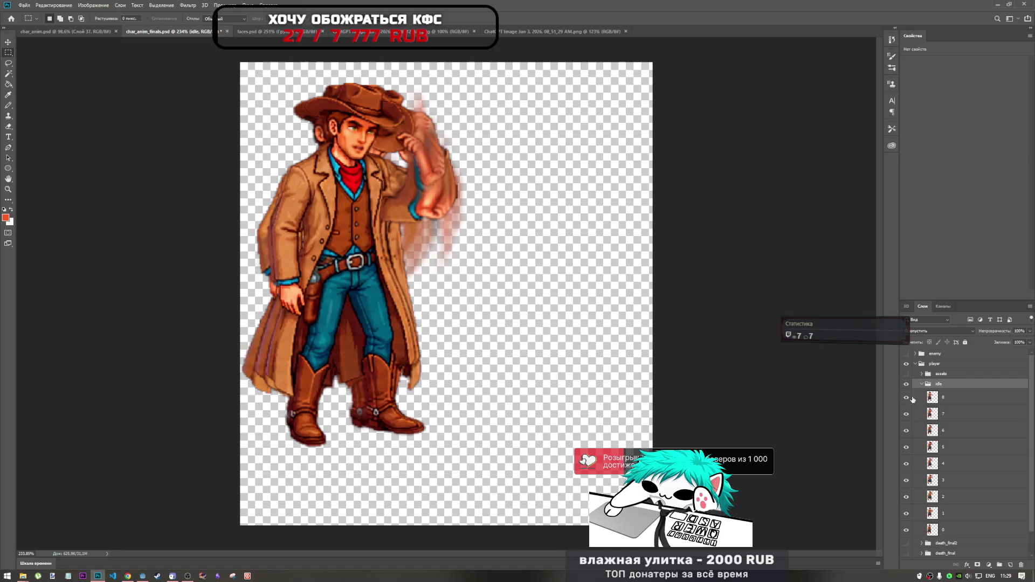
click(905, 384)
click(921, 384)
- Show and expand the death_final2 group to inspect it, then collapse and hide it
click(906, 394)
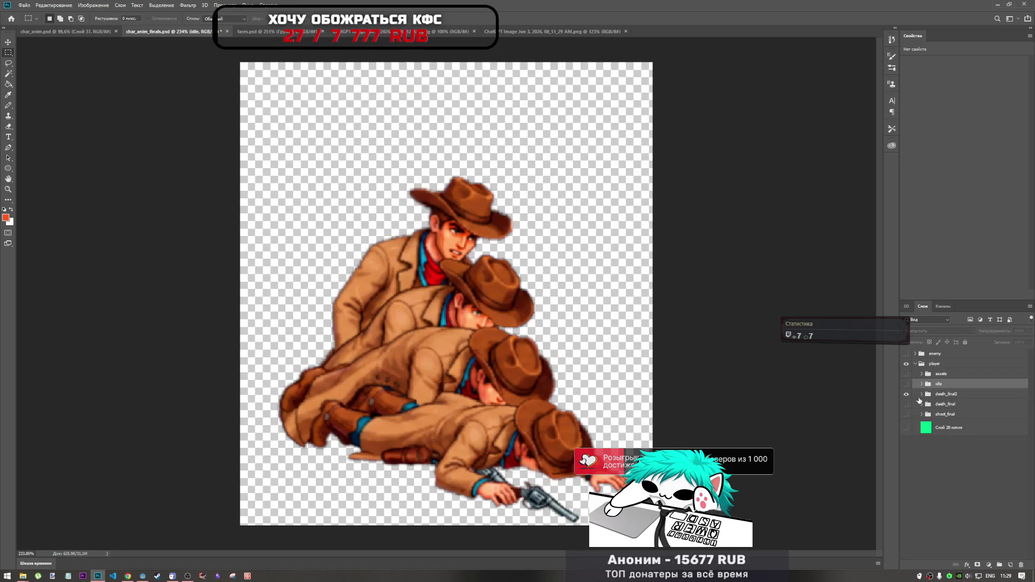
click(937, 394)
click(921, 394)
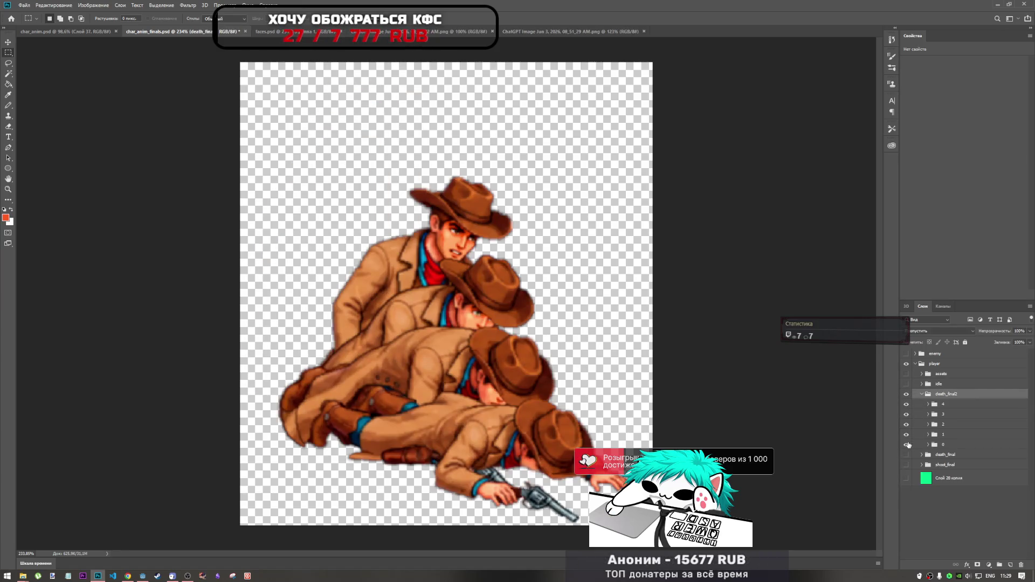
click(921, 395)
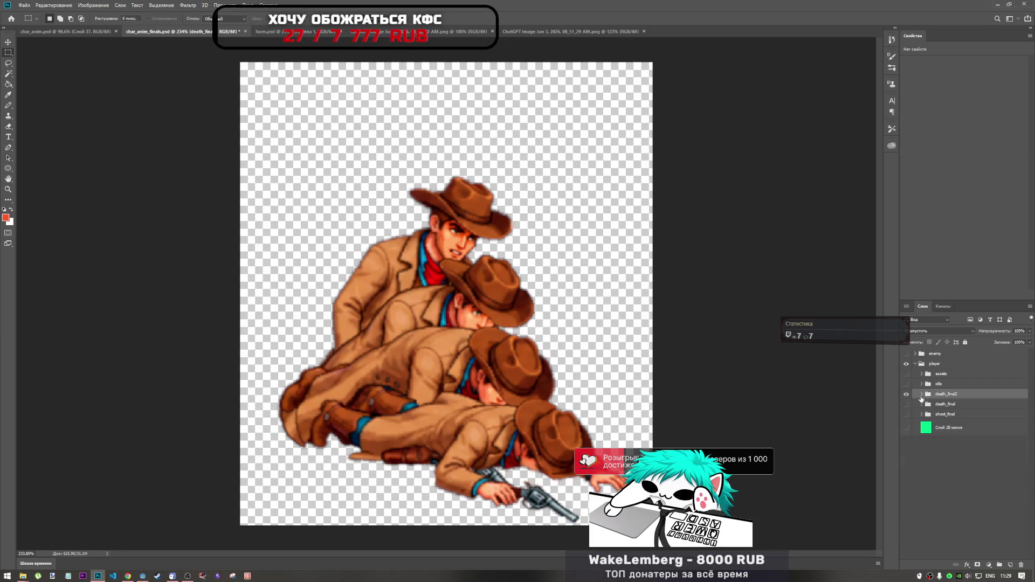
click(905, 394)
- Show and expand the shoot_final group and select shooting frame 10
click(906, 413)
click(921, 414)
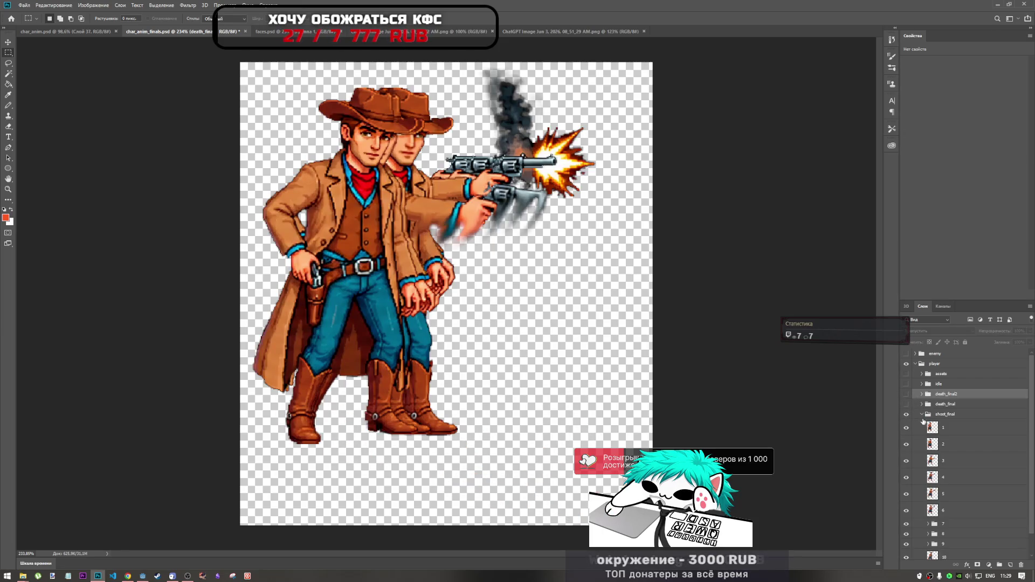
scroll(914, 441, down, 1)
click(954, 534)
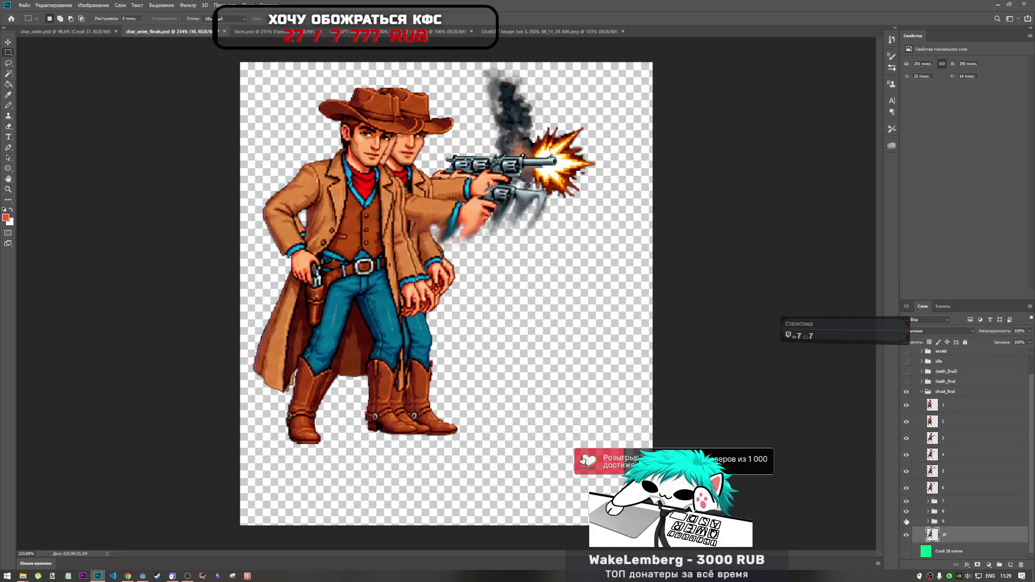
- Hide shooting frames 5 through 10, leaving shoot frame 1 on for comparison
drag(906, 521, 906, 405)
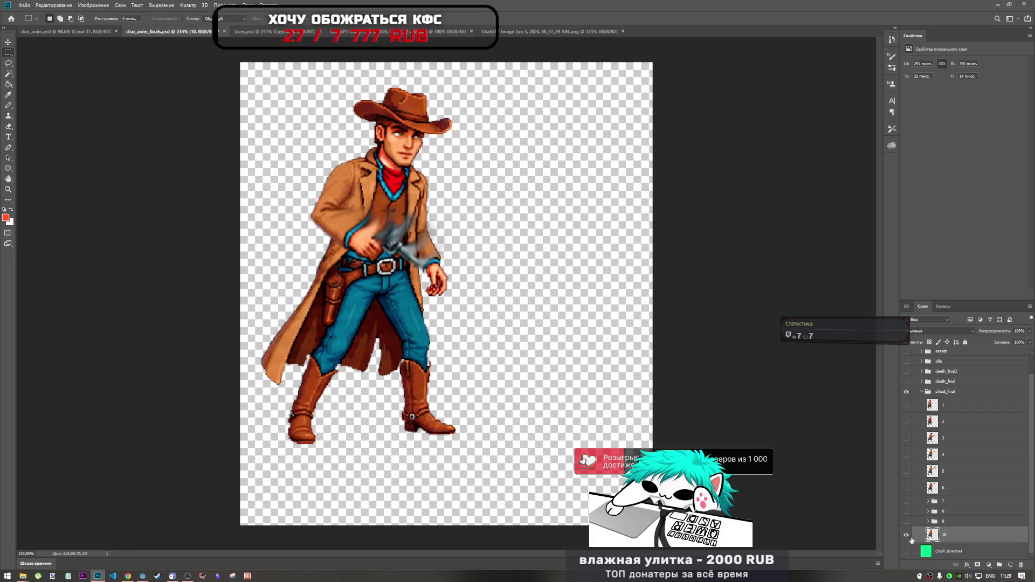
click(906, 535)
click(906, 404)
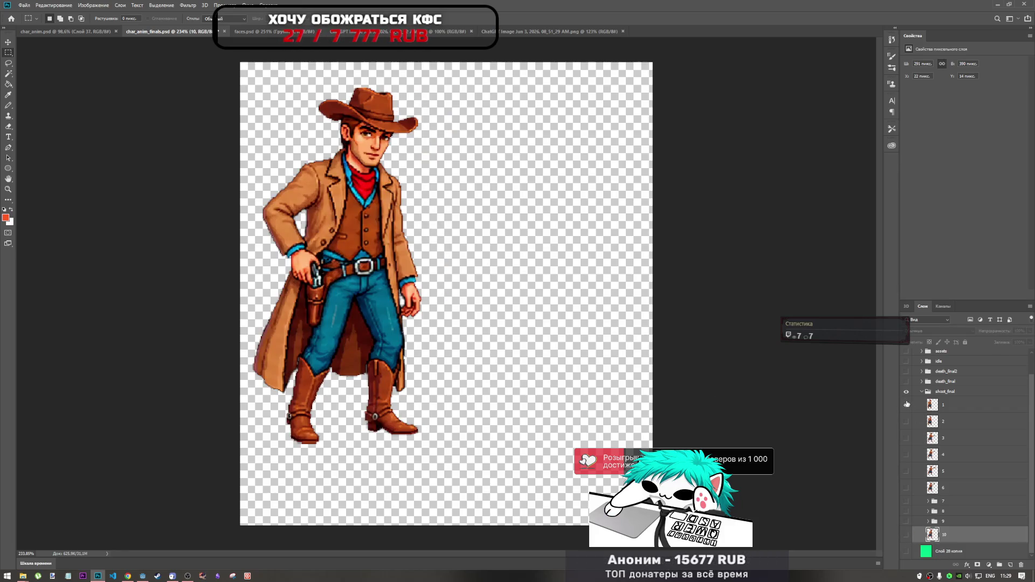
click(906, 407)
click(905, 407)
click(905, 407)
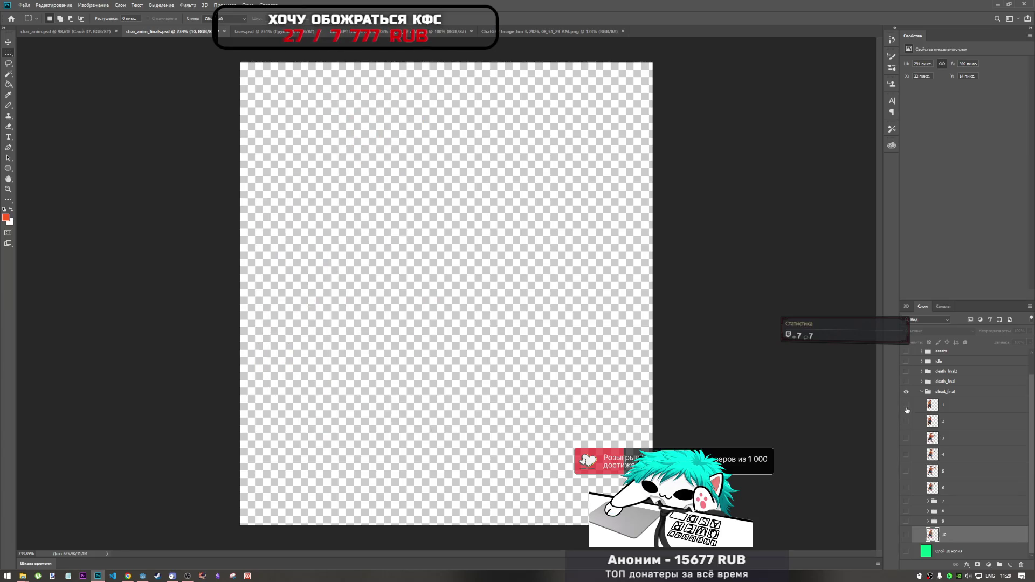
click(906, 407)
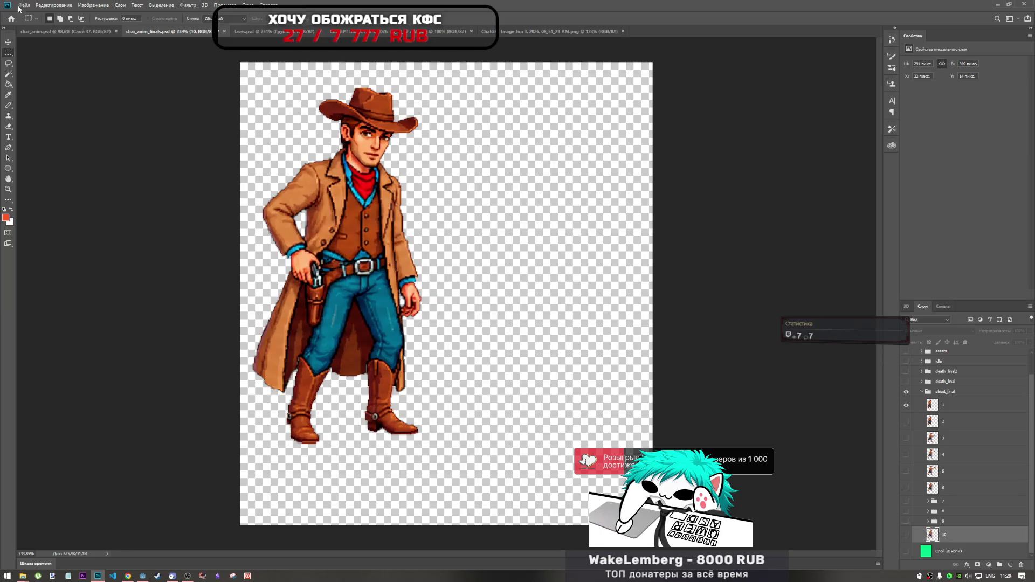
scroll(914, 435, up, 2)
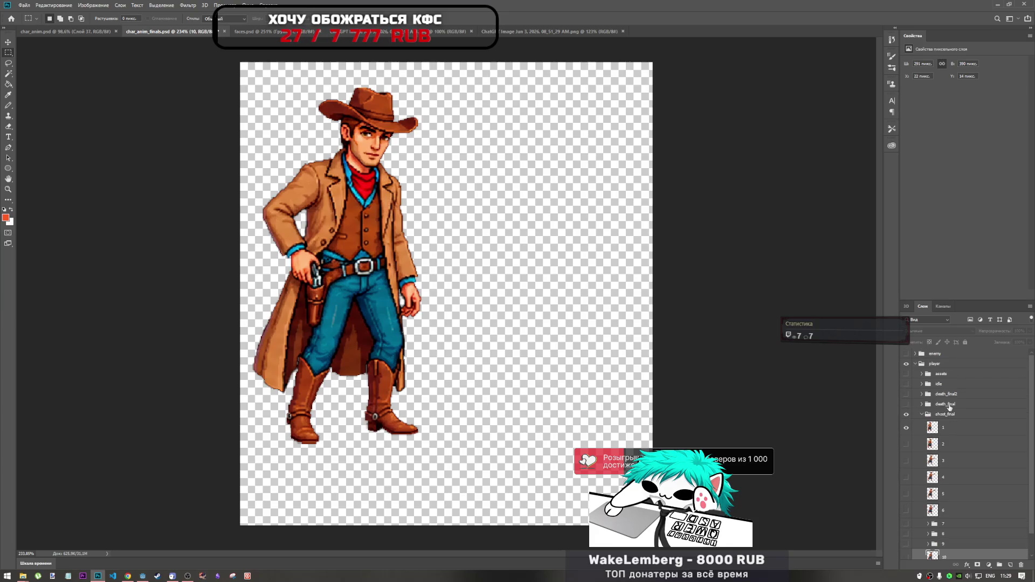
- Hide the idle group and shoot_final group, leaving shoot frame 1 switched on
click(906, 428)
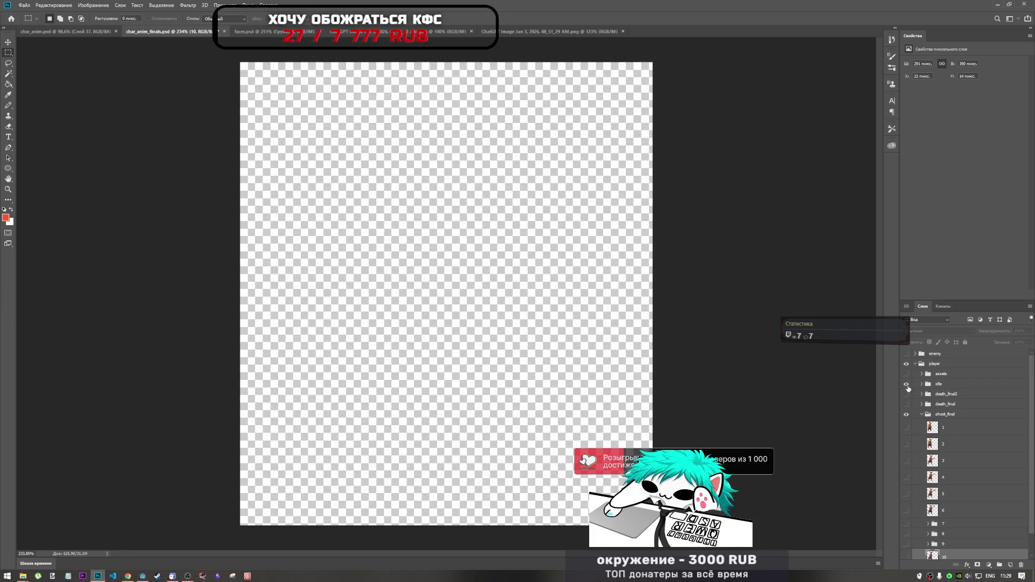
click(906, 384)
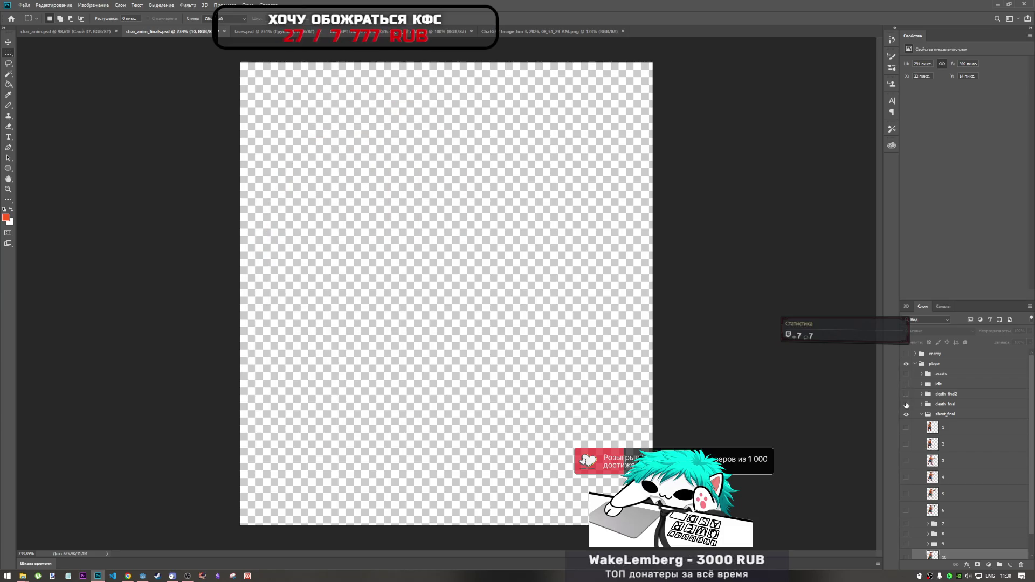
click(906, 427)
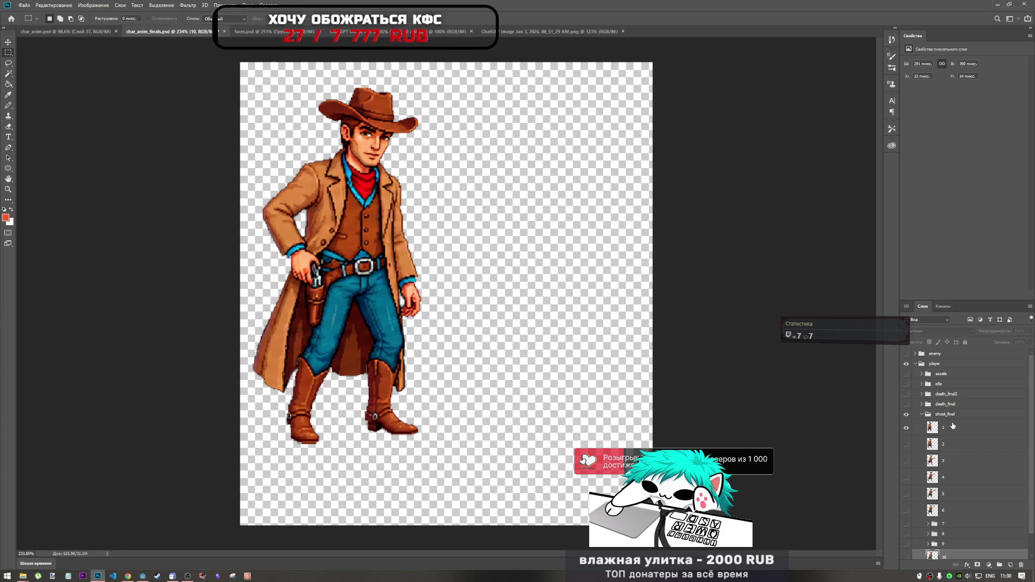
click(905, 414)
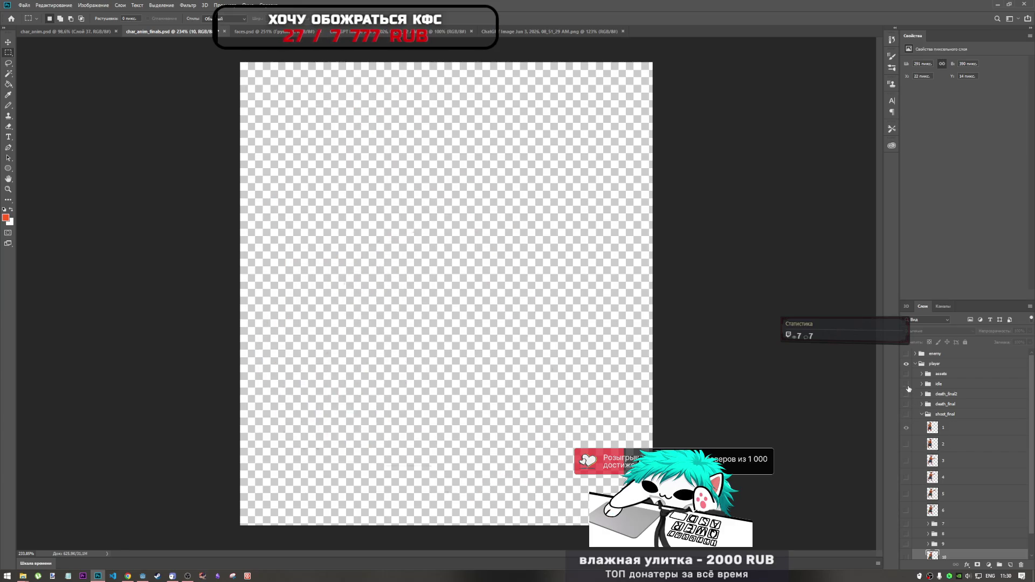
- Show and expand the idle group, then copy idle frame 0 into shoot_final
click(906, 384)
click(921, 384)
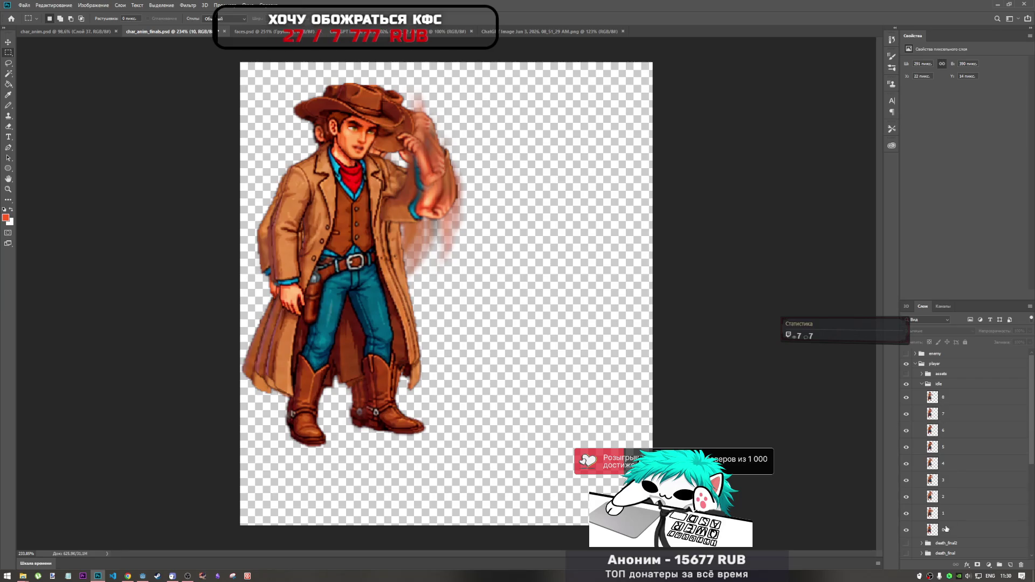
scroll(946, 528, down, 4)
drag(953, 433, 925, 463)
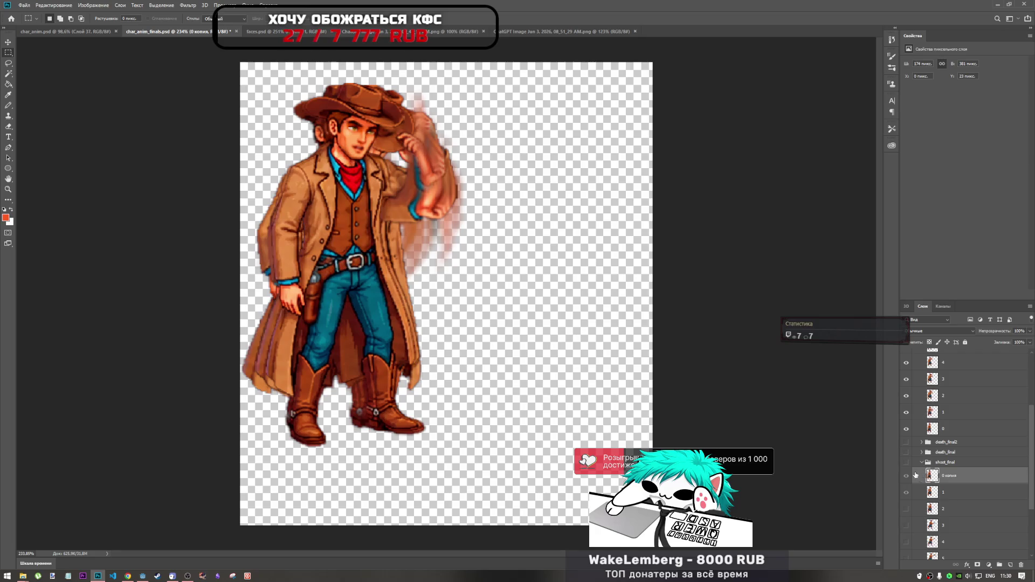
- Collapse and hide the idle group and show the copied idle frame over shoot frame 1
scroll(909, 435, up, 4)
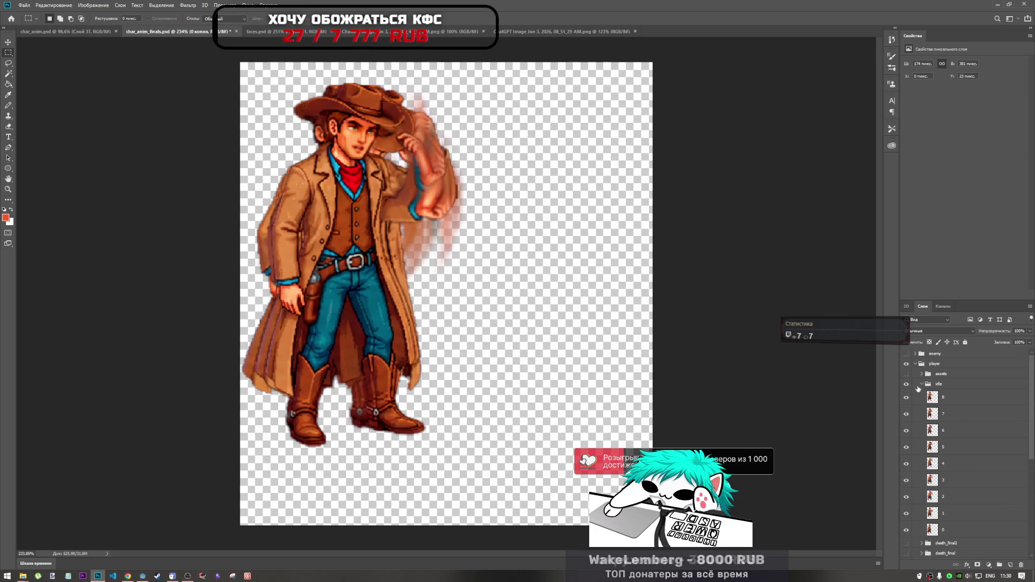
click(917, 385)
click(921, 384)
click(906, 384)
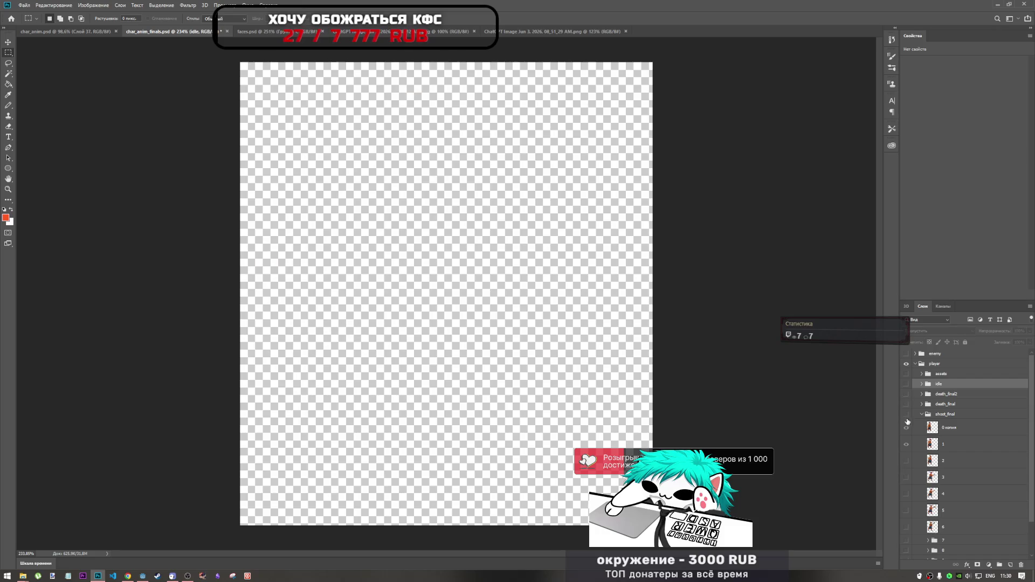
click(907, 425)
- Free-transform the '0 копия' layer to shift it about 6 px into alignment, then return to the marquee tool
scroll(908, 431, down, 1)
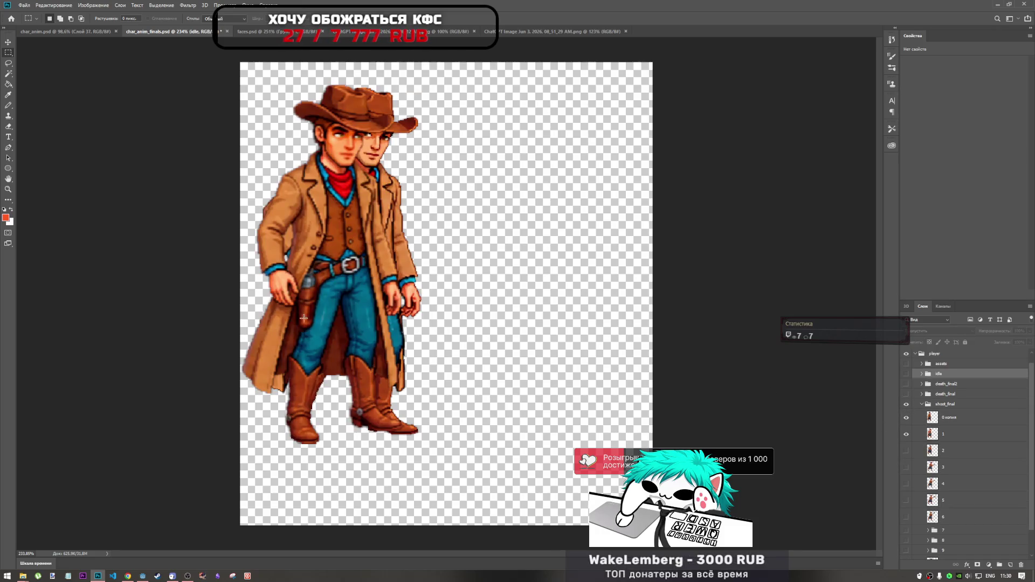
click(948, 416)
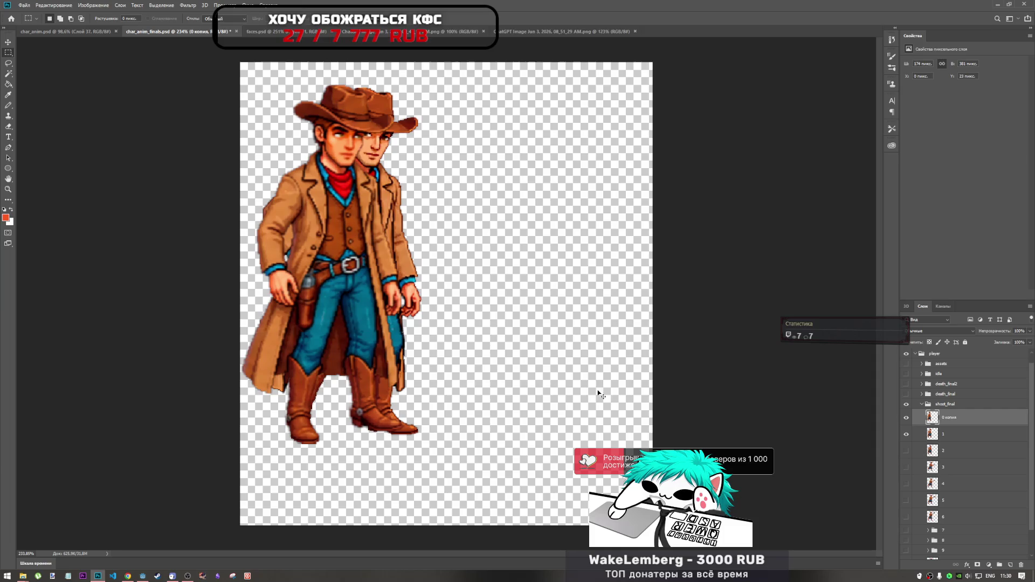
key(ctrl+t)
drag(353, 294, 347, 290)
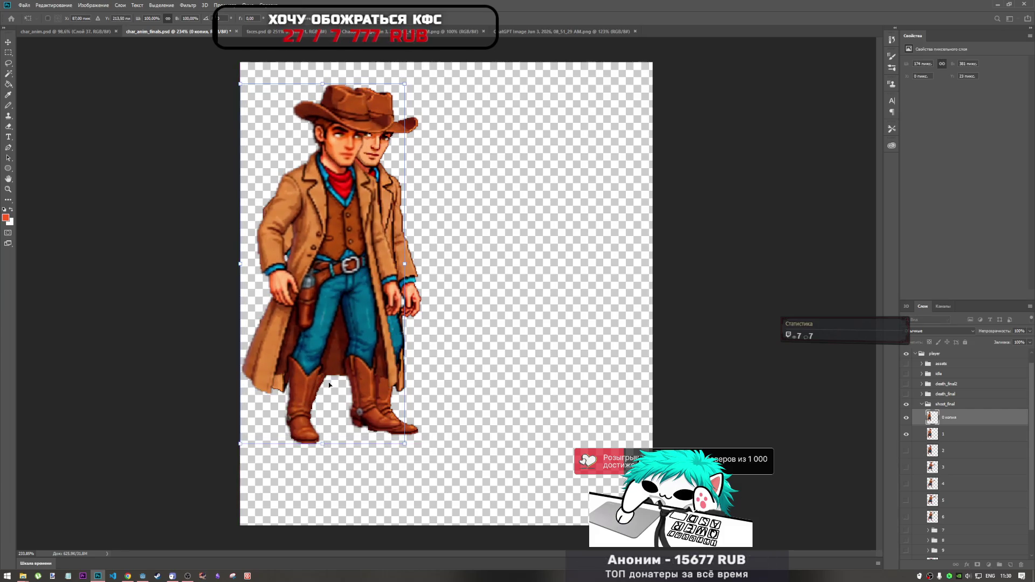
key(Return)
key(m)
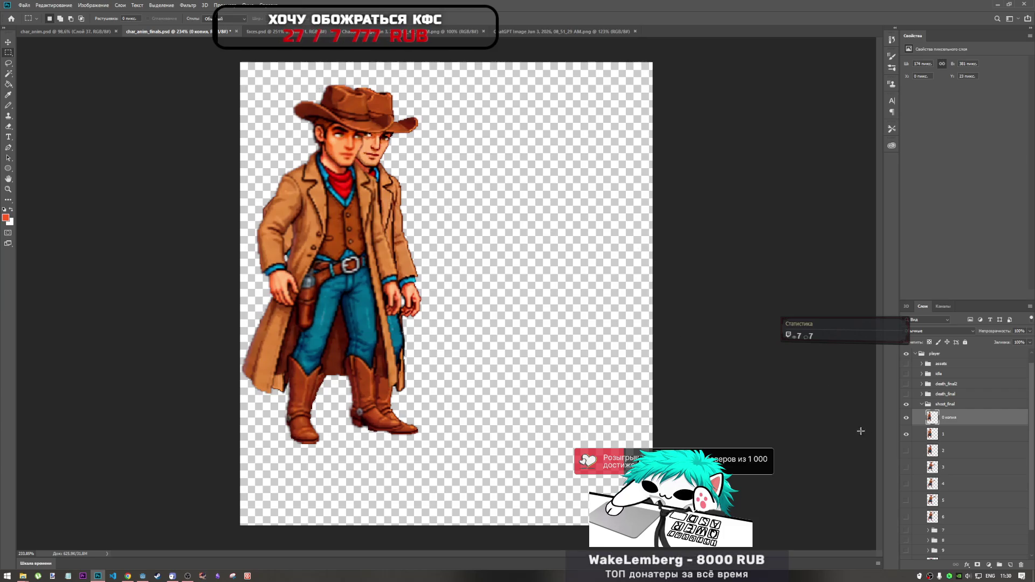
- Step through shoot frames 1, 2 and 3 individually to view the draw and firing poses
click(906, 433)
click(906, 418)
click(906, 434)
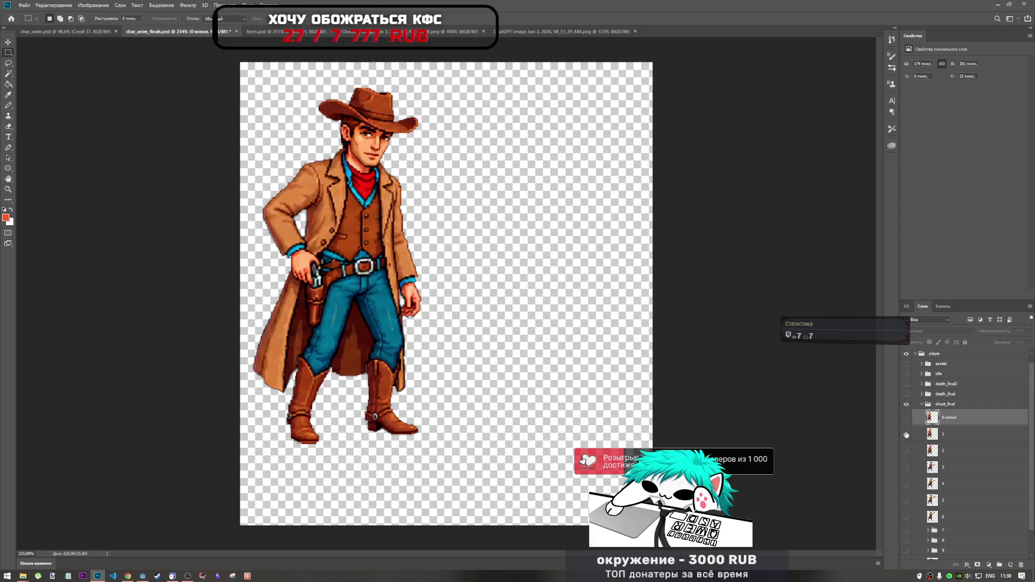
click(907, 434)
click(907, 435)
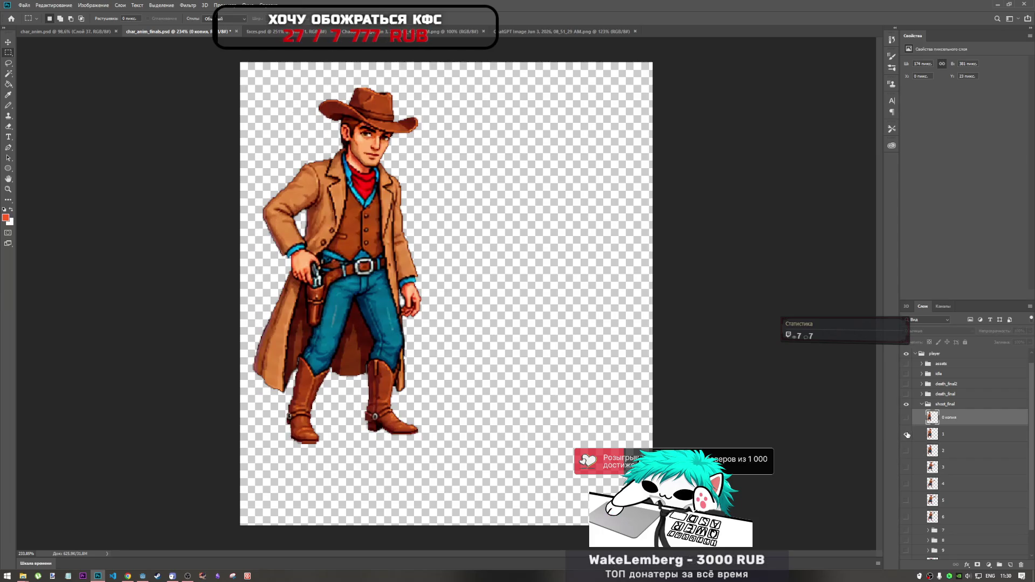
click(906, 434)
click(906, 452)
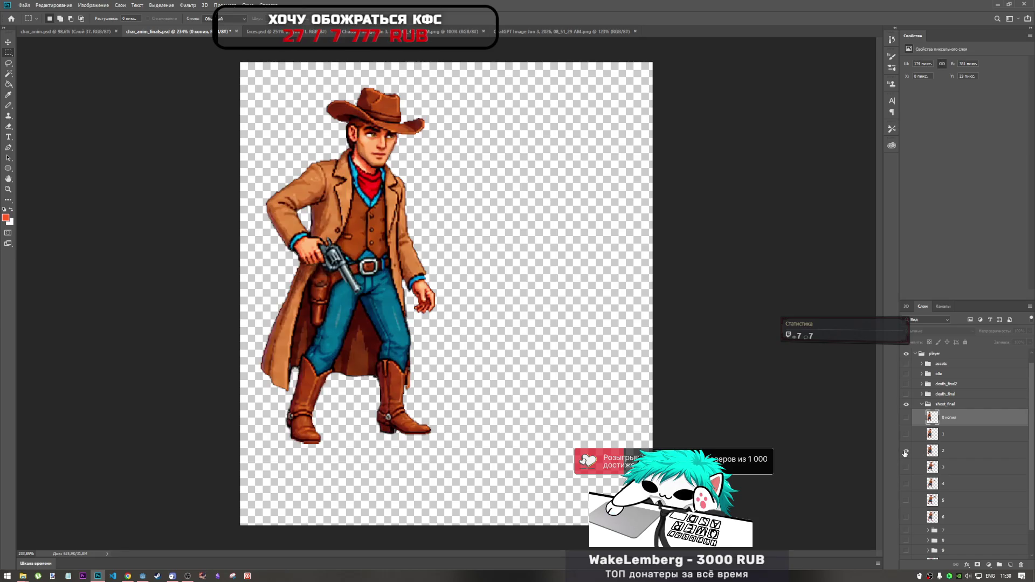
click(906, 451)
click(906, 468)
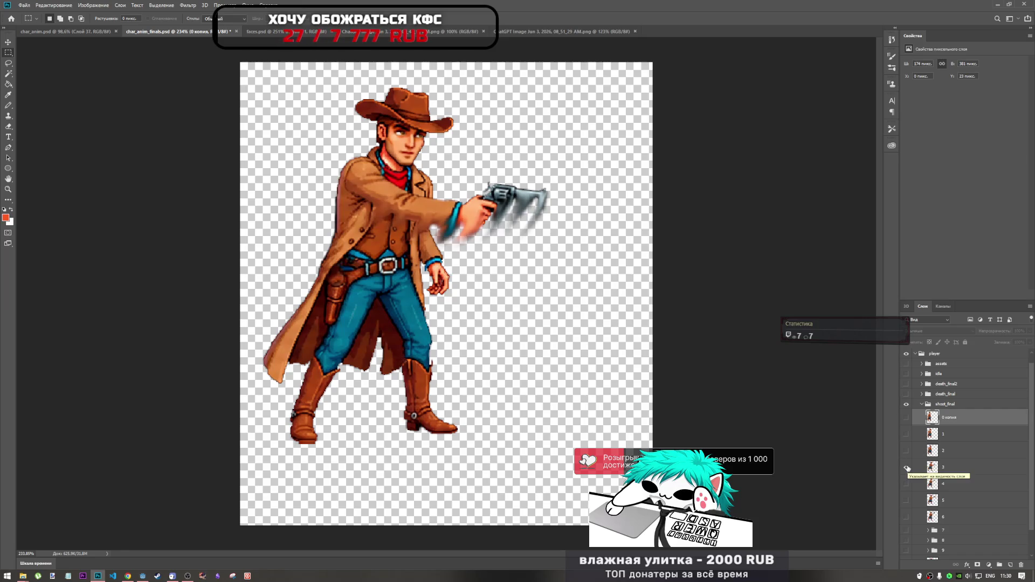
click(906, 468)
- Flip the copied idle frame and shoot frame 1 on and off to check their alignment
click(906, 419)
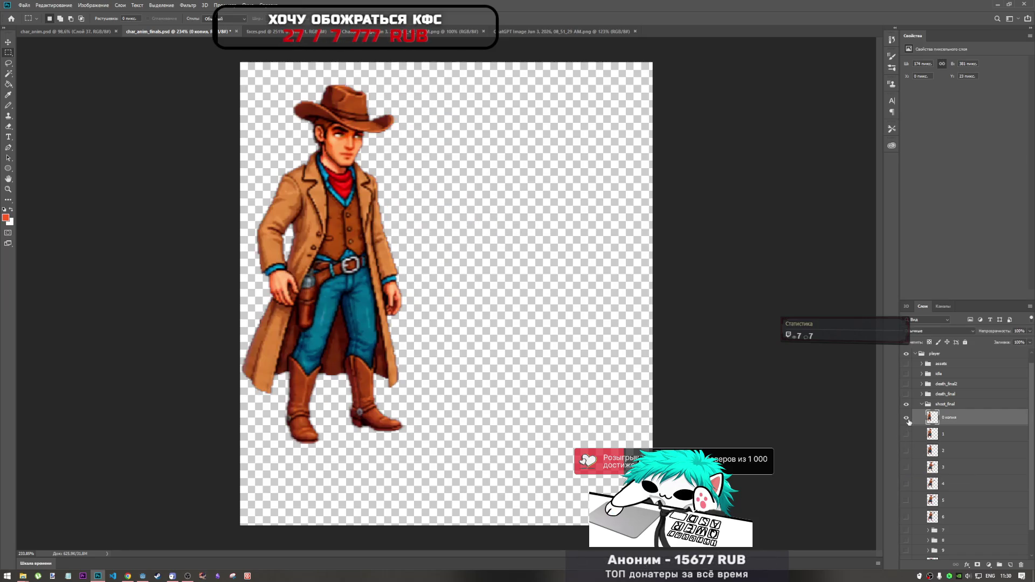
click(906, 418)
click(906, 435)
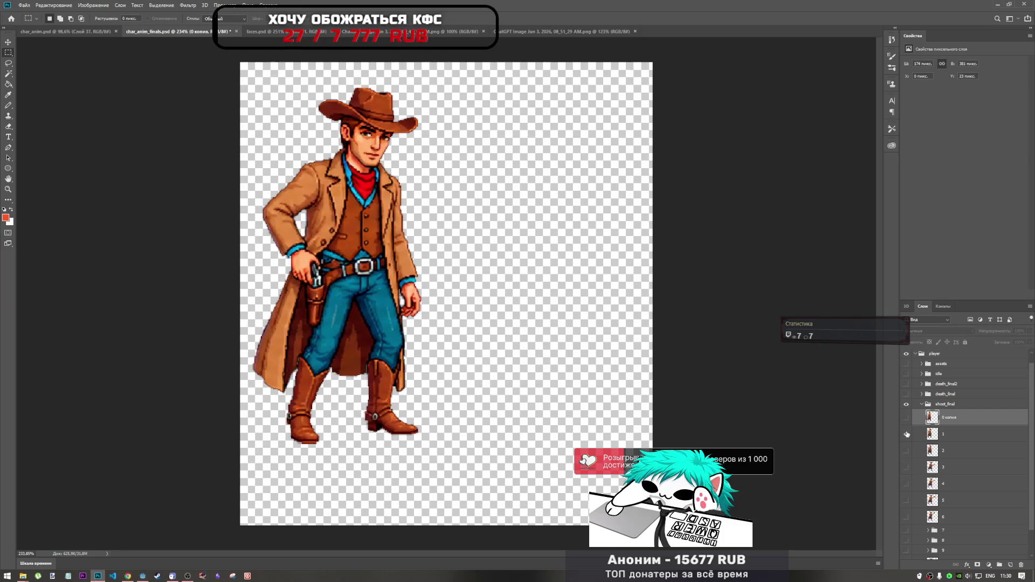
click(906, 418)
click(907, 419)
click(907, 418)
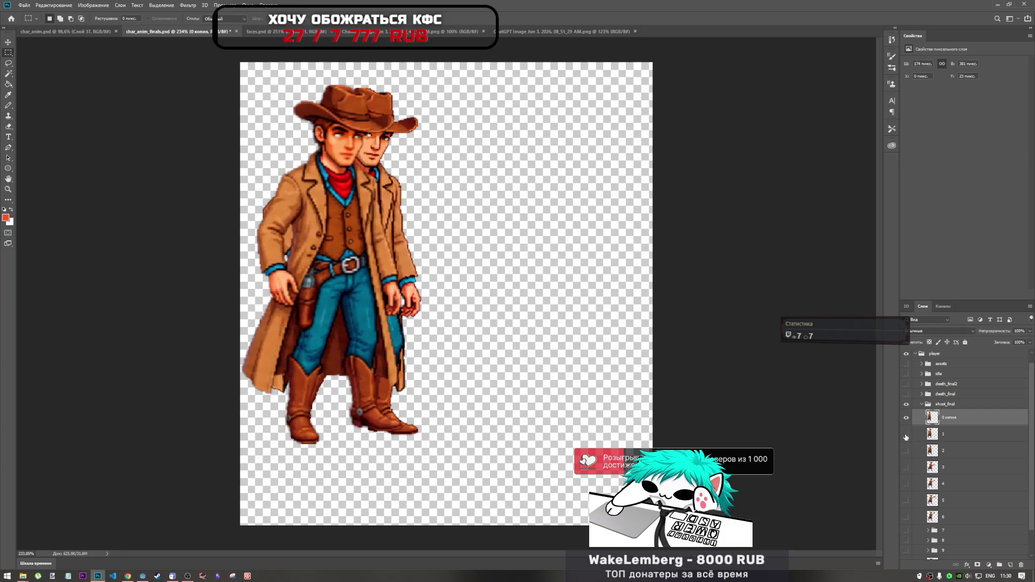
click(906, 434)
click(906, 434)
click(906, 434)
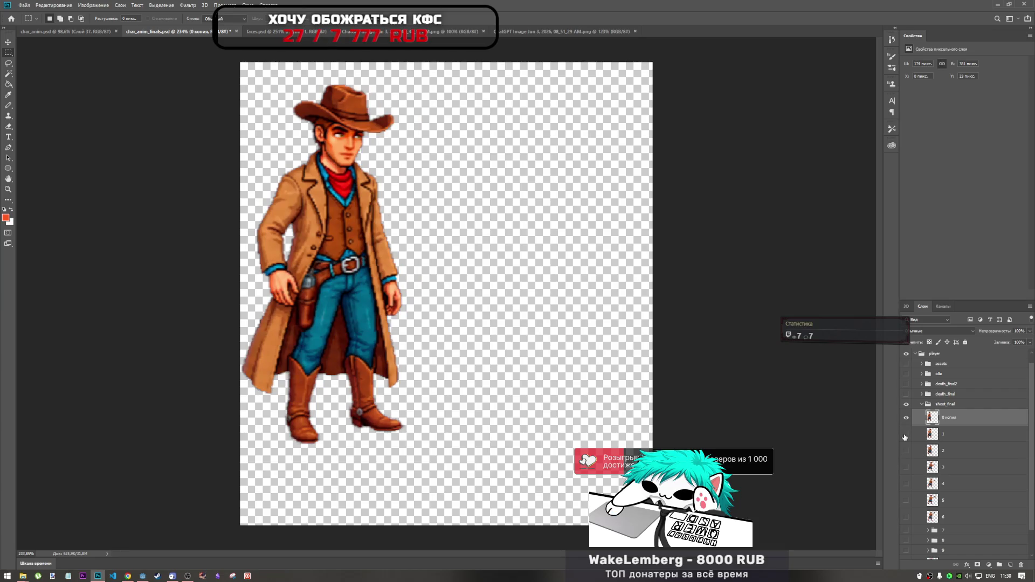
click(905, 434)
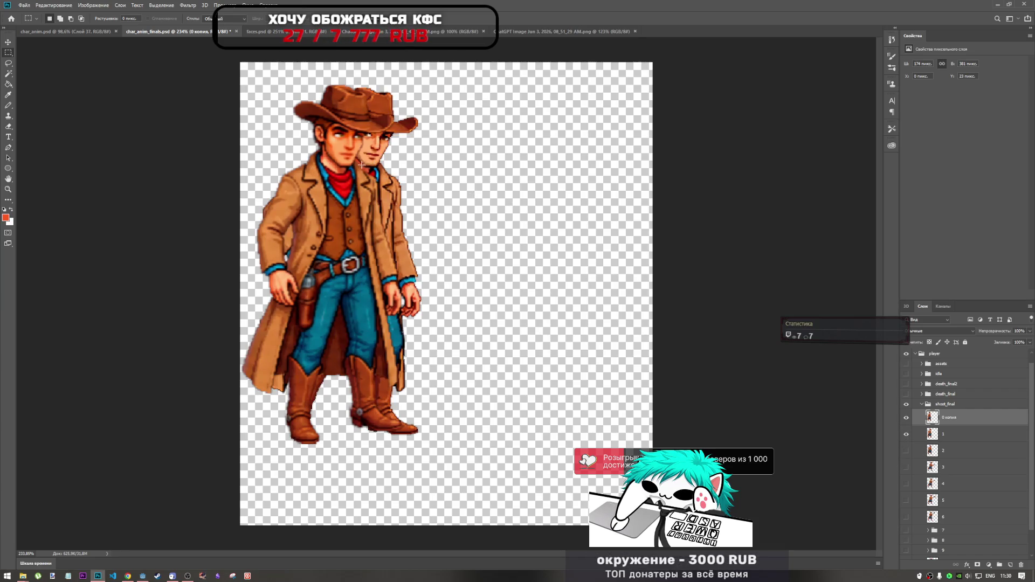